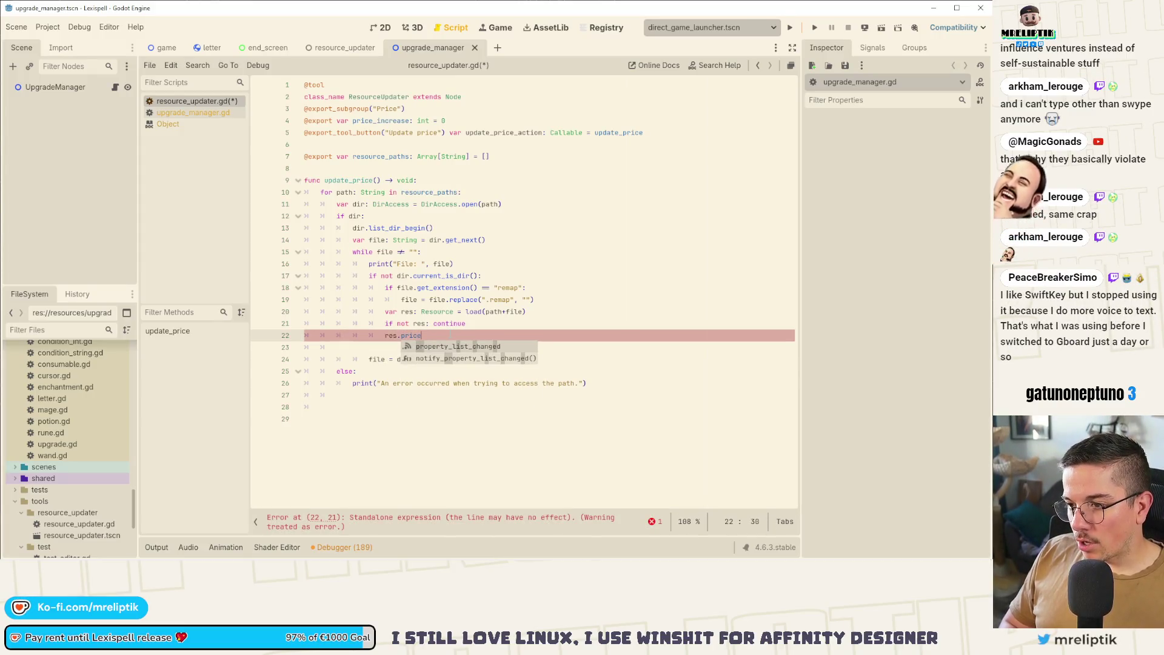
Replace the stray res.price on line 22 with an if check on UpgradeResource.
key(ctrl+shift+Left)
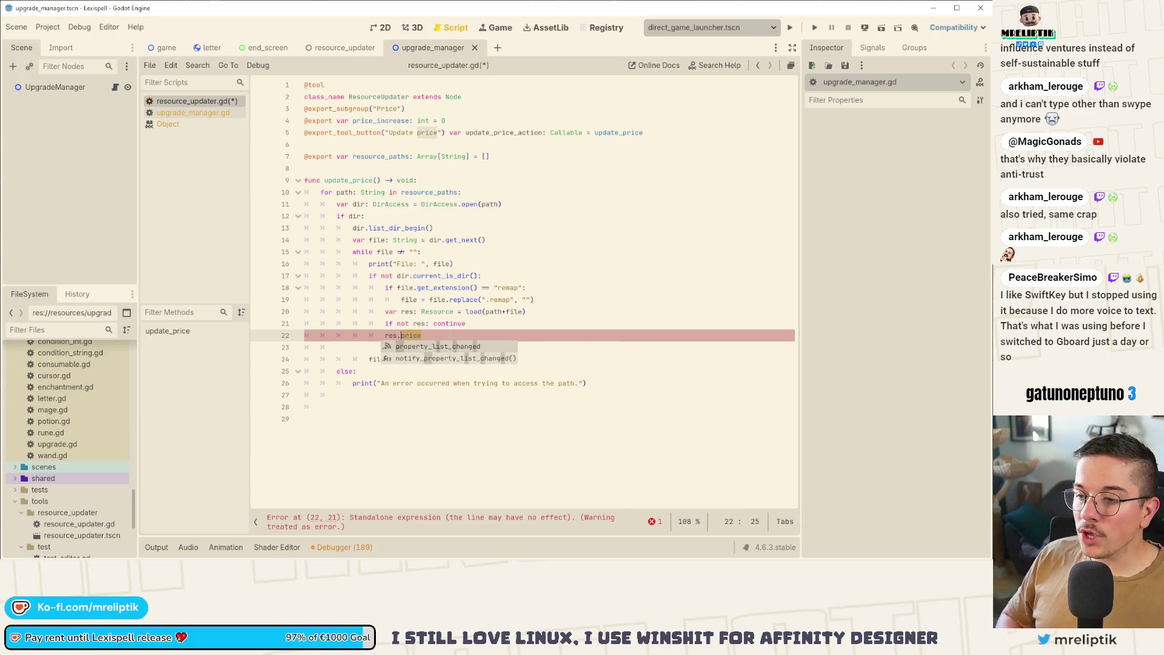
key(BackSpace)
key(BackSpace)
key(BackSpace)
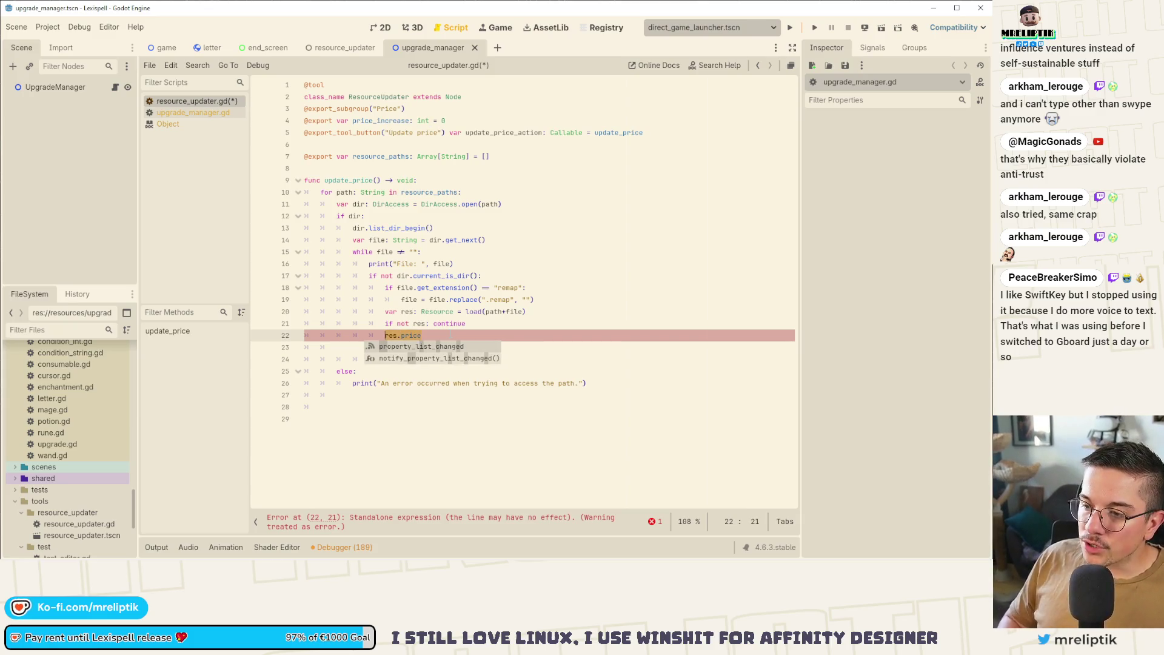
text(if Upgrade)
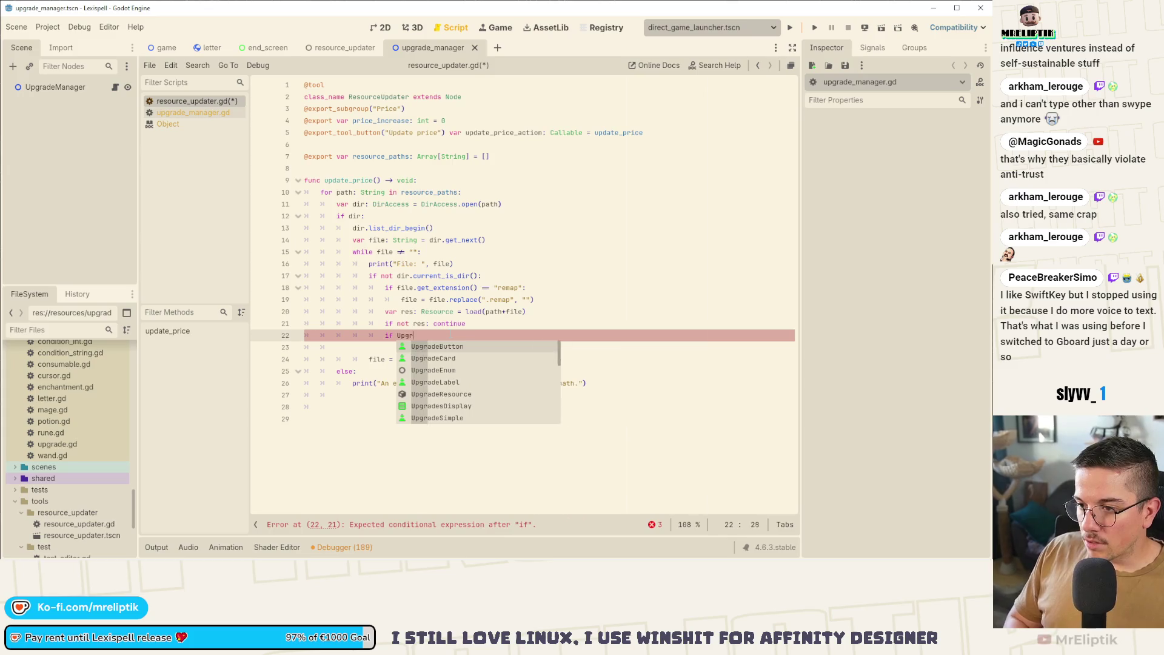
key(Down)
key(Down)
key(Down)
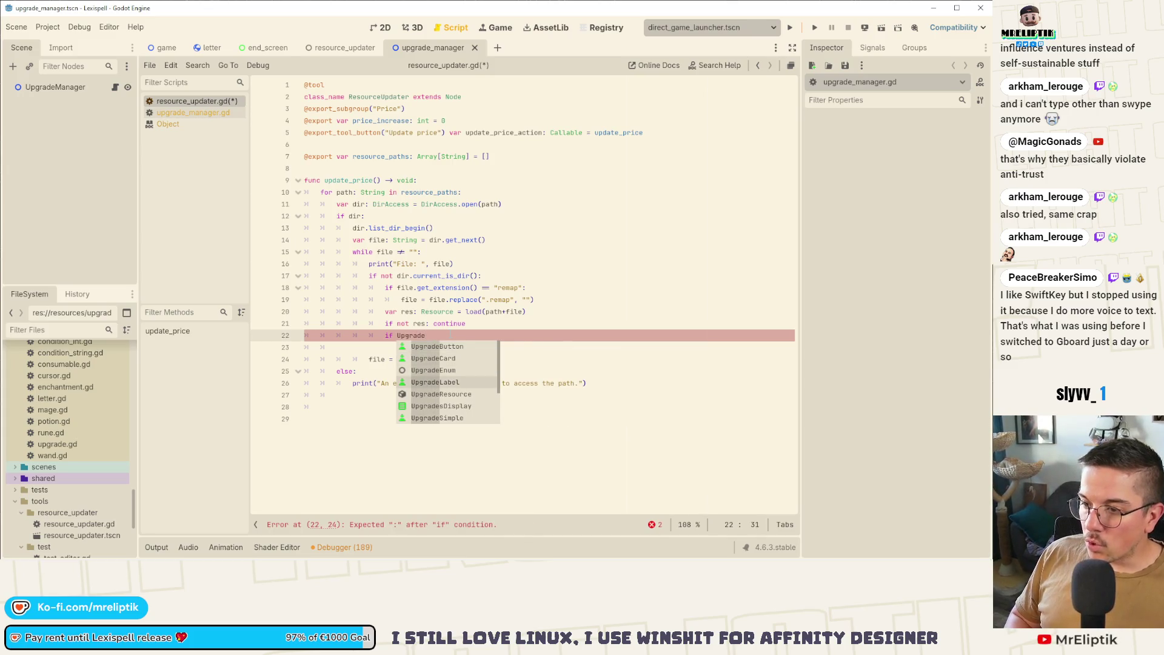
key(Return)
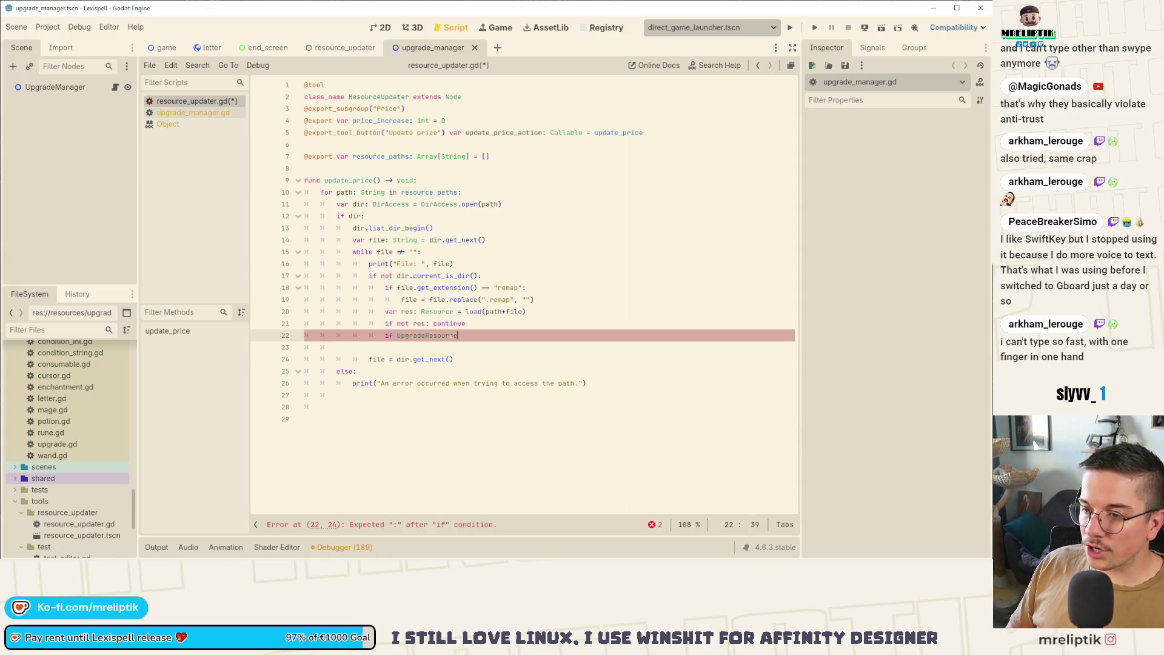
Extend the condition with res is ConsumableResource or RuneResource and begin the body with res.price +=.
text(res is)
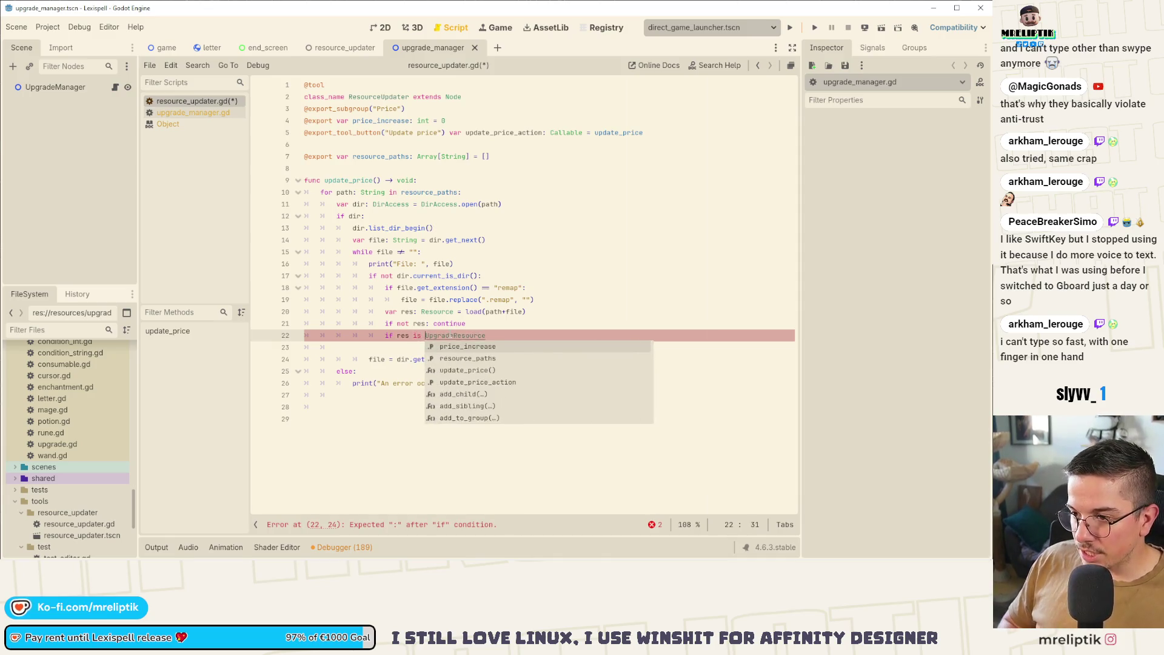
key(End)
text(or )
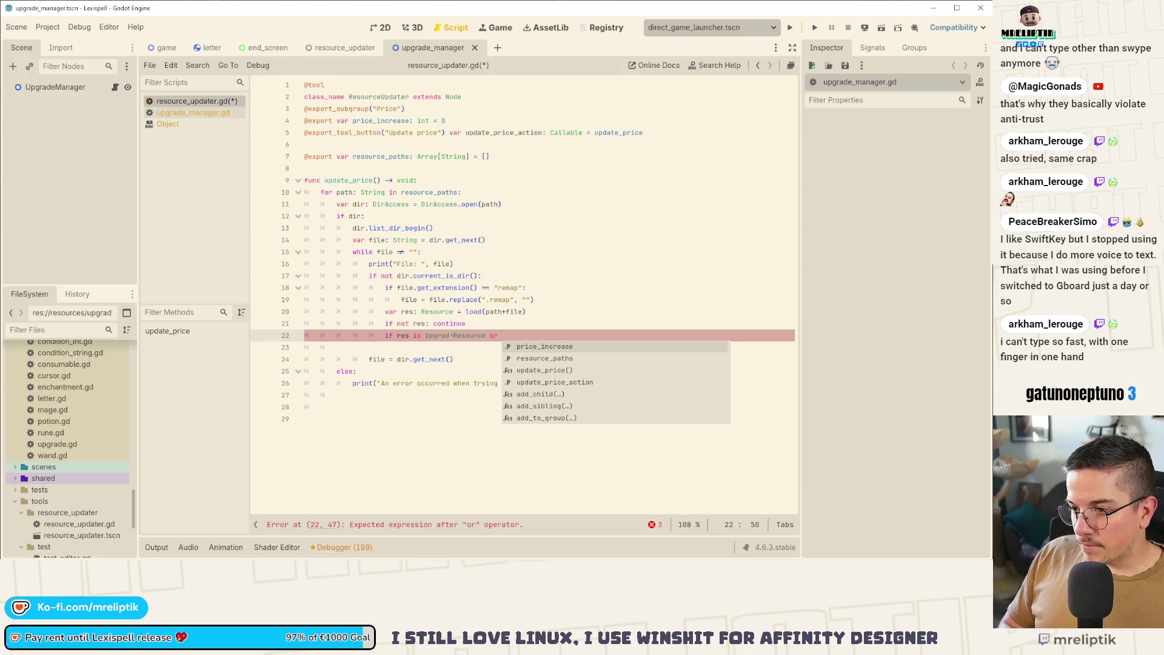
text(res is )
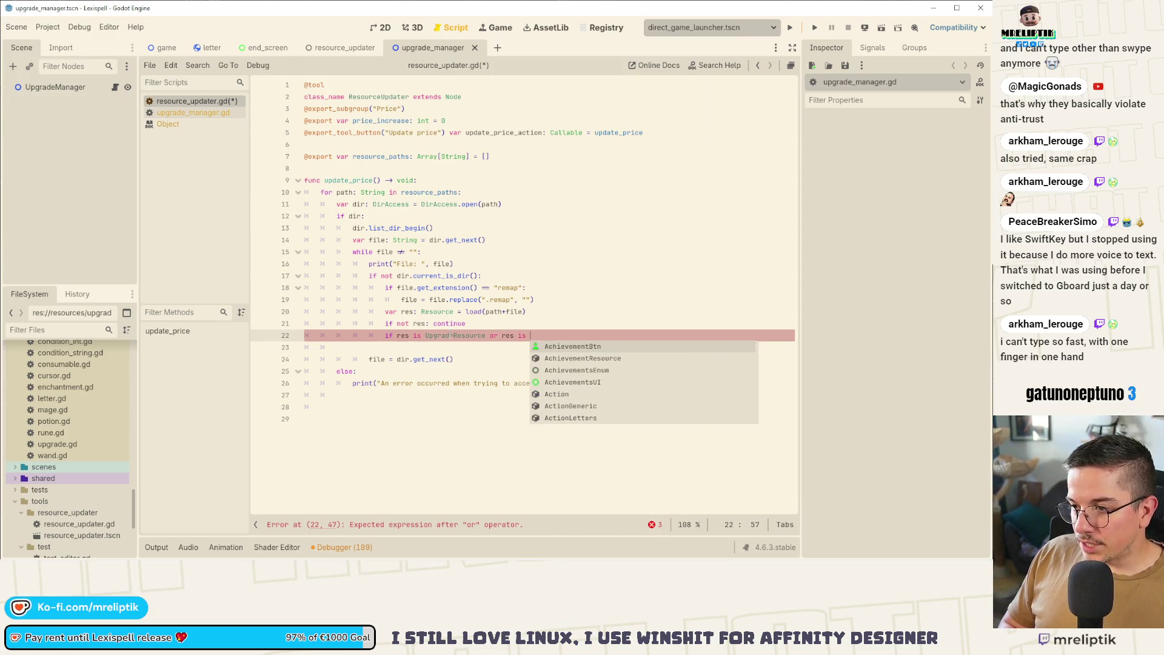
text(Consuùma)
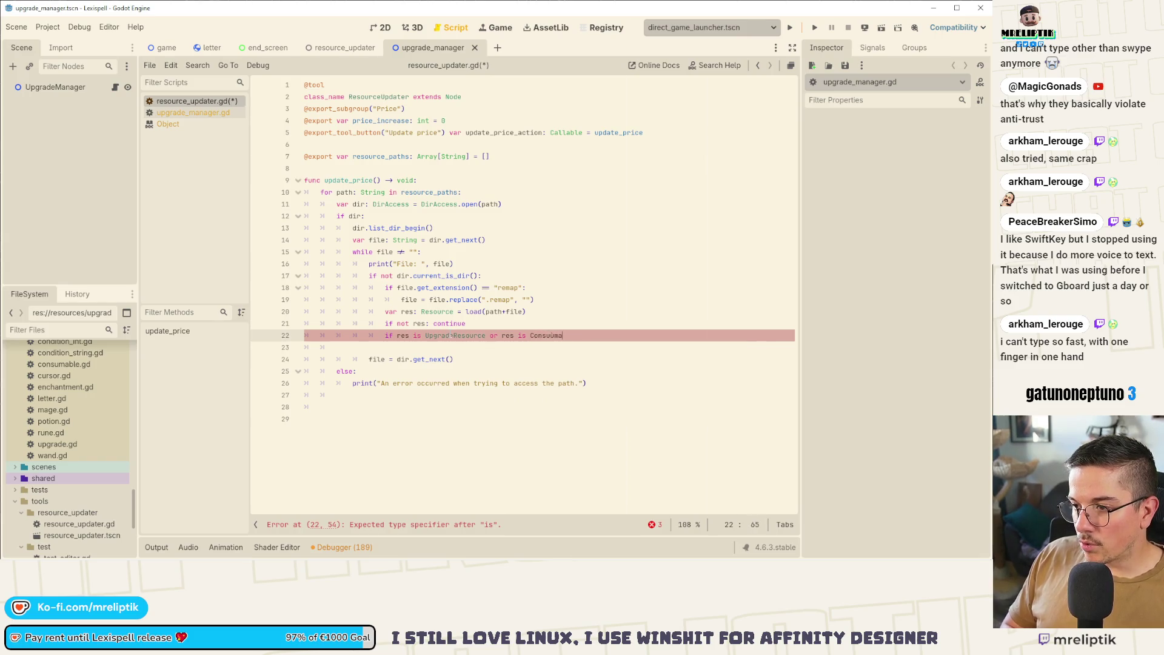
key(BackSpace)
key(BackSpace)
key(BackSpace)
text(mableRe)
key(Return)
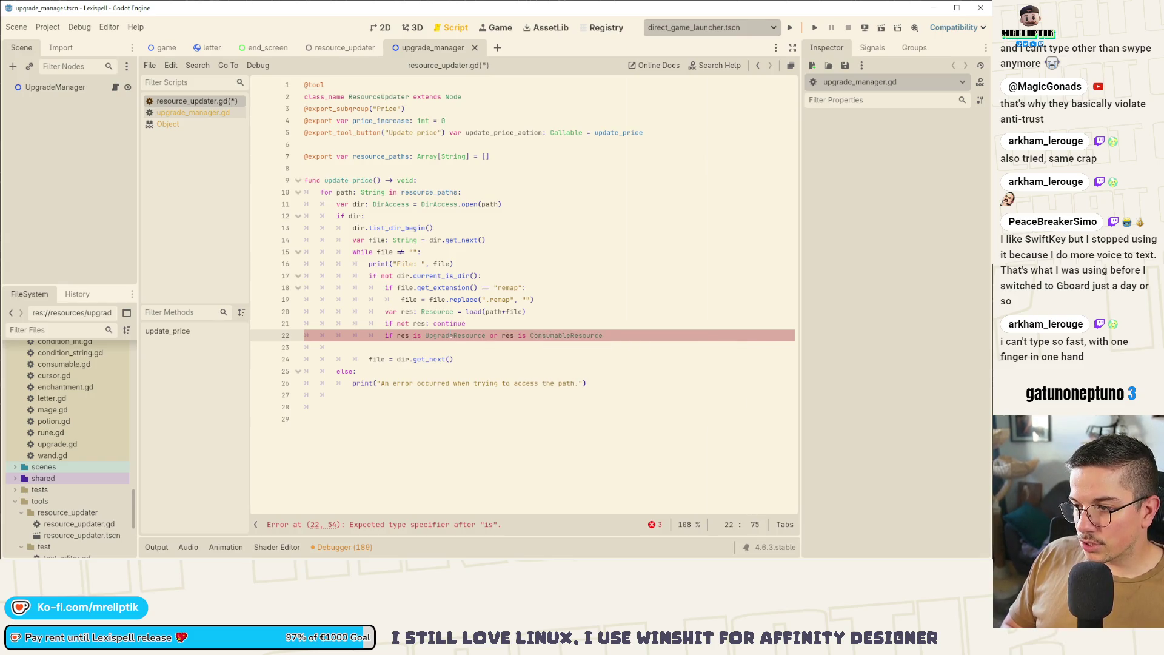
text( or res )
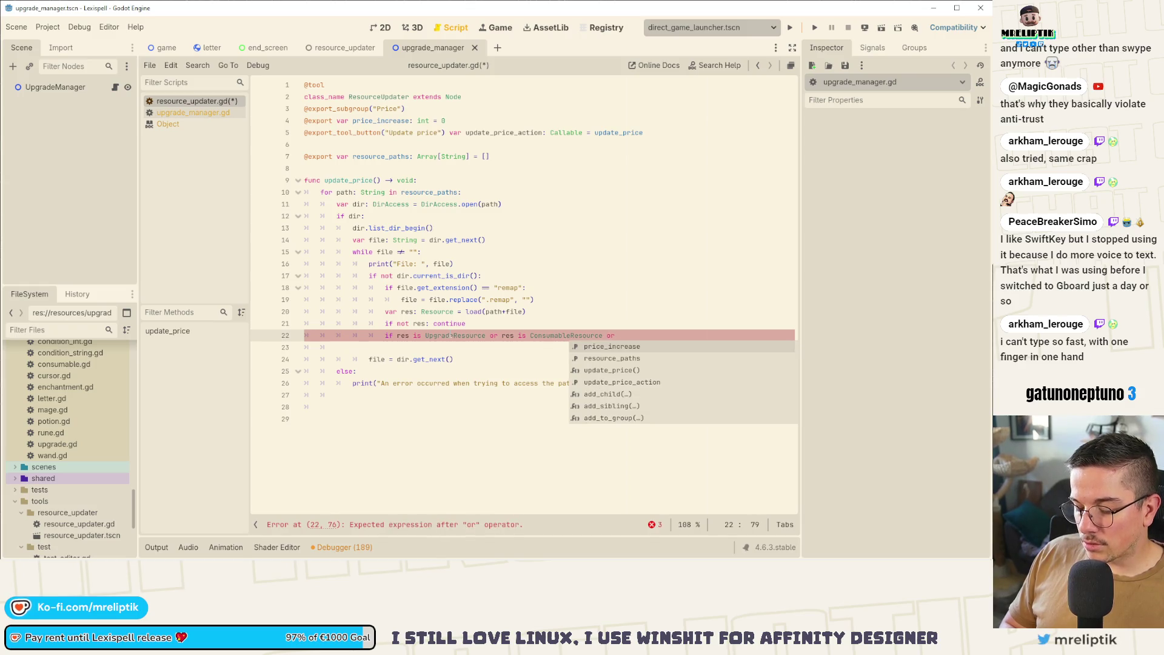
text(is RuneRes)
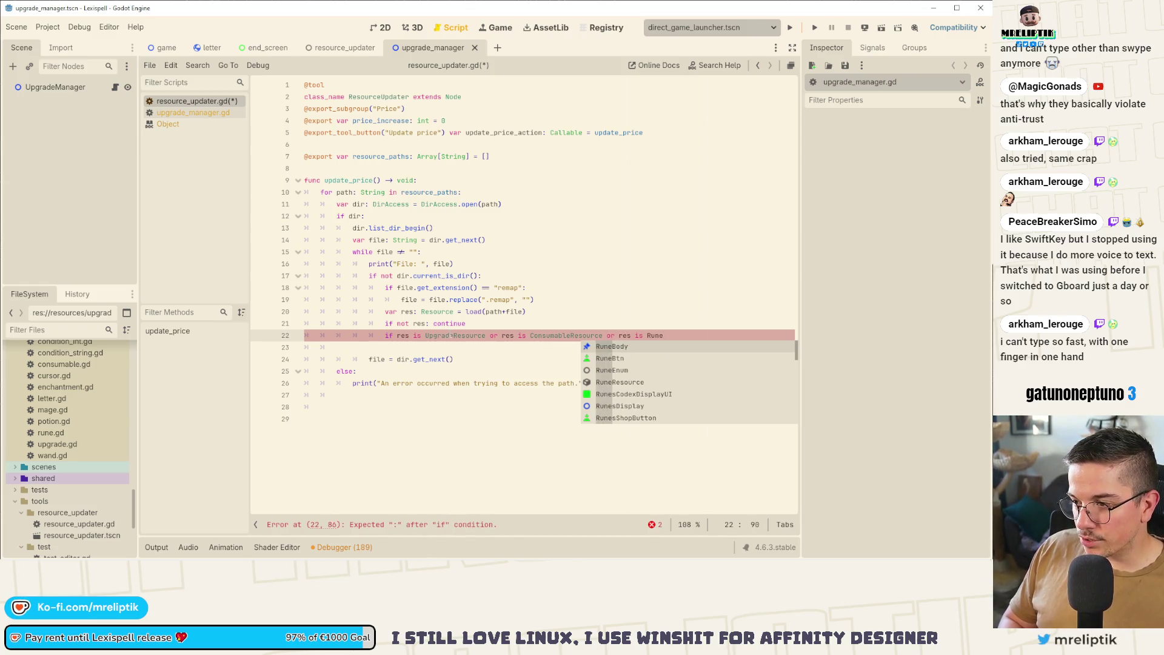
key(Return)
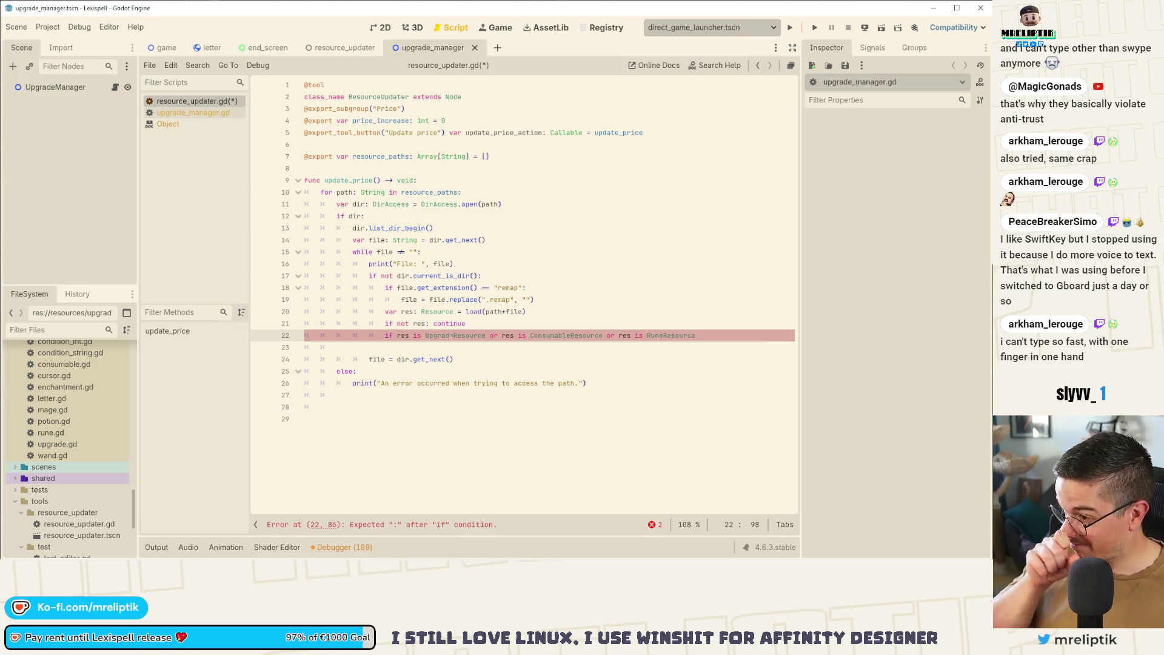
text(:)
key(Return)
text(res.pric)
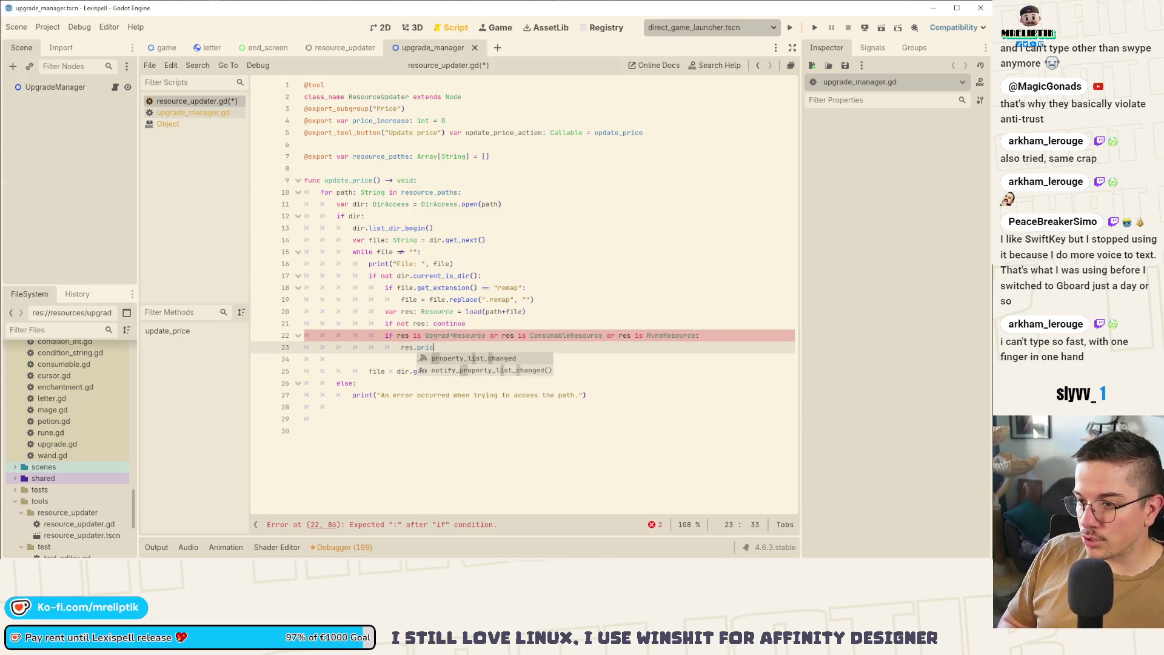
text(e +=)
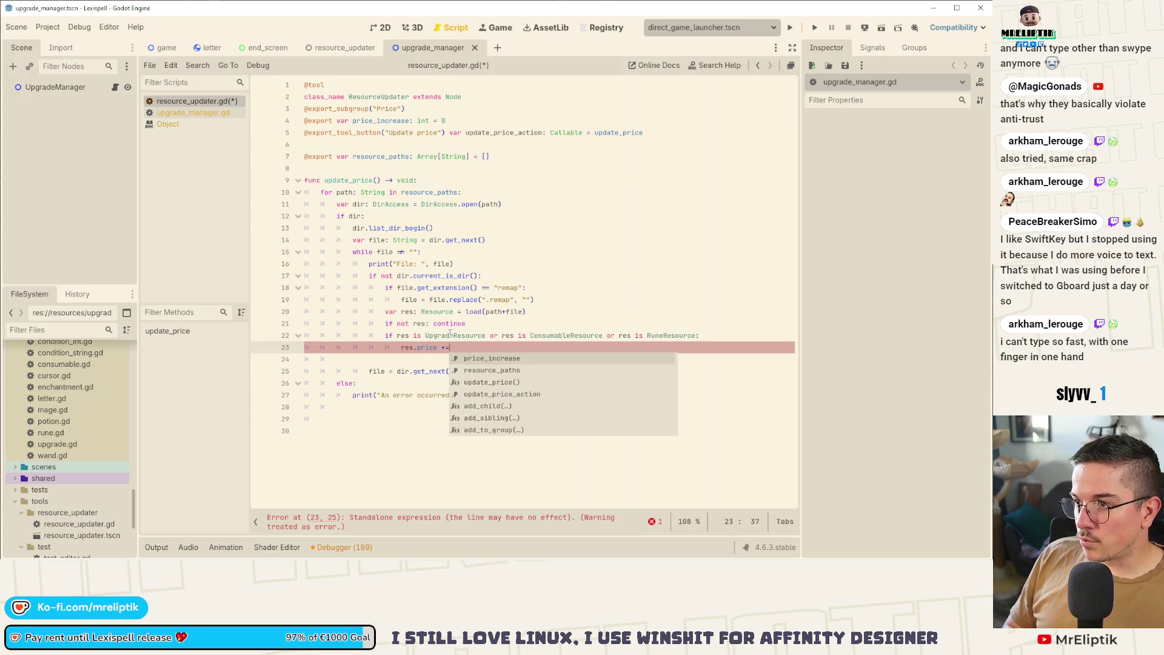
text( upda)
Make line 23 read res.price += price_increase.
key(Return)
key(ctrl+s)
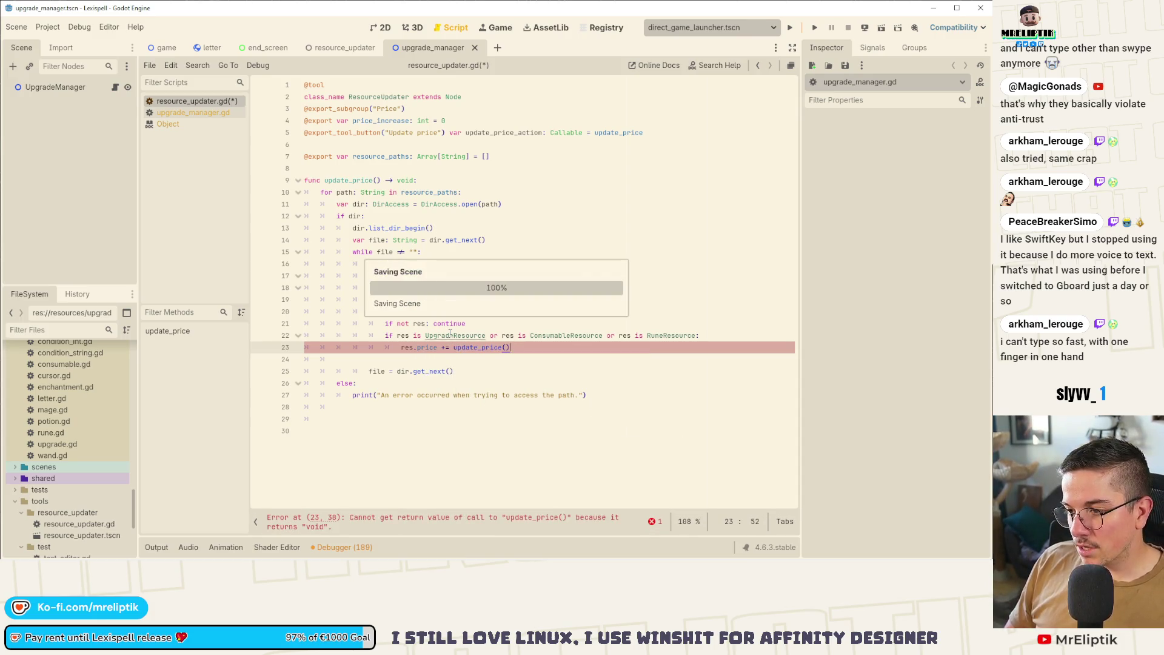
key(ctrl+BackSpace)
key(ctrl+BackSpace)
text(pr)
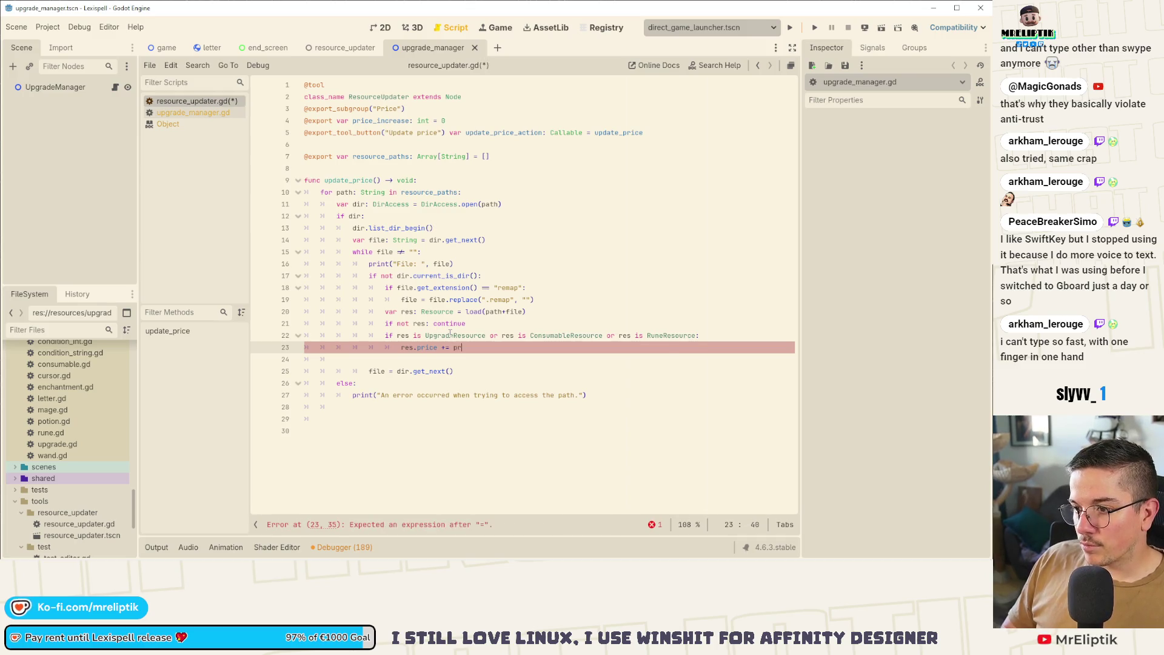
key(Return)
key(Return)
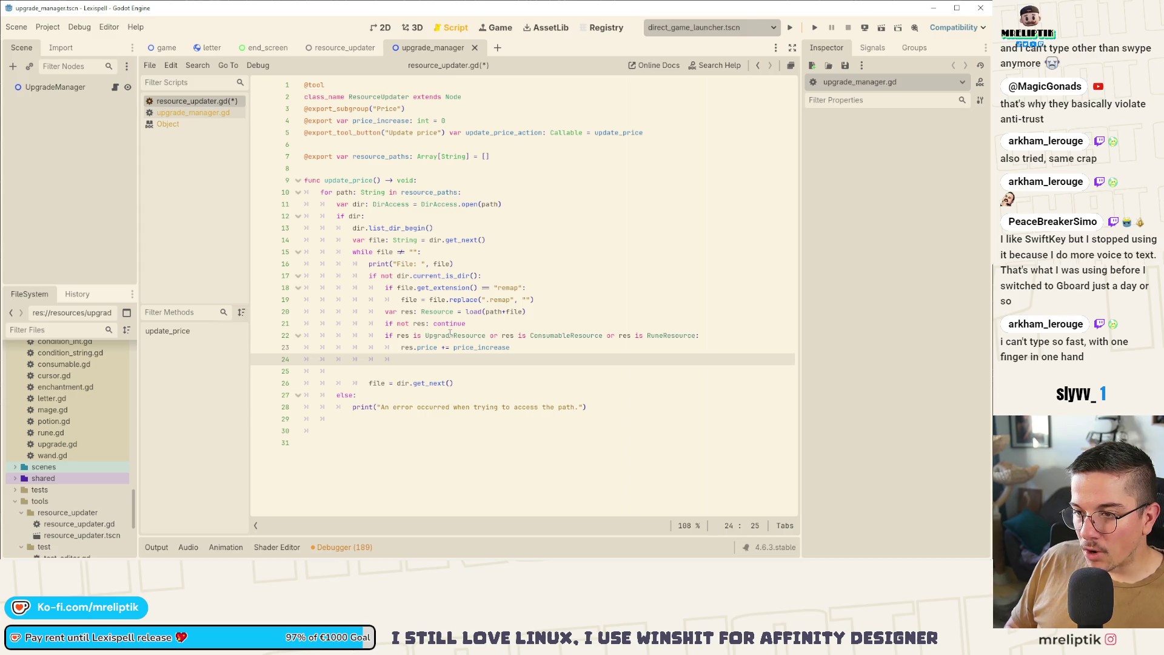
Add ResourceSaver.save(res, path+file) on the following line.
text(ResourceS)
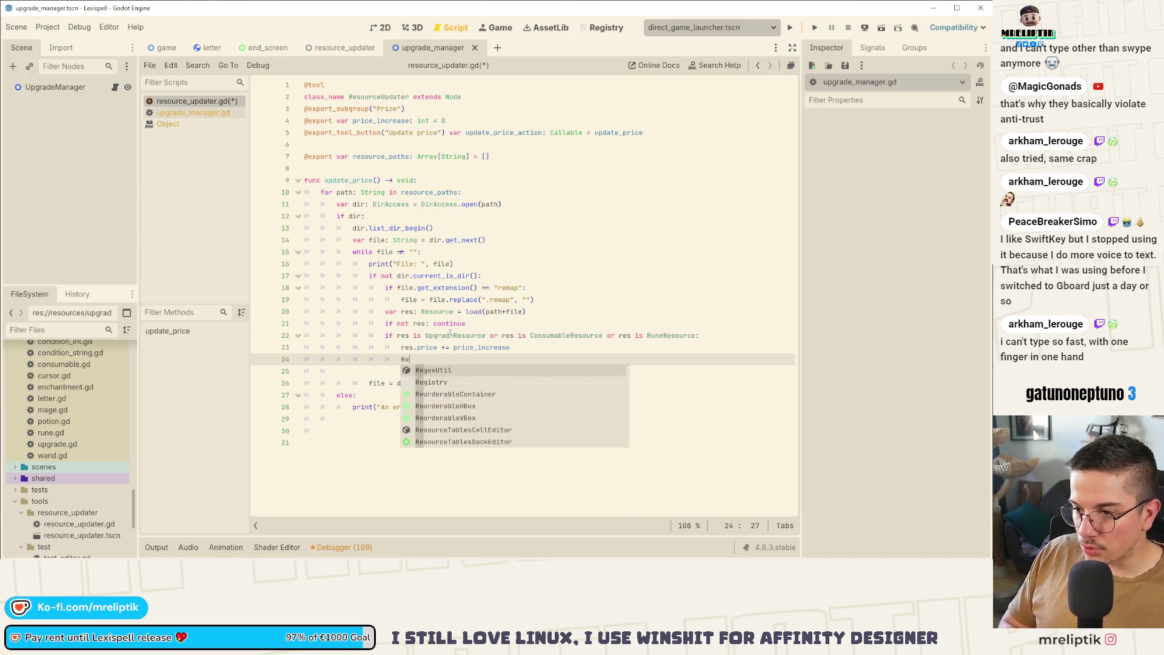
key(Return)
text(.)
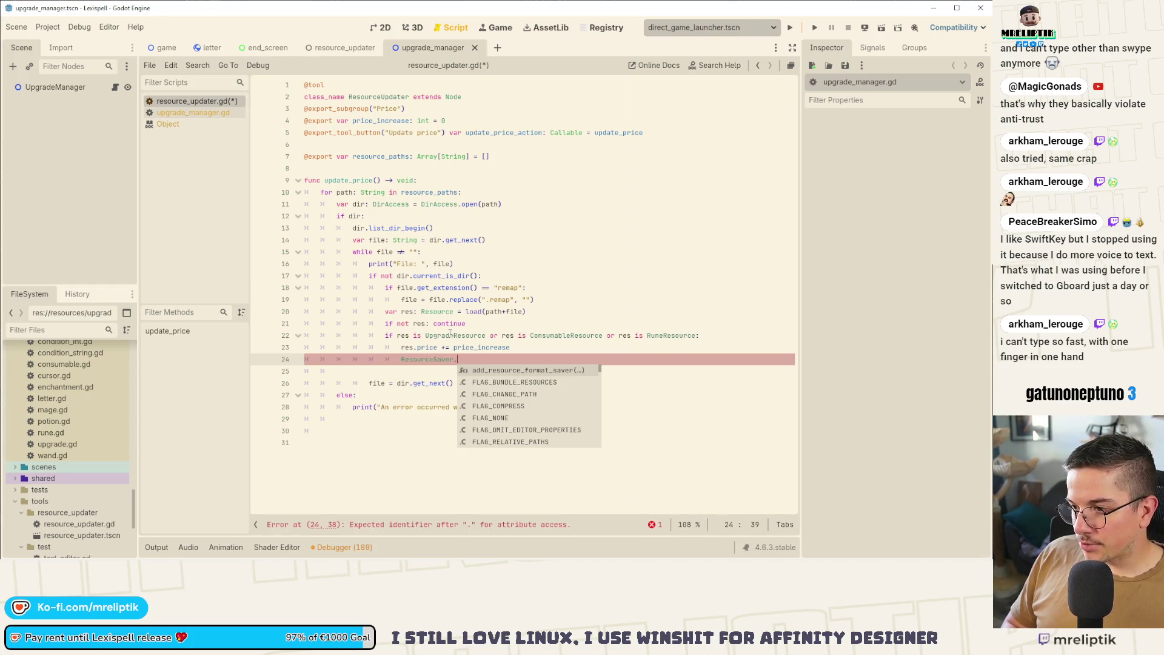
text(sa)
key(Return)
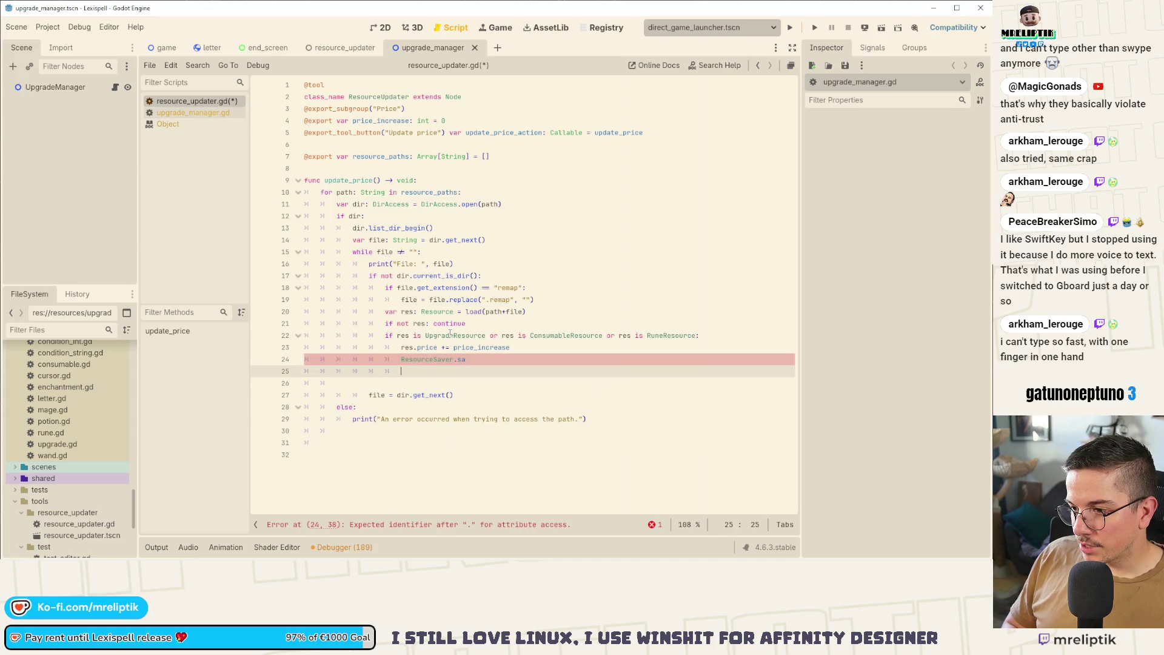
key(BackSpace)
key(BackSpace)
key(BackSpace)
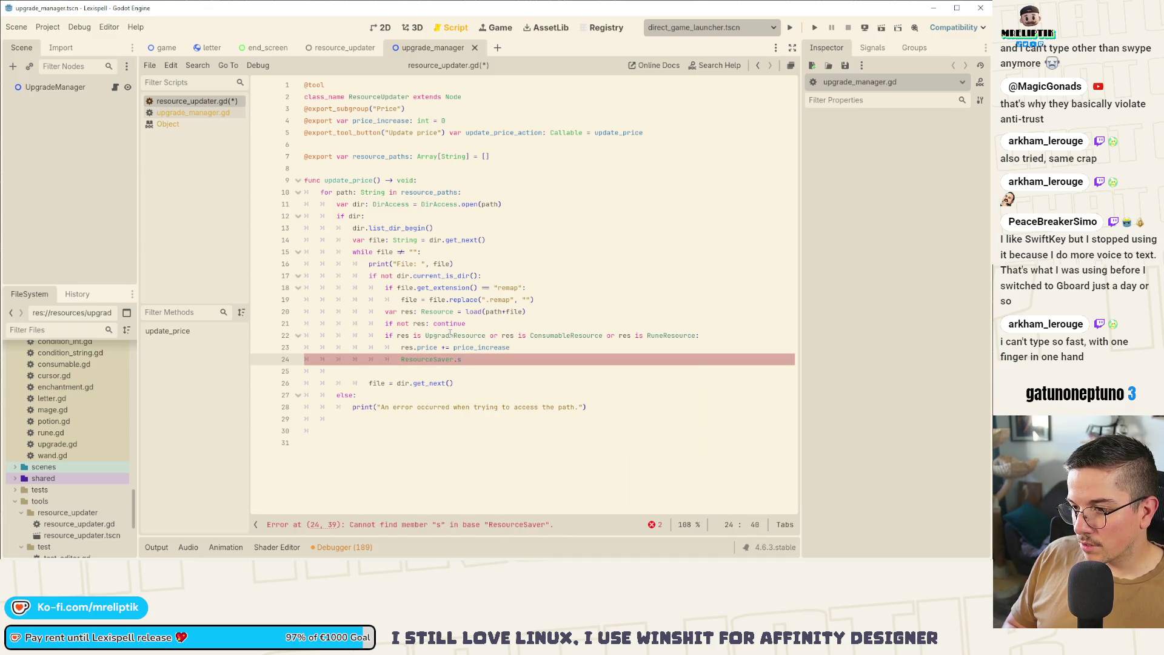
text(ave)
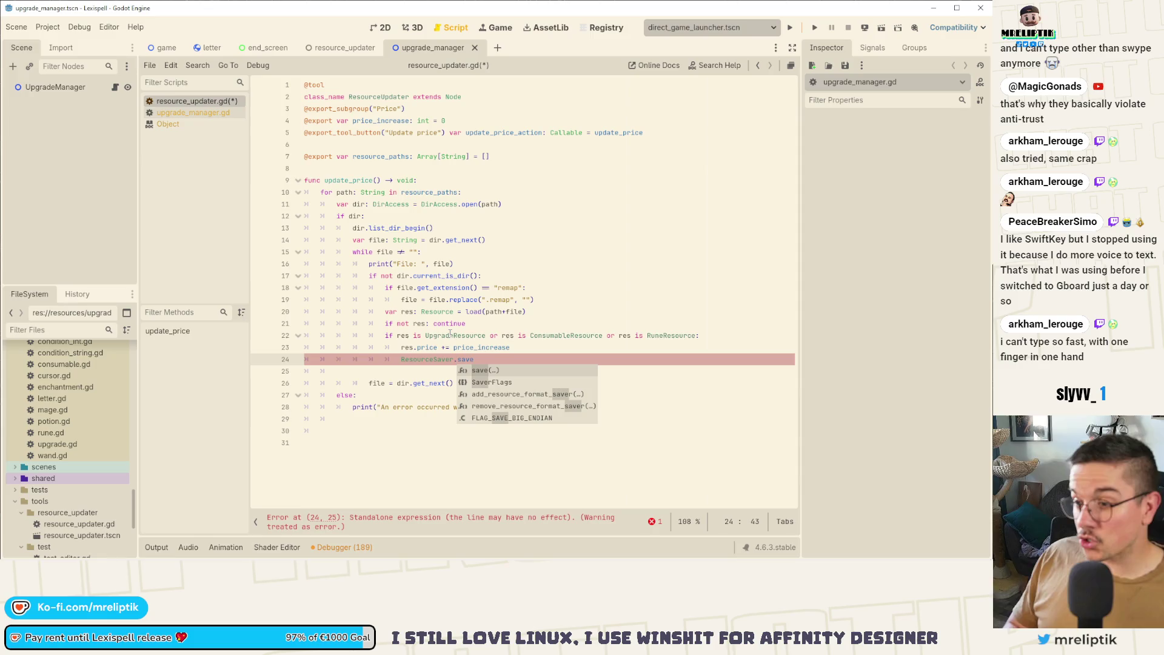
key(Return)
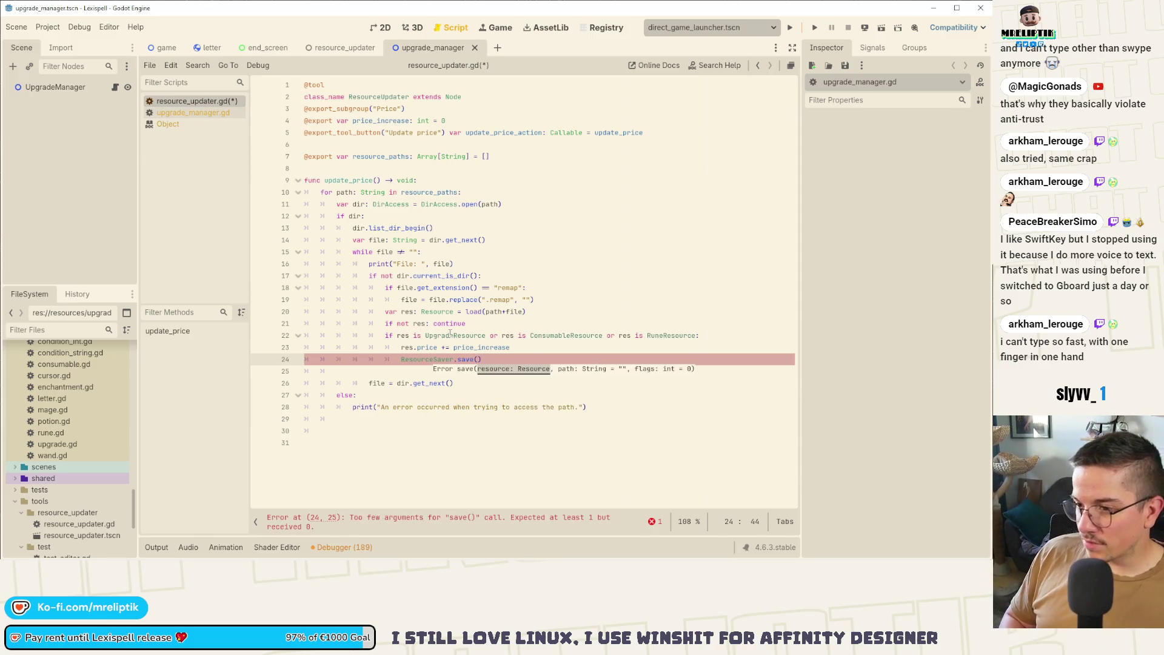
text(res,)
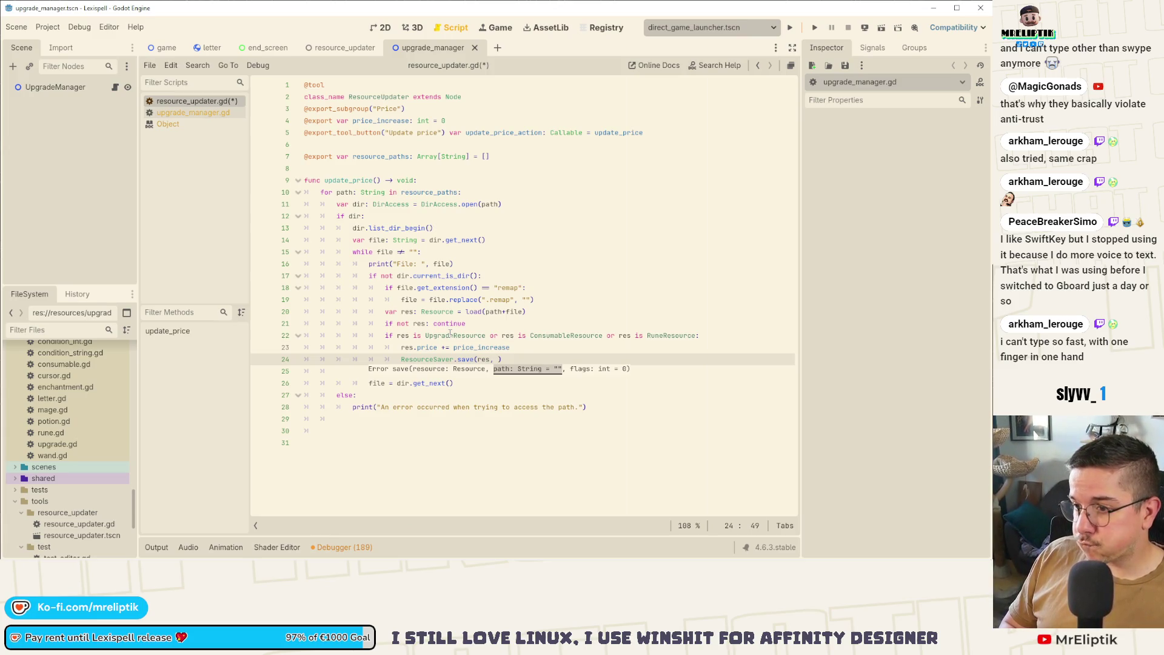
text(path)
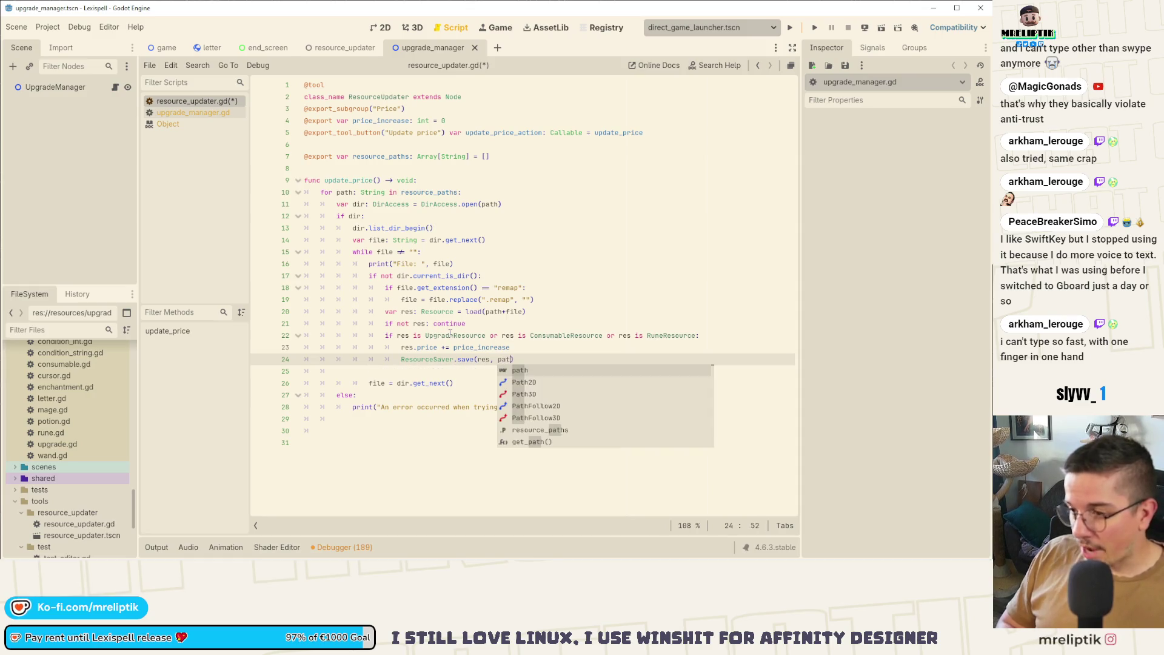
text(+file)
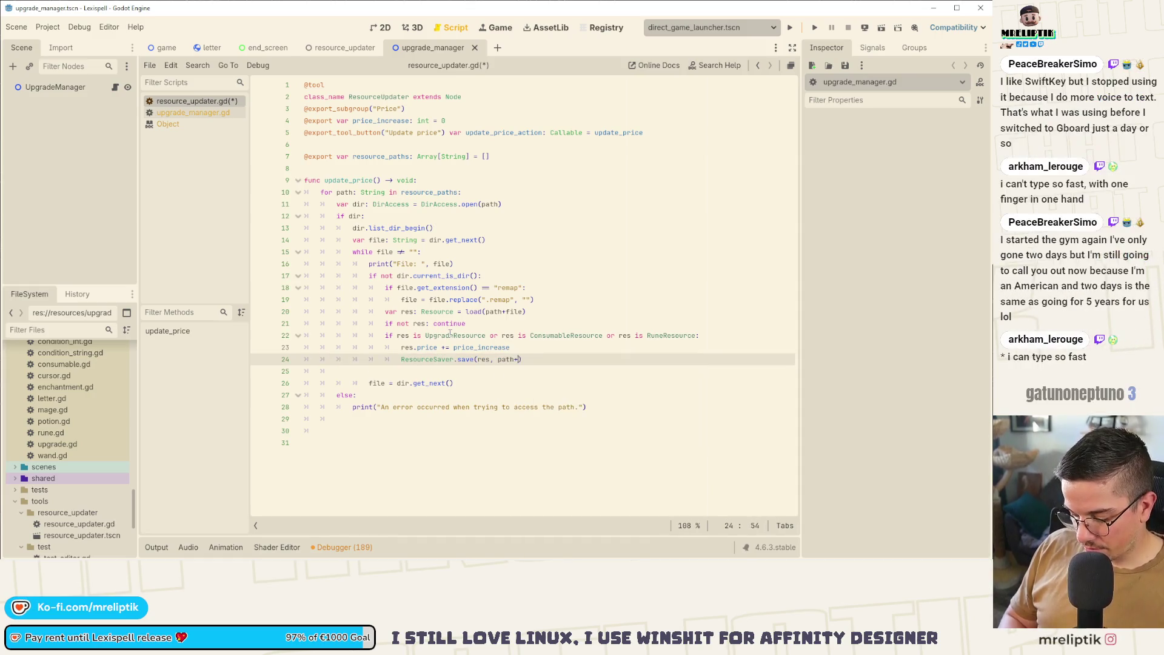
Save resource_updater.gd and switch over to VS Code's source control.
key(ctrl+s)
click(479, 371)
double_click(427, 359)
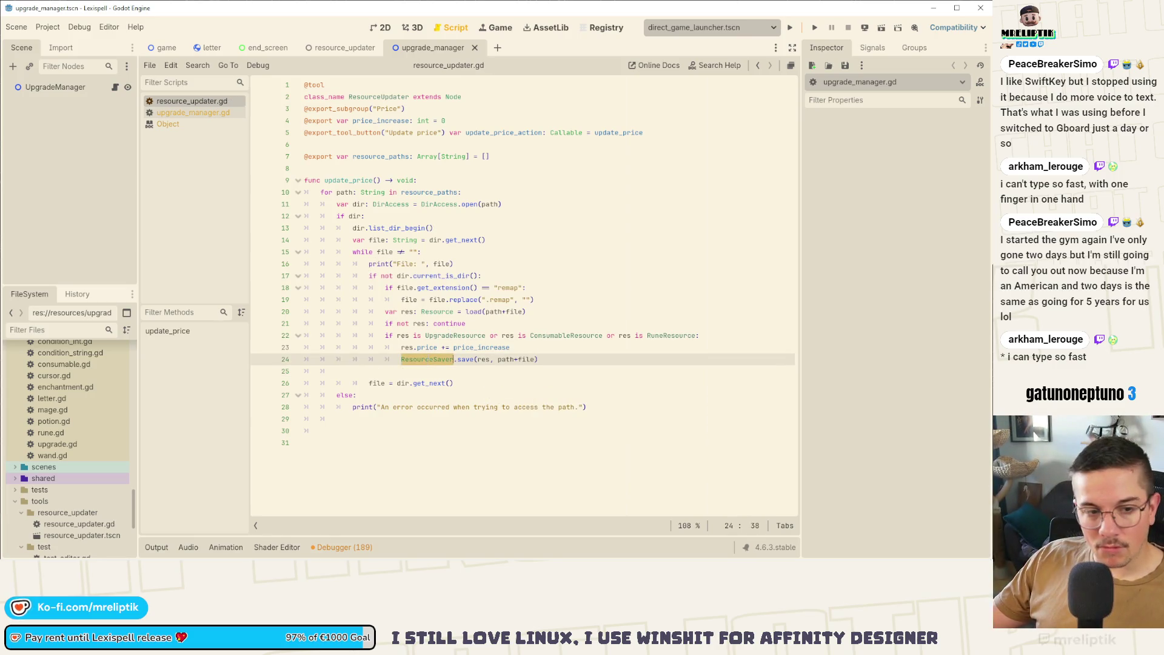
key(alt+Tab)
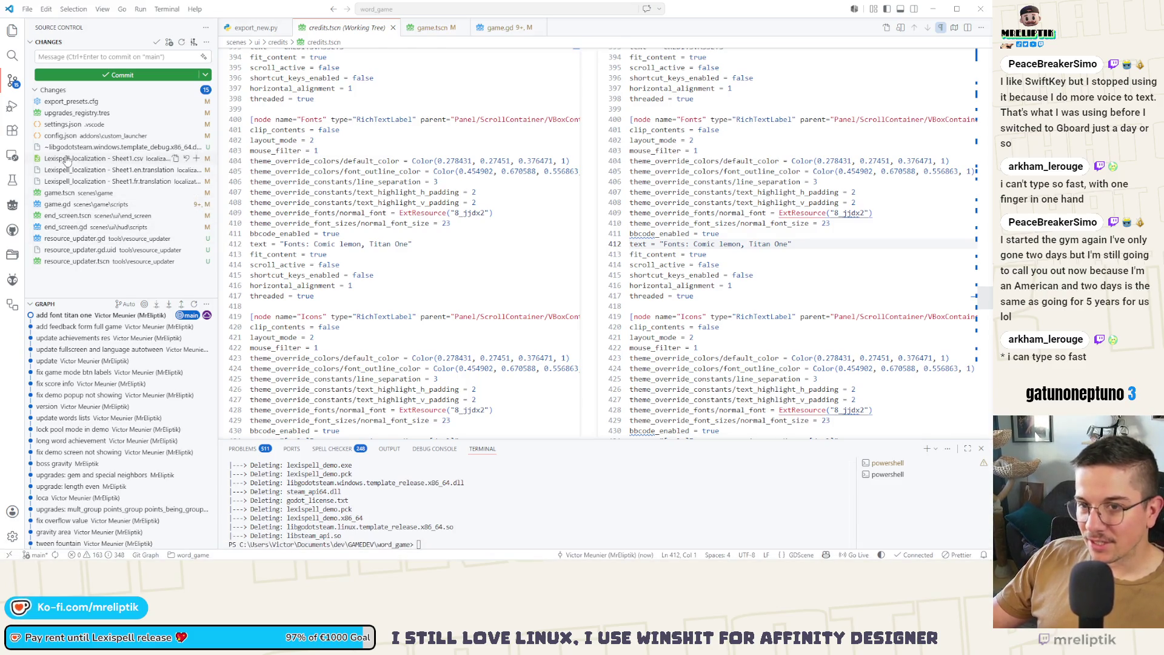
Review the diffs of the localization CSV, game and end_screen scenes and scripts.
click(68, 159)
click(65, 194)
click(65, 205)
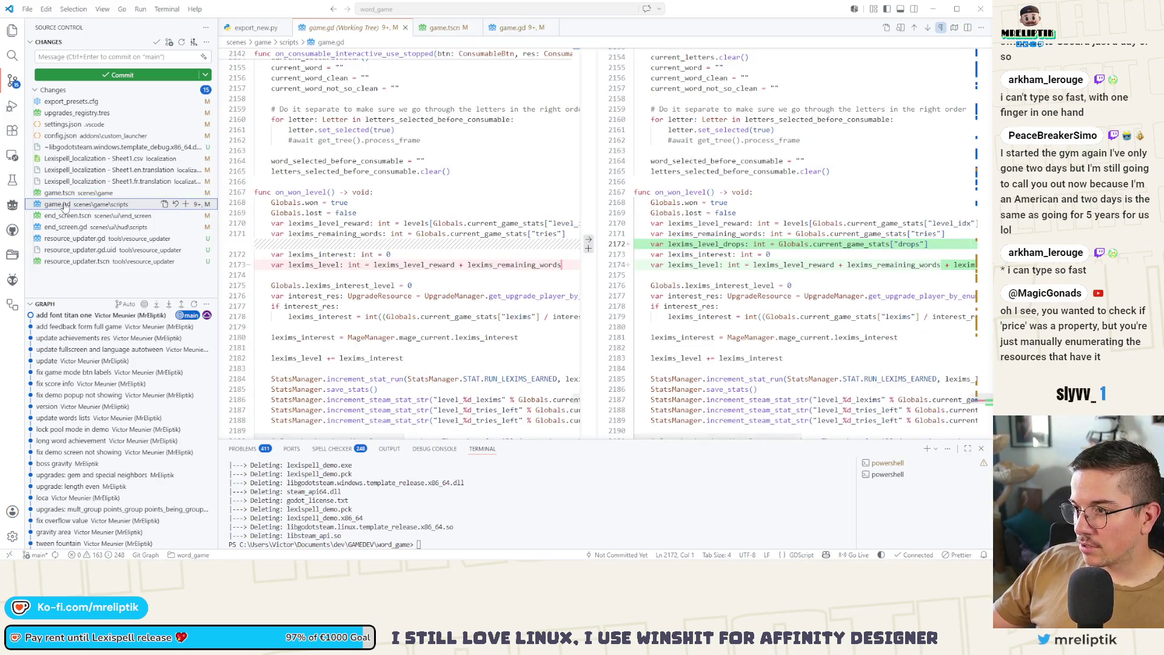
click(67, 216)
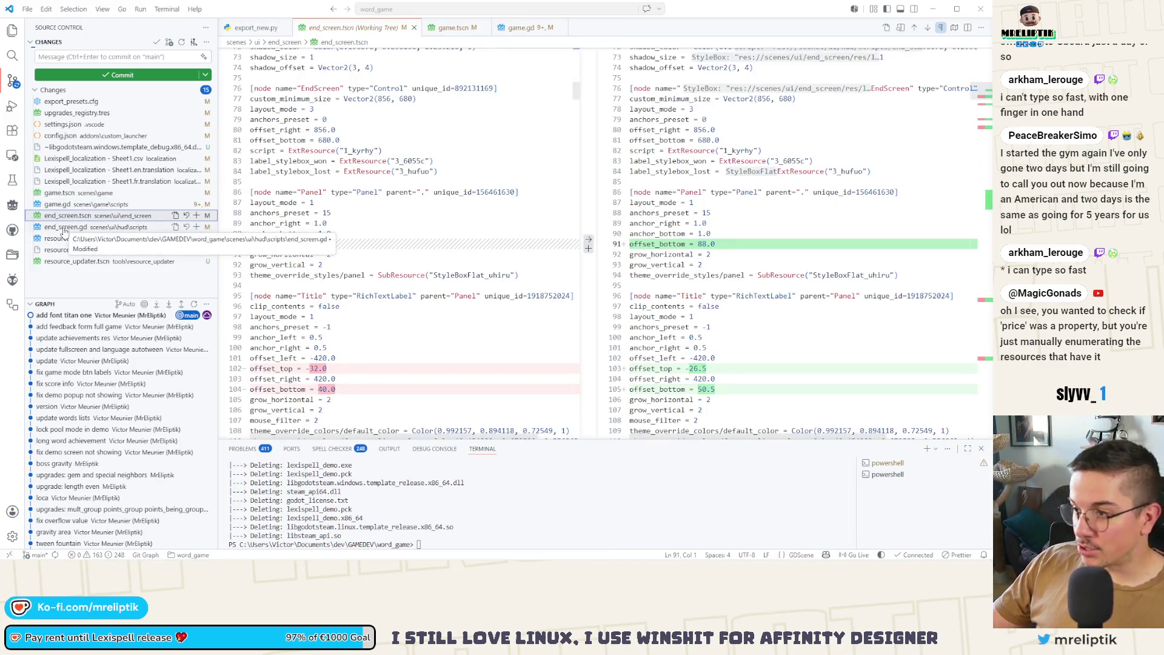
click(66, 228)
click(68, 218)
click(71, 238)
click(66, 227)
Stage the seven files and commit them as 'add drops left as lexims revenue'.
shift+click(65, 162)
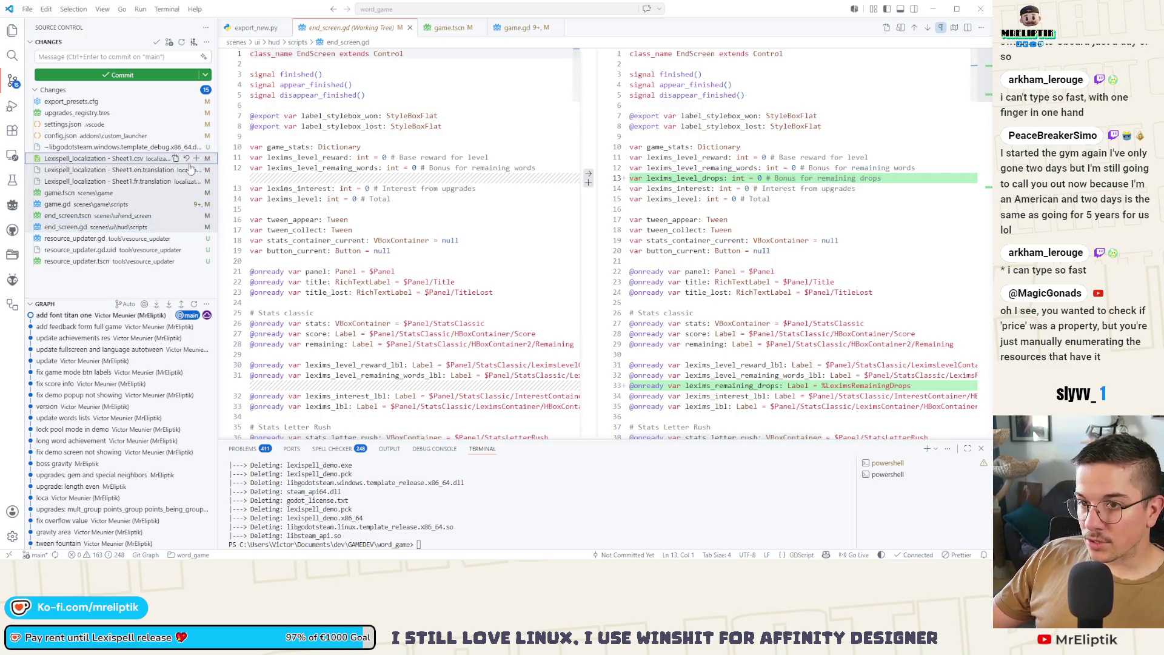
click(196, 158)
click(73, 57)
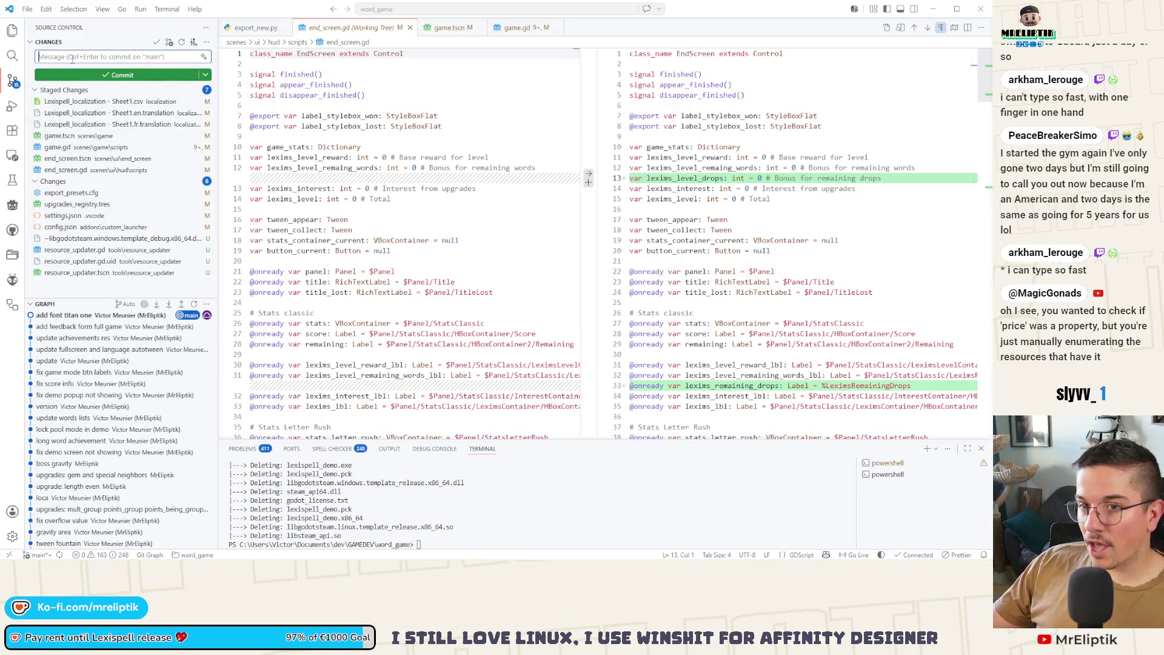
text(add)
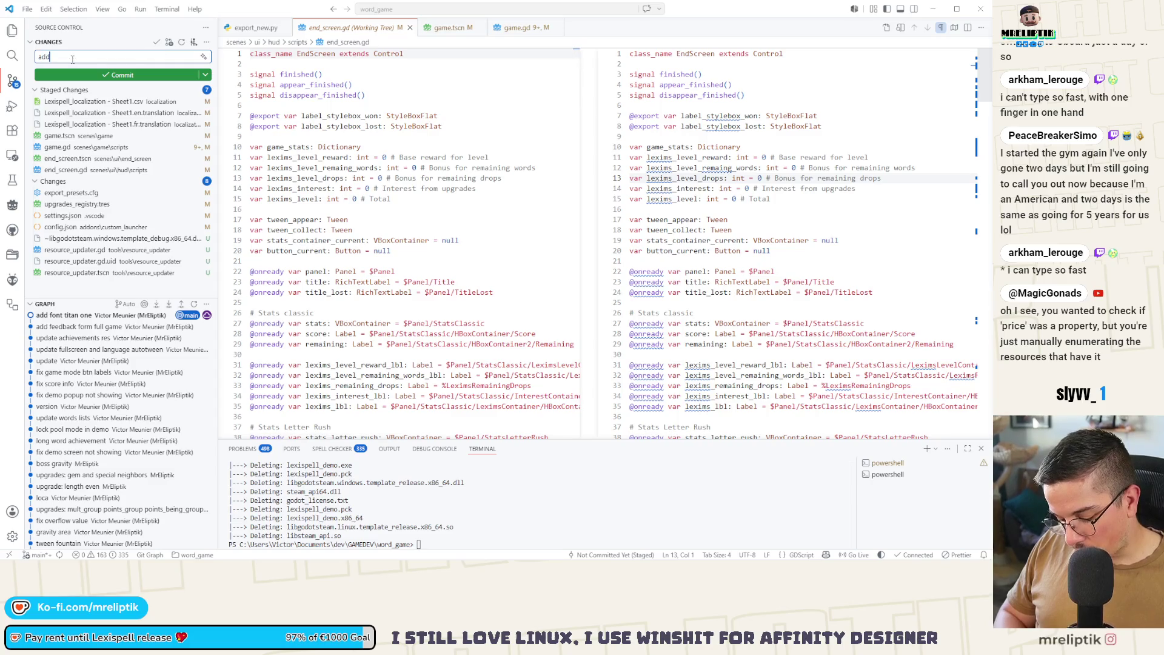
text( drops left as lexims rewar)
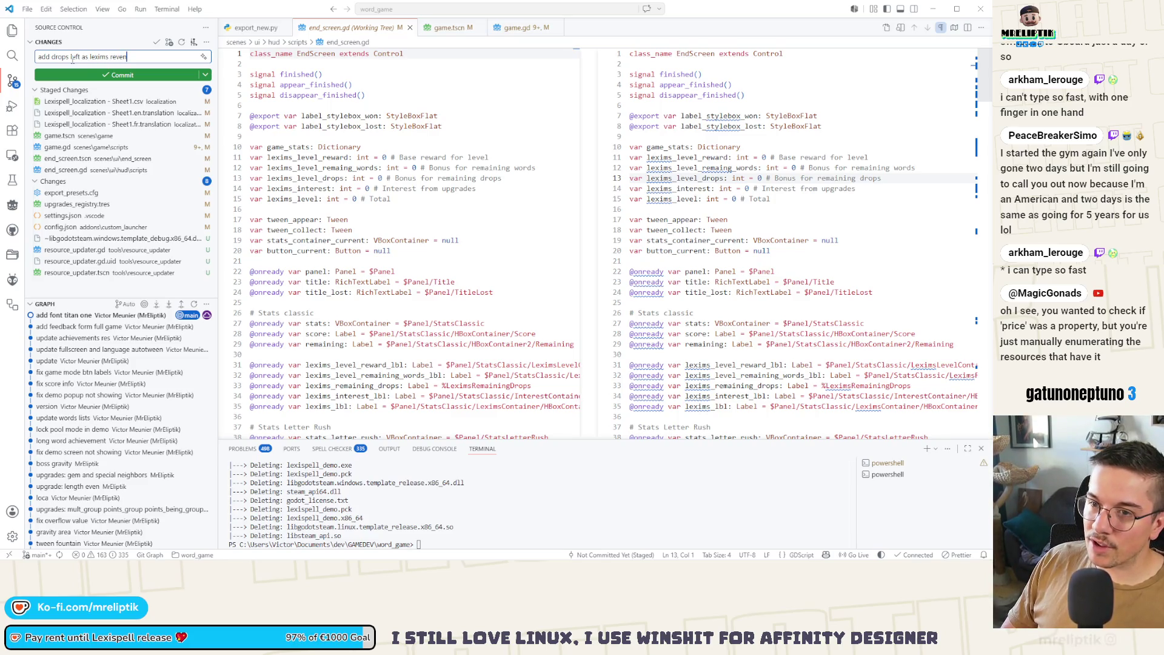
key(ctrl+Return)
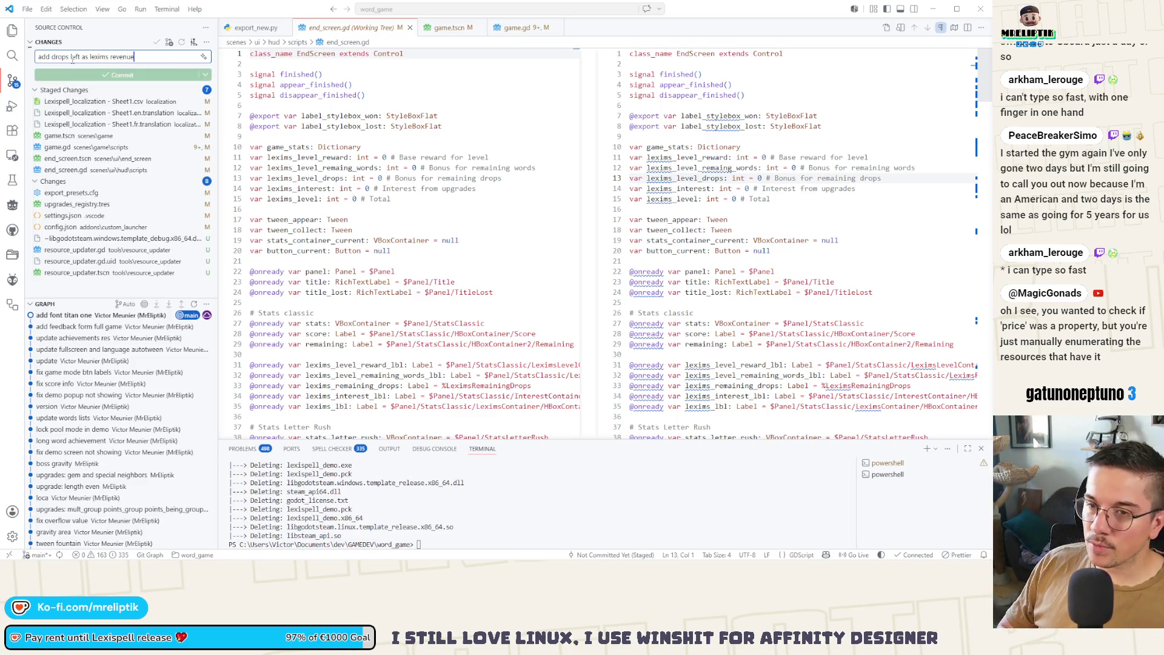
click(70, 114)
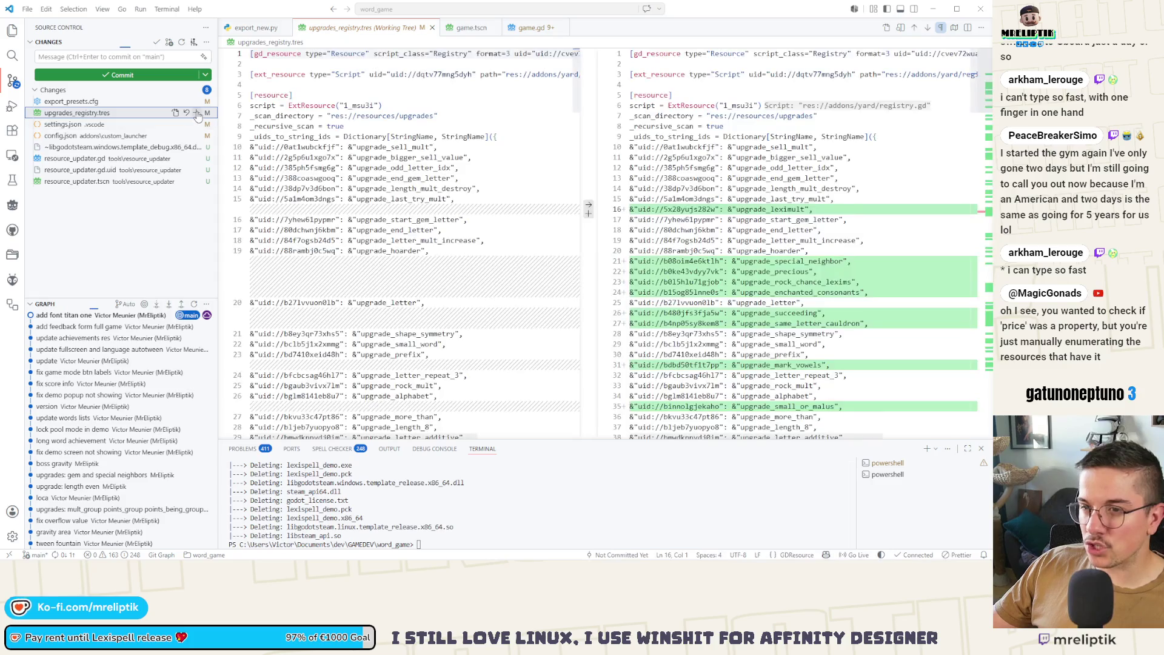
Stage and commit upgrades_registry.tres on its own.
click(196, 112)
click(111, 57)
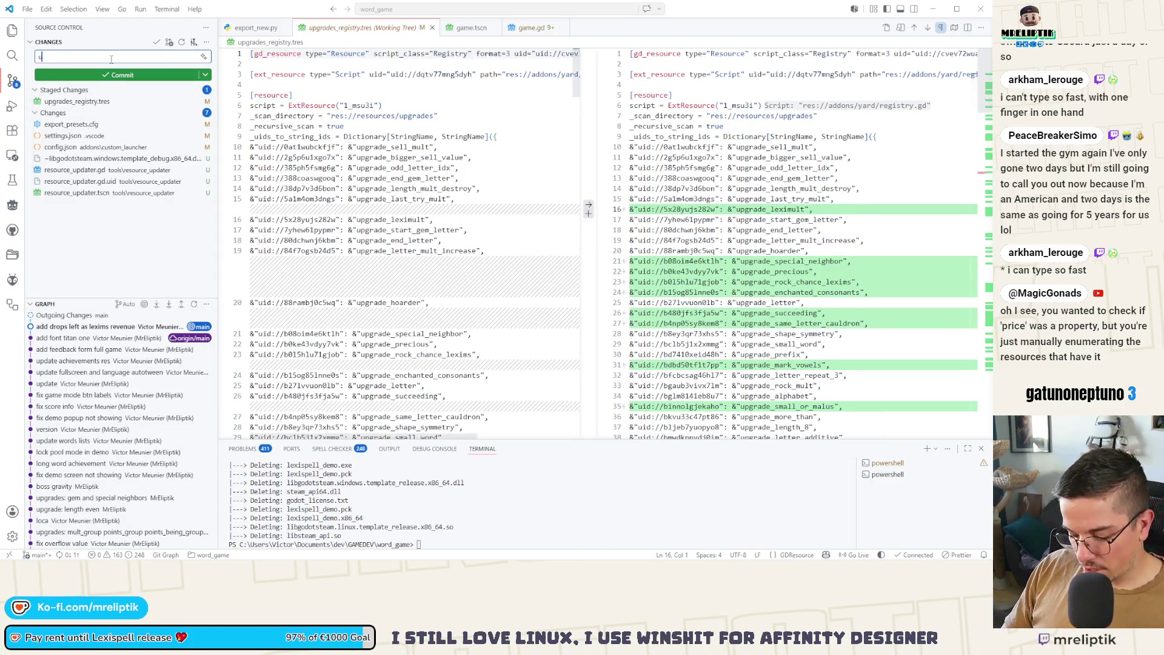
key(ctrl+Return)
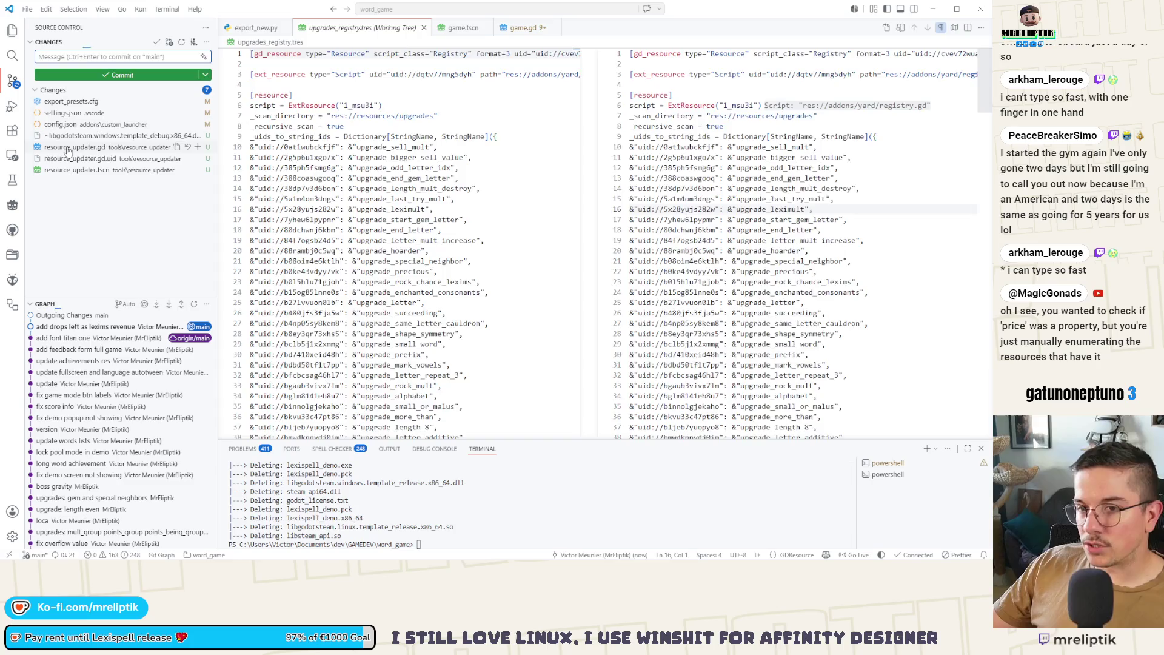
Stage the three resource_updater files and commit them as 'resource updater wip'.
click(90, 147)
shift+click(78, 171)
click(197, 148)
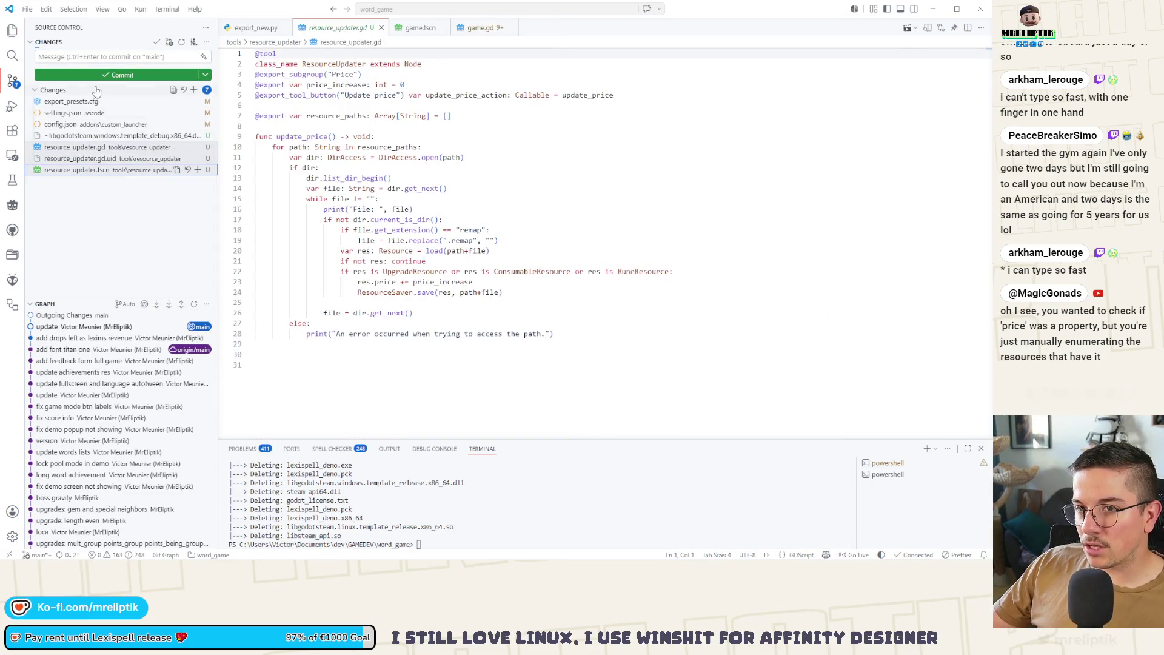
click(99, 61)
text(resour)
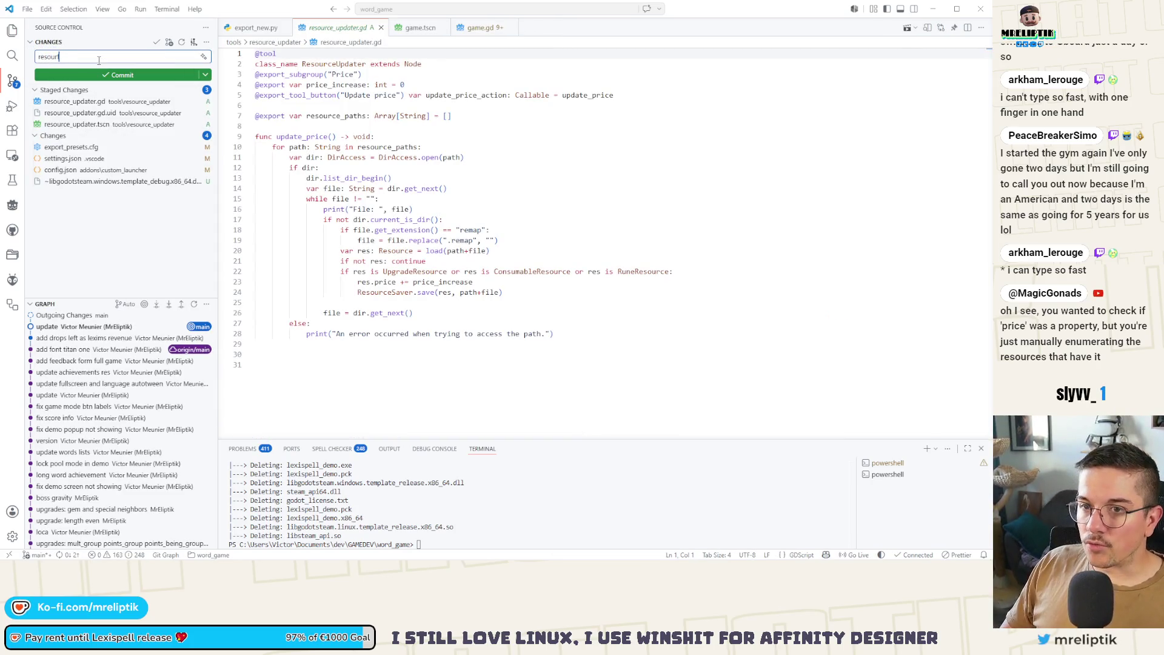
text(ce updater wi)
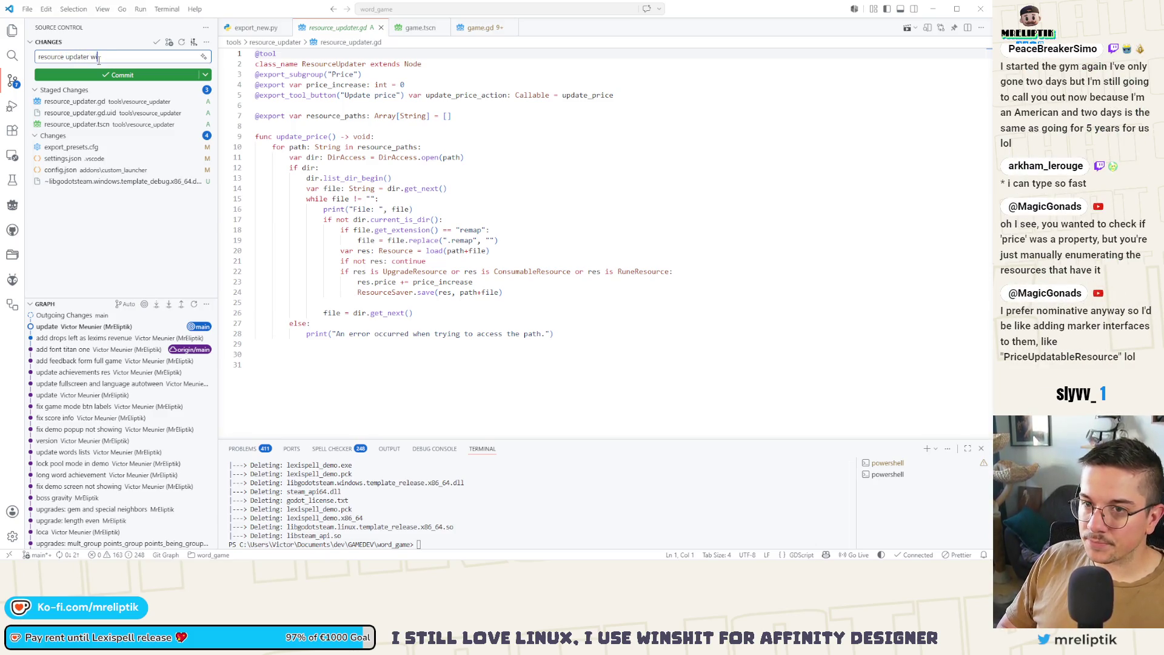
click(121, 74)
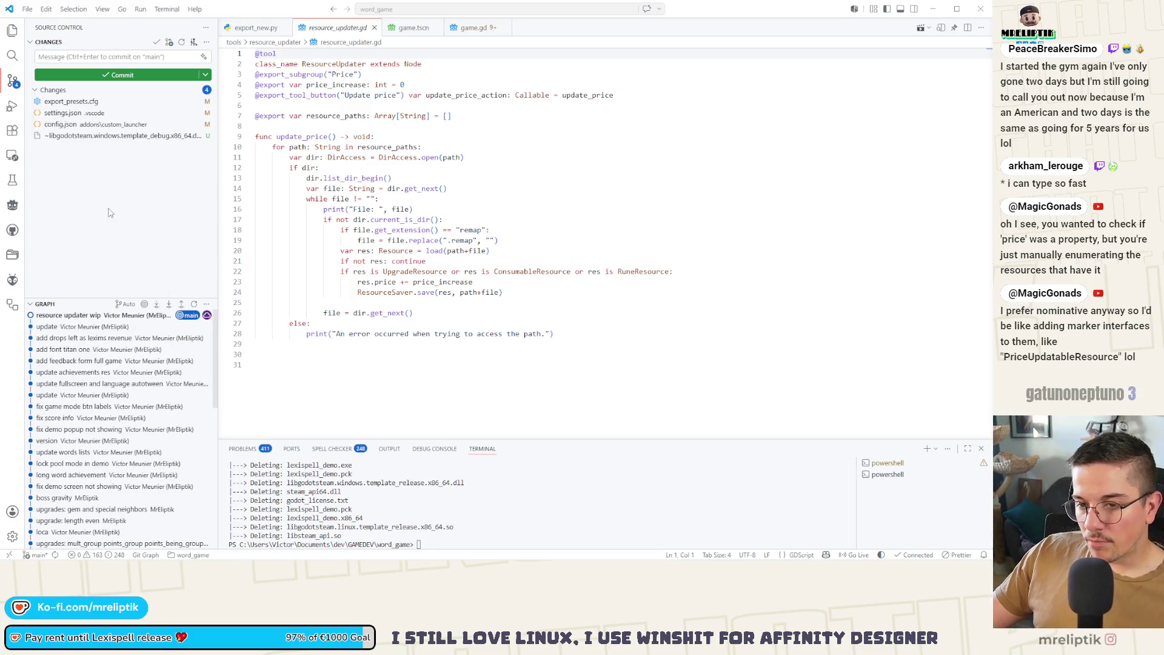
Return to Godot and widen the code editing area.
mouse_move(203, 560)
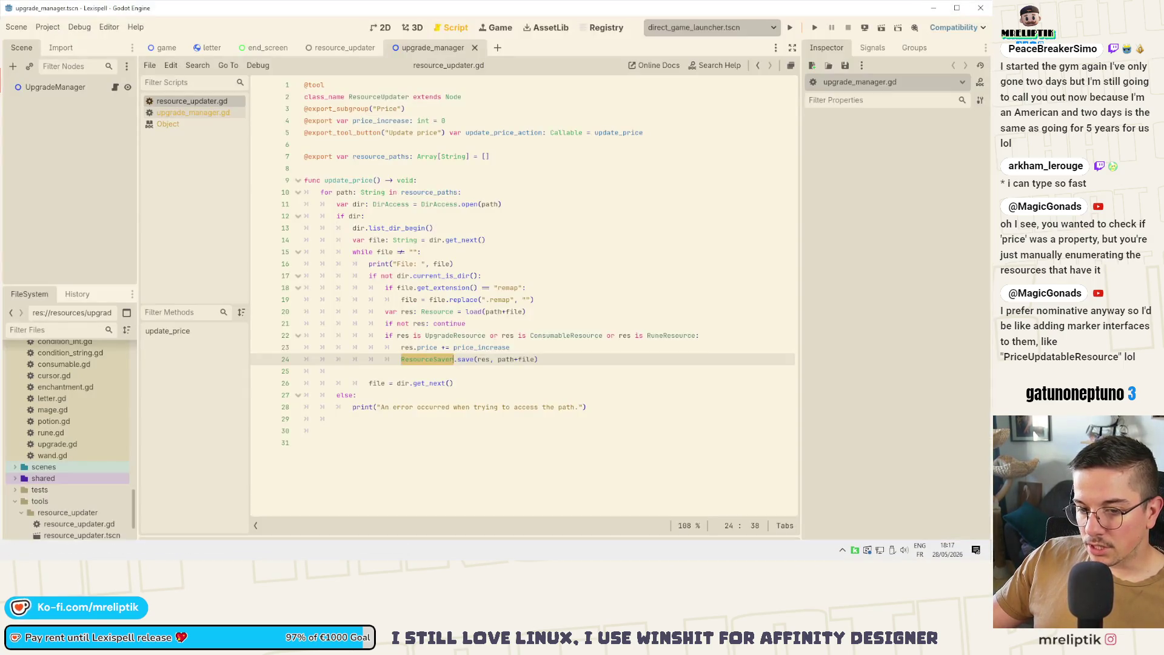
key(alt+Tab)
drag(248, 201, 236, 198)
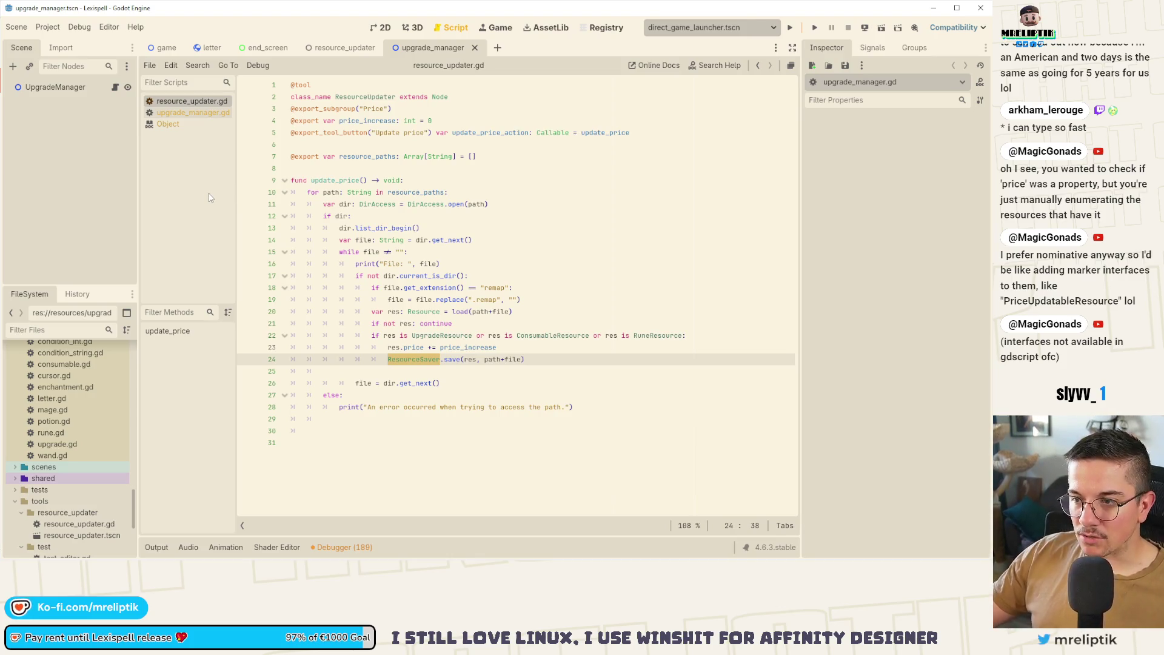
Inspect the type check, price increase and ResourceSaver.save lines, then open end_screen in 2D.
click(575, 356)
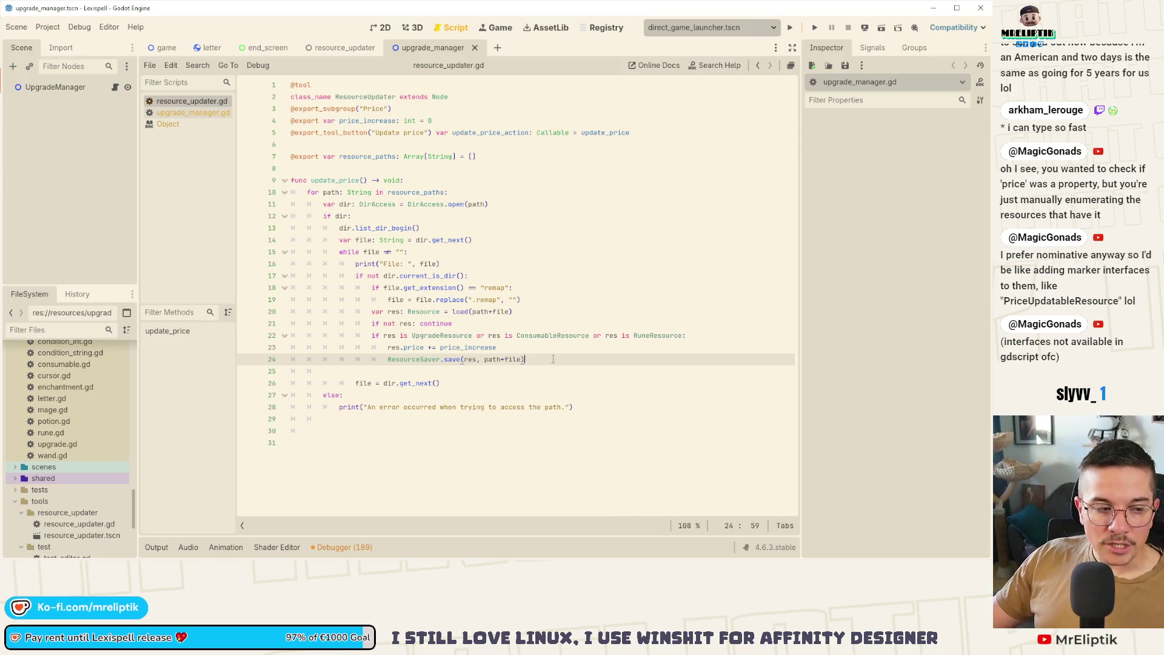
drag(372, 337, 690, 340)
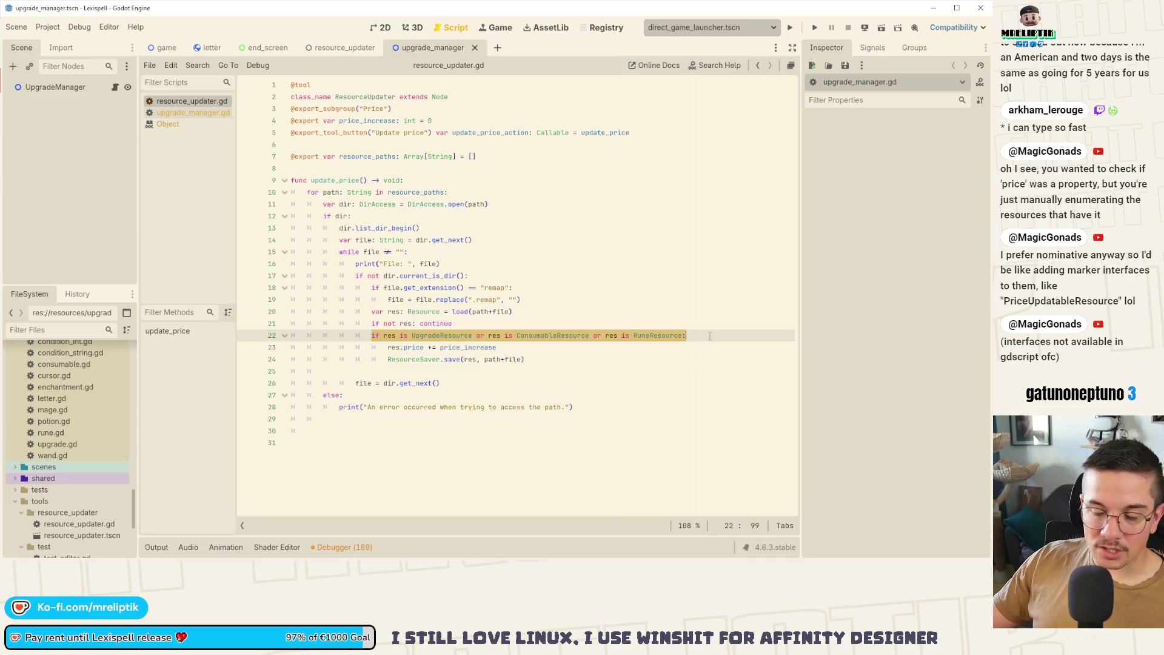
drag(371, 336, 538, 344)
click(537, 343)
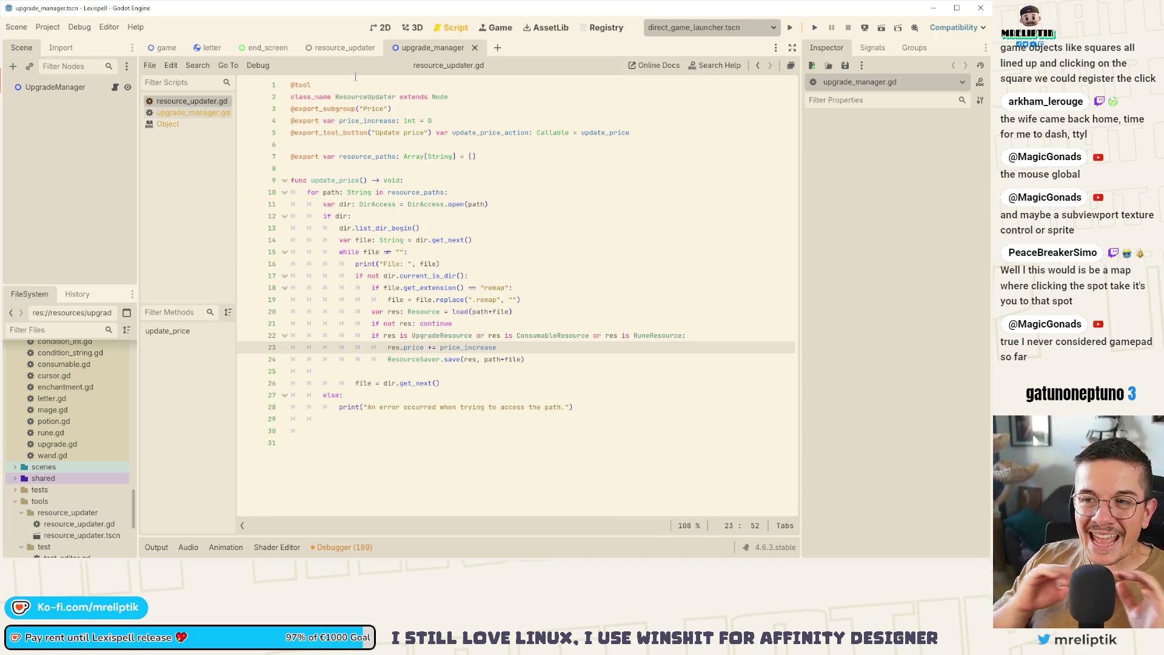
click(267, 47)
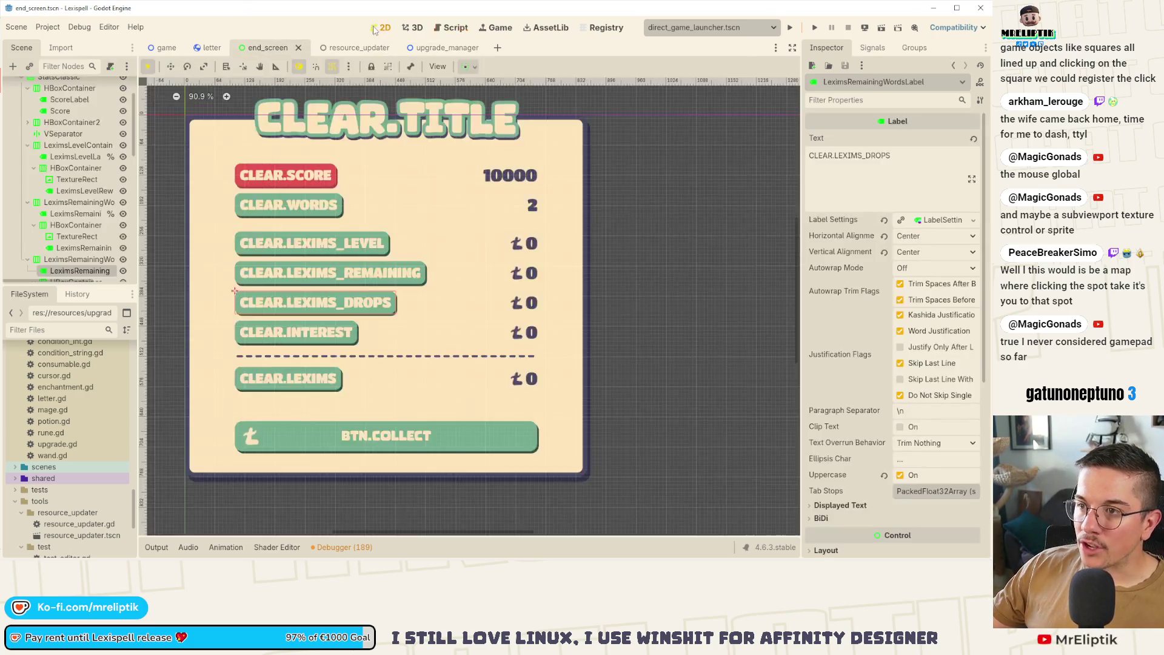
List the EndScreen root node's signals, including gui_input, then bring up the Using InputEvent docs.
scroll(94, 111, up, 3)
click(44, 87)
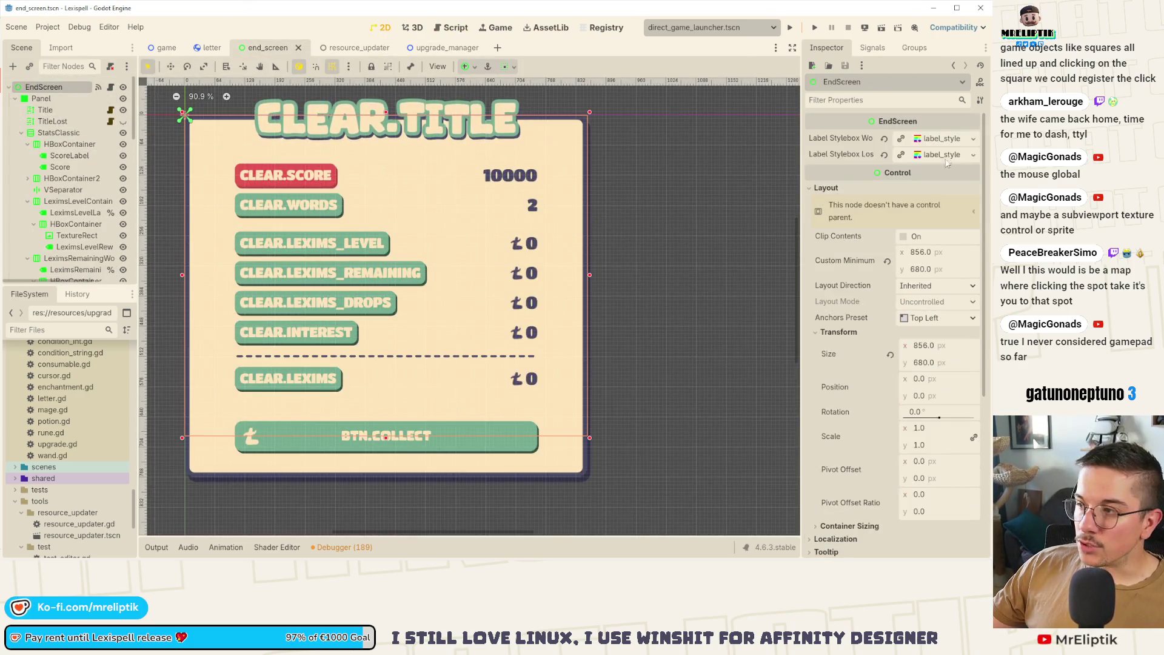
click(873, 47)
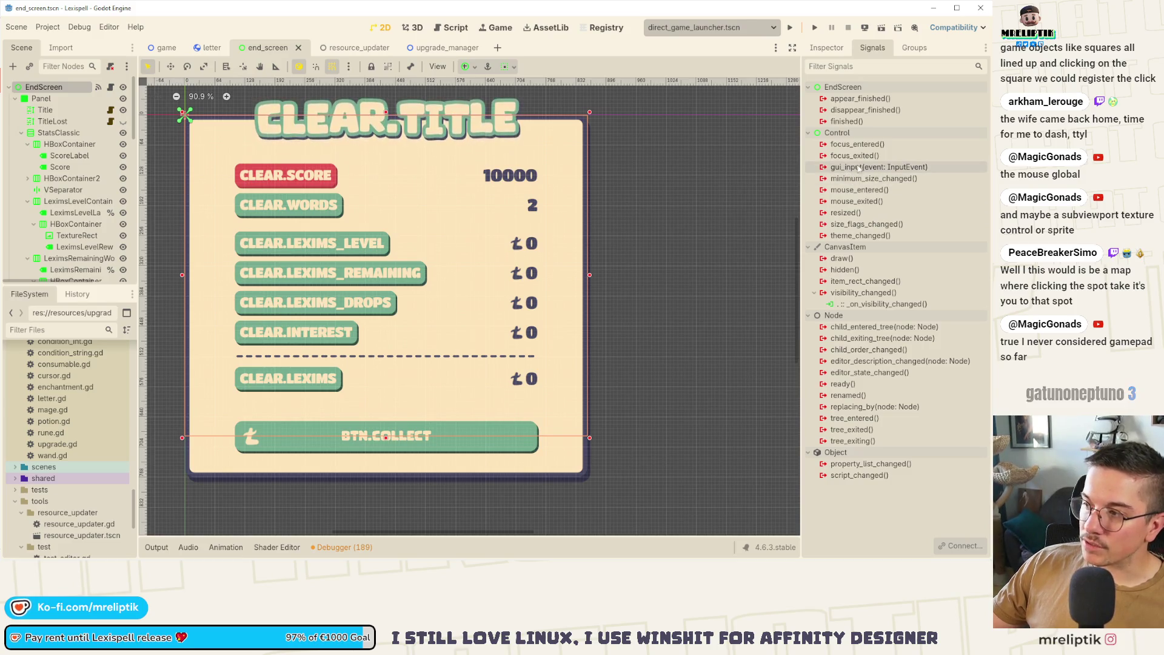
mouse_move(871, 168)
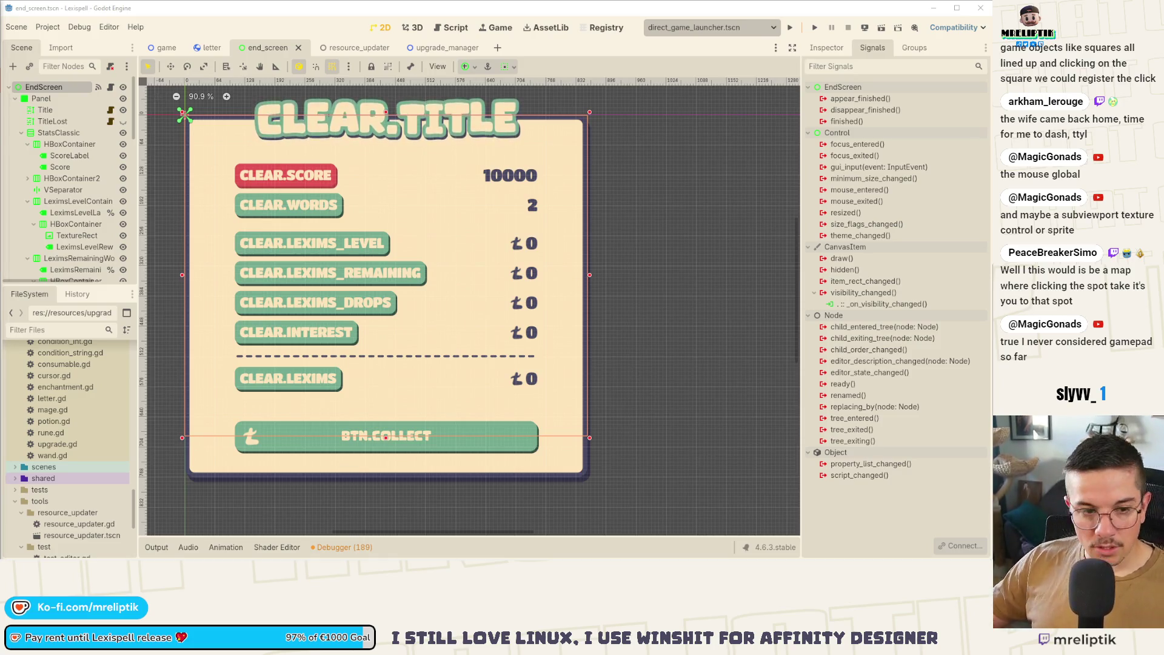
key(alt+Tab)
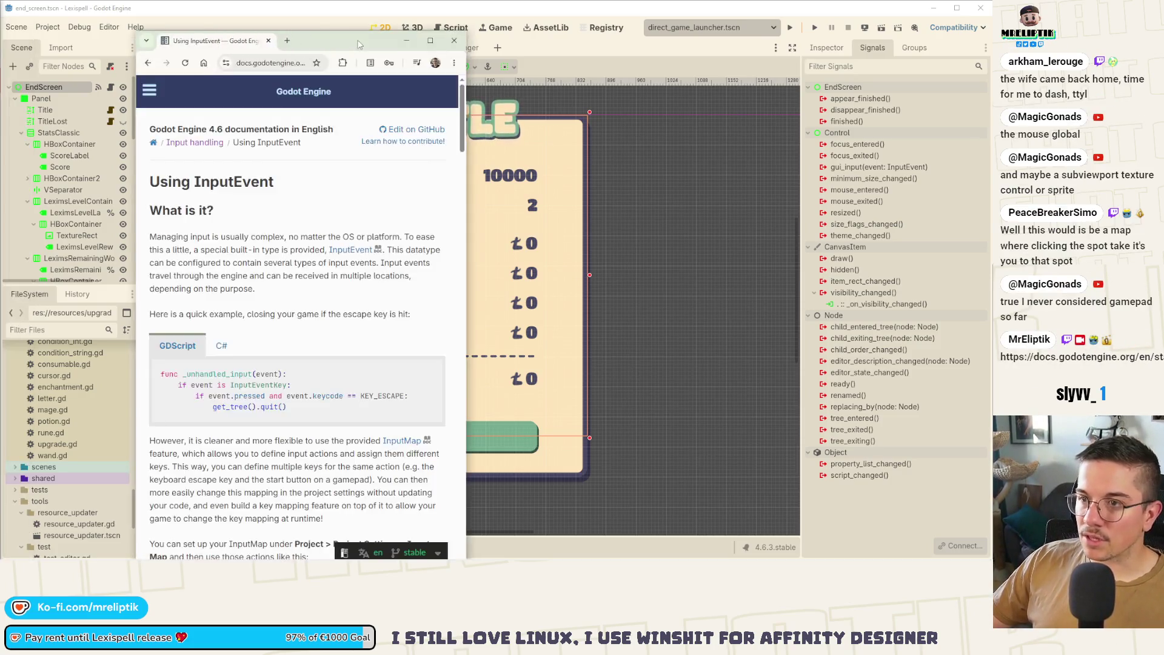
Scroll to the Using InputEvent event diagram, then return to Godot's letter scene.
scroll(574, 274, down, 8)
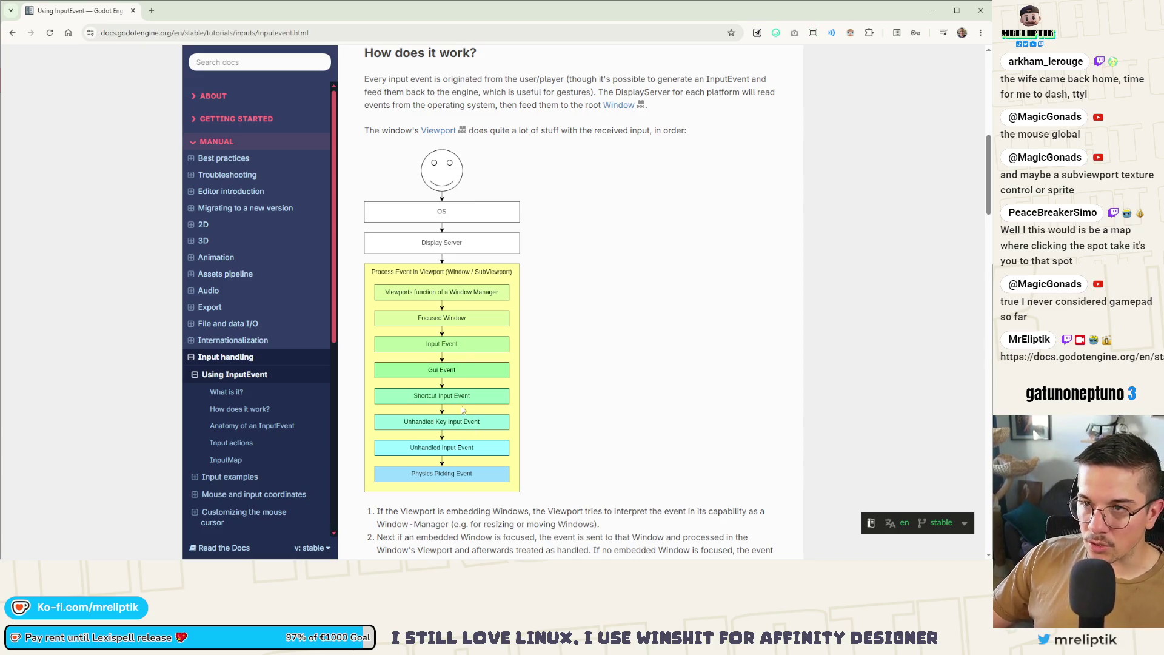
scroll(462, 402, up, 9)
scroll(462, 402, down, 2)
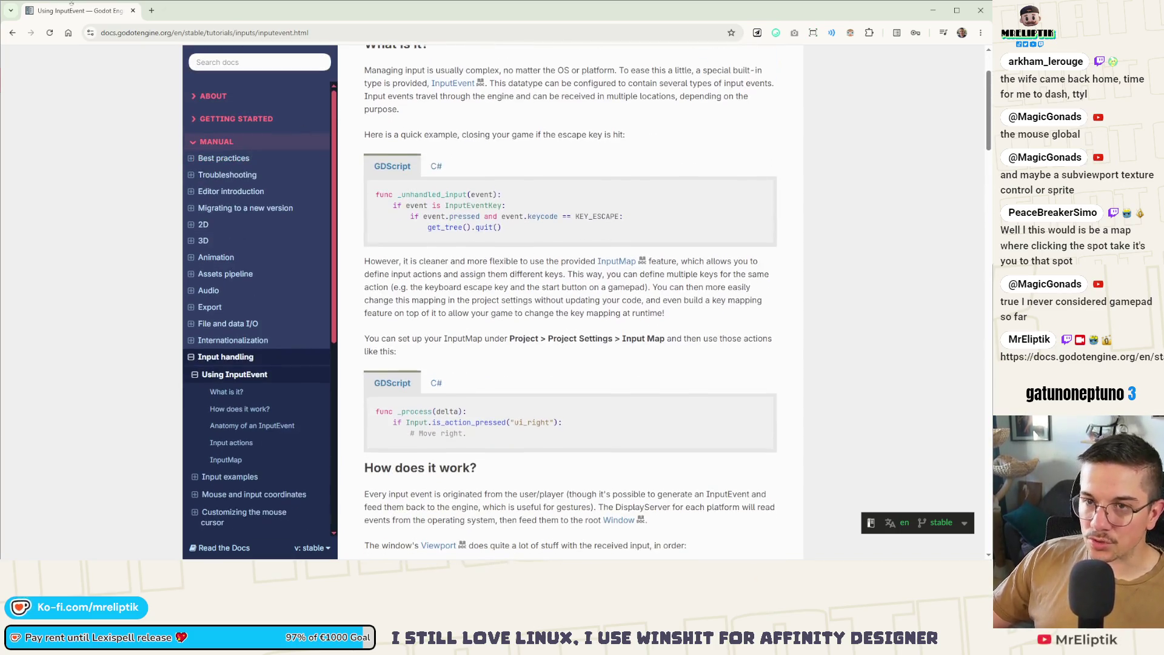
key(alt+Tab)
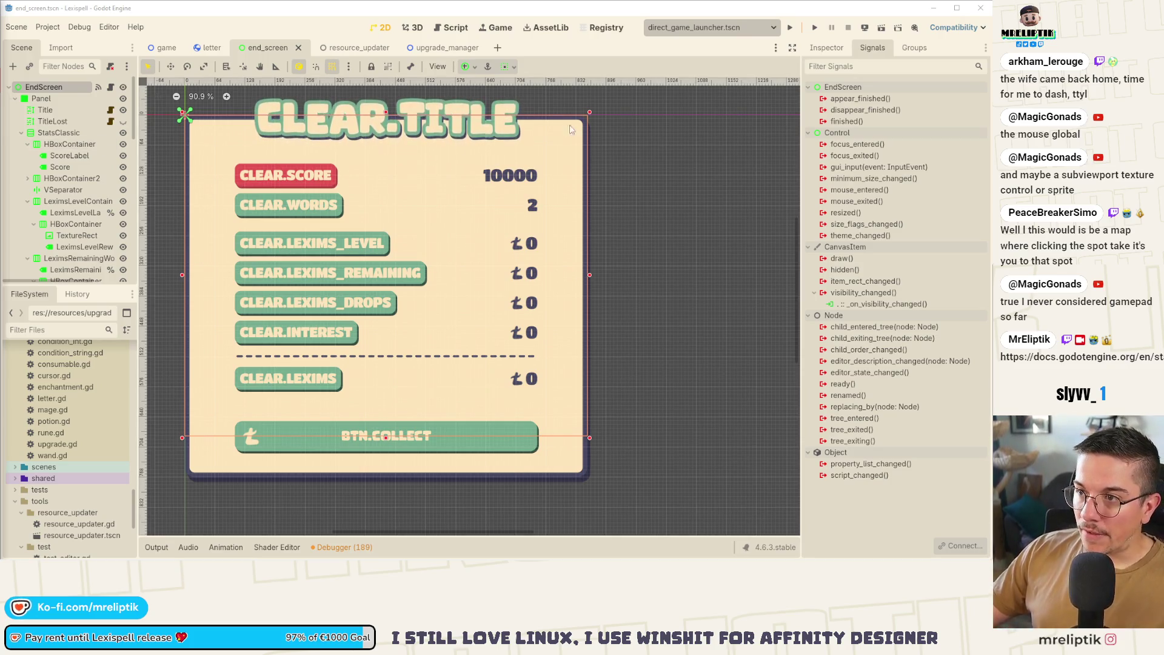
click(212, 47)
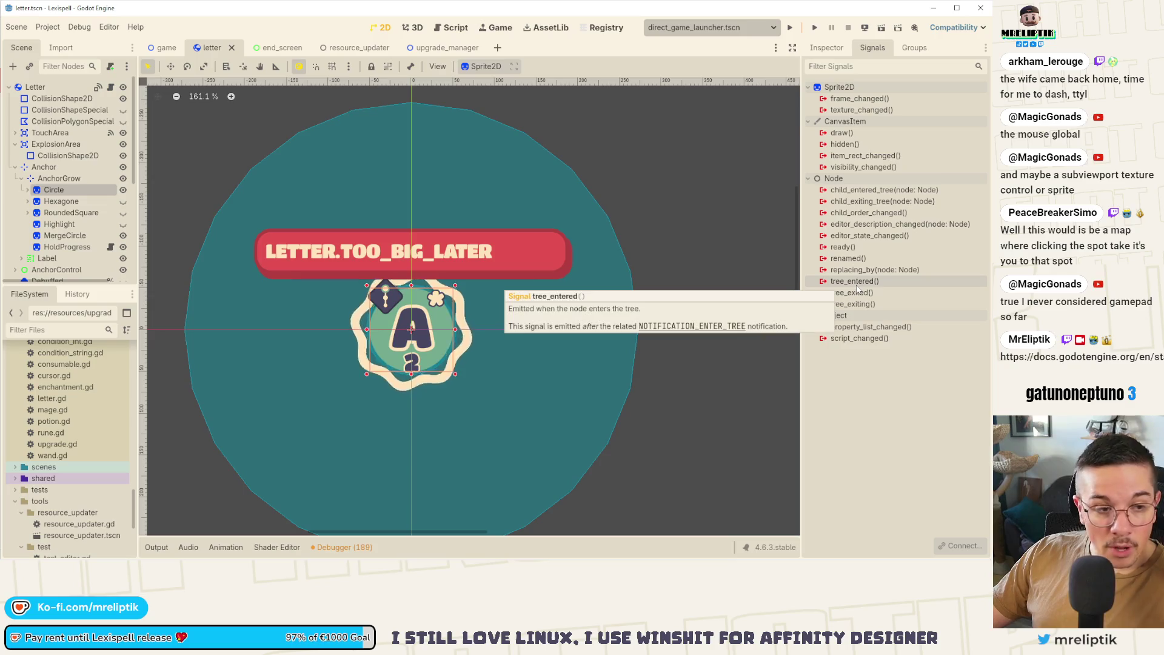
Check the TouchArea node's area properties and its signal connections.
mouse_move(857, 282)
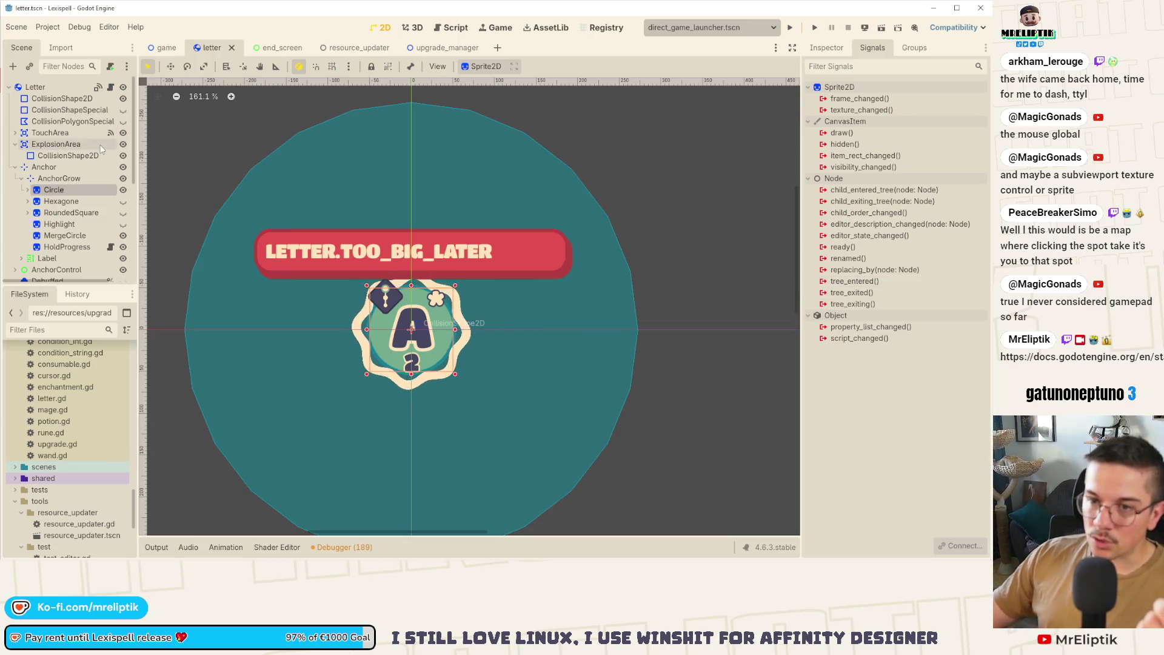
click(50, 132)
click(826, 48)
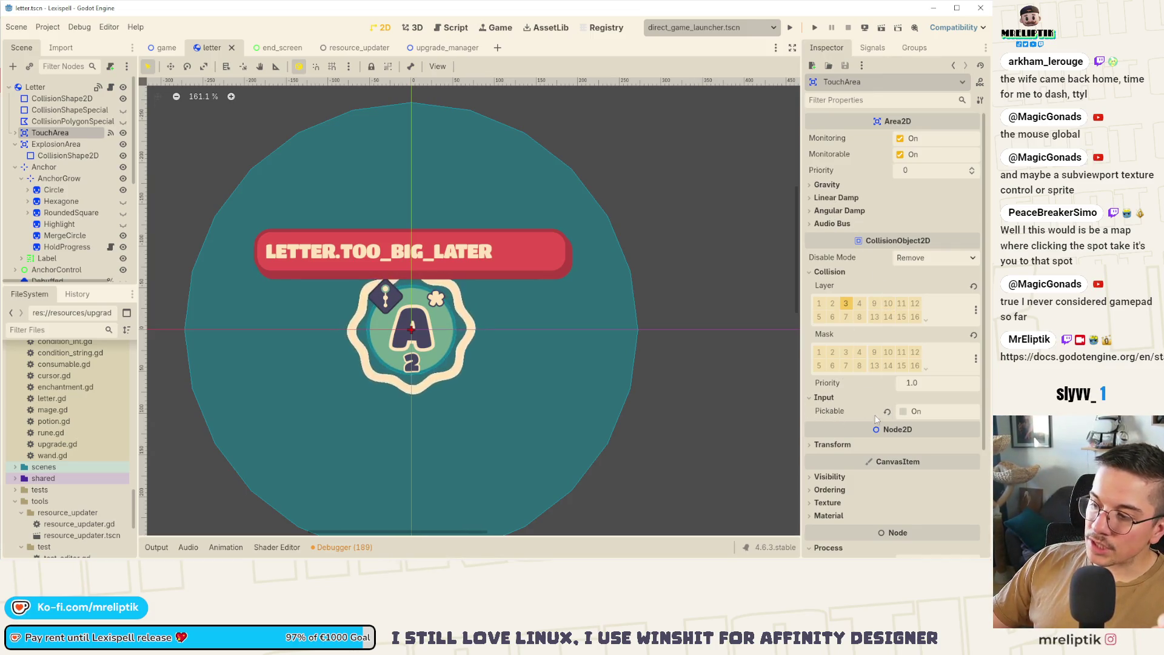
click(873, 48)
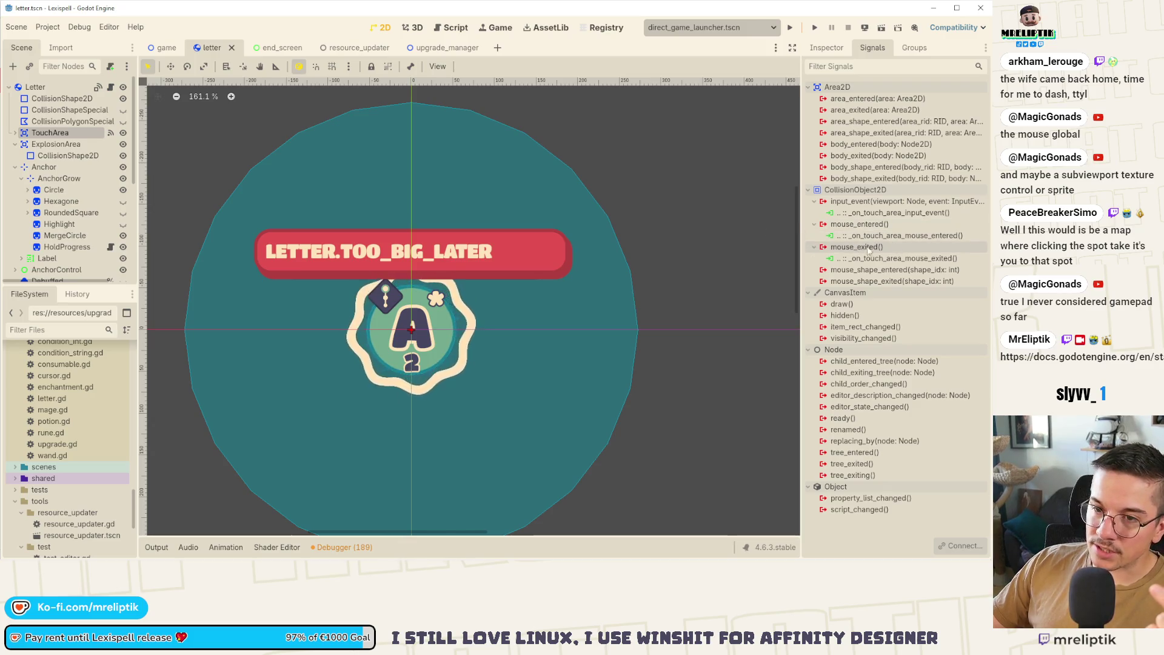
Expand the Letter node's Input settings, list its signals and open letter.gd.
click(35, 87)
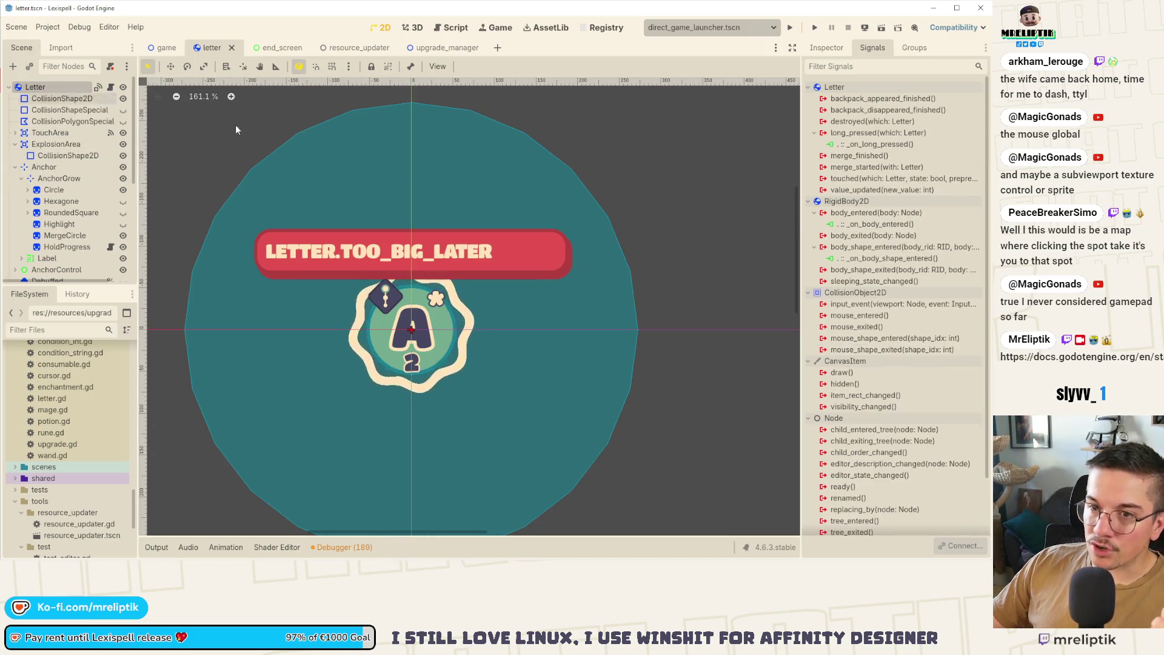
click(827, 47)
scroll(878, 295, down, 10)
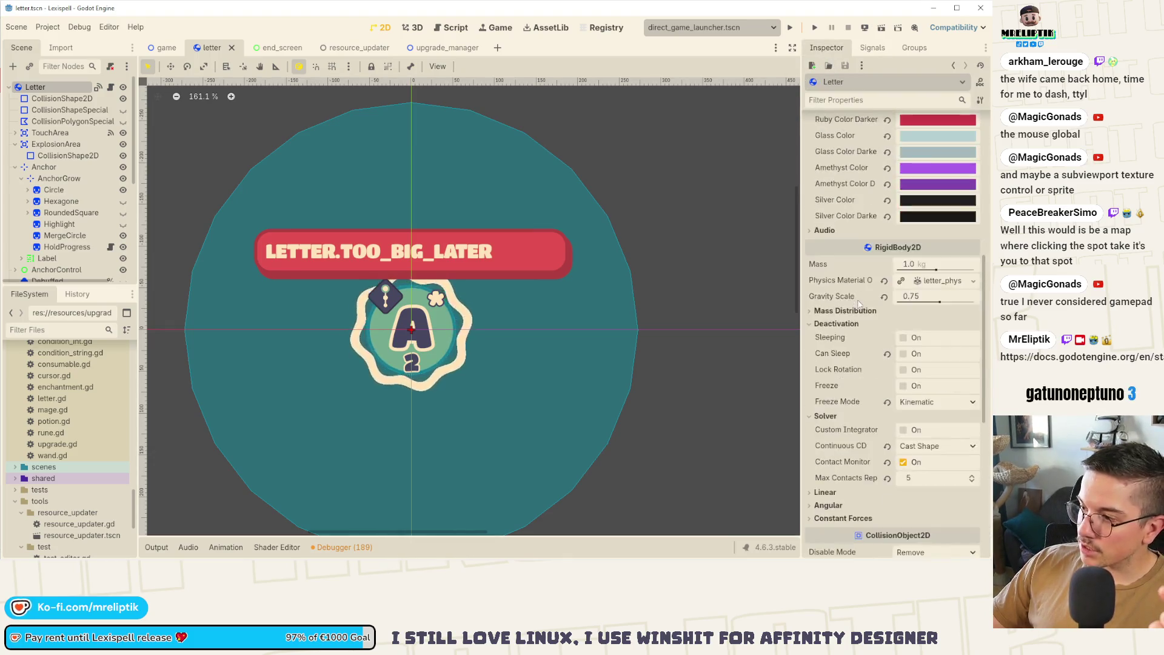
click(820, 334)
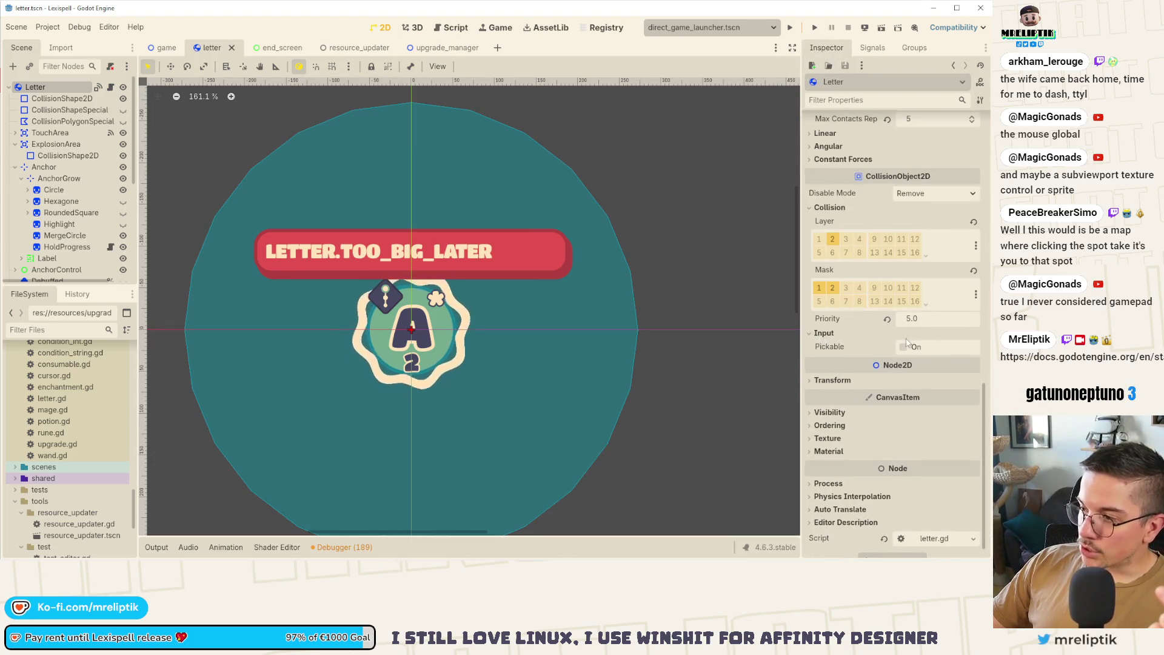
click(872, 48)
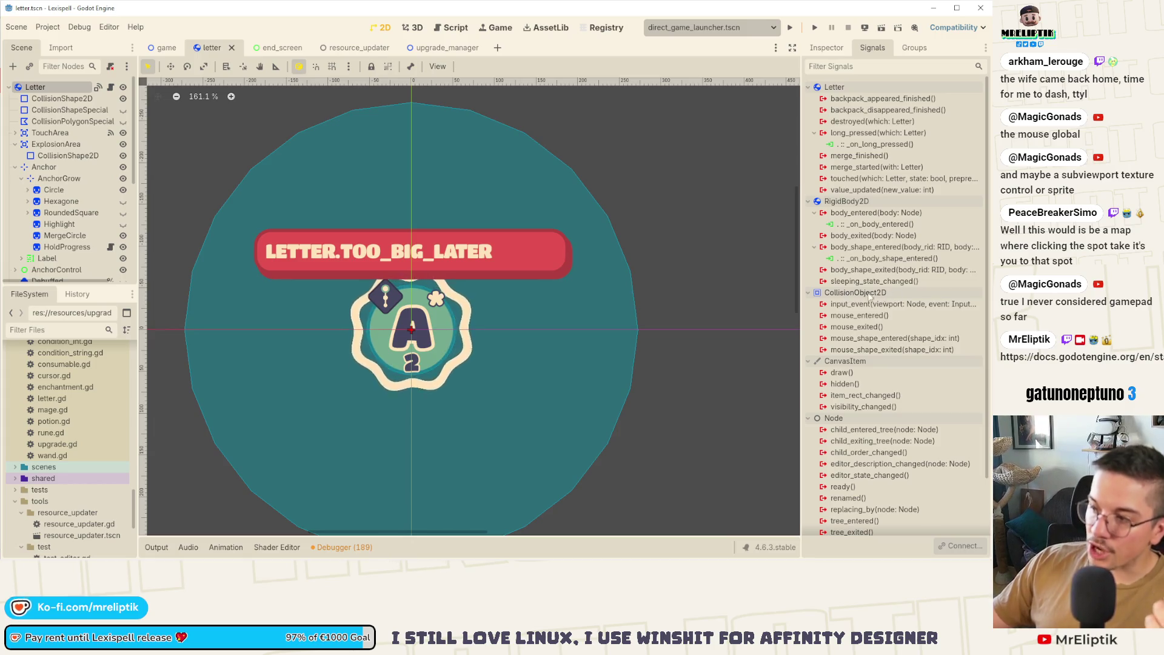
click(110, 86)
scroll(509, 222, up, 5)
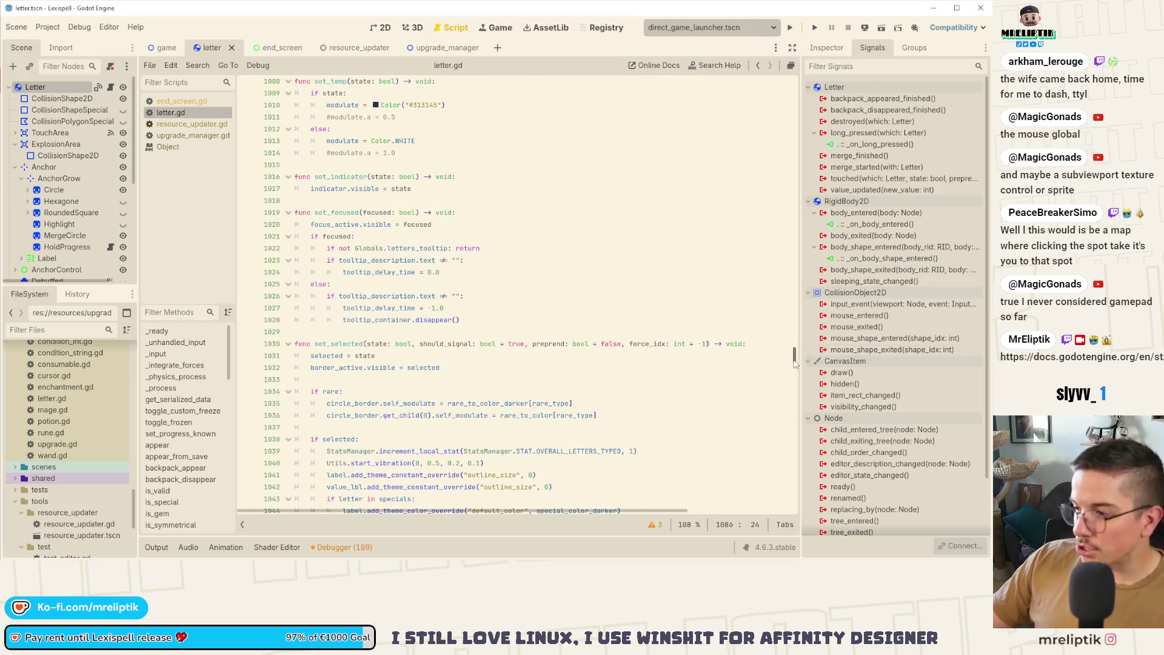
Read the RigidBody2D and CollisionObject2D docs, then replace the letter scene with a new Node2D scene.
drag(795, 364, 828, 5)
ctrl+click(425, 85)
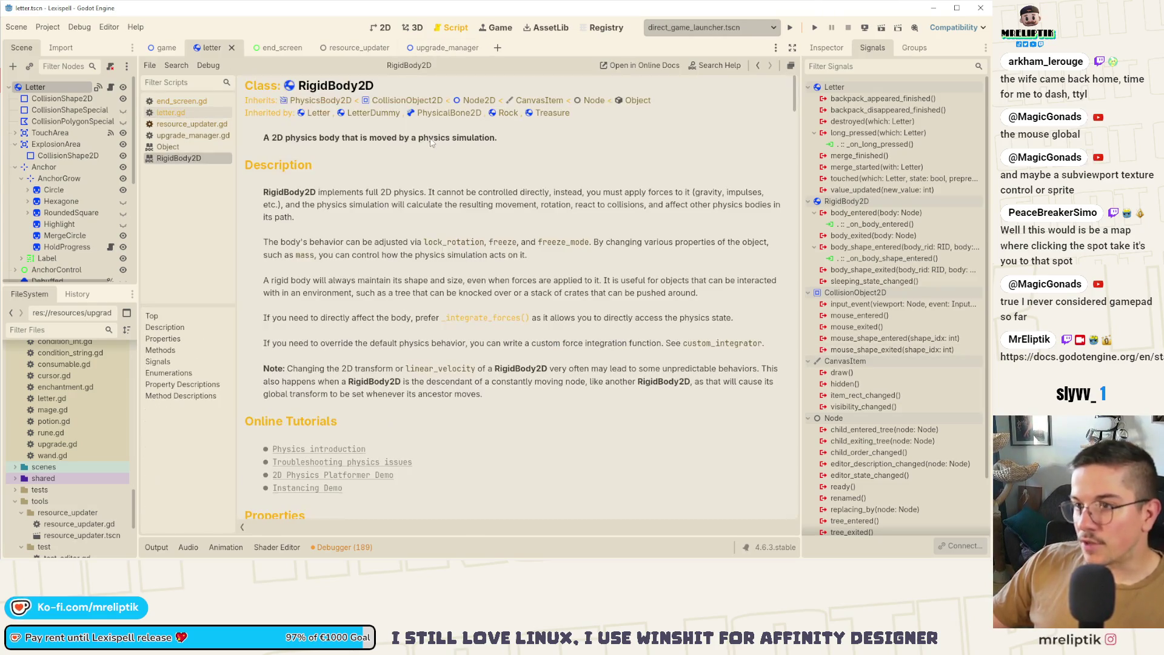
click(408, 101)
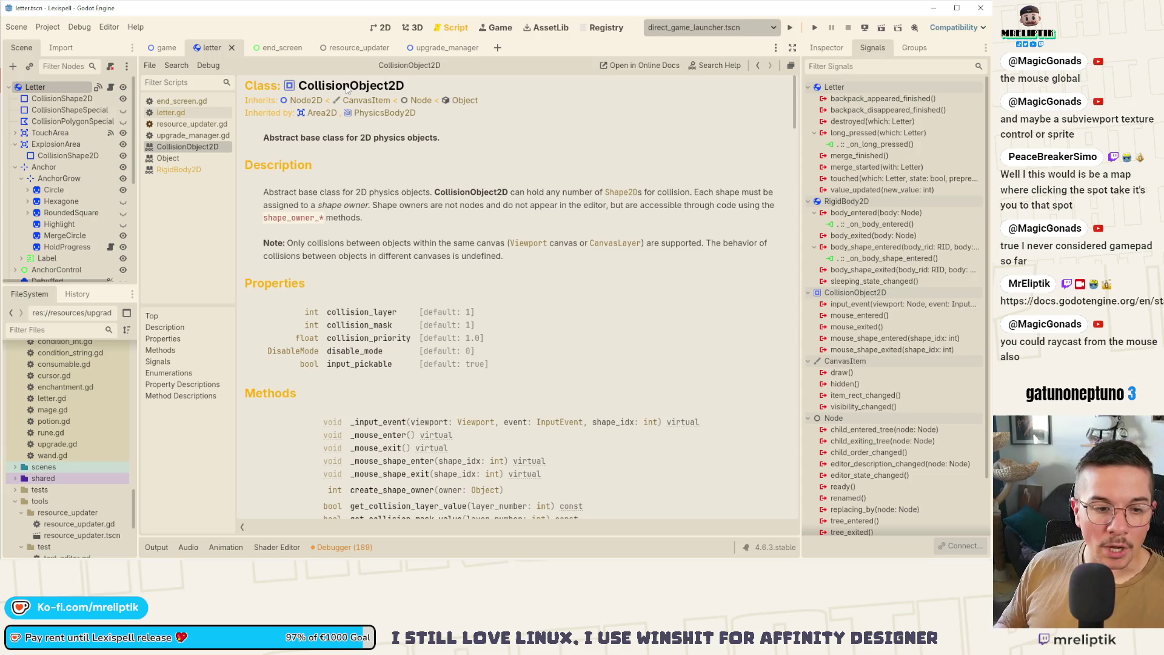
key(ctrl+shift+w)
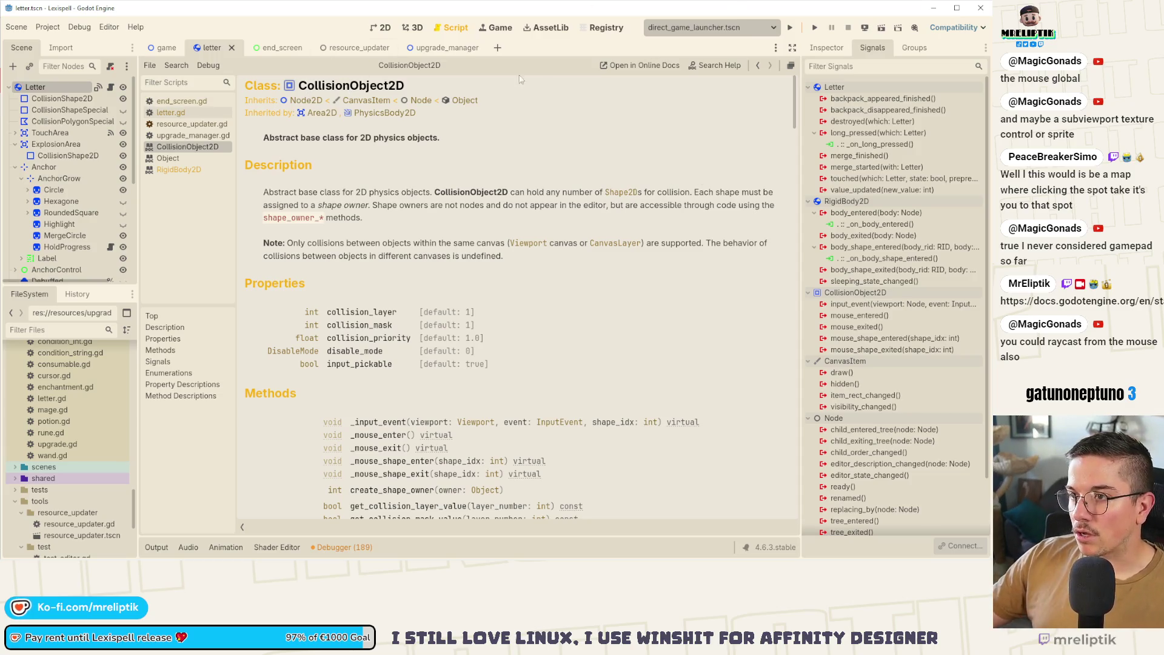
click(75, 101)
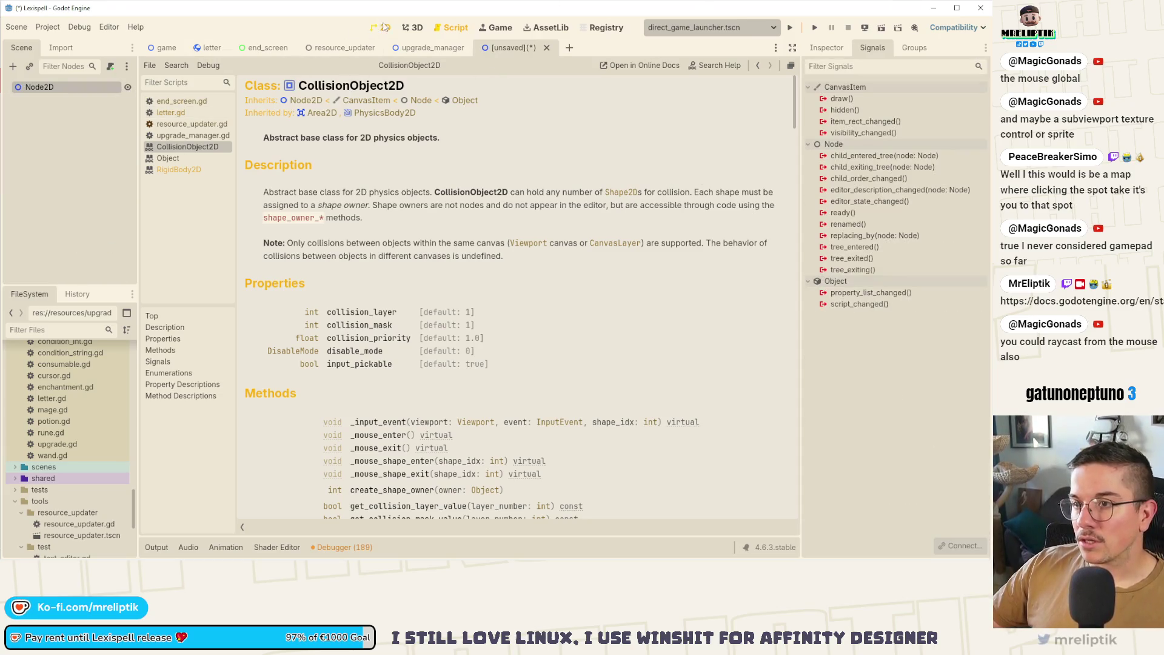
Add a Sprite2D child with the icon.svg texture and move it right and down.
click(381, 27)
right_click(35, 85)
click(67, 91)
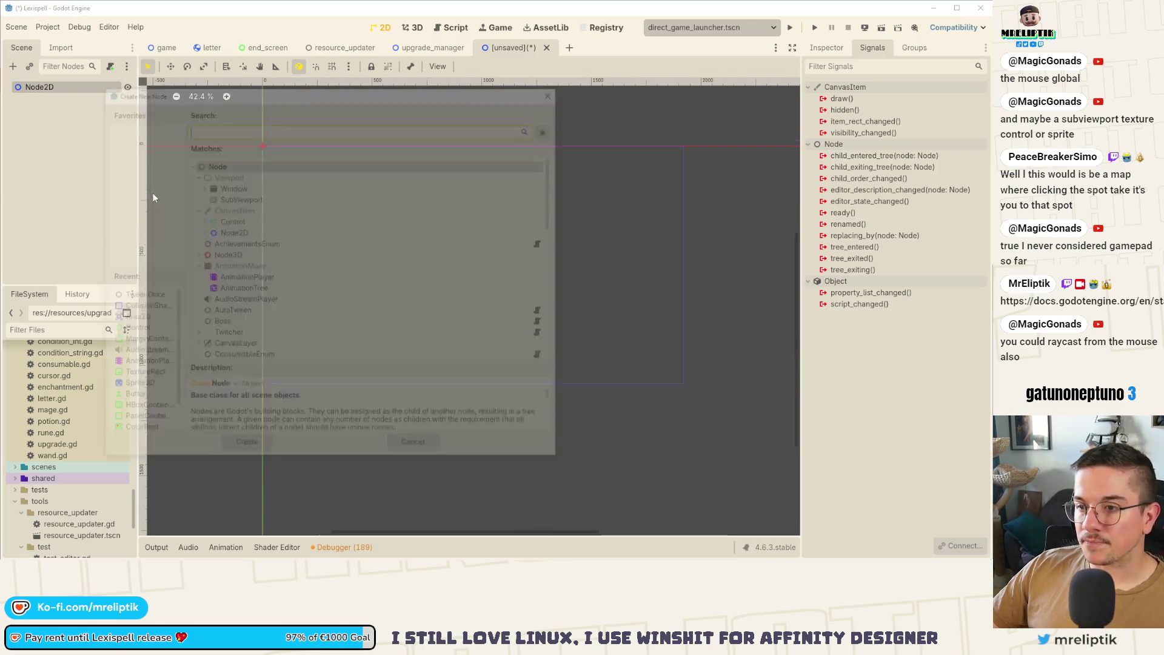
text(sprite)
key(Return)
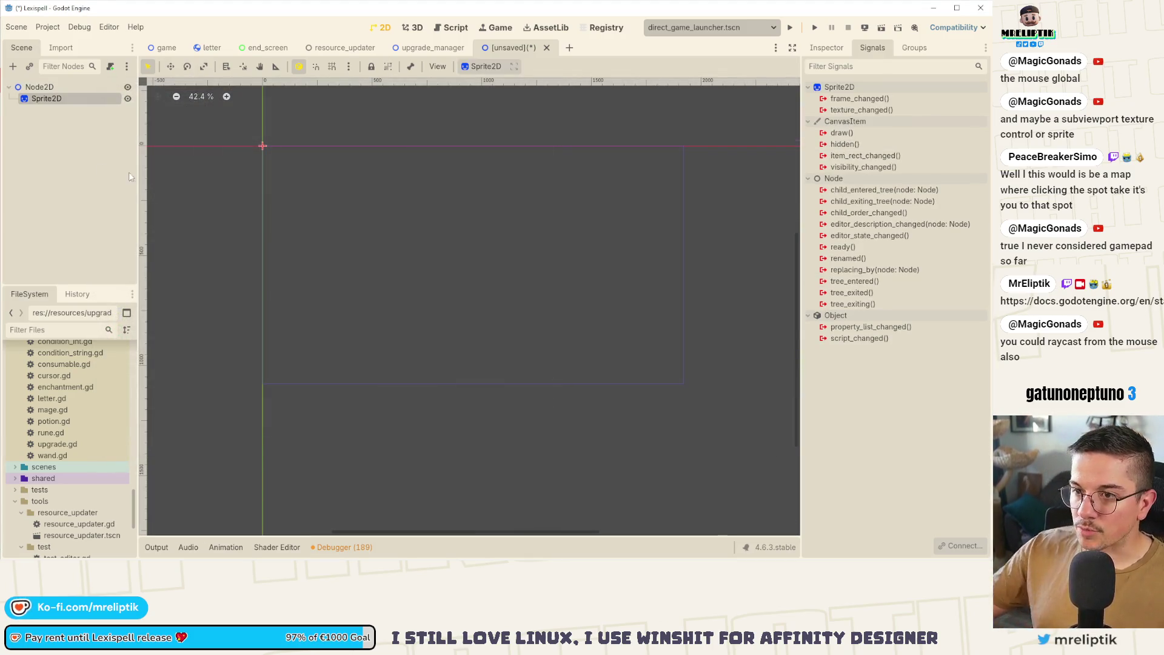
click(827, 47)
click(928, 138)
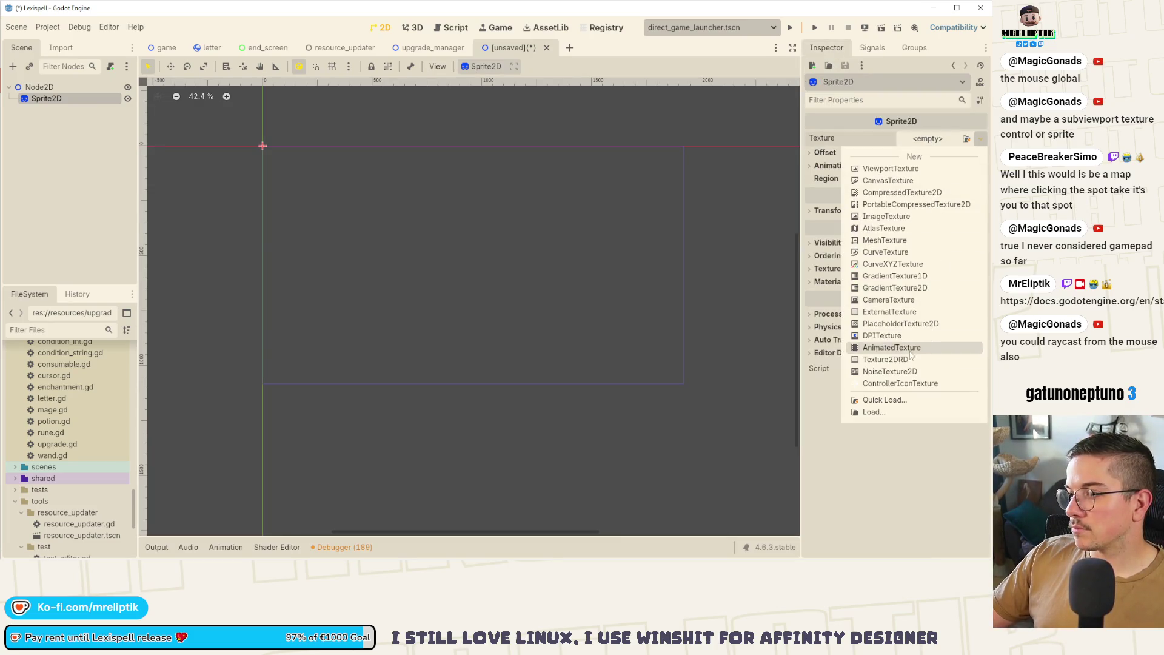
click(873, 412)
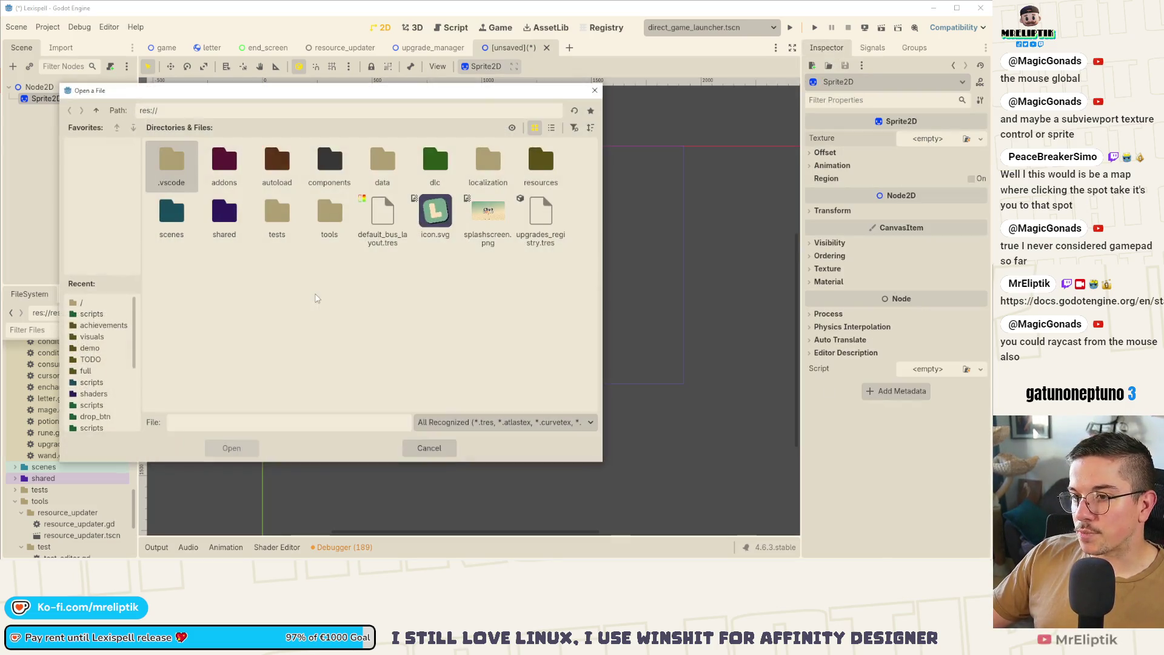
double_click(434, 213)
scroll(352, 260, down, 3)
mouse_move(308, 255)
mouse_down()
mouse_move(352, 313)
mouse_move(392, 313)
mouse_up()
scroll(388, 261, up, 4)
Duplicate the sprite, shrink it onto the icon's top-right corner and give it person.png.
key(ctrl+d)
mouse_move(501, 152)
mouse_down()
mouse_move(420, 245)
mouse_move(444, 208)
mouse_up()
mouse_move(494, 165)
mouse_down()
mouse_move(452, 206)
mouse_move(473, 196)
mouse_up()
click(981, 148)
click(885, 418)
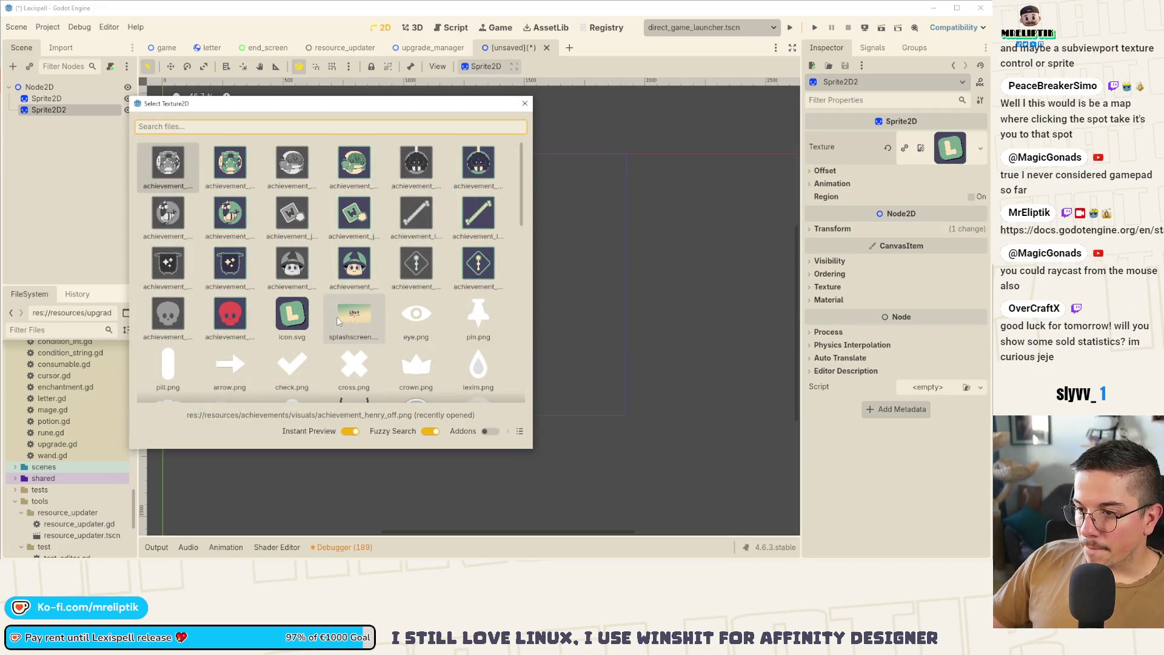
scroll(355, 352, down, 2)
double_click(292, 351)
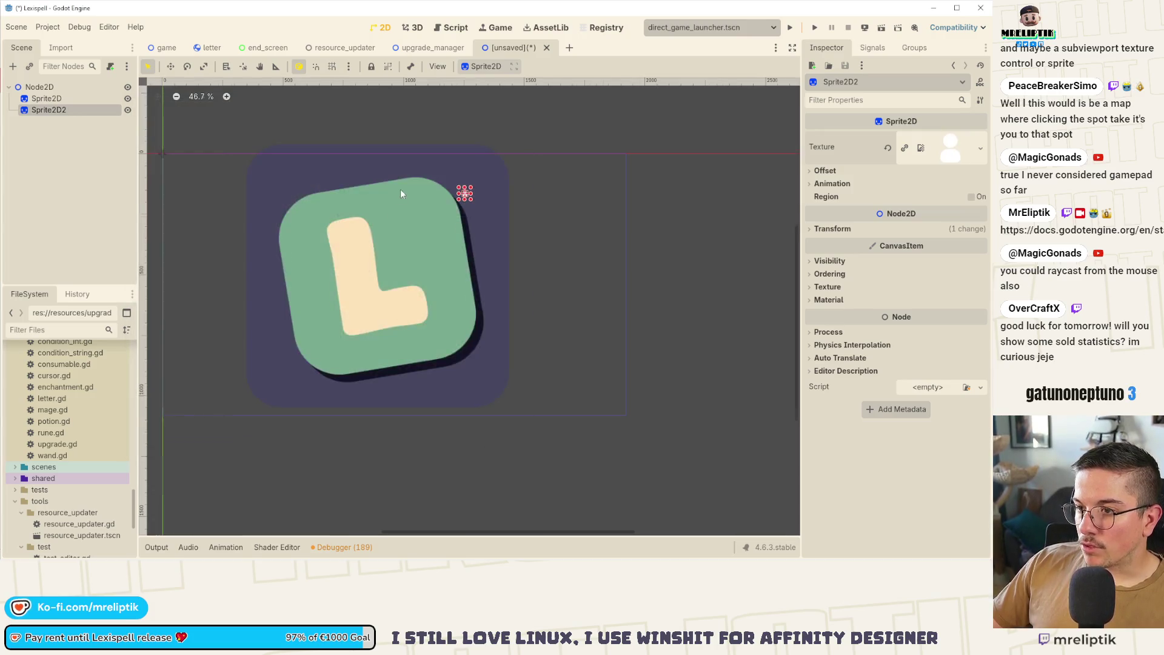
scroll(522, 209, up, 3)
scroll(535, 230, up, 10)
scroll(542, 247, down, 20)
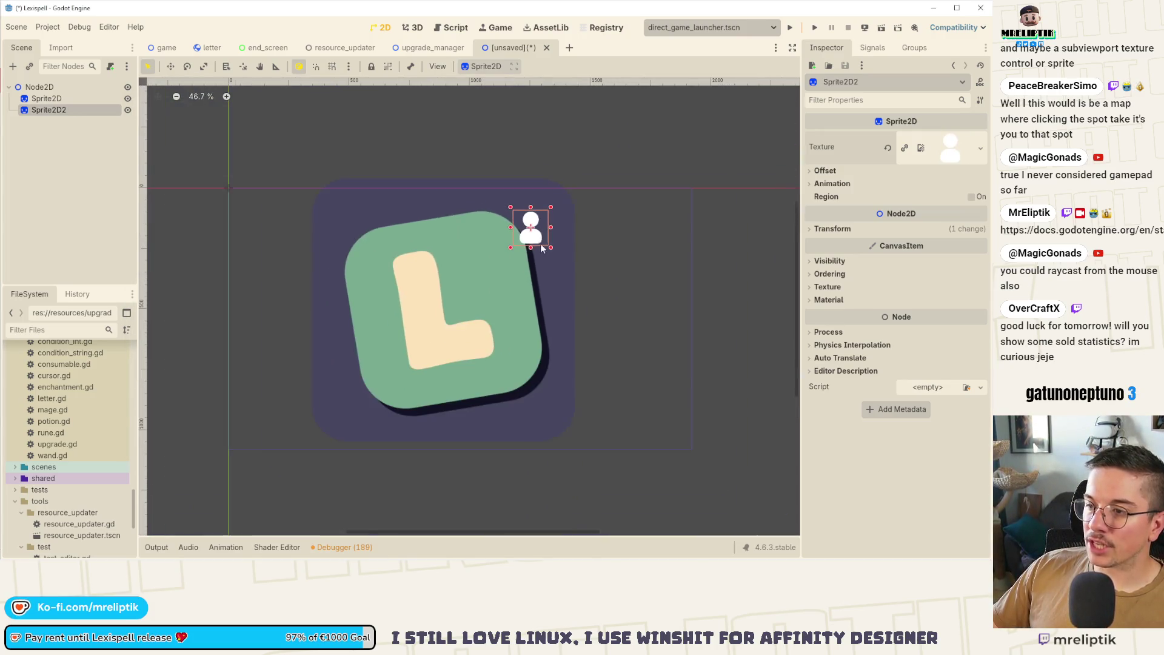
right_click(55, 120)
Add a Button under Sprite2D2, anchor it at the centre, and stretch it over the white figure.
click(91, 138)
text(button)
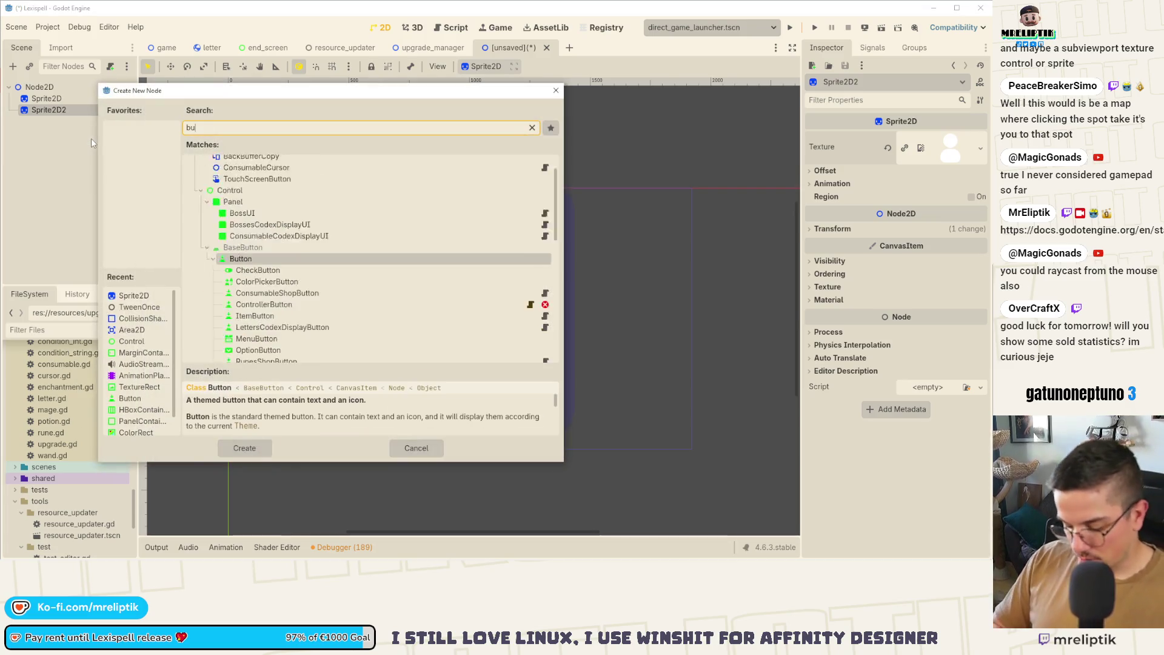
key(Return)
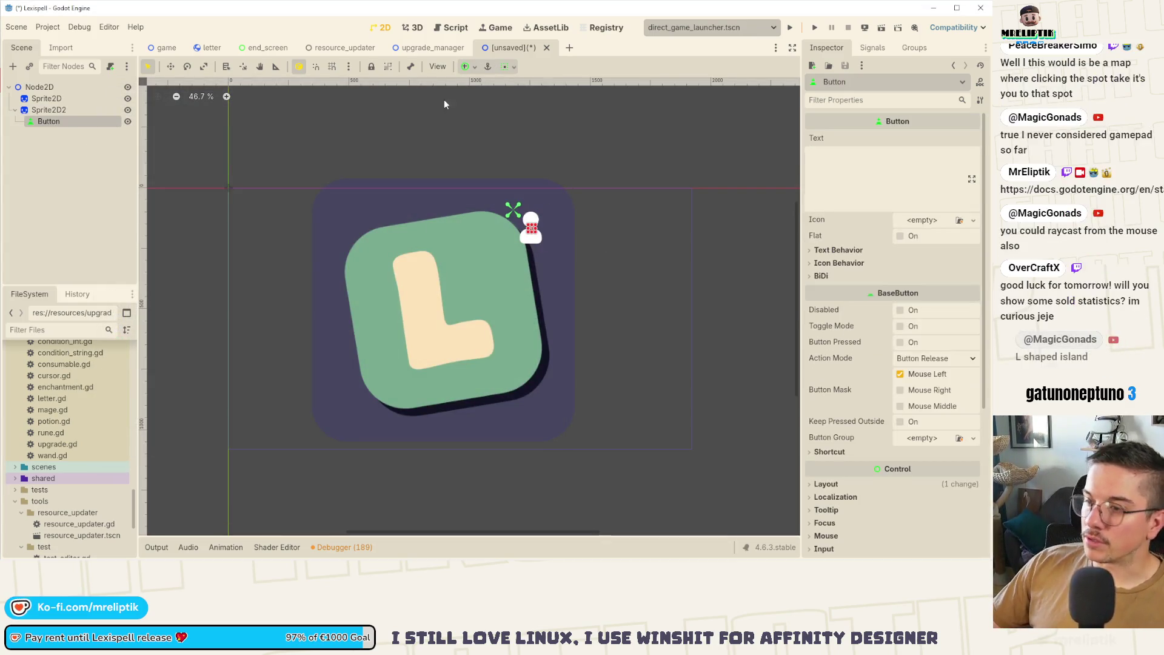
scroll(541, 213, up, 5)
click(478, 68)
click(490, 123)
click(534, 310)
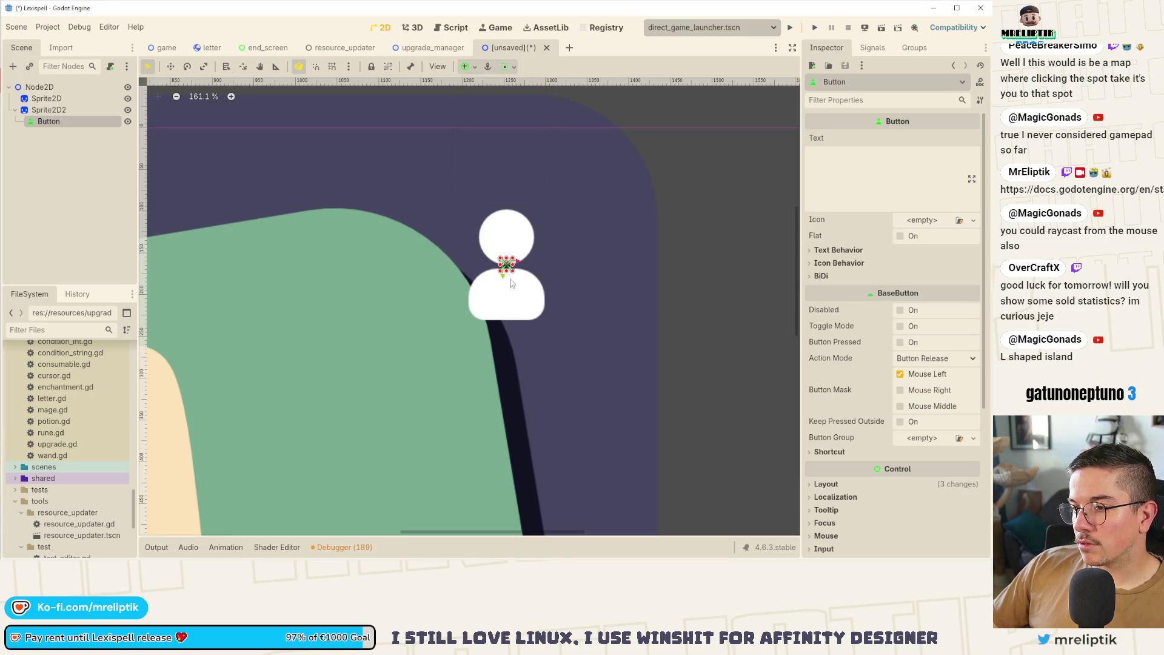
drag(533, 298, 525, 289)
drag(532, 299, 551, 324)
scroll(872, 344, down, 5)
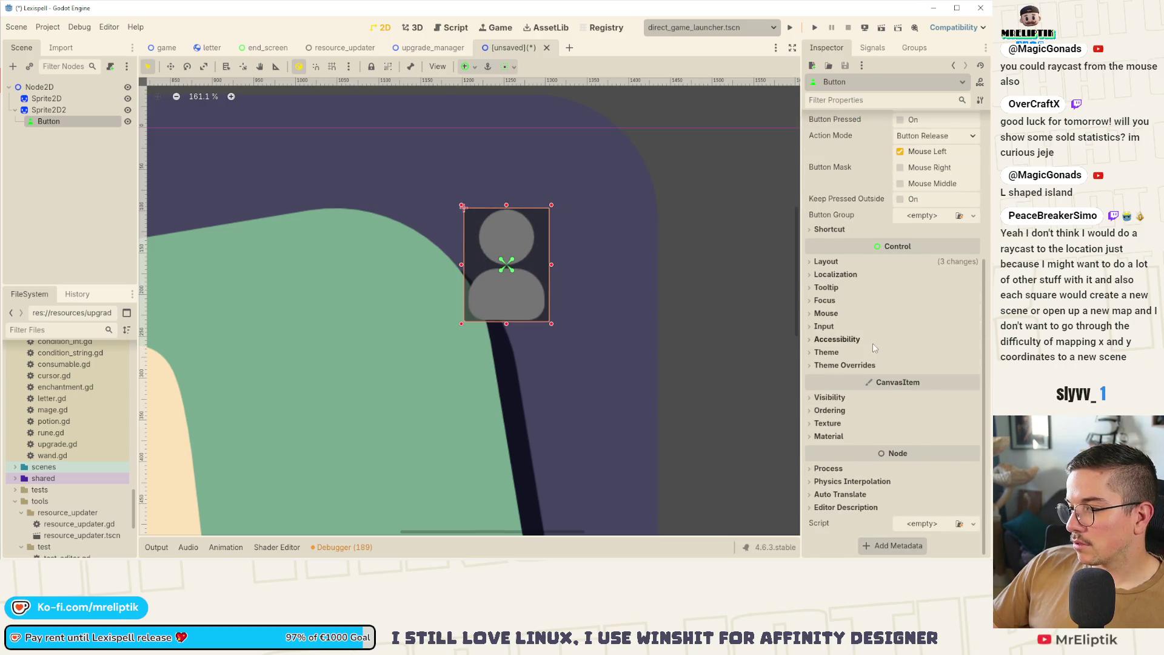
Give the button an empty Normal style and reuse it for Pressed, Hover and Focus.
click(840, 365)
click(832, 442)
click(971, 456)
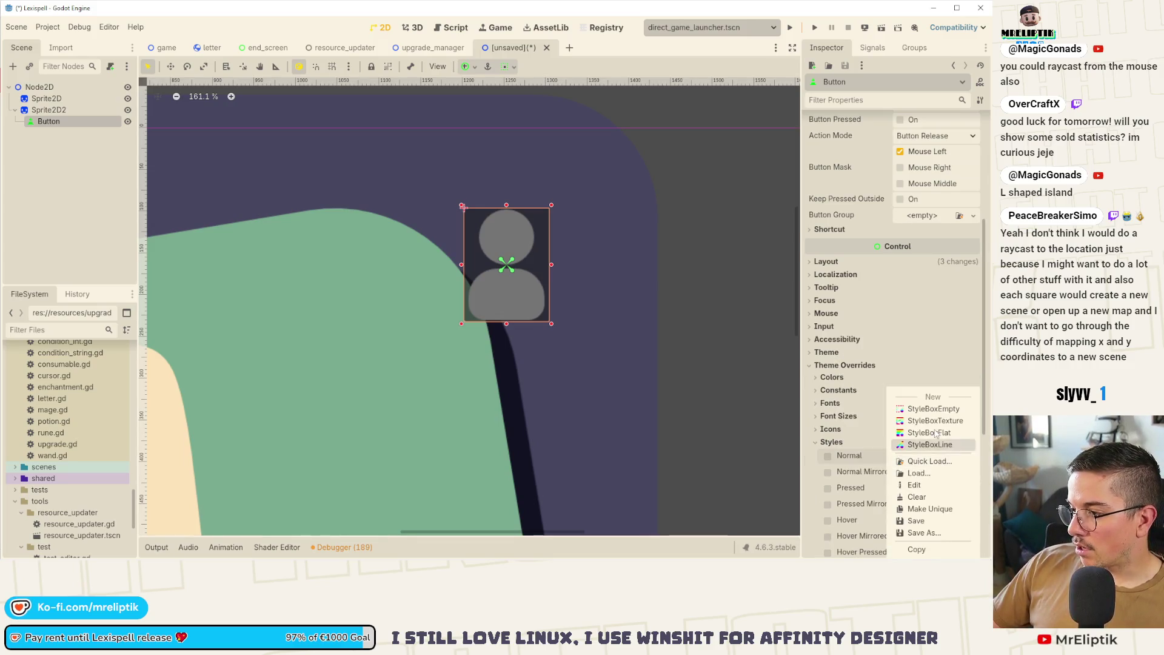
click(989, 326)
scroll(916, 333, down, 3)
drag(932, 300, 928, 466)
scroll(928, 466, down, 3)
drag(941, 300, 937, 398)
click(830, 427)
Lower the button's Self Modulate alpha so it is almost fully transparent.
click(918, 475)
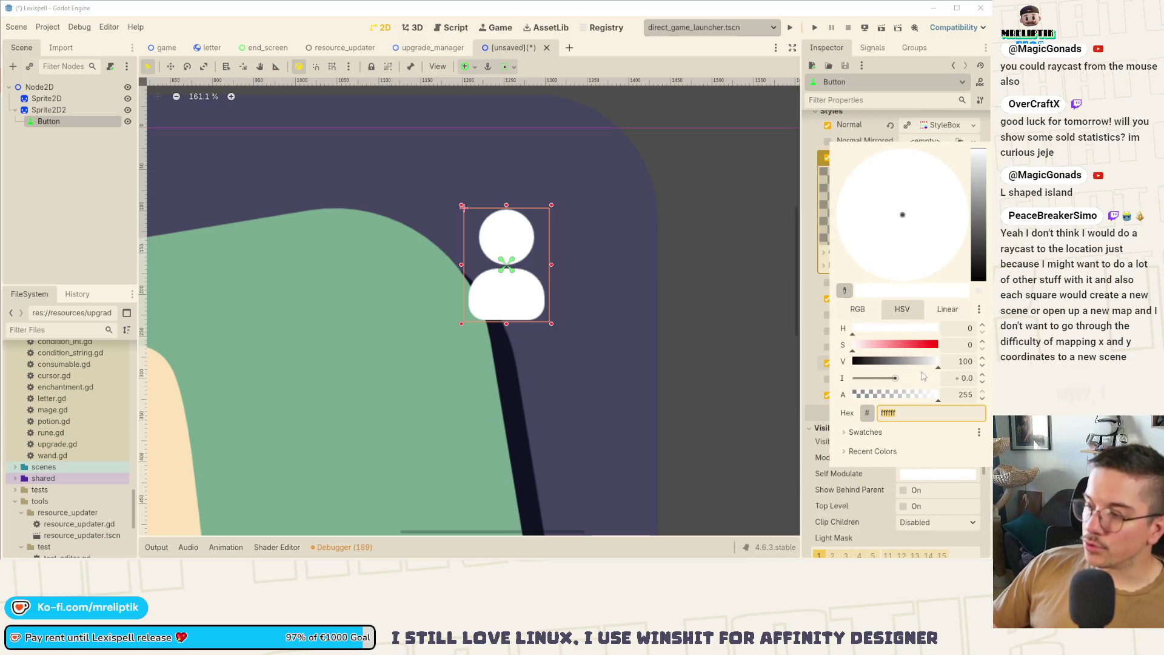
drag(931, 397, 840, 400)
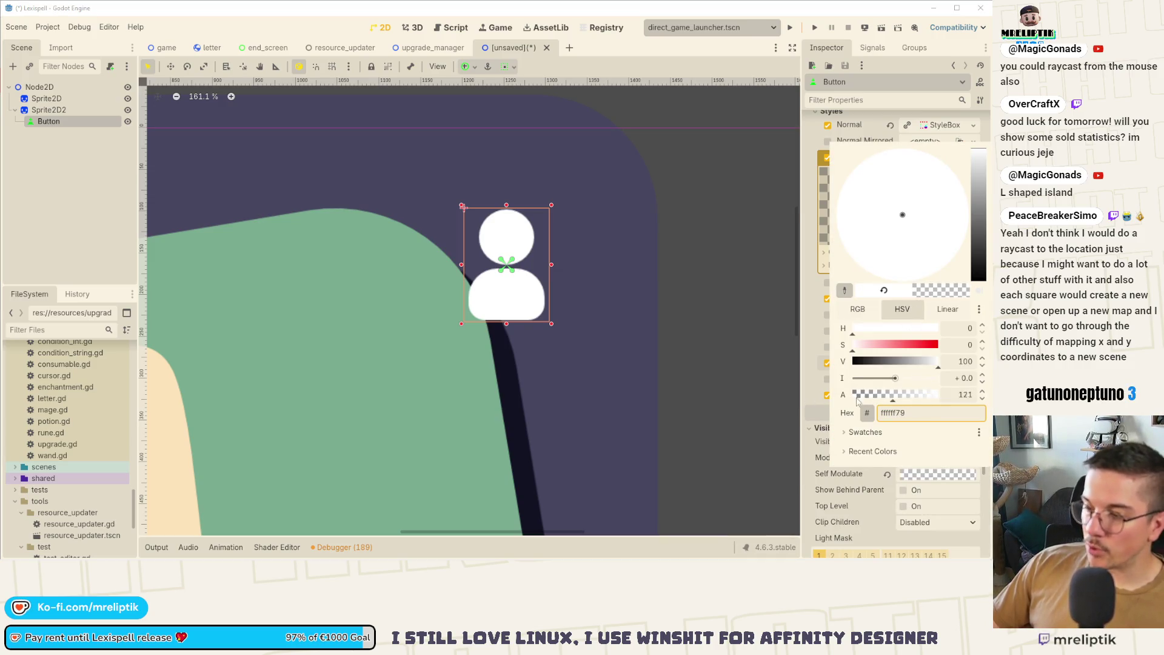
click(402, 239)
key(ctrl+s)
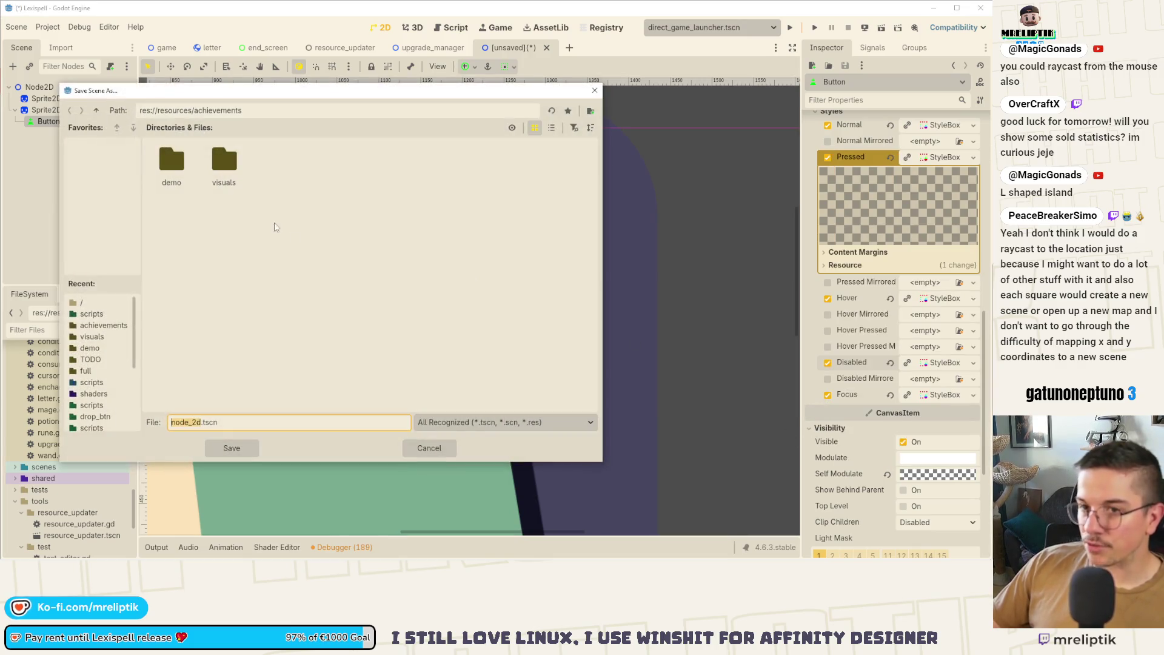
key(Escape)
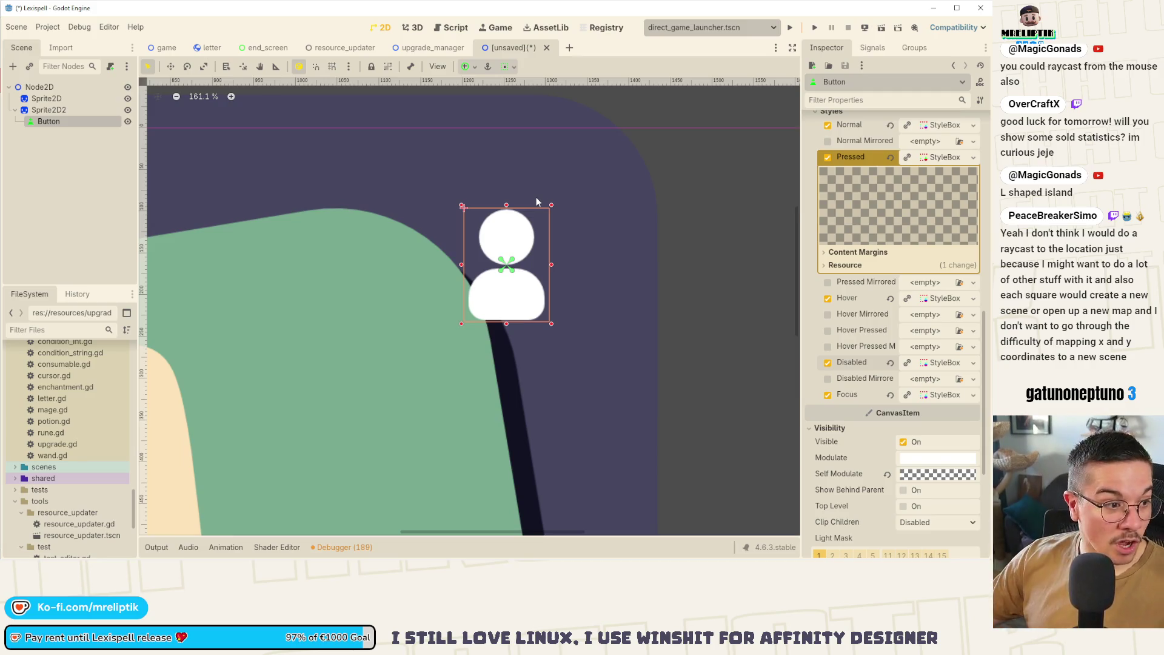
Revert the Hover, Disabled, Focus, Pressed and Normal style overrides to default.
scroll(536, 202, down, 5)
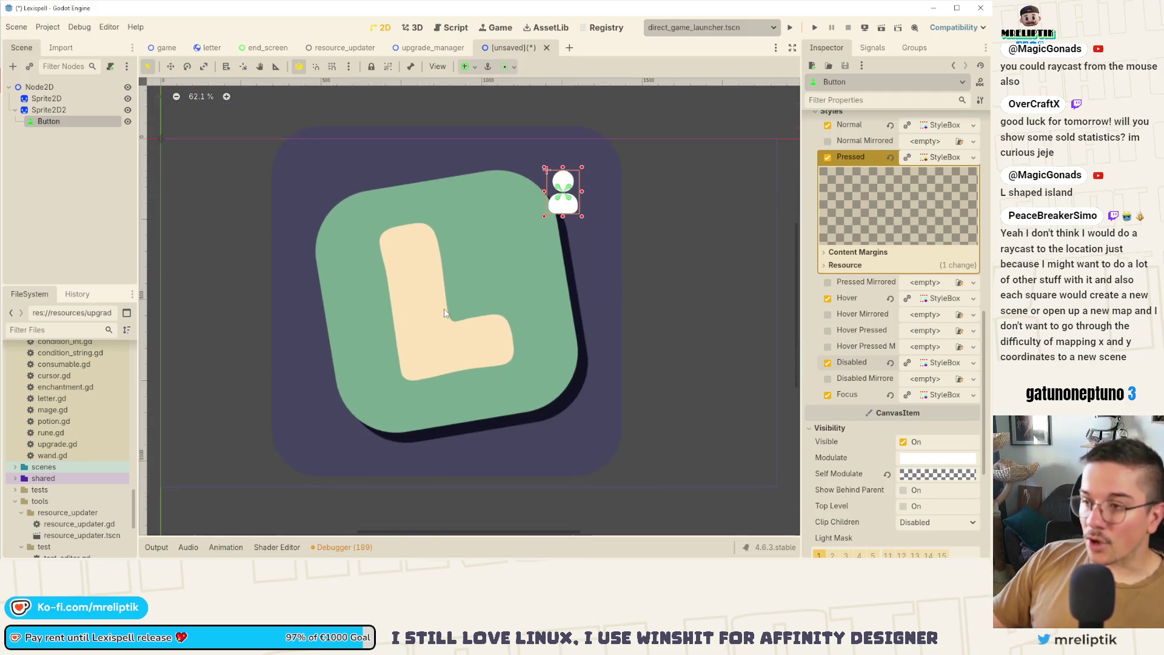
click(77, 134)
click(61, 121)
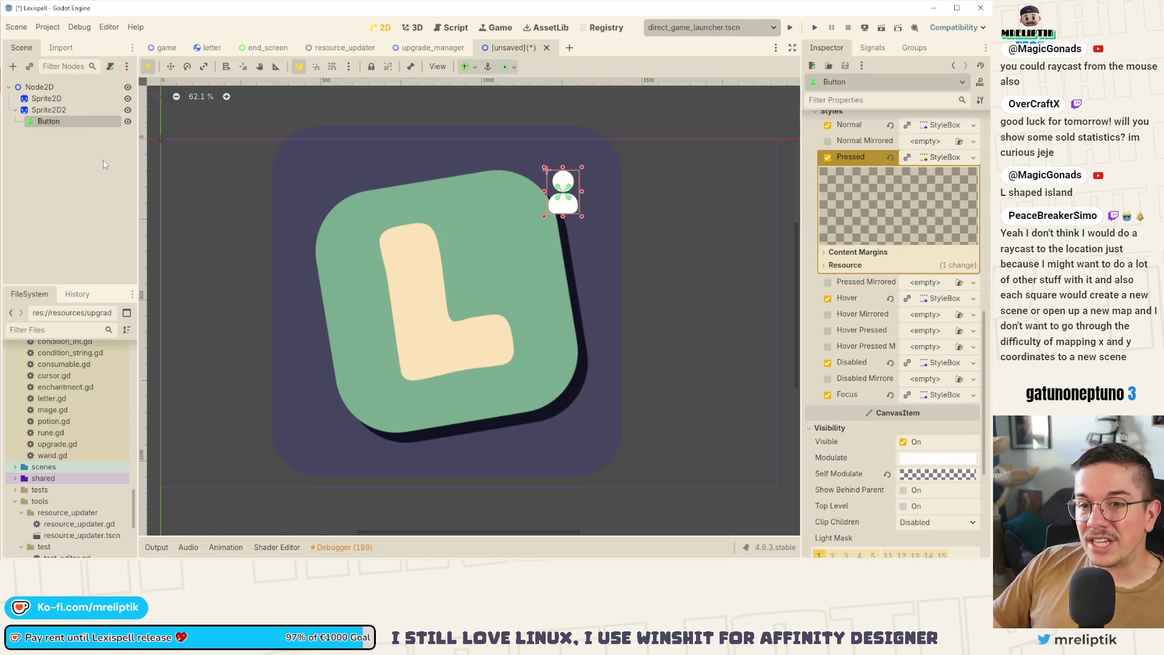
click(890, 298)
click(890, 362)
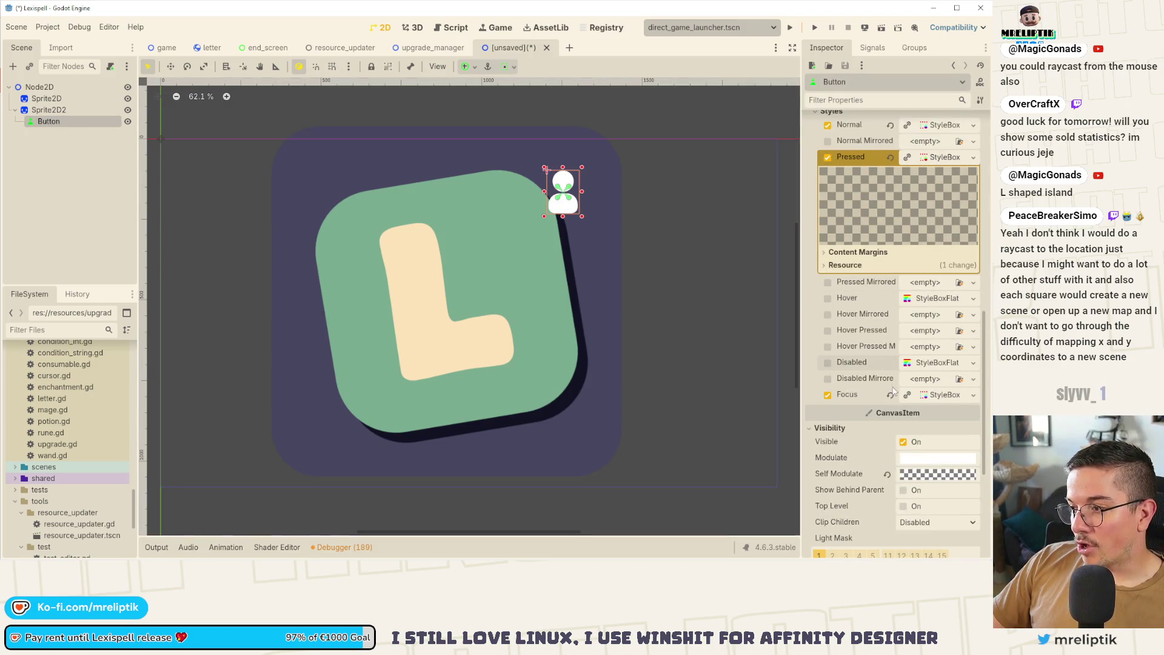
click(891, 395)
scroll(876, 342, up, 5)
click(890, 378)
click(891, 345)
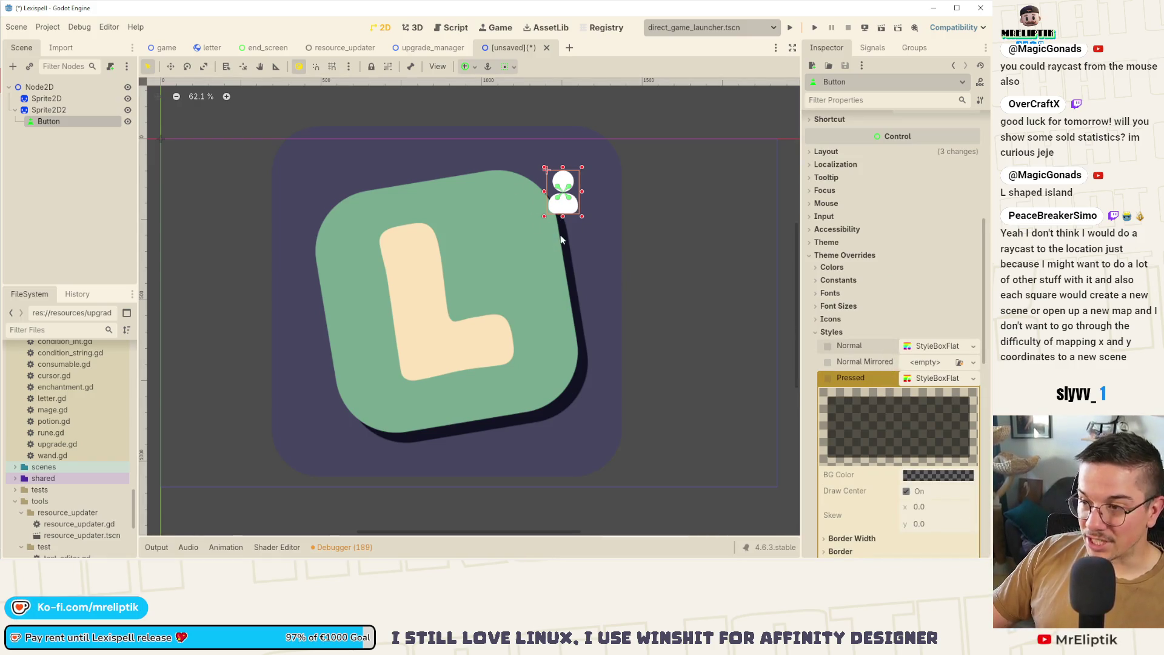
scroll(555, 243, up, 1)
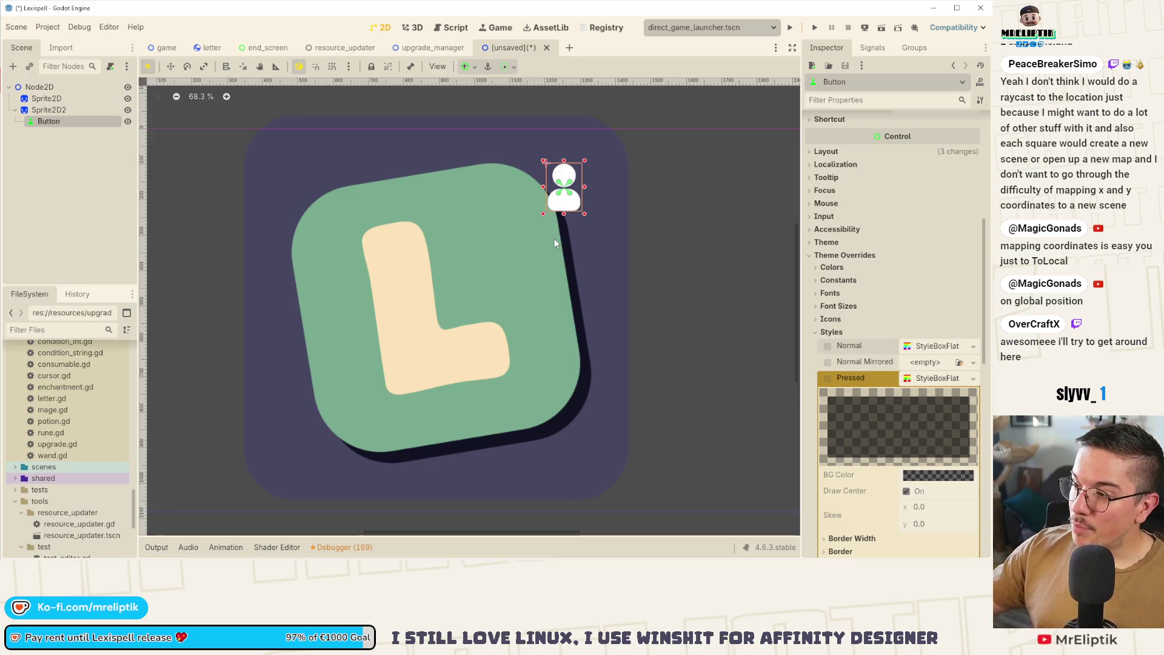
scroll(875, 395, down, 5)
scroll(875, 395, down, 5)
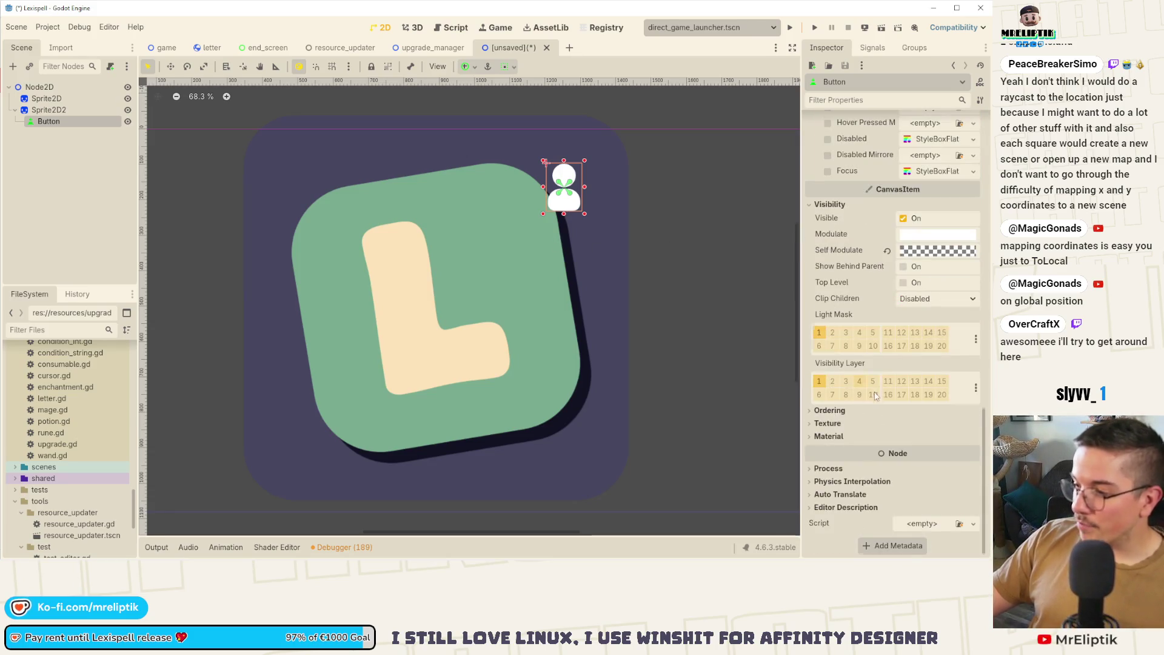
scroll(874, 395, up, 10)
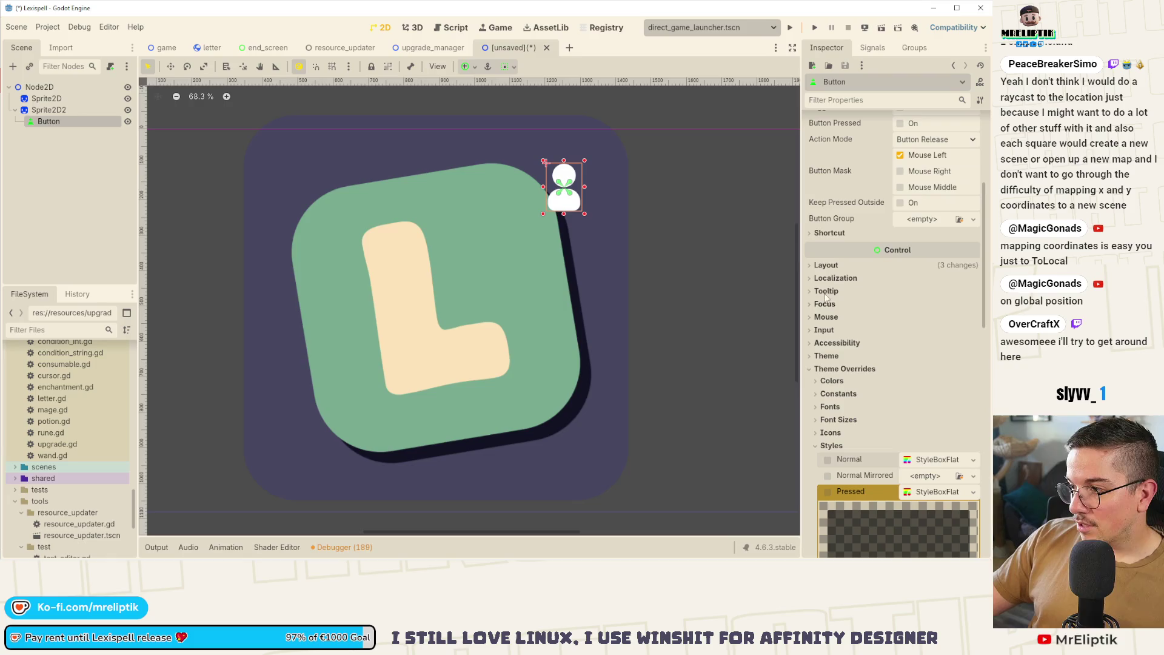
Set the button's Default Cursor Shape to Pointing Hand.
click(827, 318)
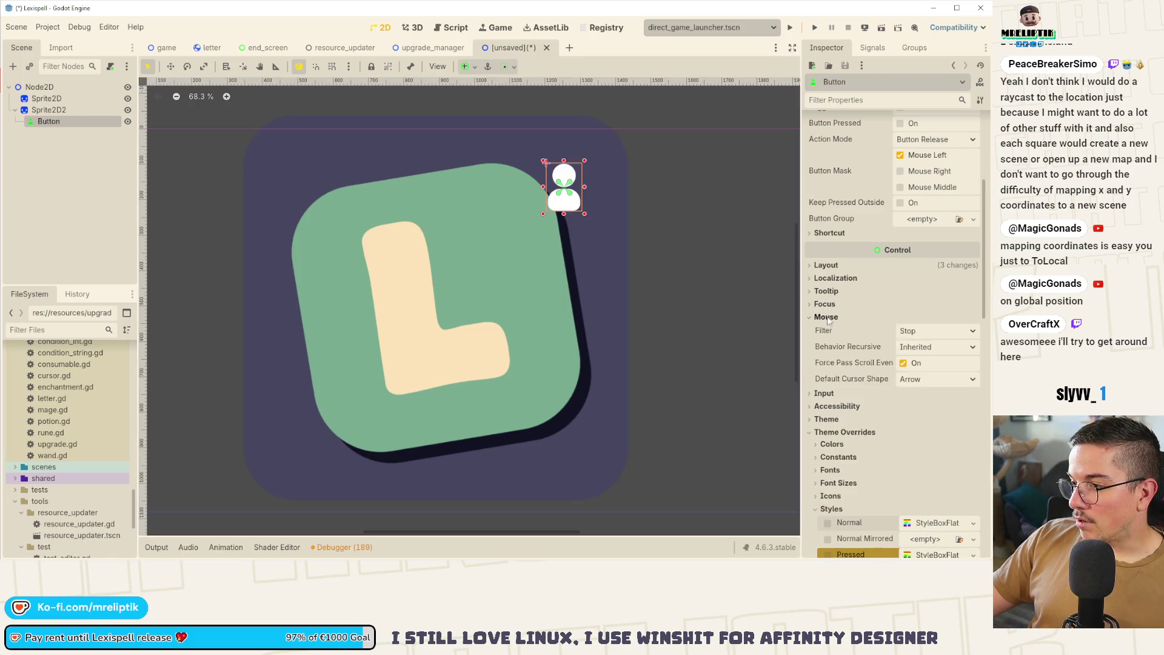
click(922, 379)
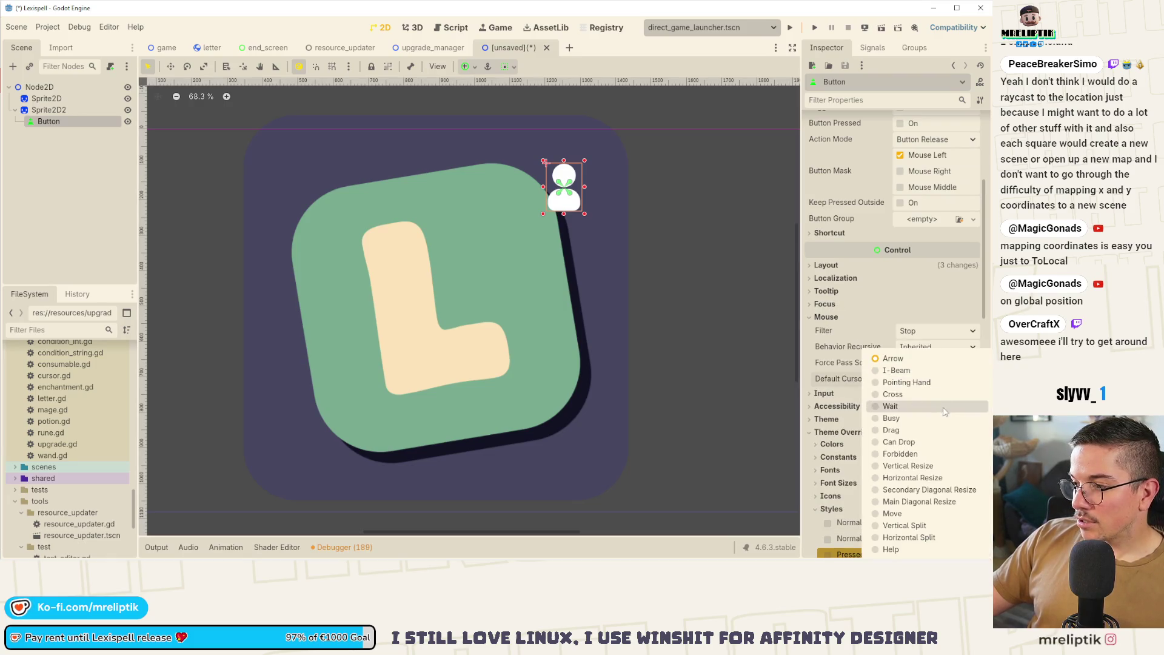
click(906, 382)
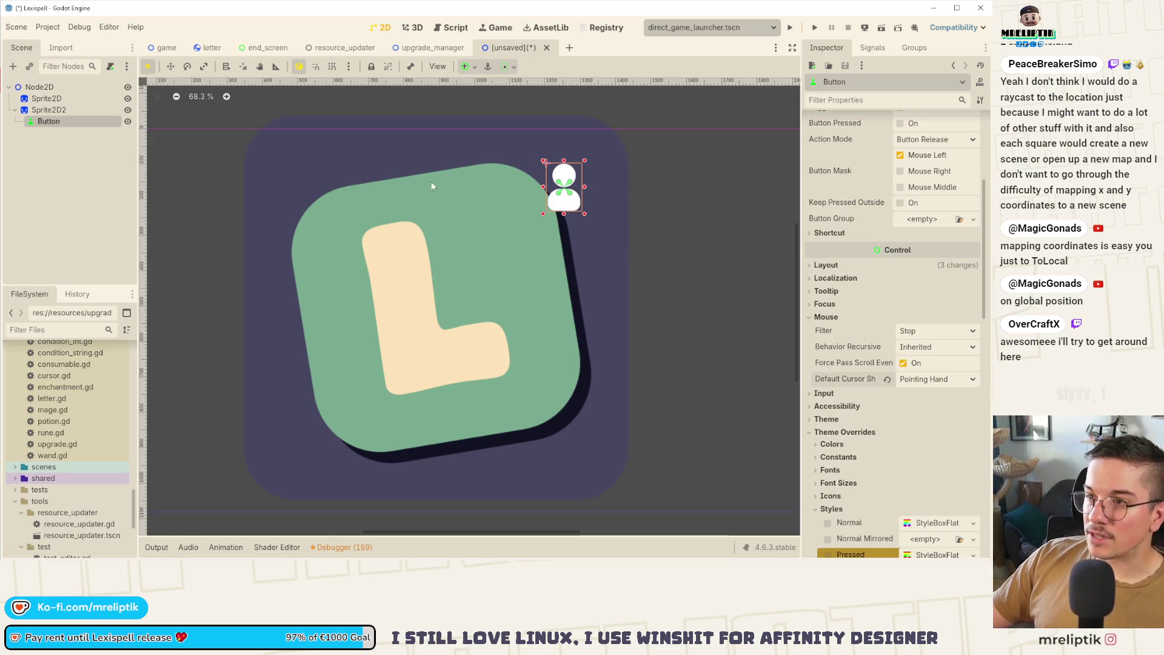
click(81, 198)
Save the scene as node_2d.tscn in the res:// root and run it with F6.
key(ctrl+s)
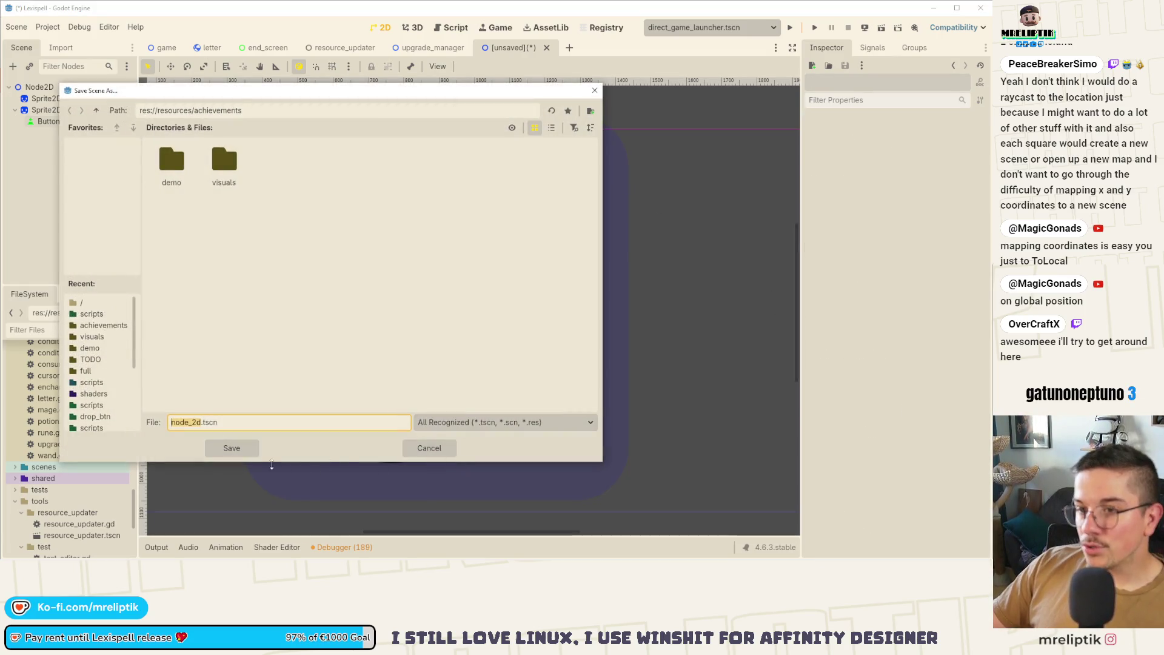
click(97, 111)
click(97, 111)
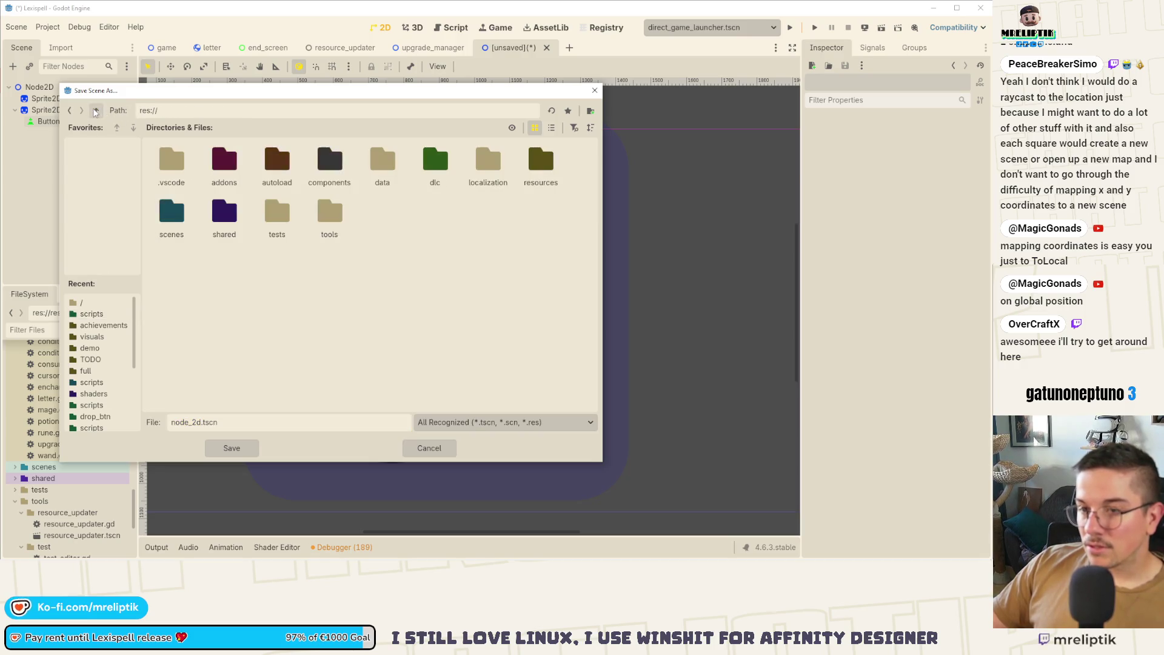
click(249, 448)
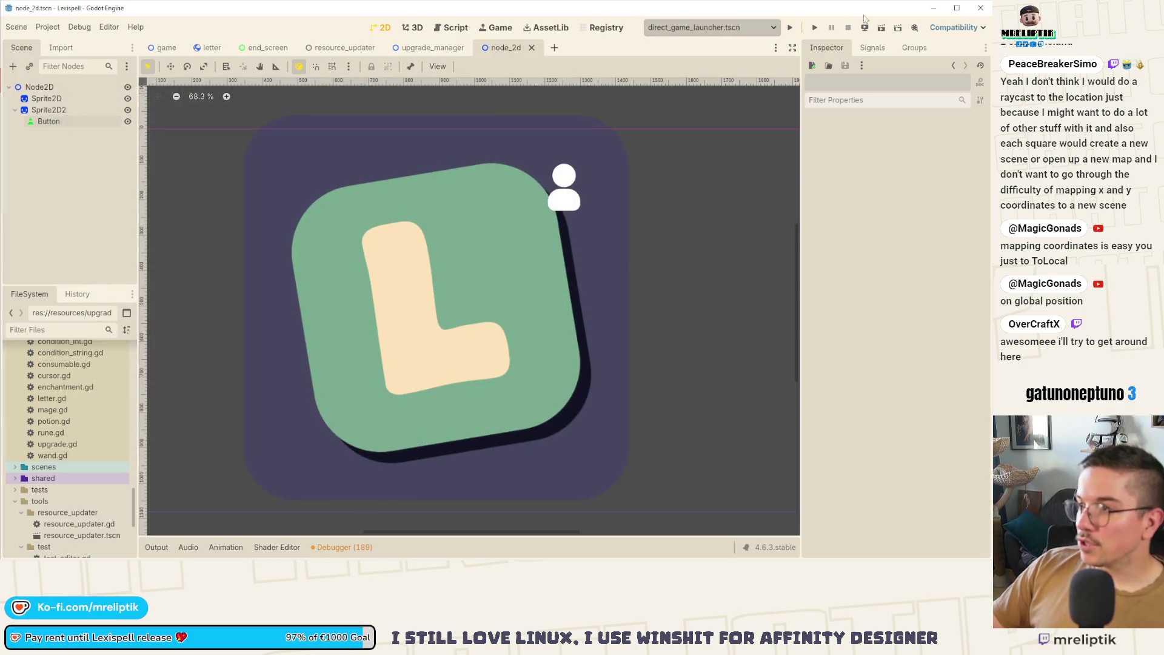
key(F6)
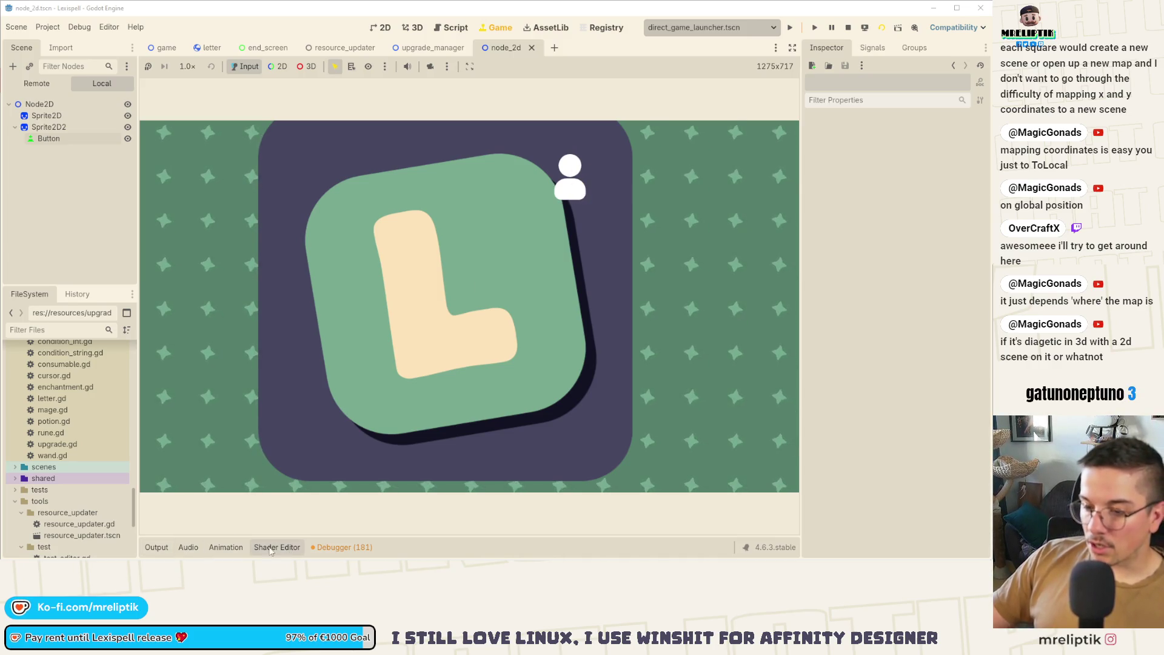
Open the Debugger panel below the running node_2d scene.
click(324, 549)
Confirm the Misc tab's Clicked Control is the Button, then hide the bottom panel.
click(535, 354)
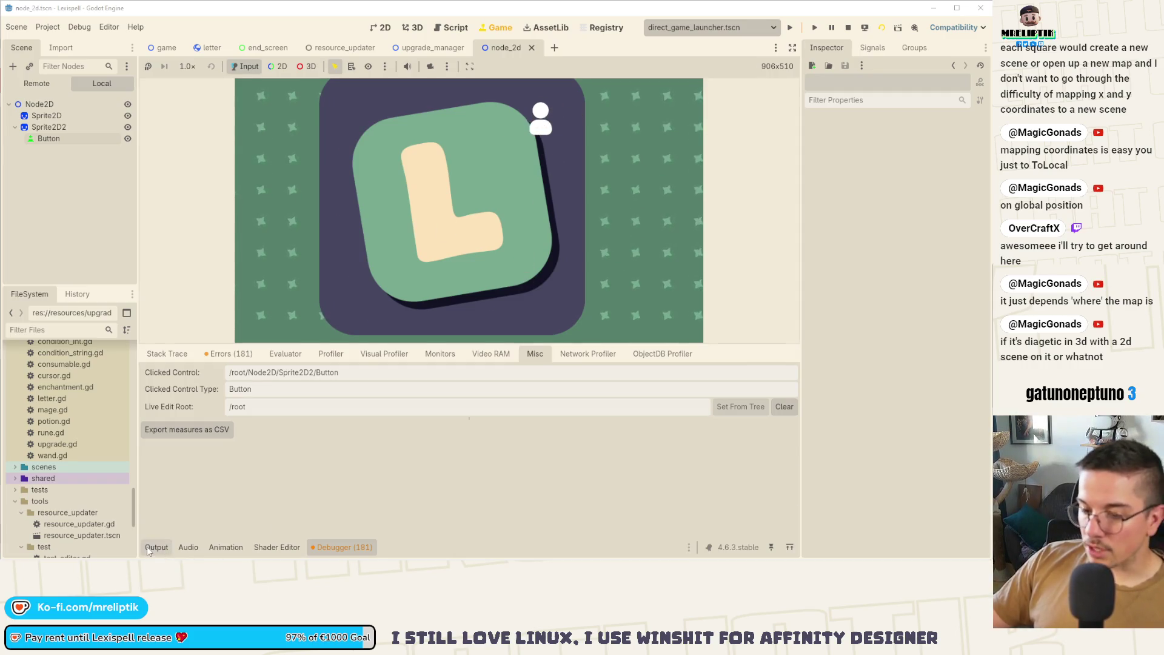
key(ctrl+j)
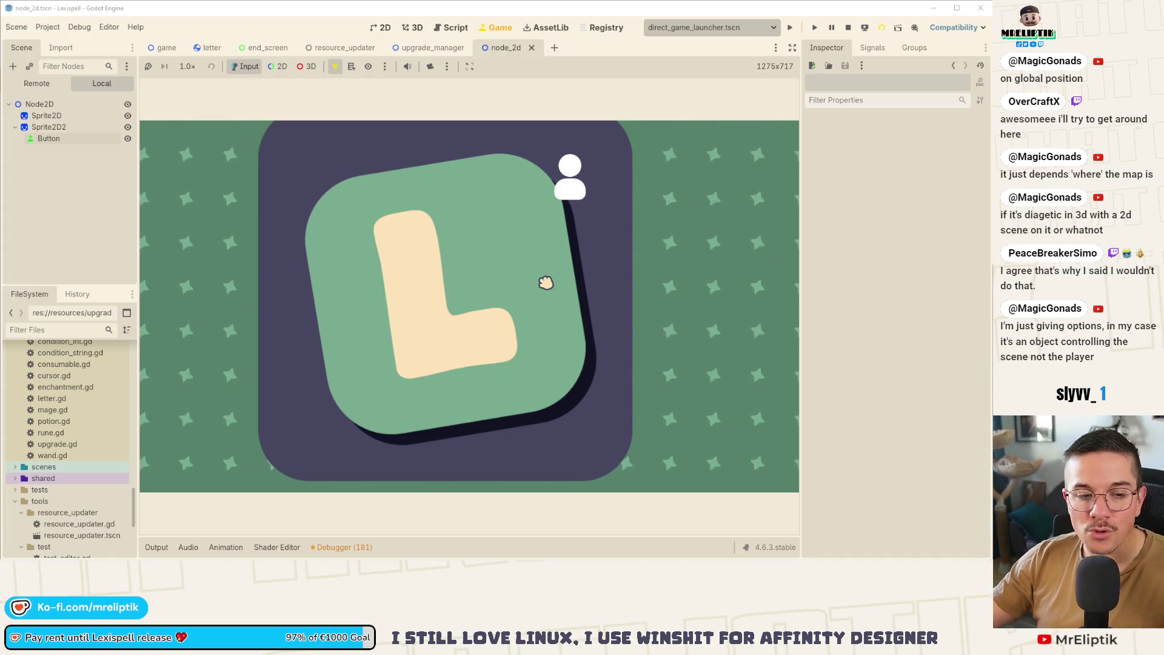
click(208, 25)
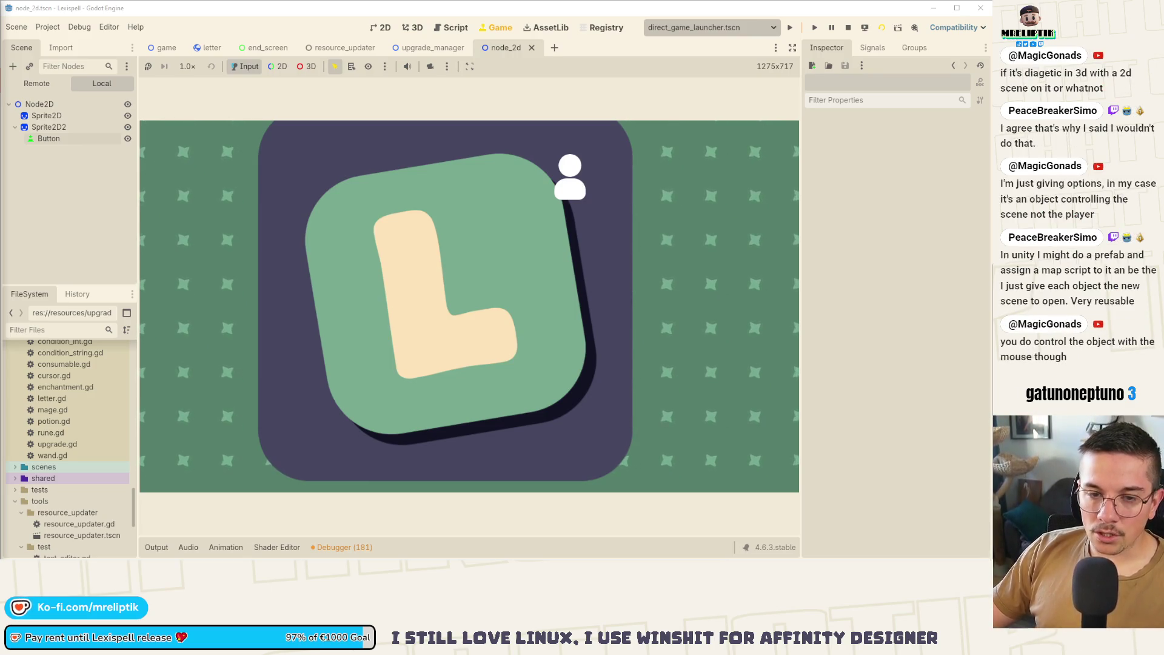
key(alt+Tab)
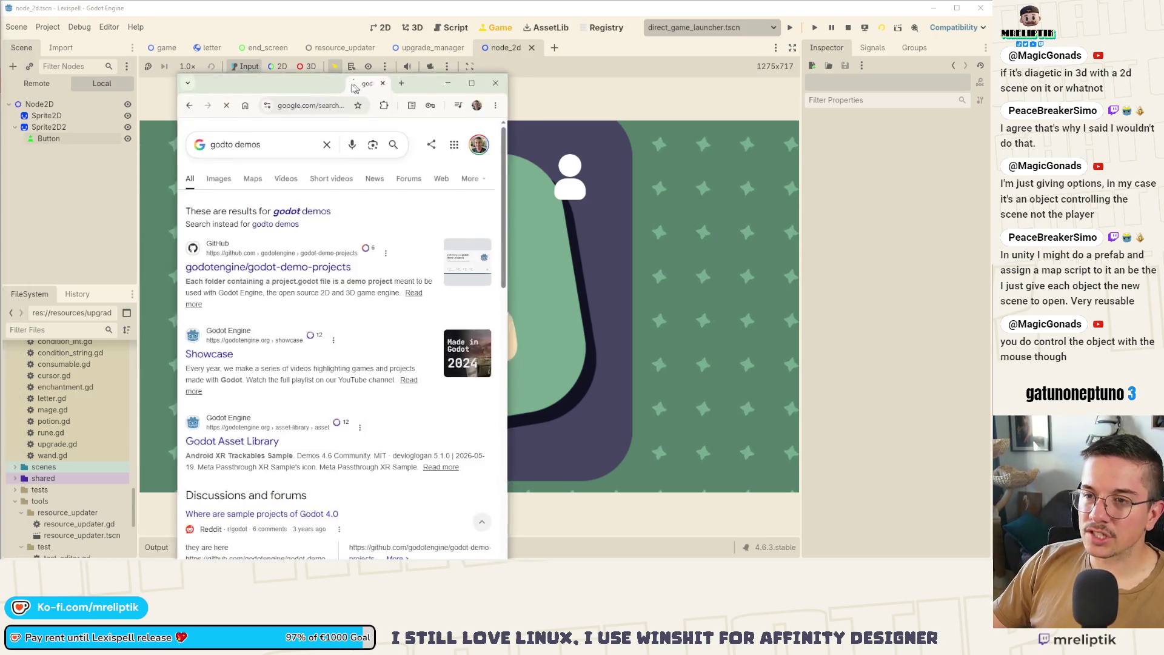
Open the godot-demo-projects repository, maximize Chrome, and scroll through its README.
click(221, 240)
key(super+Up)
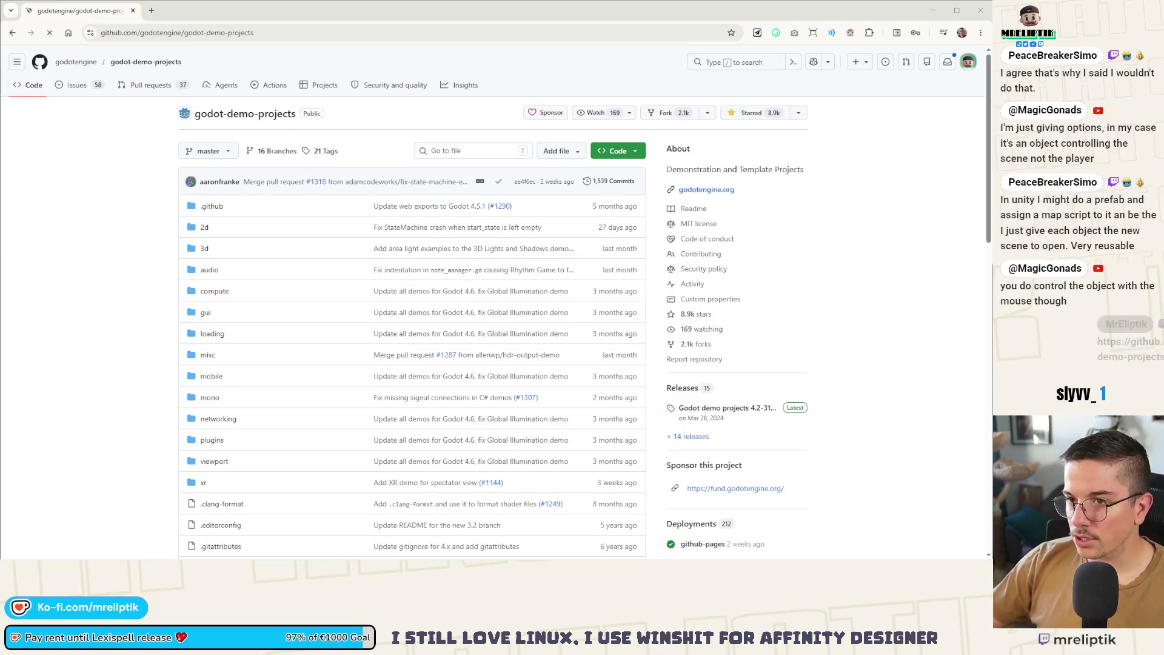
scroll(258, 278, down, 5)
scroll(258, 278, down, 7)
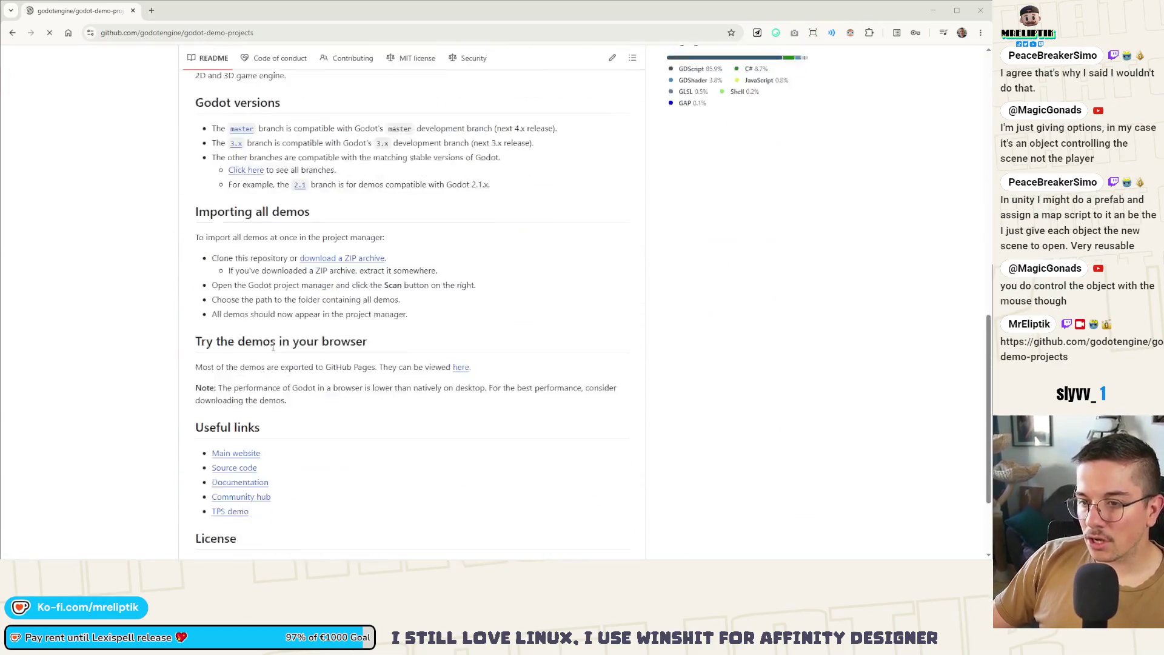
scroll(355, 254, up, 5)
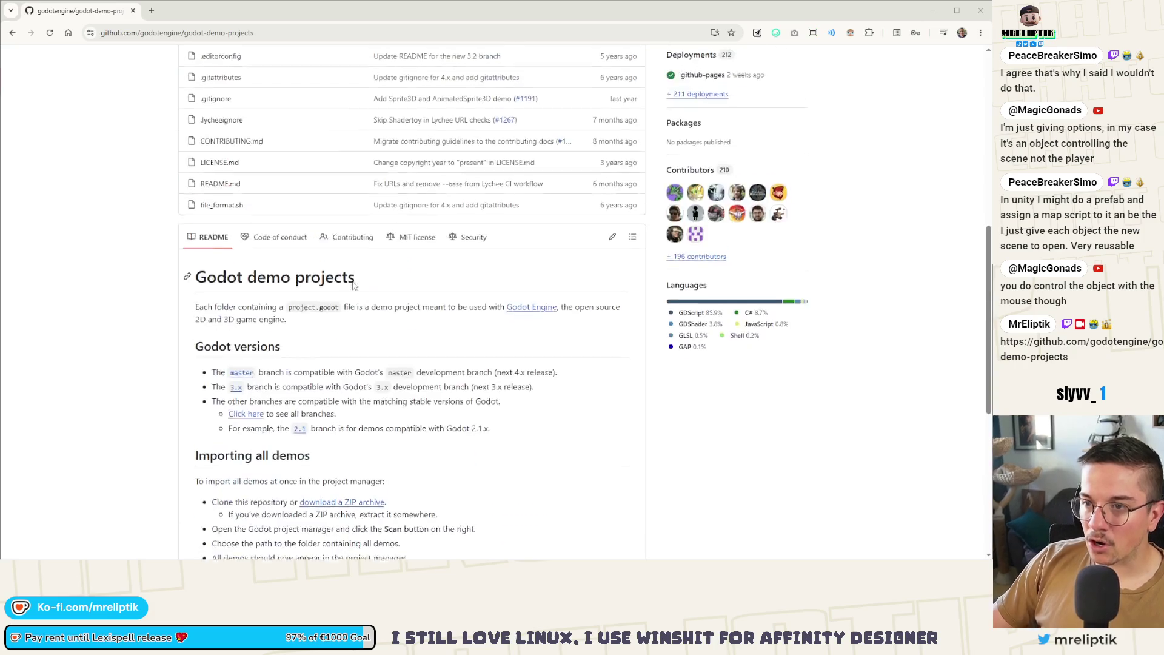
scroll(350, 442, up, 4)
scroll(350, 442, up, 3)
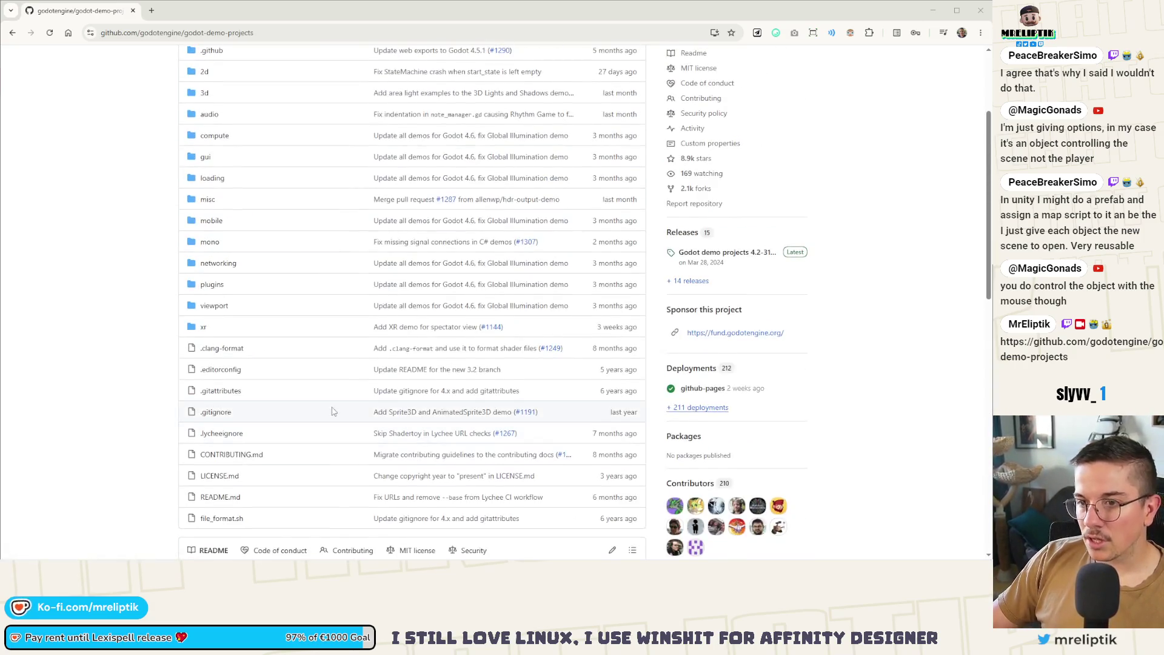
Browse the 3d demos folder, then open the viewport demos folder.
click(206, 198)
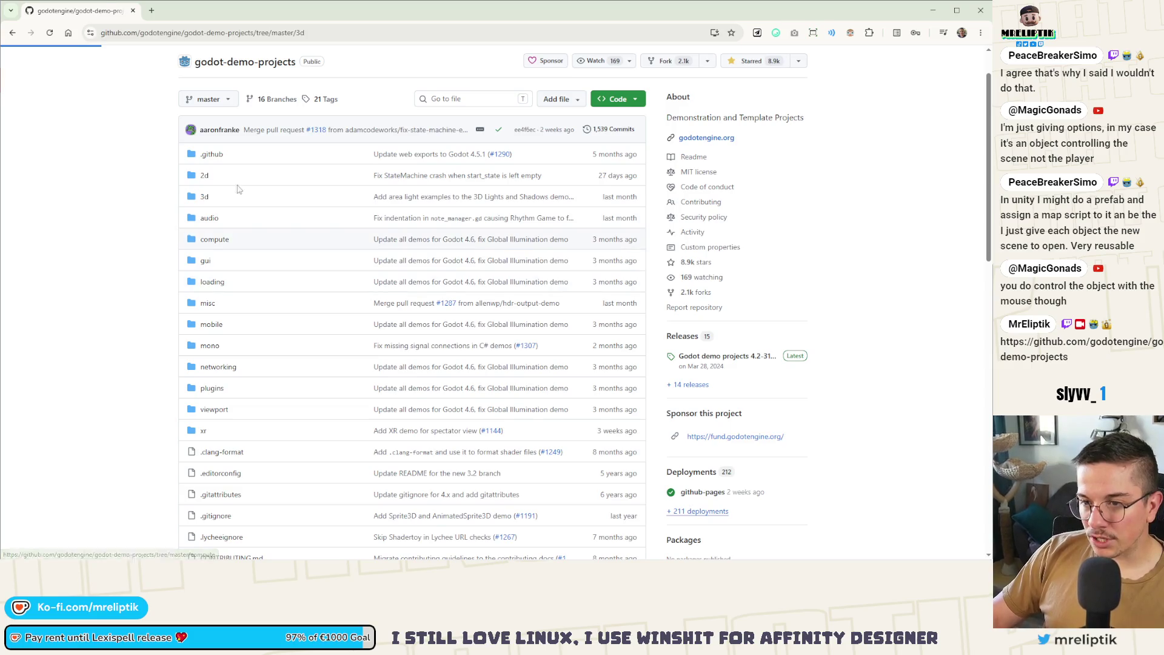
scroll(85, 261, down, 2)
scroll(77, 234, down, 2)
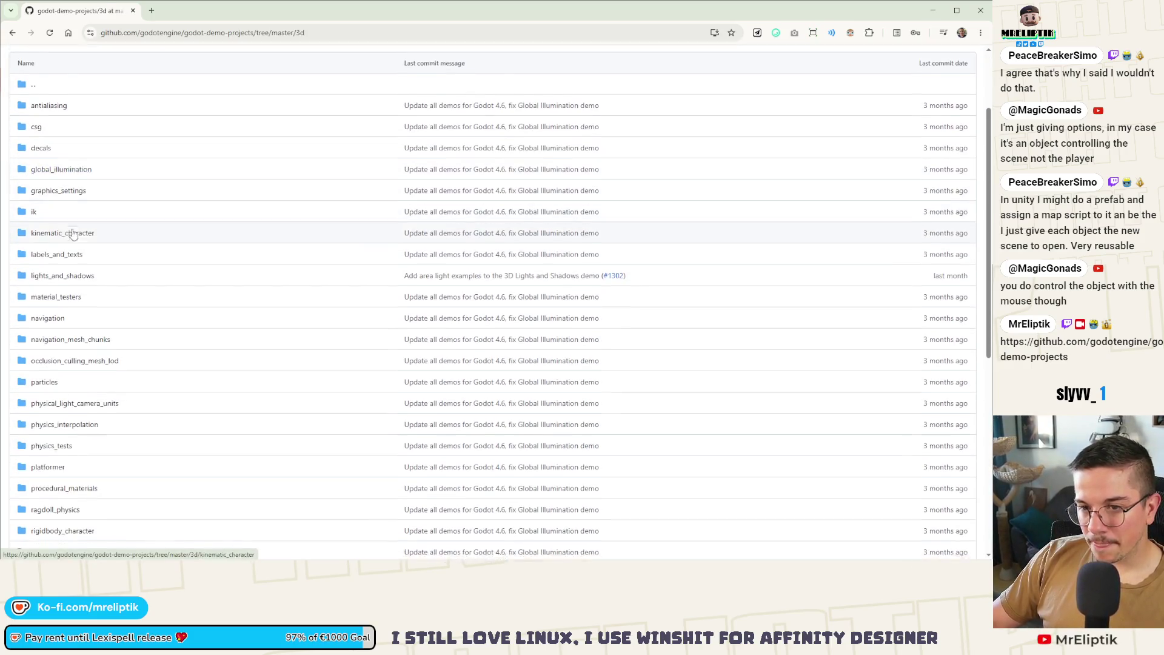
scroll(81, 227, down, 3)
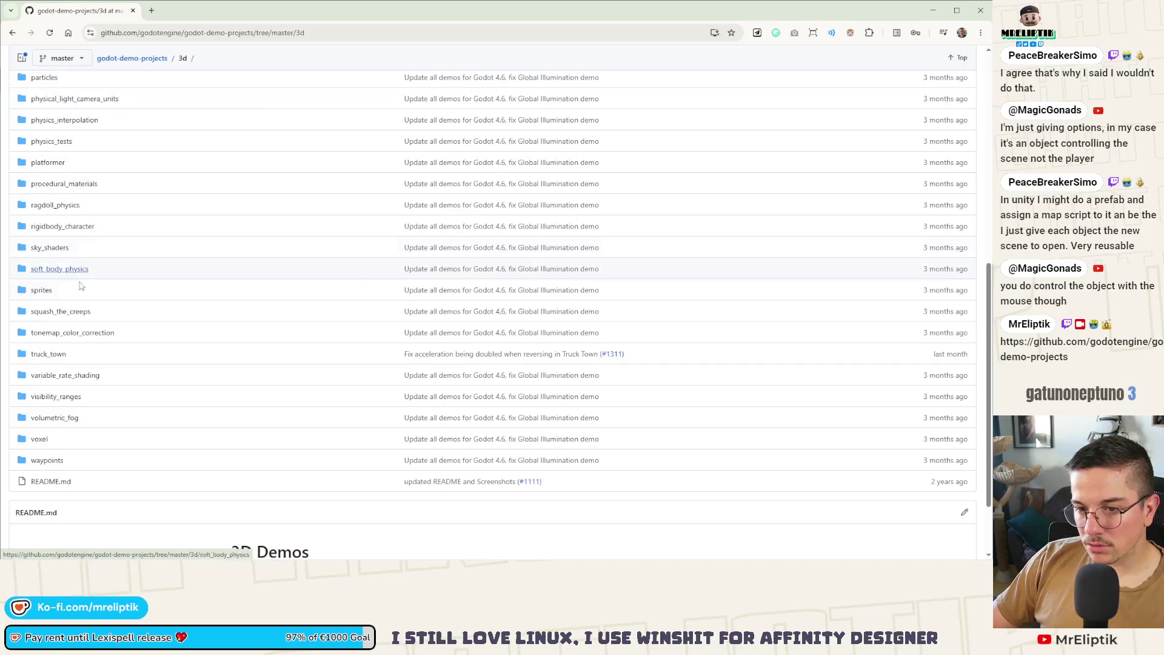
scroll(85, 288, up, 5)
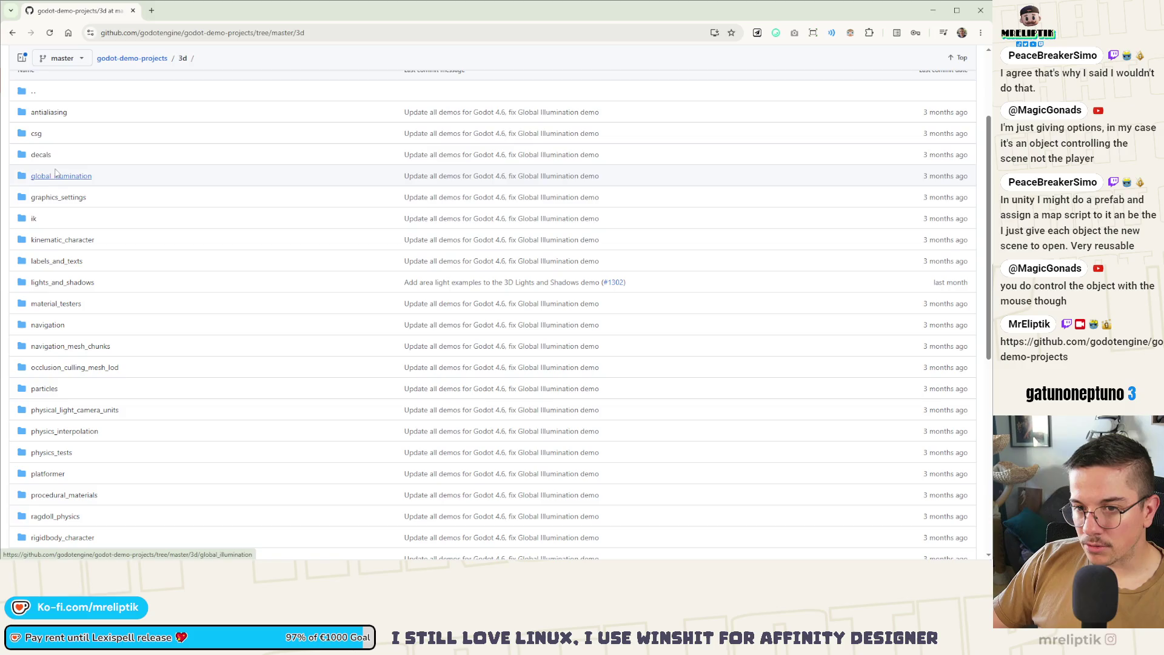
scroll(90, 113, down, 5)
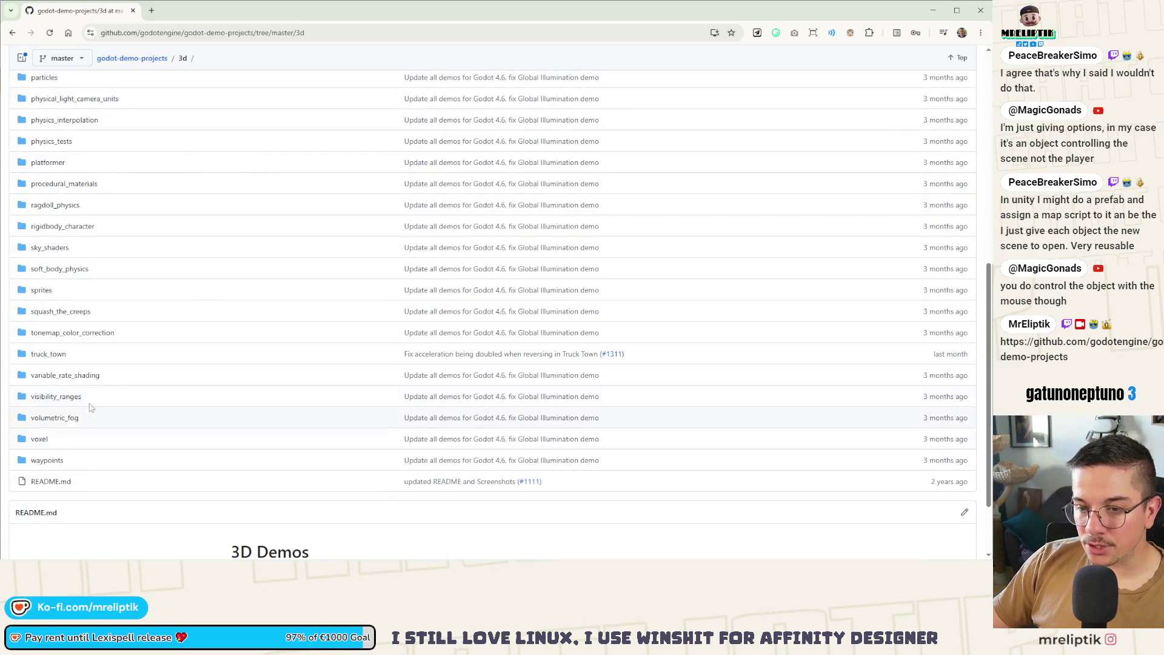
scroll(121, 376, up, 7)
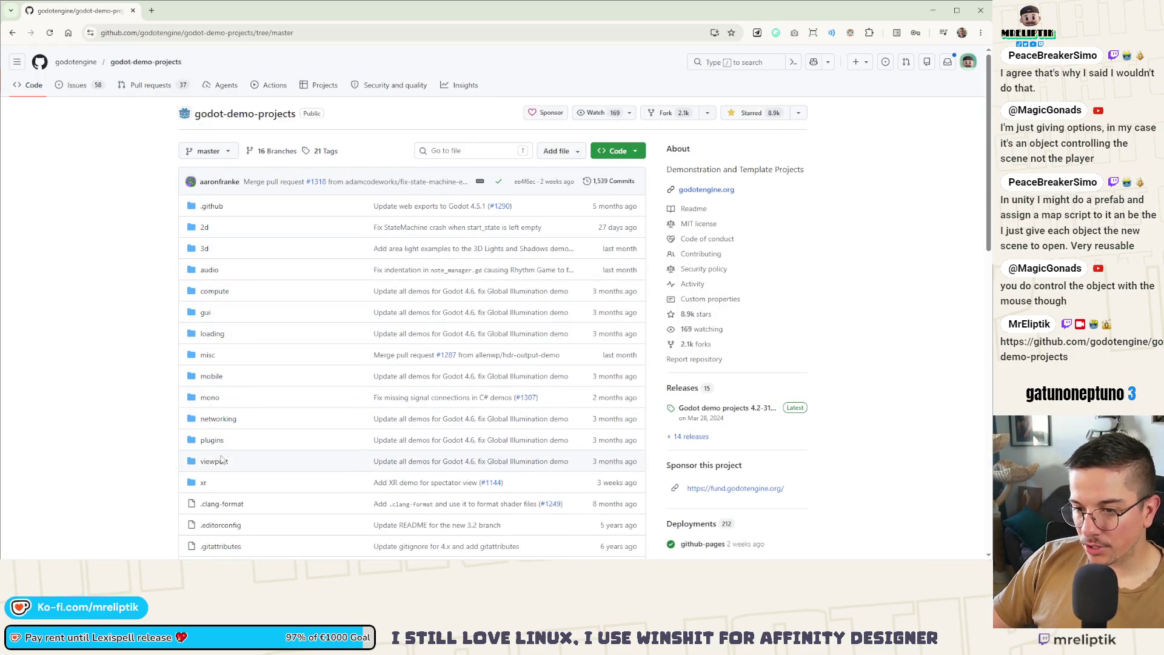
scroll(235, 164, down, 4)
click(216, 204)
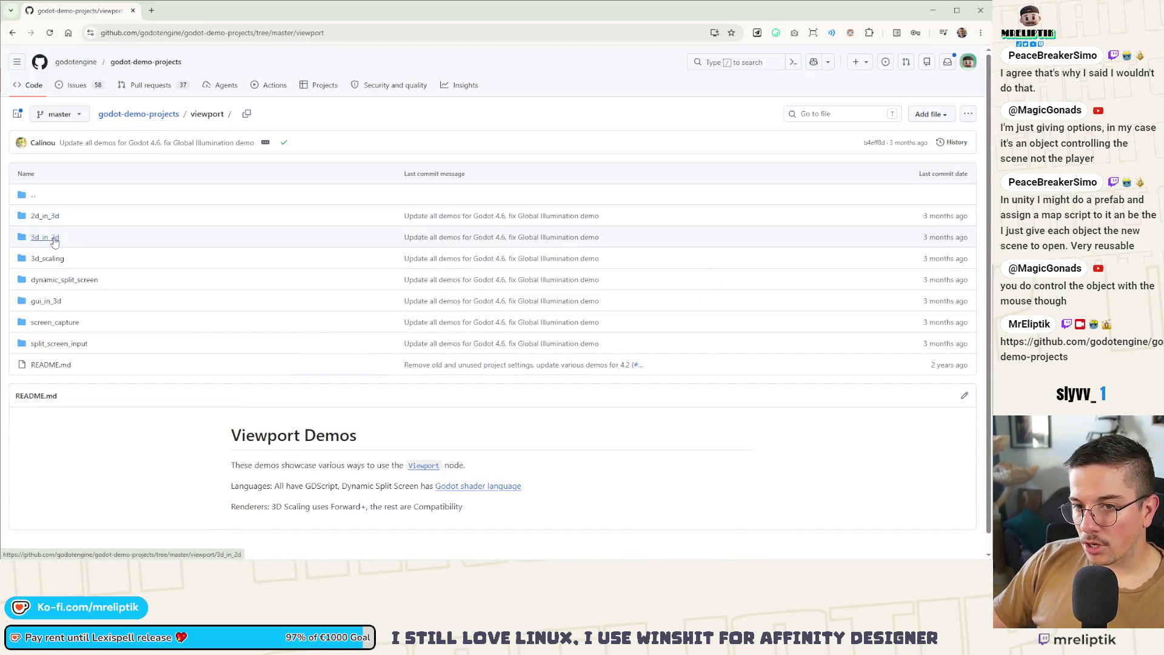
click(46, 217)
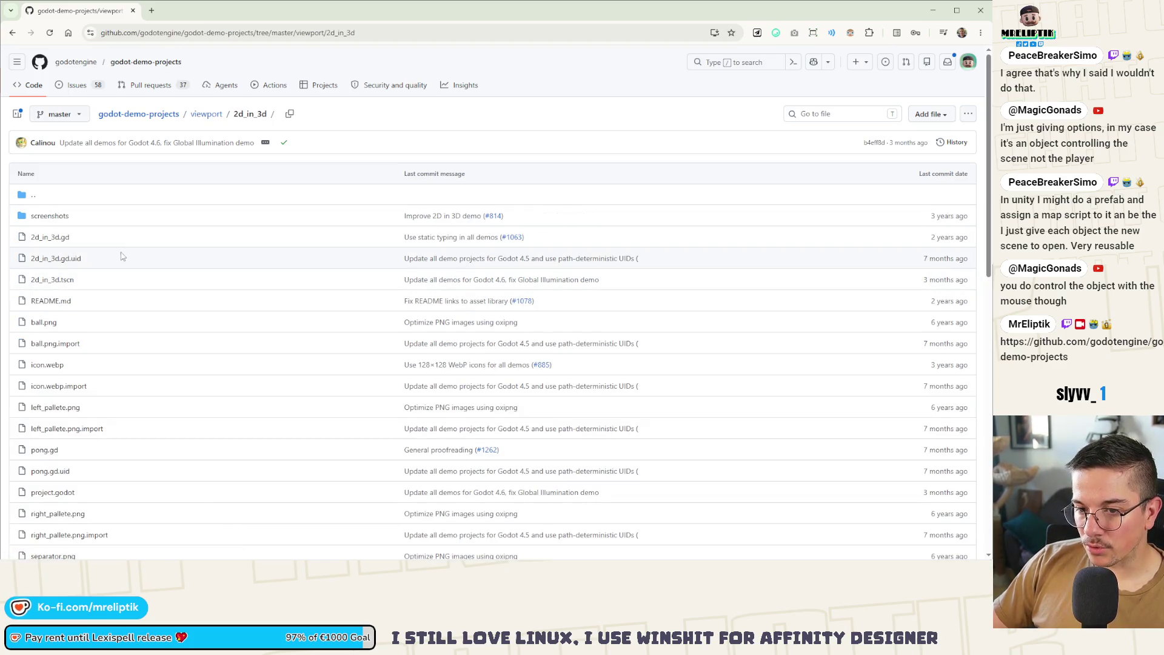
scroll(123, 256, down, 12)
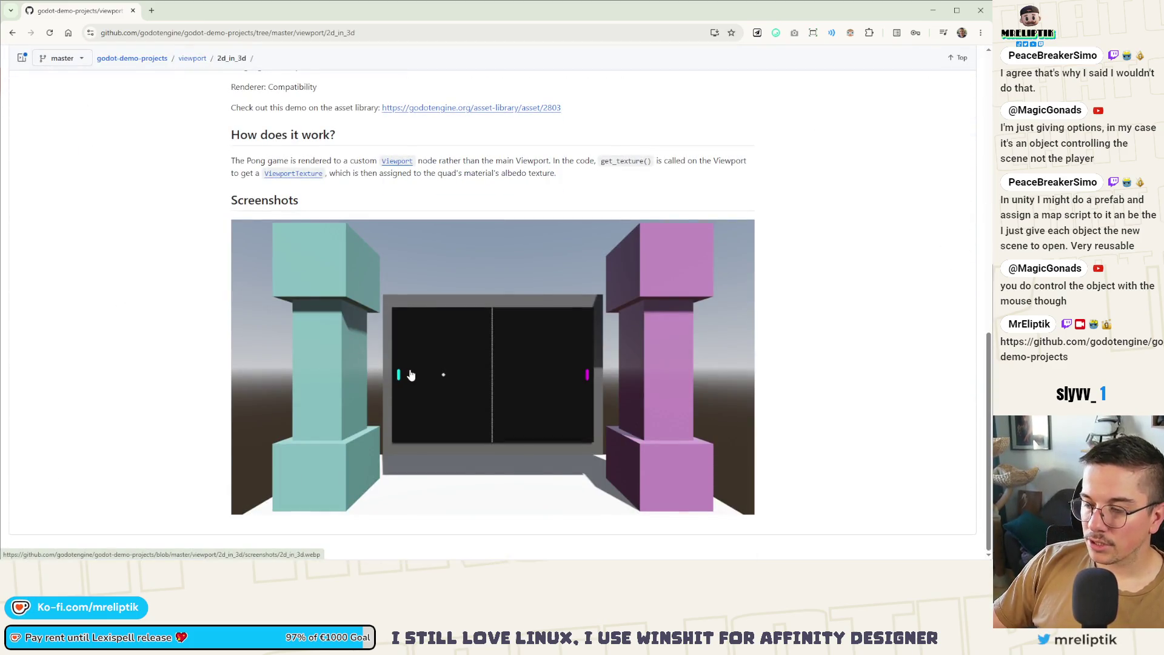
scroll(413, 403, up, 10)
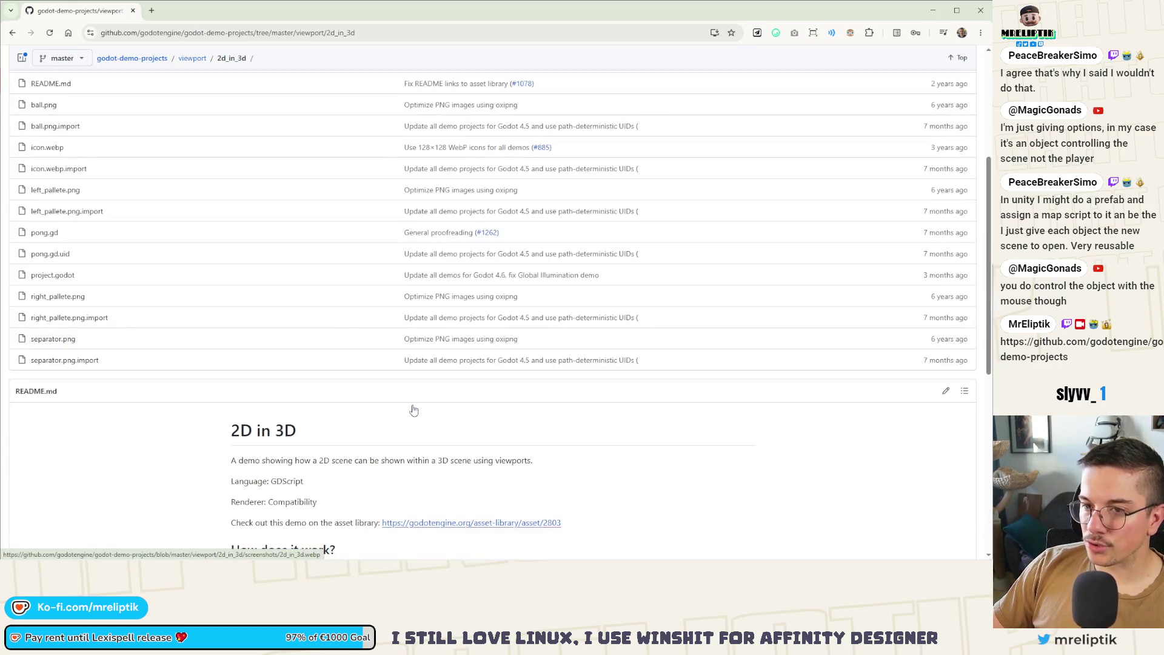
key(alt+Left)
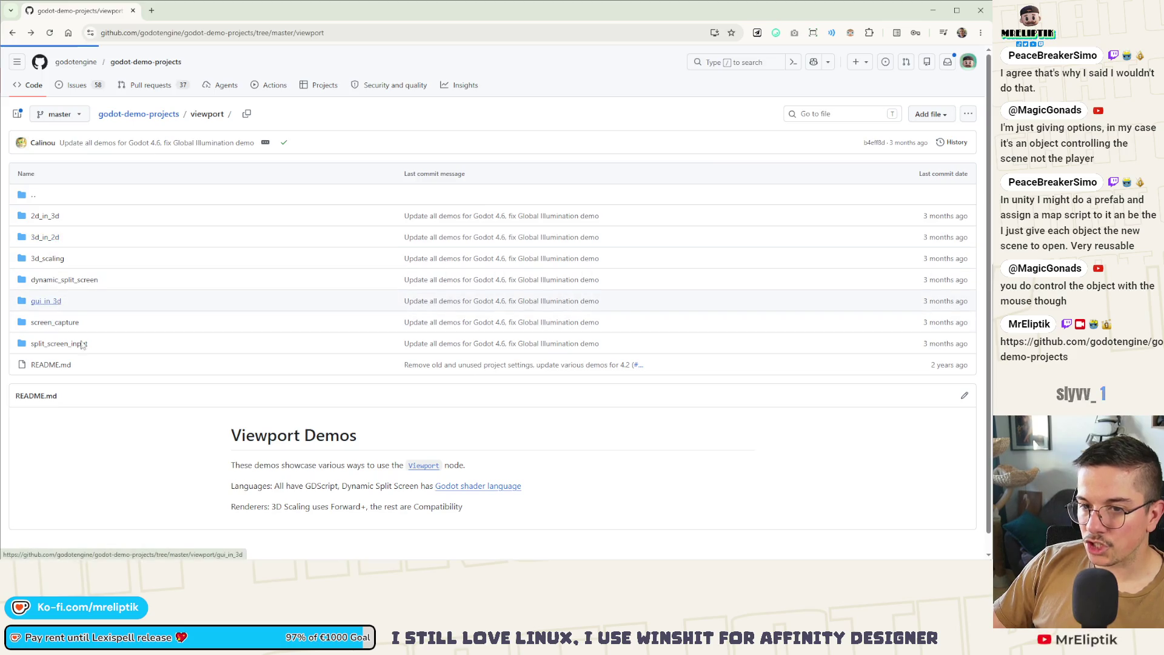
click(58, 302)
scroll(505, 489, down, 2)
scroll(505, 489, down, 4)
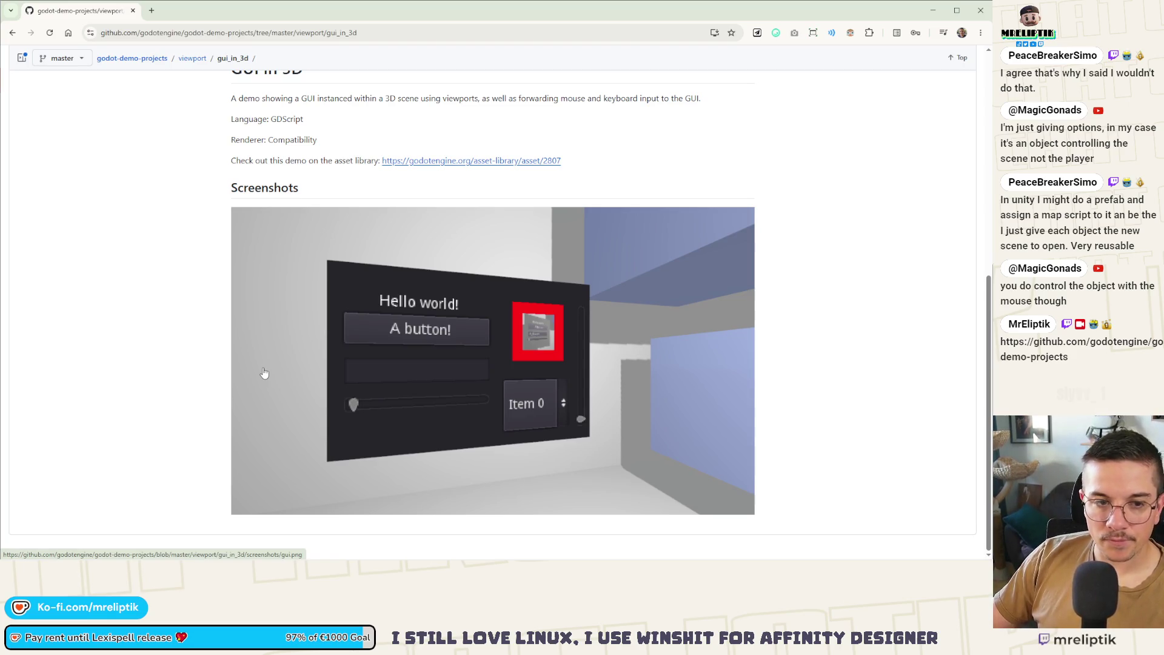
scroll(554, 384, up, 2)
scroll(522, 291, down, 2)
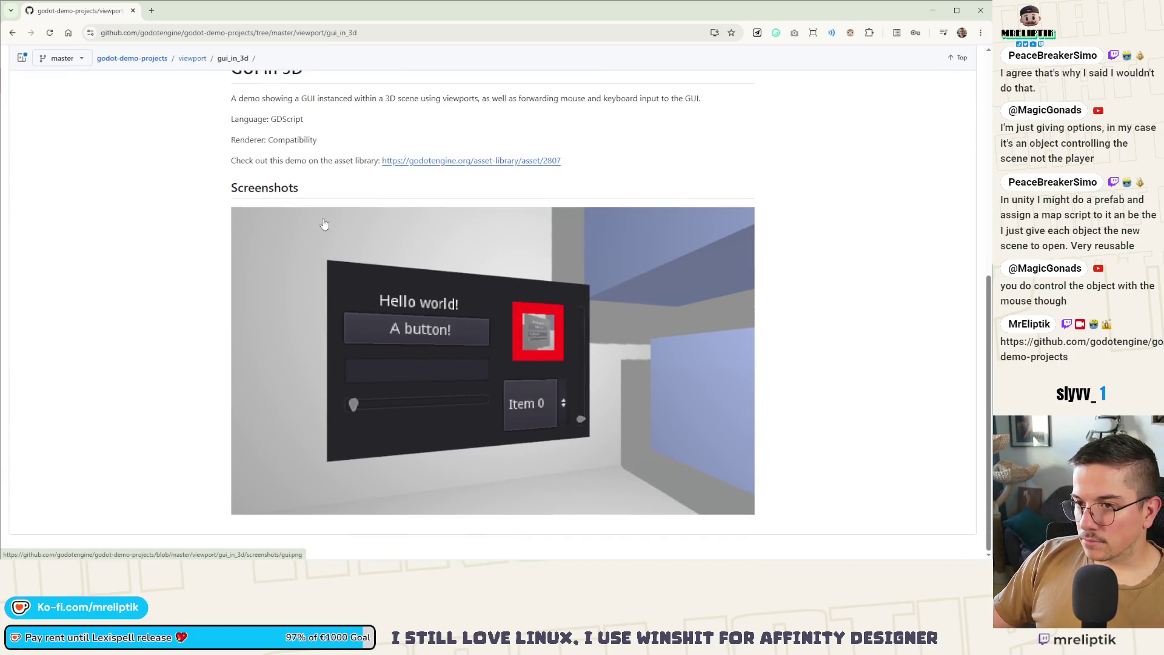
scroll(399, 188, up, 6)
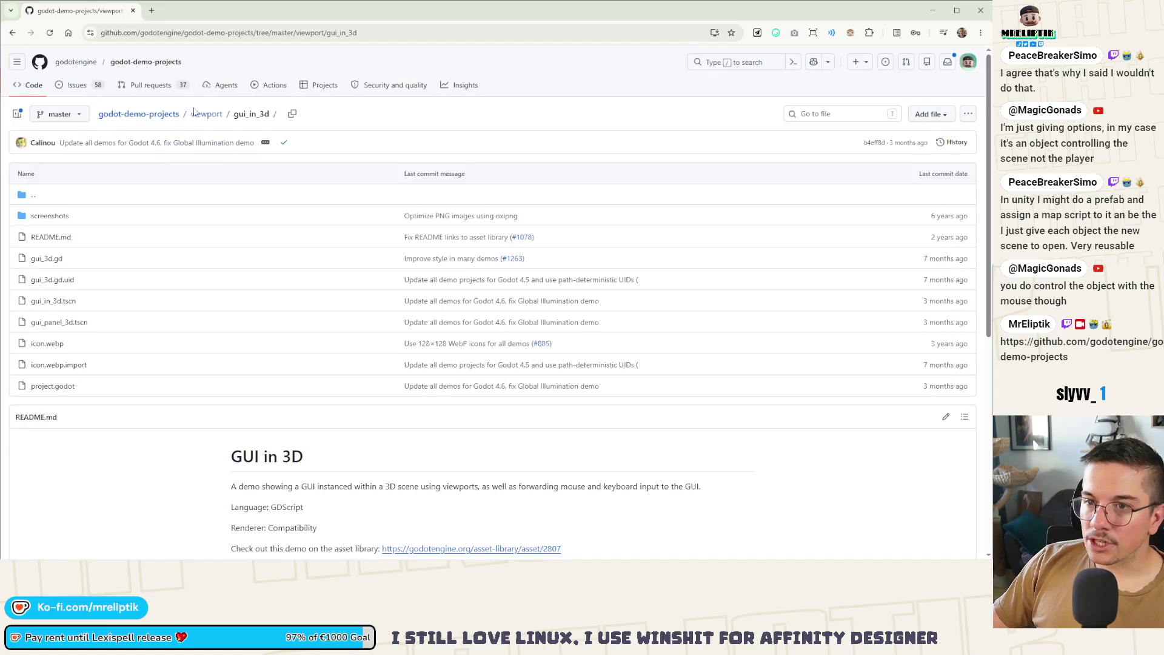
click(170, 121)
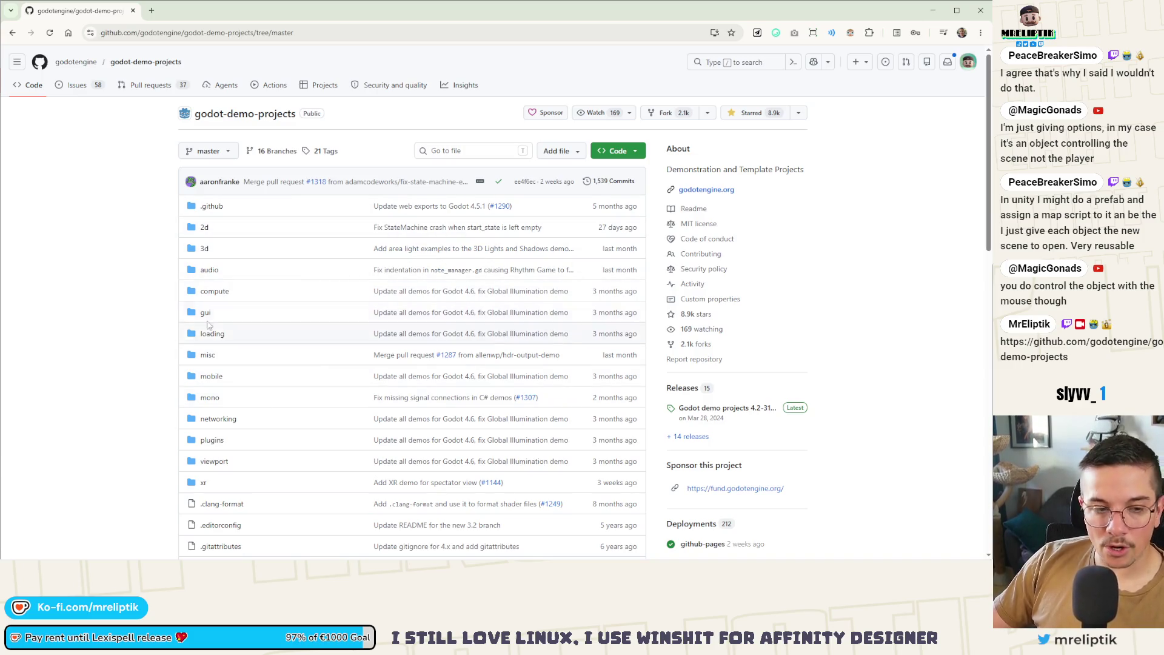
Return to Godot and close the node_2d scene tab.
key(alt+Tab)
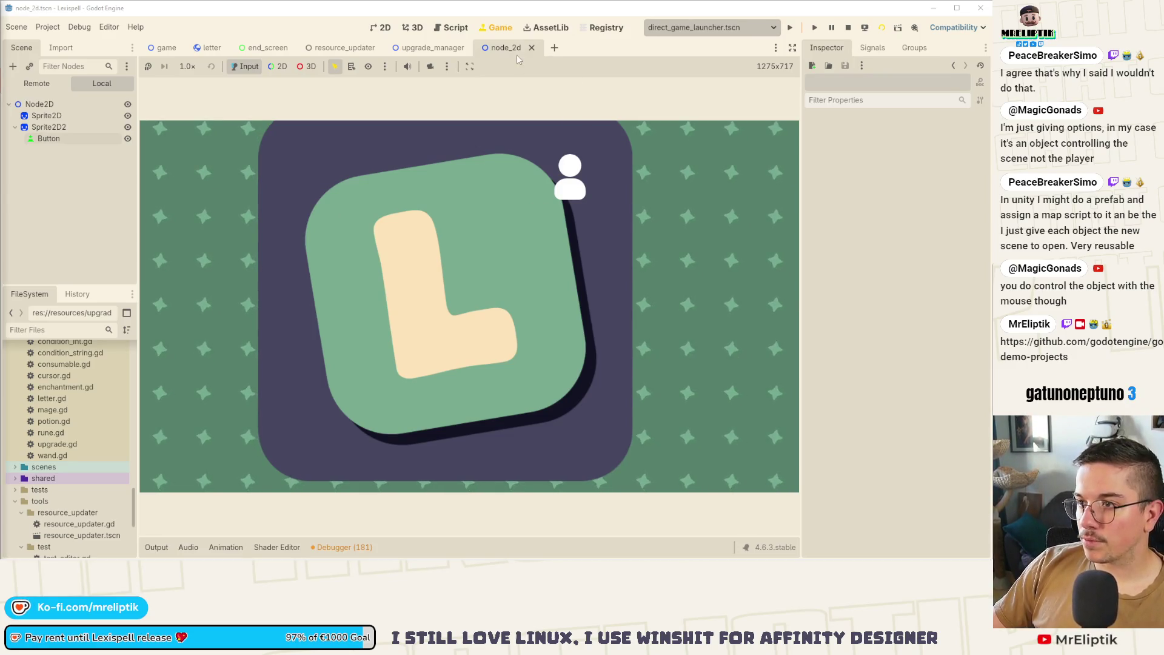
key(ctrl+shift+w)
scroll(67, 449, down, 10)
right_click(48, 524)
key(Escape)
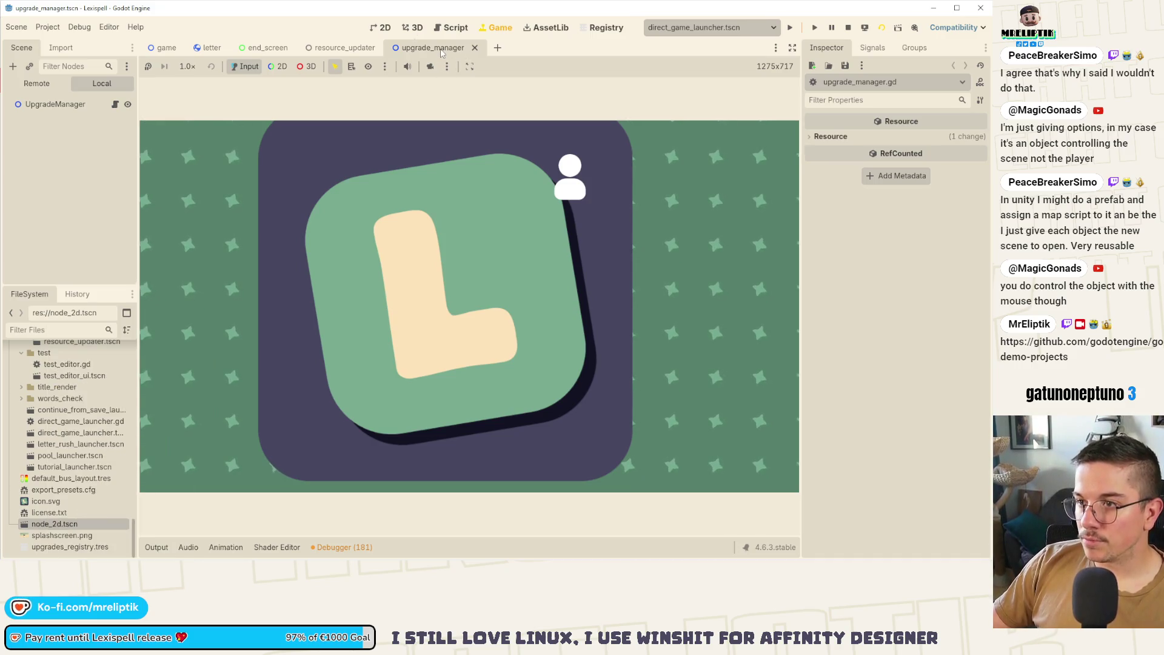
Stop the running game and delete node_2d.tscn from the FileSystem dock.
click(382, 27)
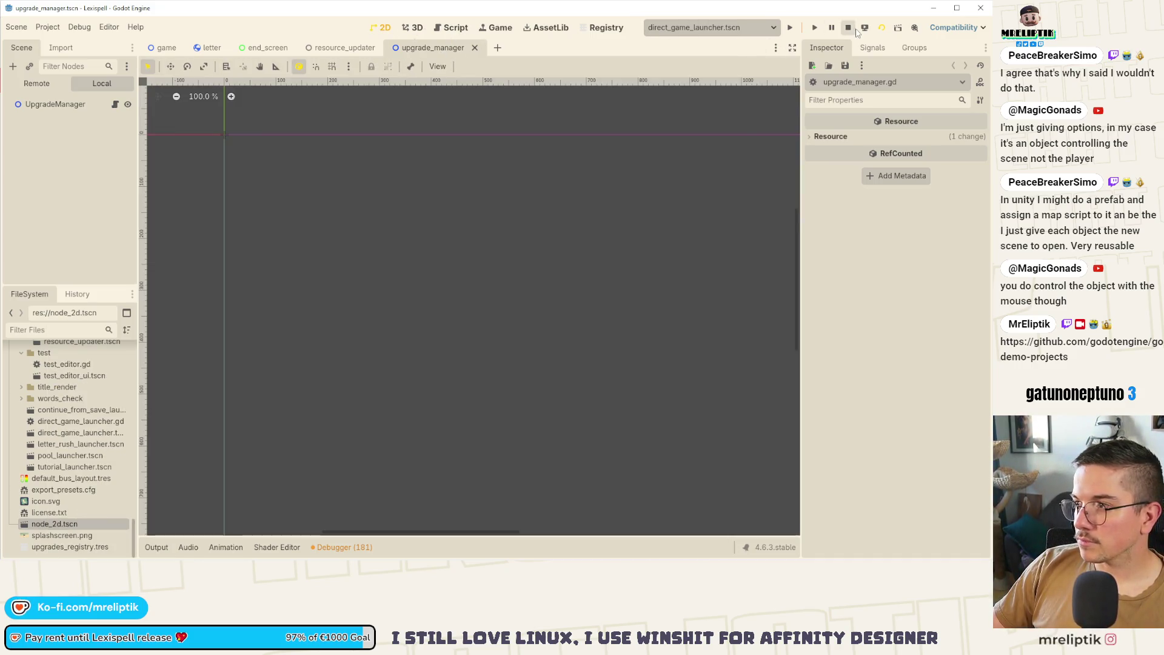
click(849, 30)
right_click(52, 521)
click(88, 495)
click(252, 328)
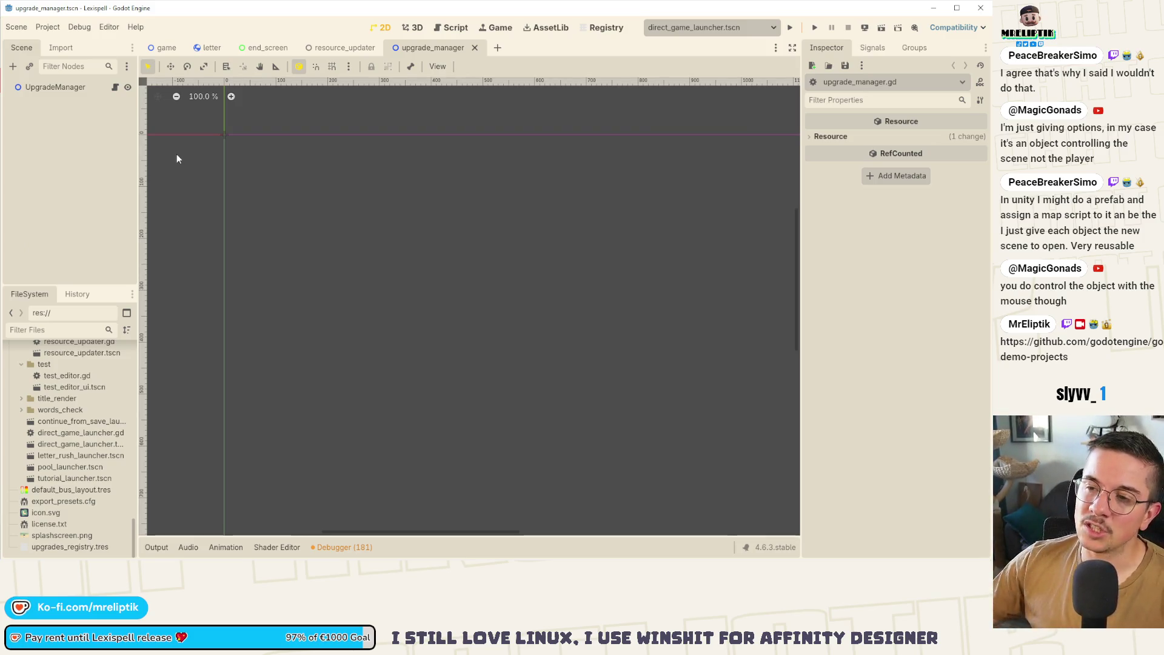
Look through the letter, end_screen and resource_updater scenes, then open upgrade_manager.gd's code.
click(211, 47)
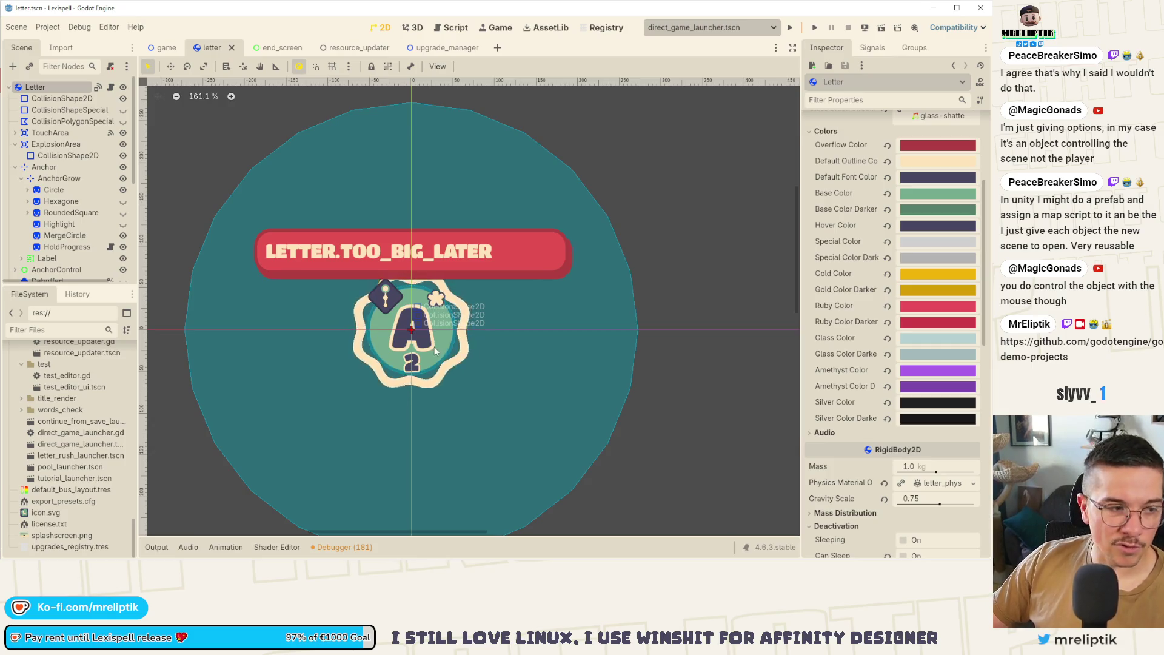
click(274, 48)
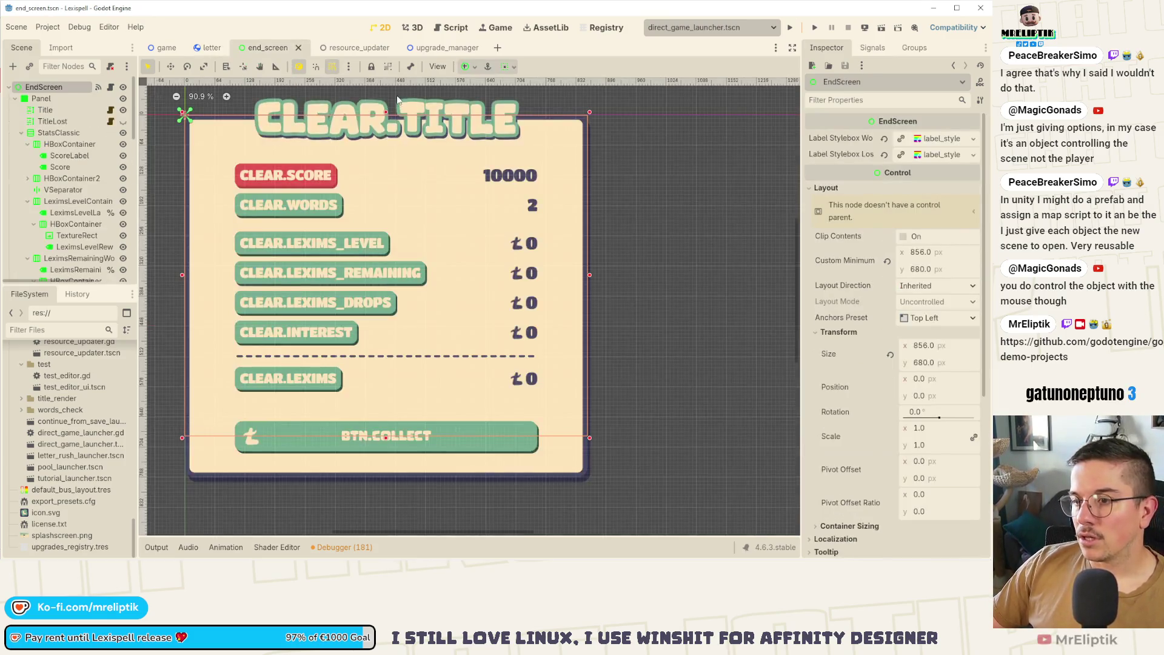
click(352, 48)
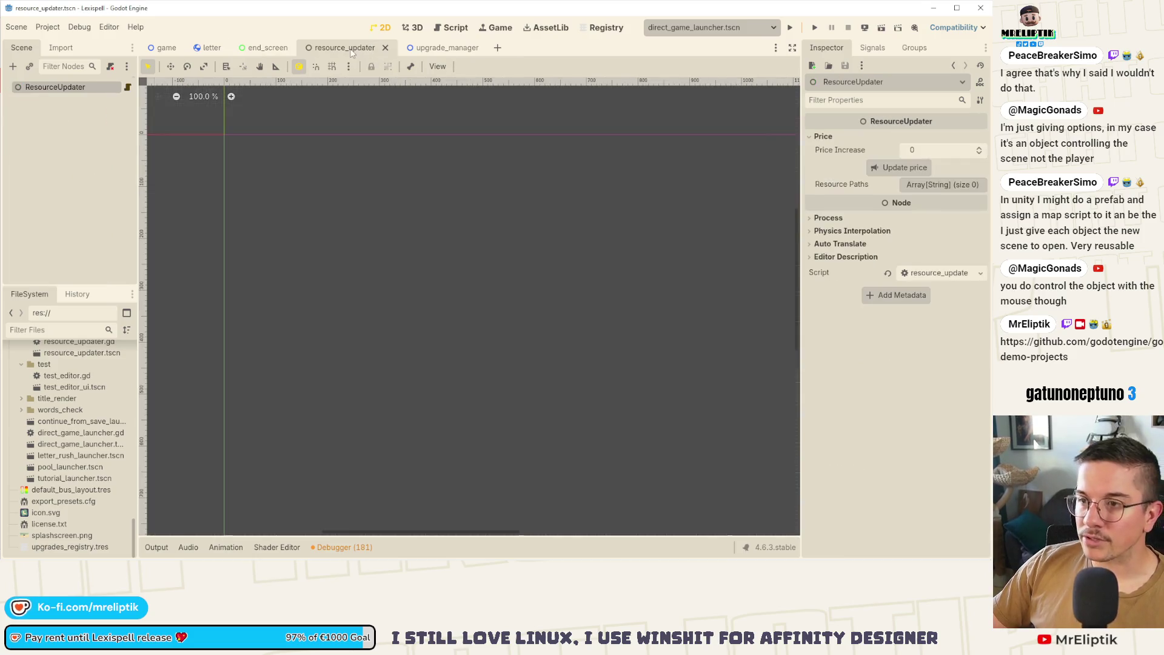
click(434, 48)
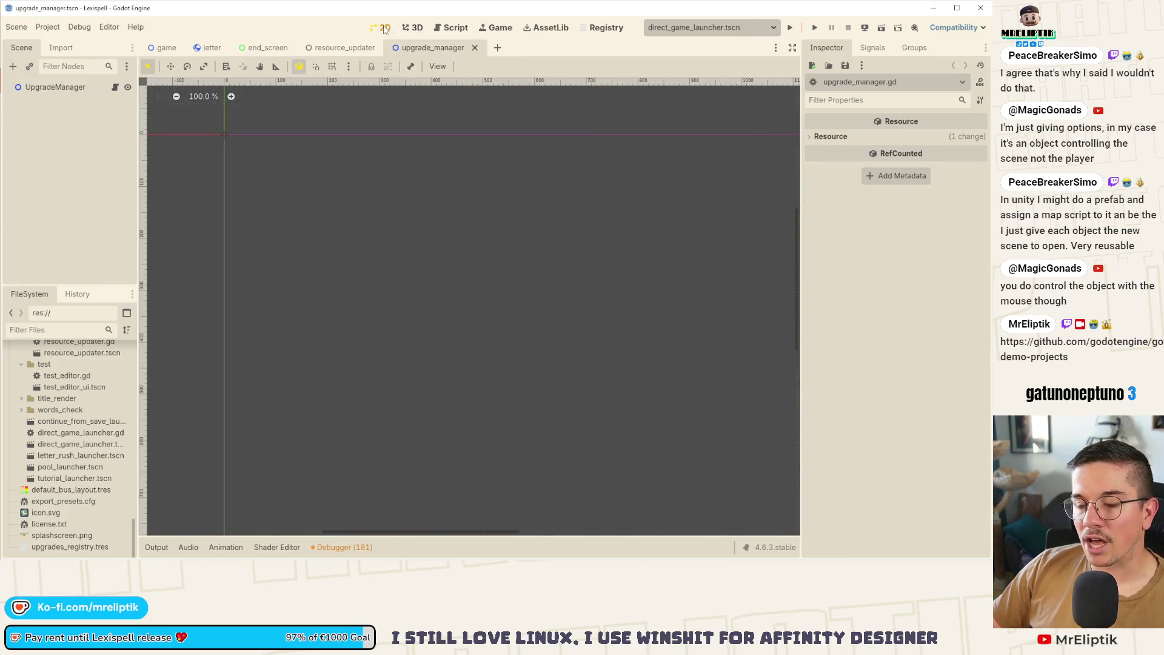
click(114, 87)
click(519, 334)
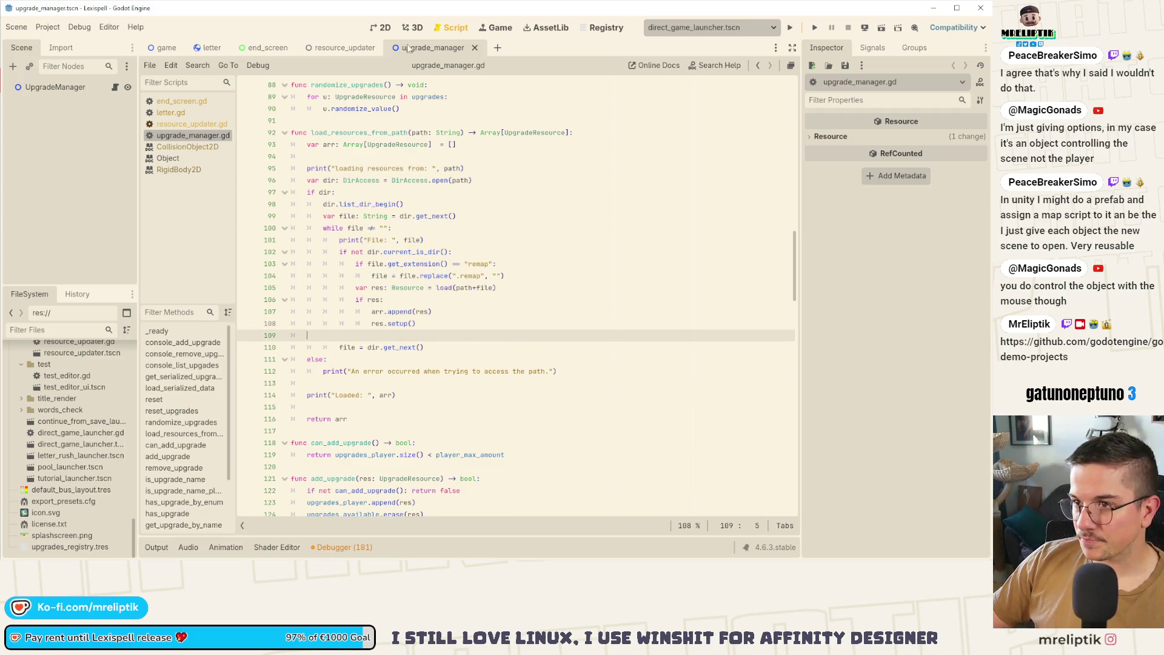
Open resource_updater.gd, reload the resource_updater scene, and clear the Output log.
click(333, 49)
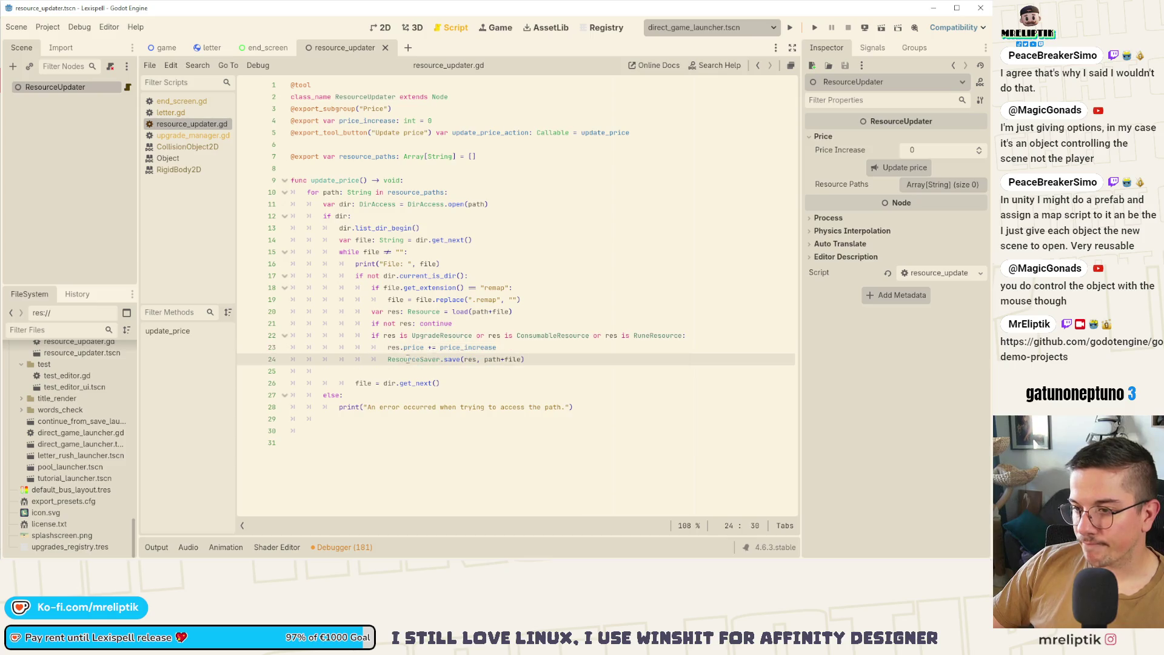
click(398, 381)
key(F5)
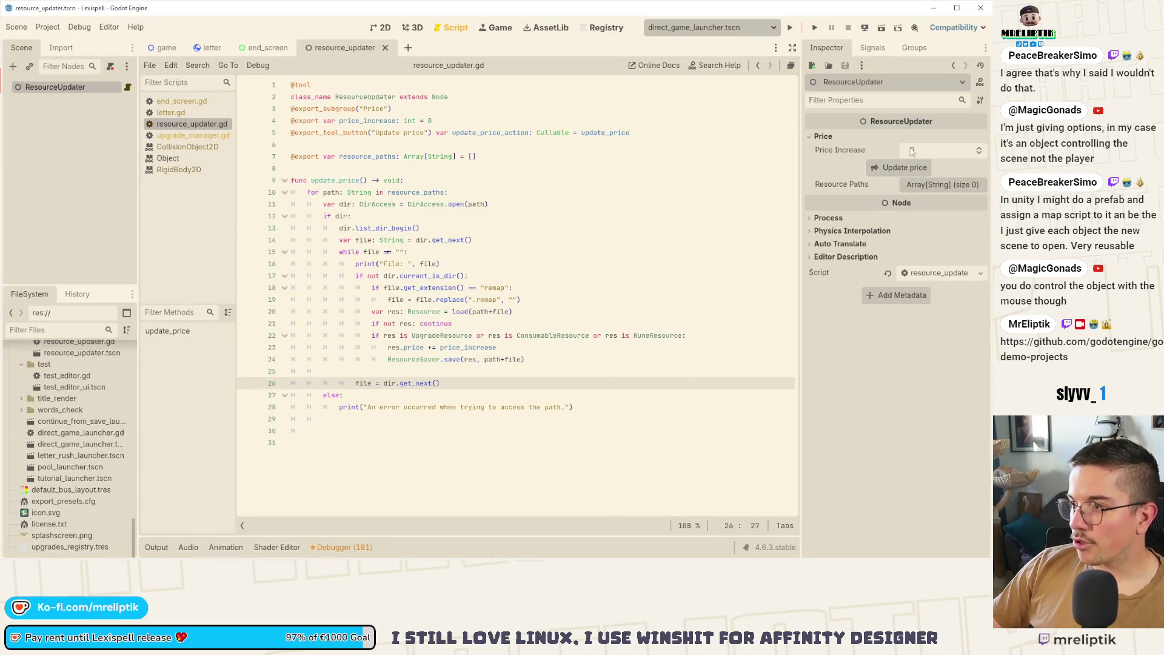
middle_click(359, 48)
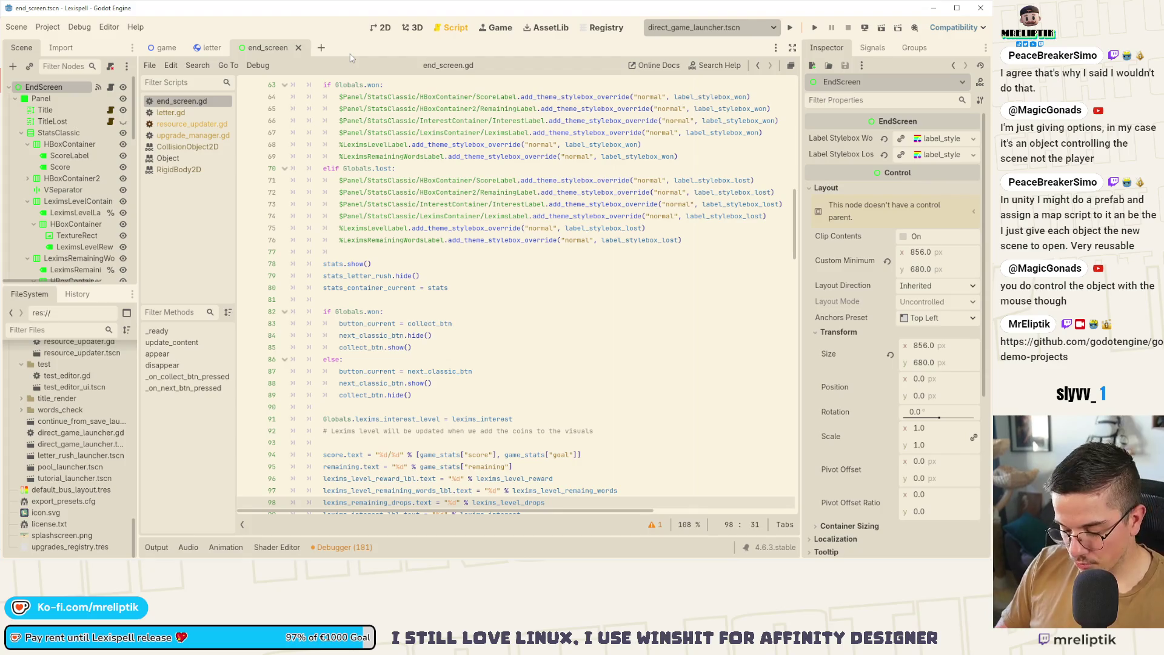
double_click(68, 353)
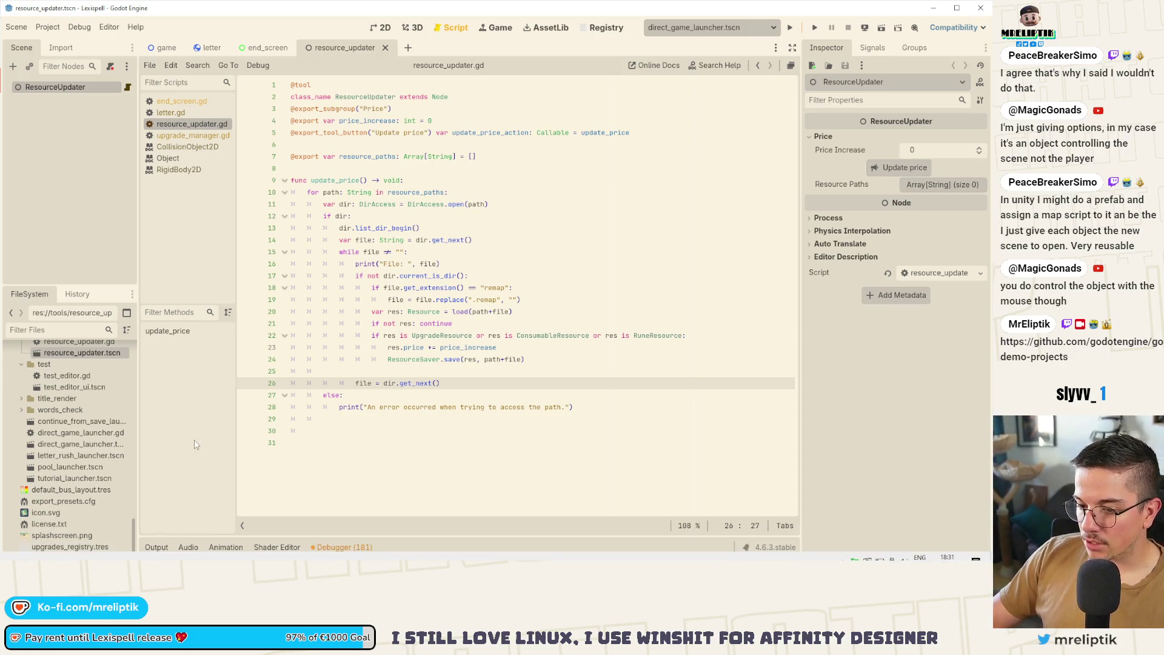
click(156, 547)
click(774, 394)
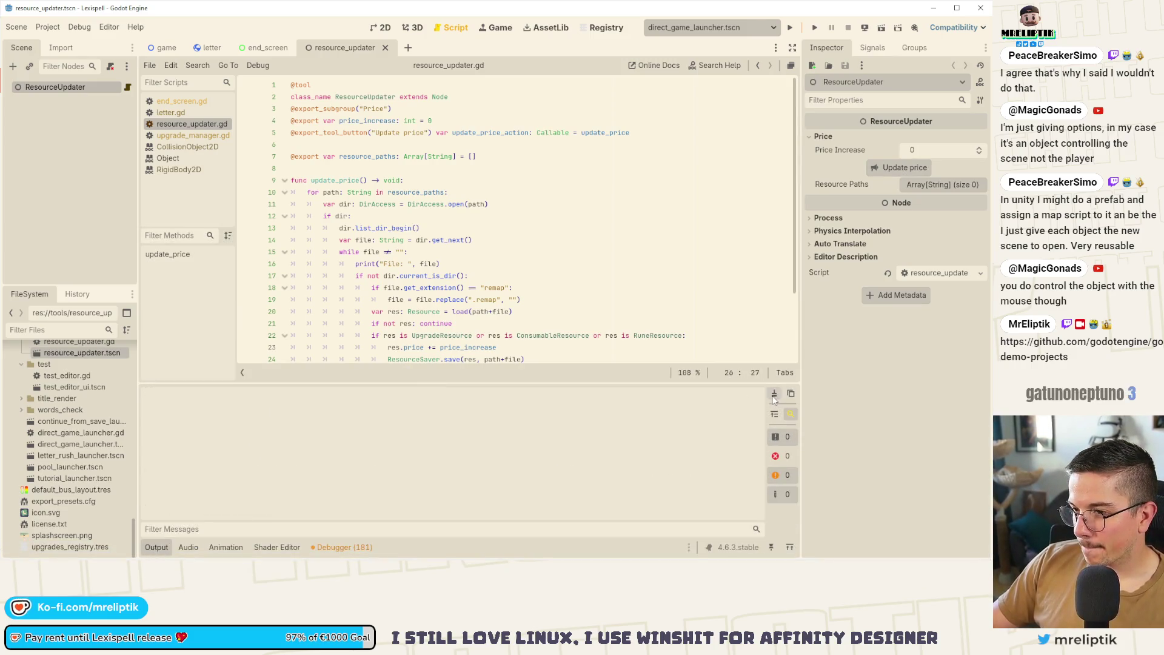
Add a final 'All files updated' print using %d with updated_count, and save.
click(368, 337)
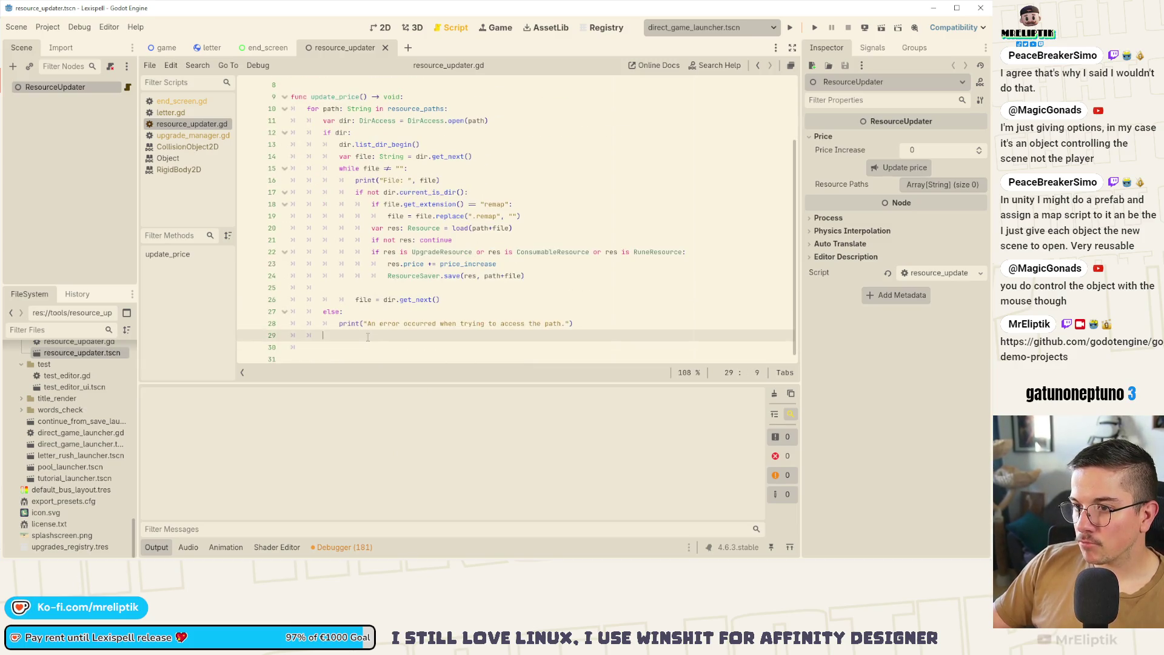
text(print(")
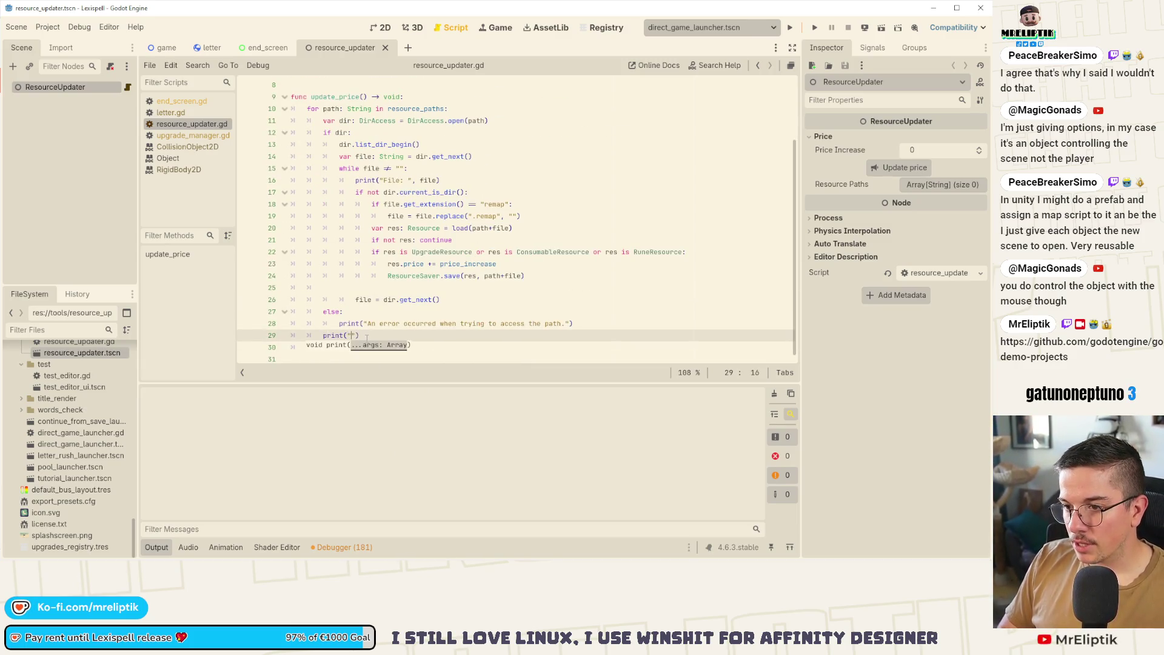
text(All files update)
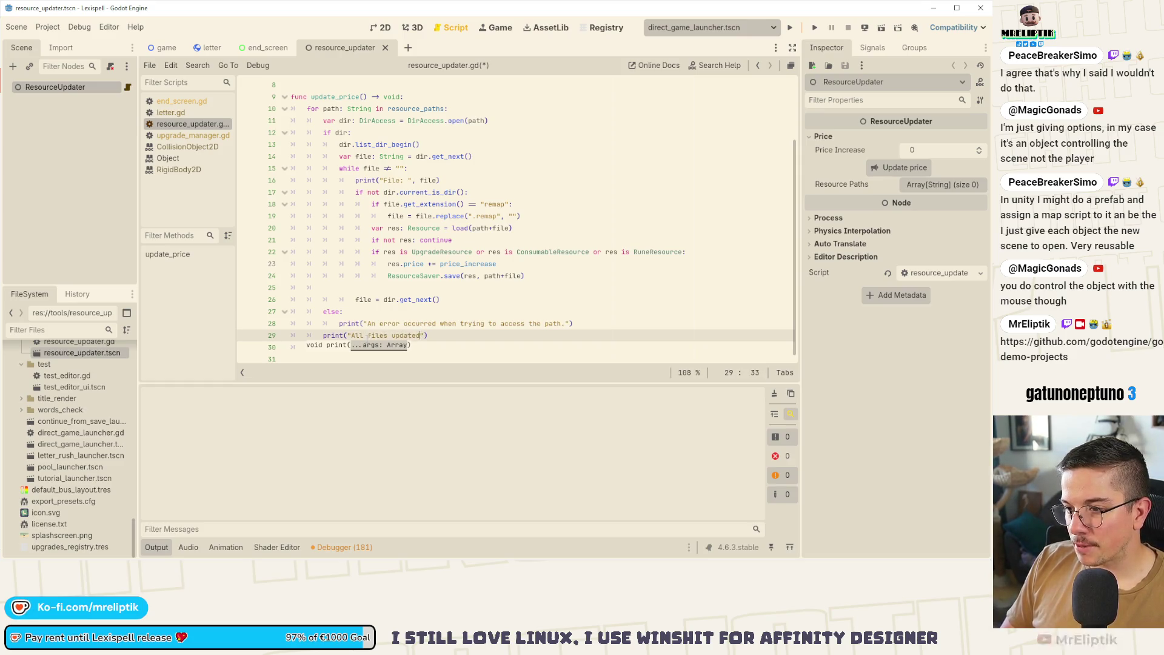
text(d%d resources)
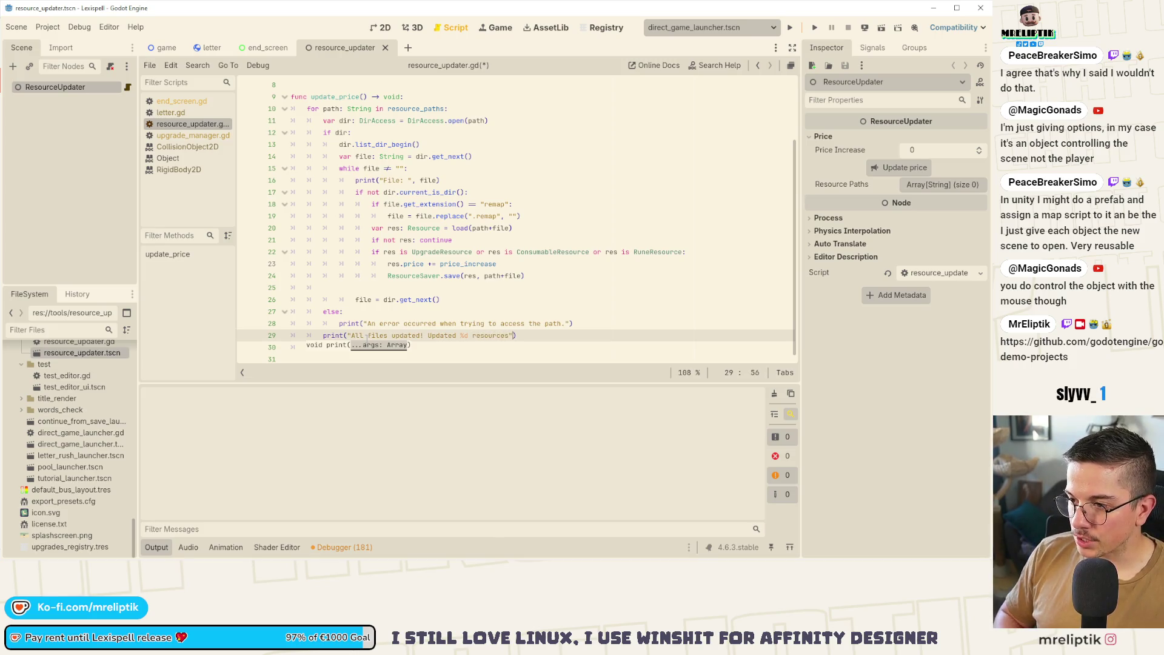
text(updated_count)
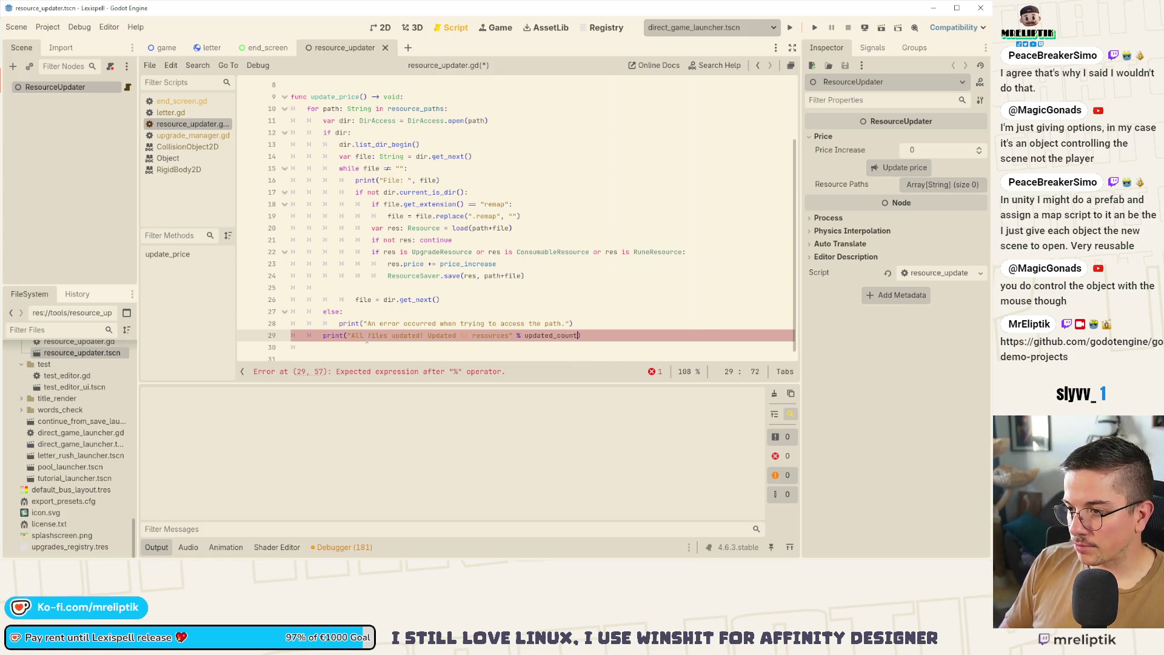
key(ctrl+s)
Declare var updated_count: int at the top of update_price and save the script.
click(448, 95)
key(Return)
text(update_price())
key(BackSpace)
key(BackSpace)
key(BackSpace)
text(oun)
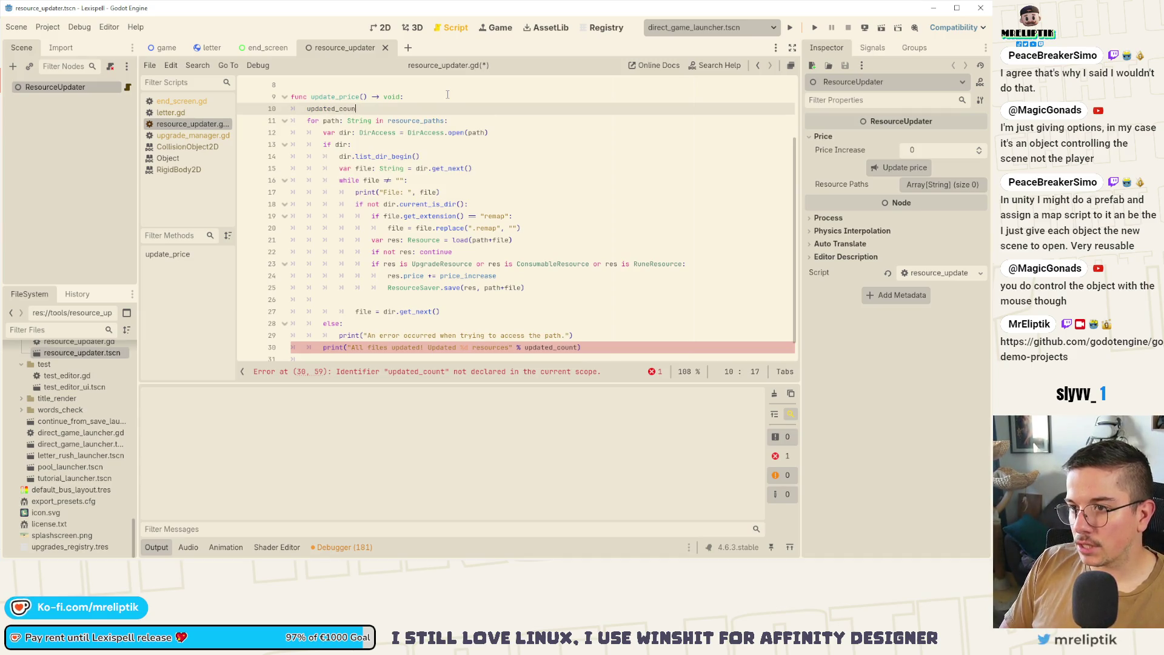
key(Home)
text(var)
key(End)
text(t: int =)
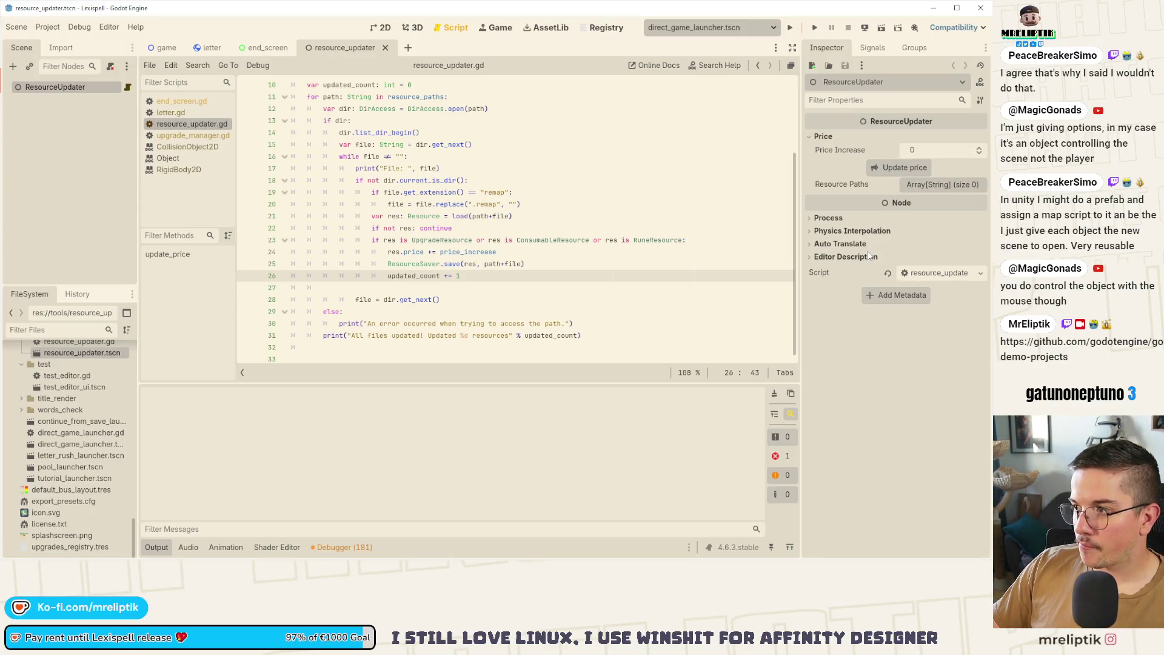
scroll(468, 235, up, 3)
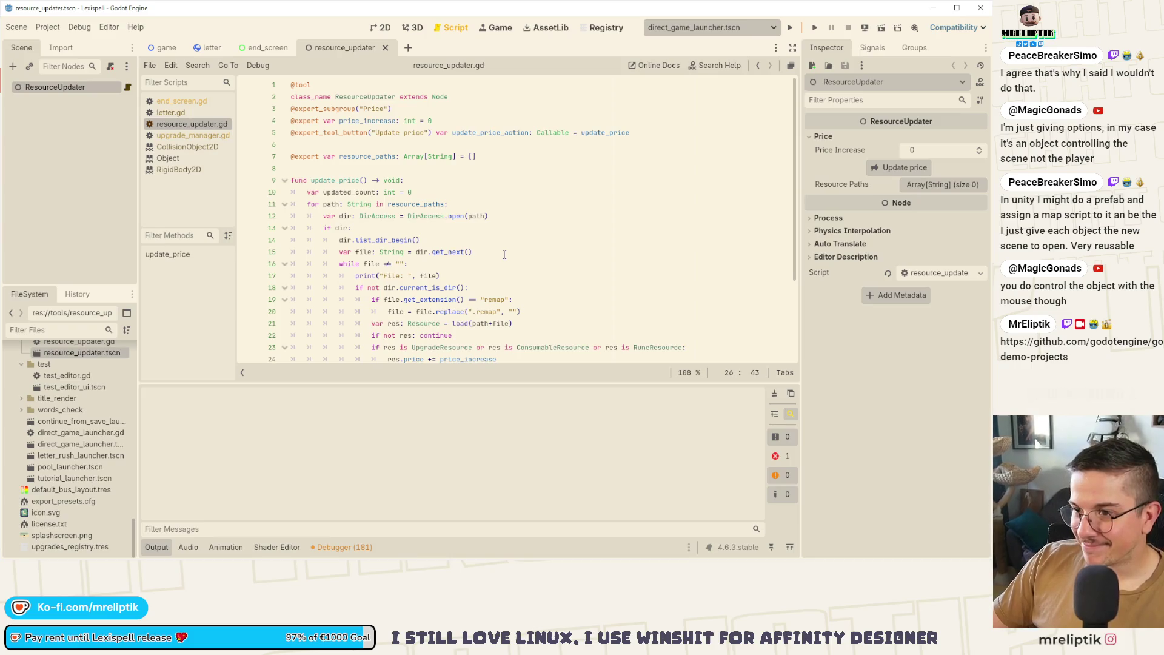
scroll(504, 255, down, 3)
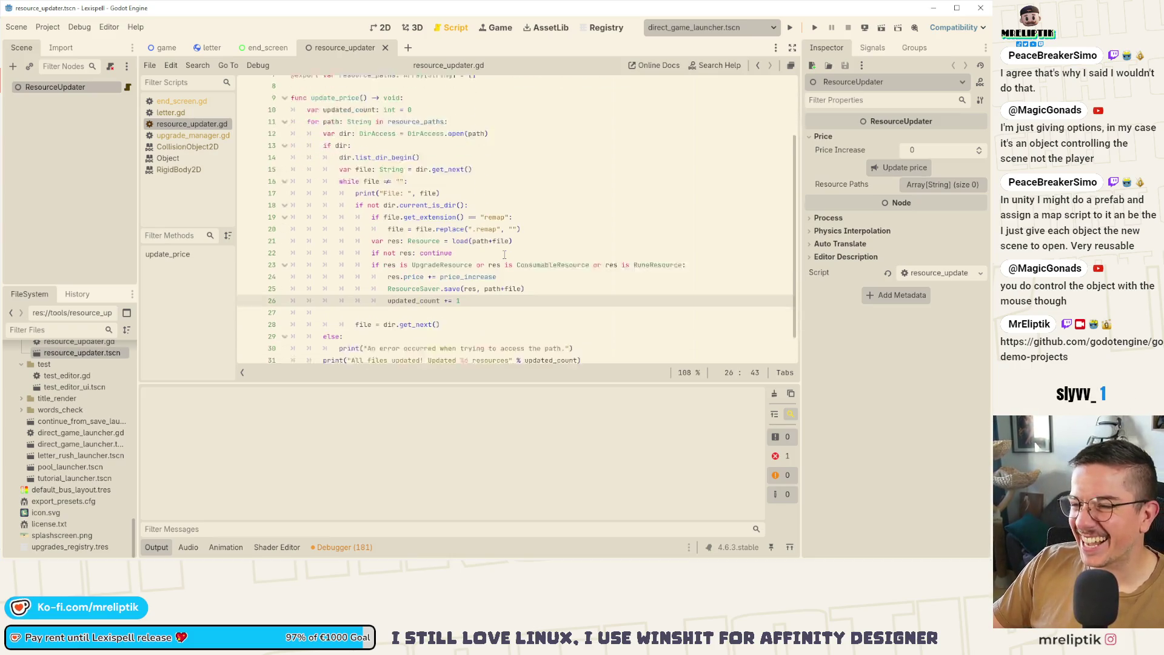
key(Down)
key(ctrl+s)
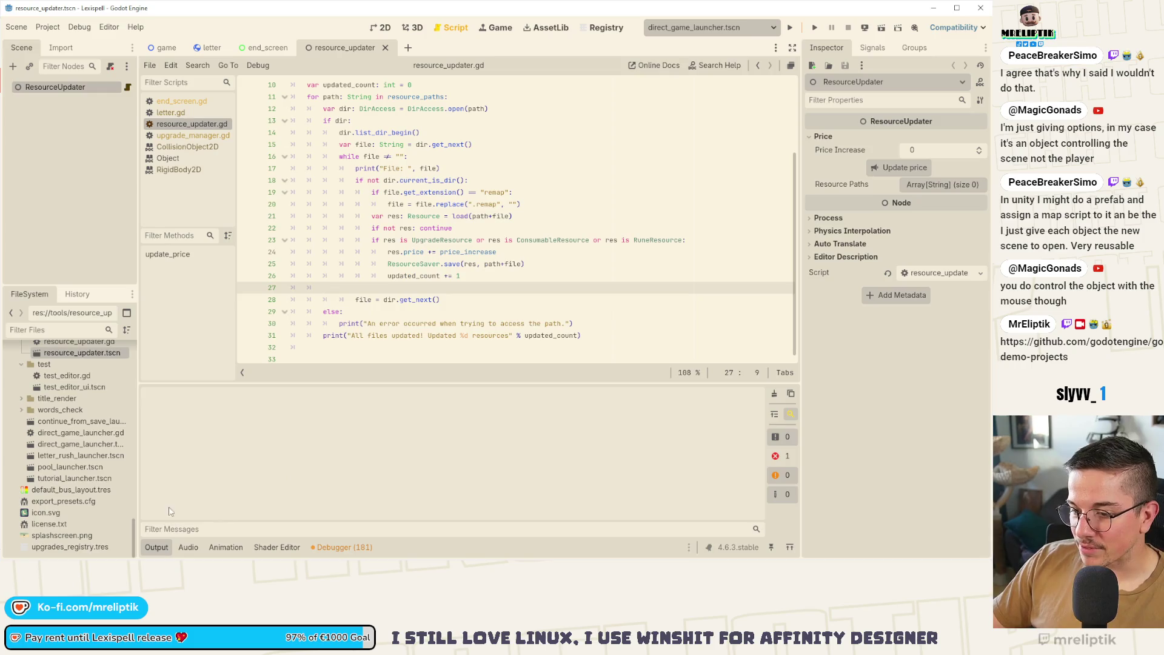
click(136, 558)
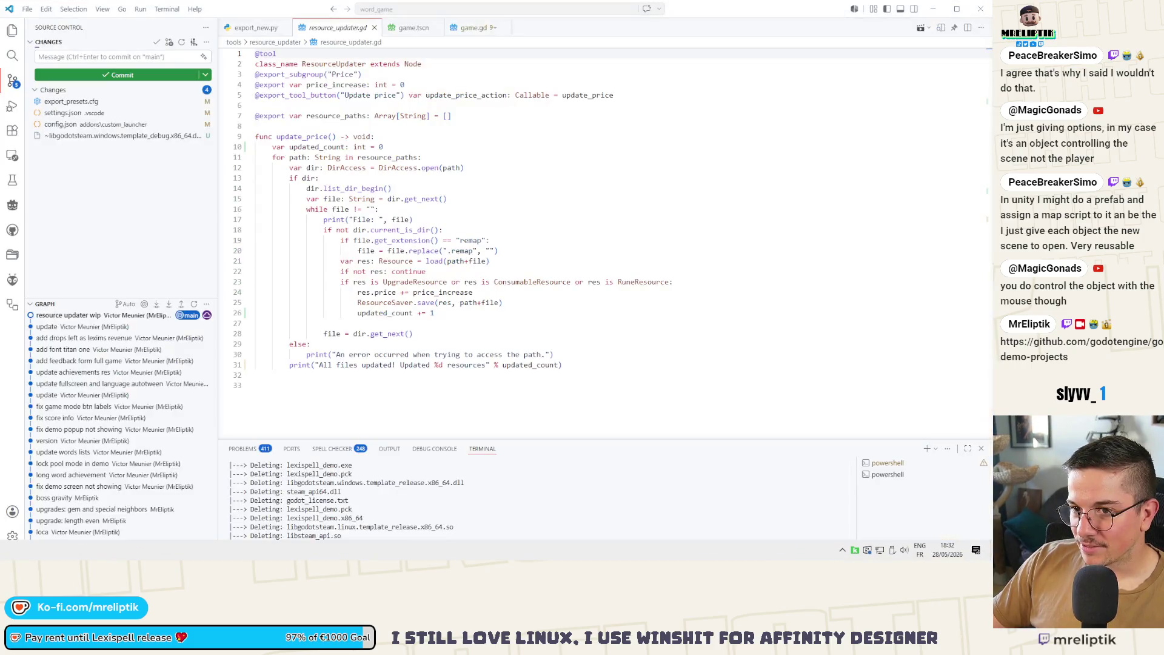
click(327, 549)
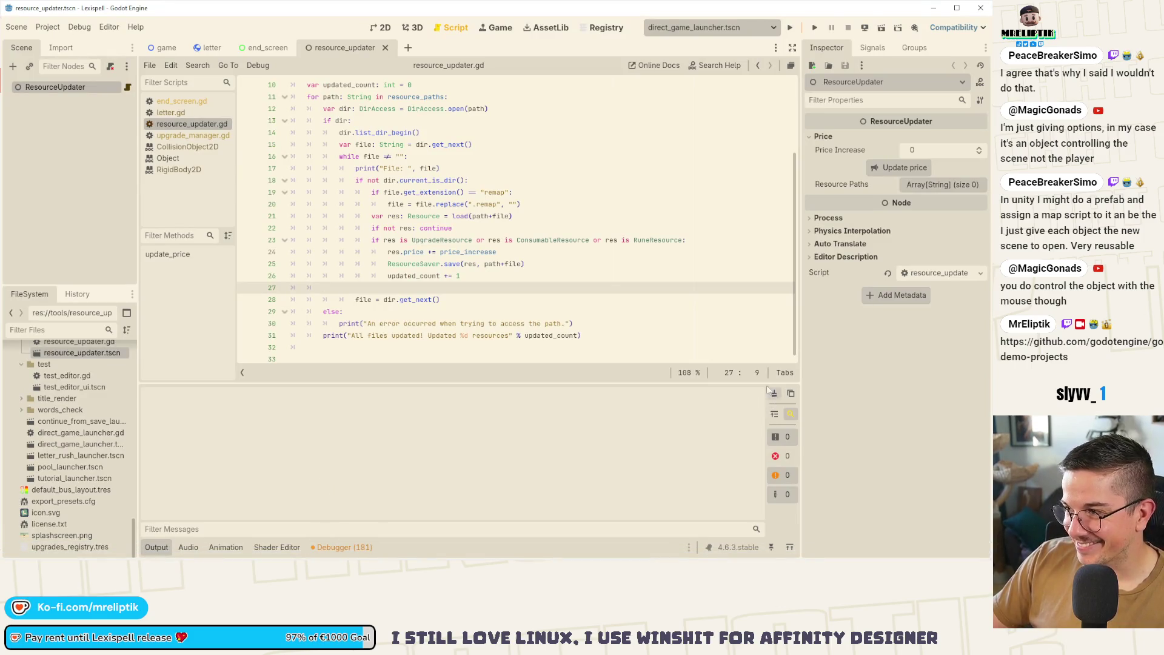
Insert print("Starting resource update") as the first line of update_price and save.
scroll(388, 231, up, 3)
click(446, 186)
key(Return)
text(print("a)
key(BackSpace)
text(Starting)
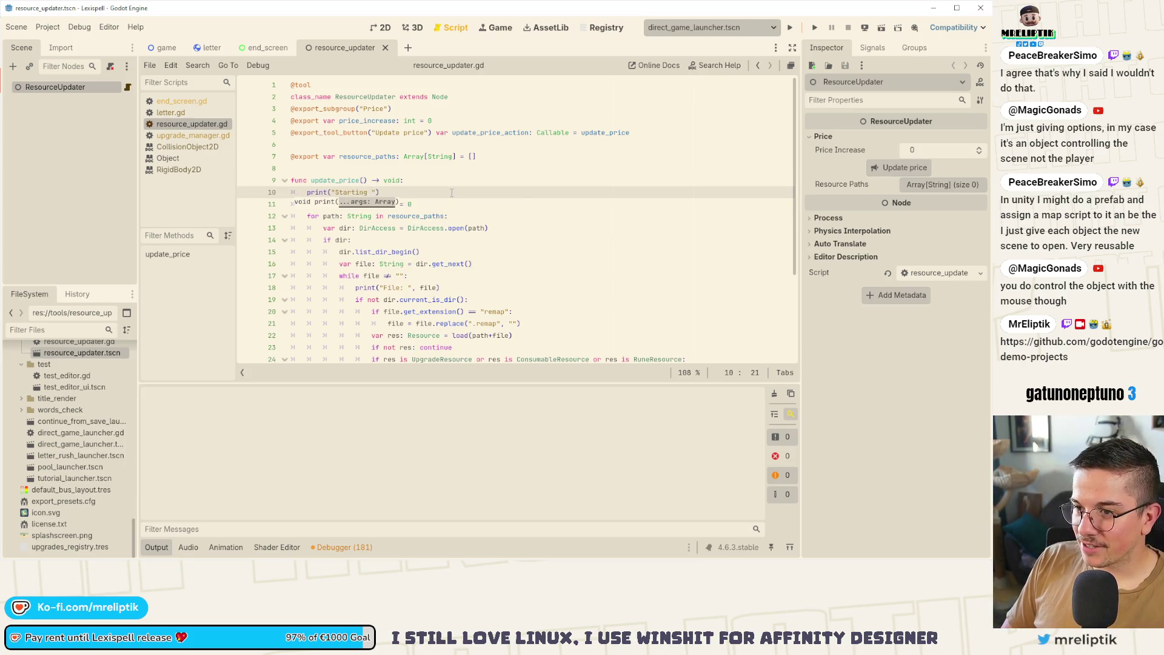
text( update)
key(ctrl+s)
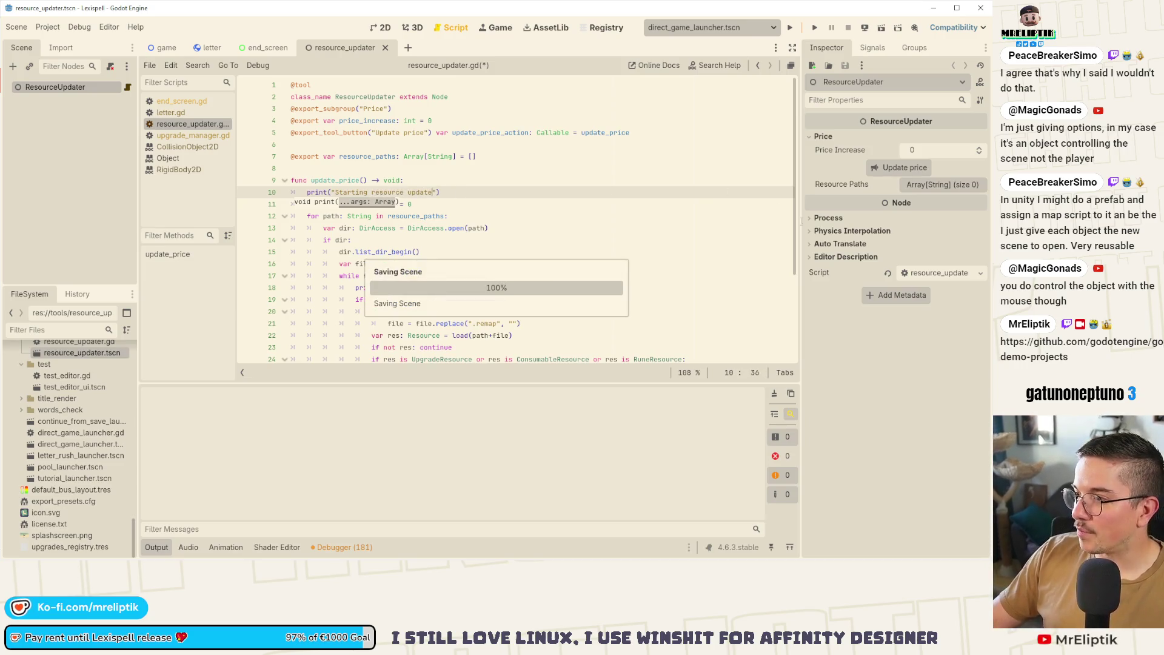
Add one empty element to ResourceUpdater's Resource Paths list.
click(935, 187)
click(927, 220)
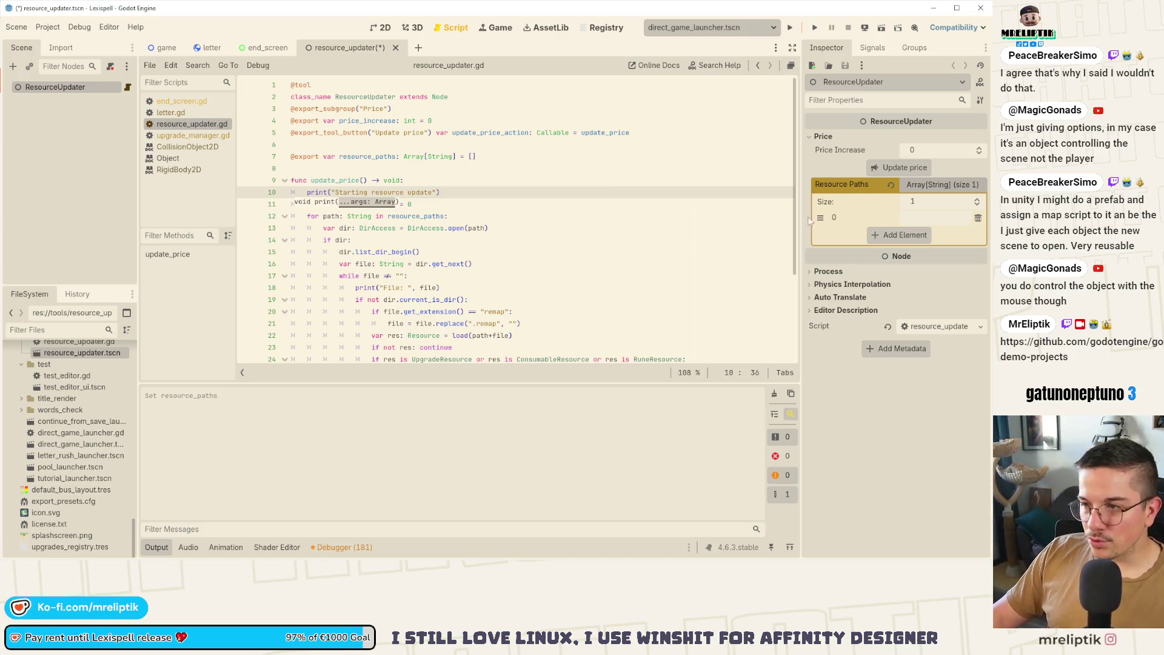
click(382, 123)
key(Up)
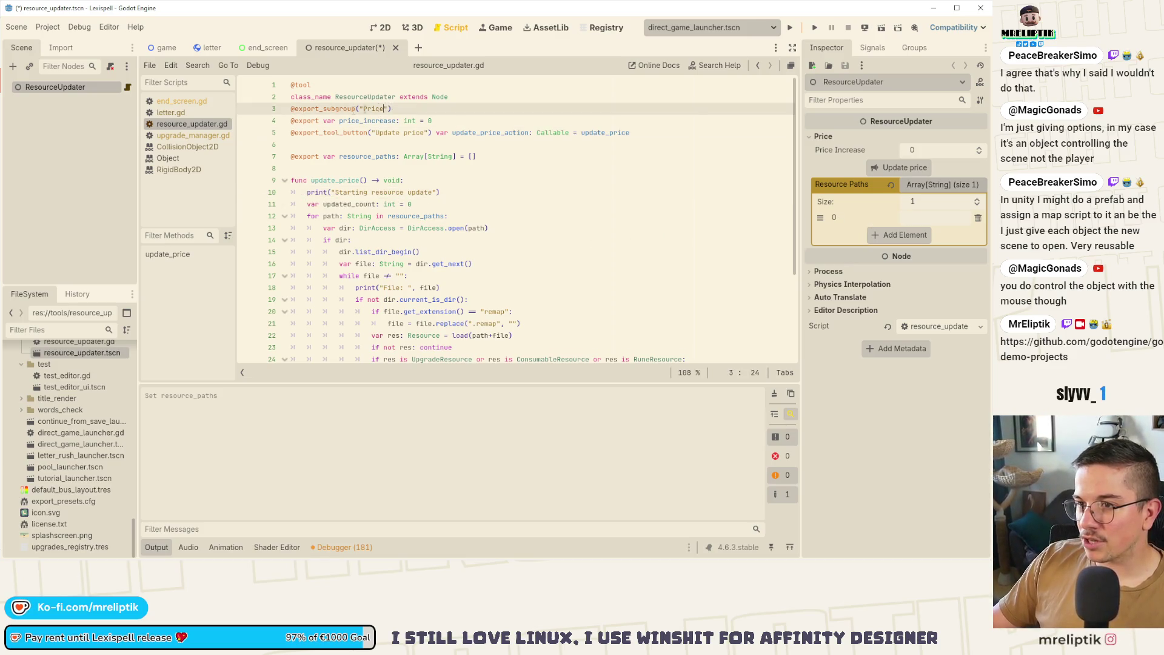
ctrl+click(306, 121)
scroll(367, 245, down, 15)
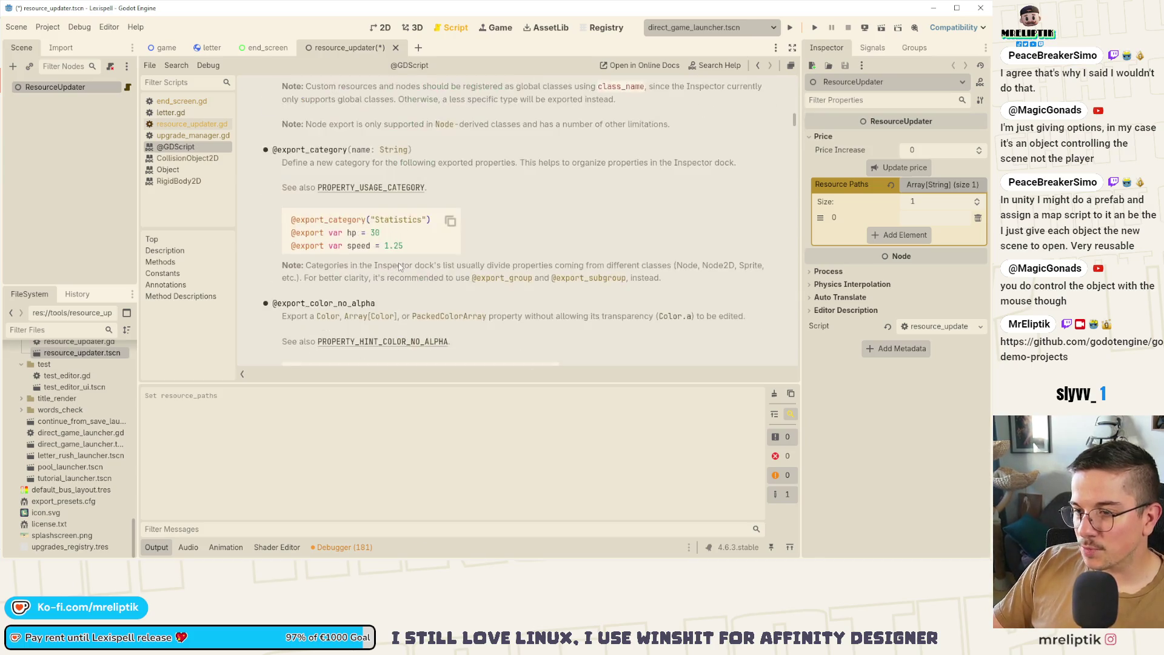
key(ctrl+f)
text(export_path)
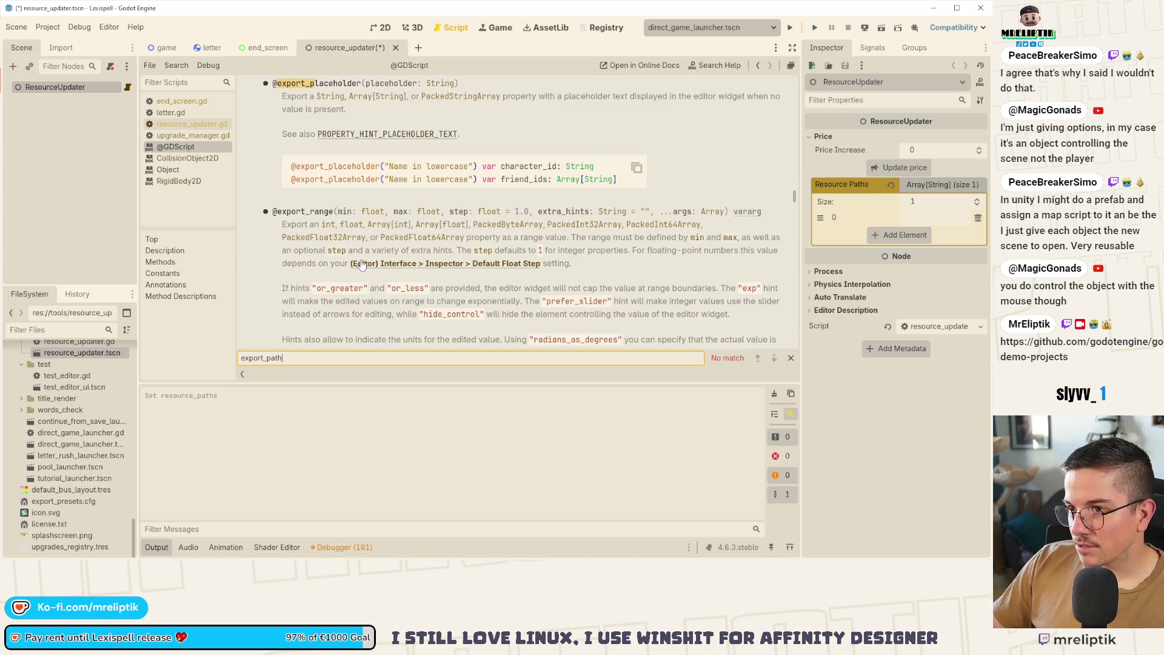
scroll(391, 288, up, 5)
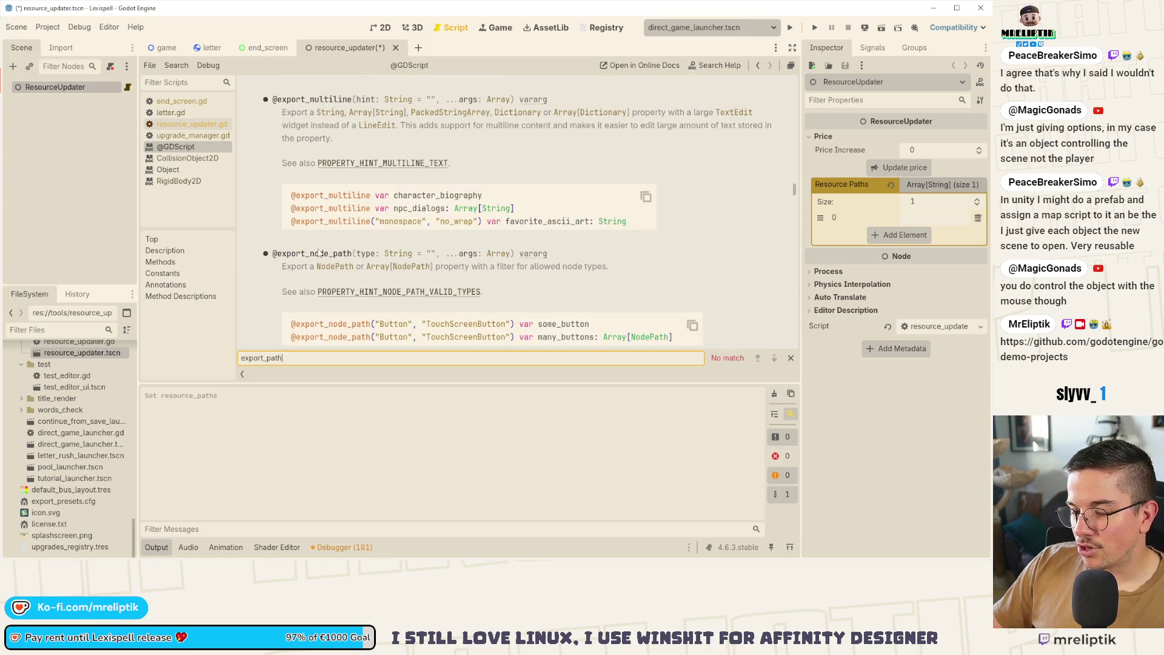
scroll(320, 253, up, 8)
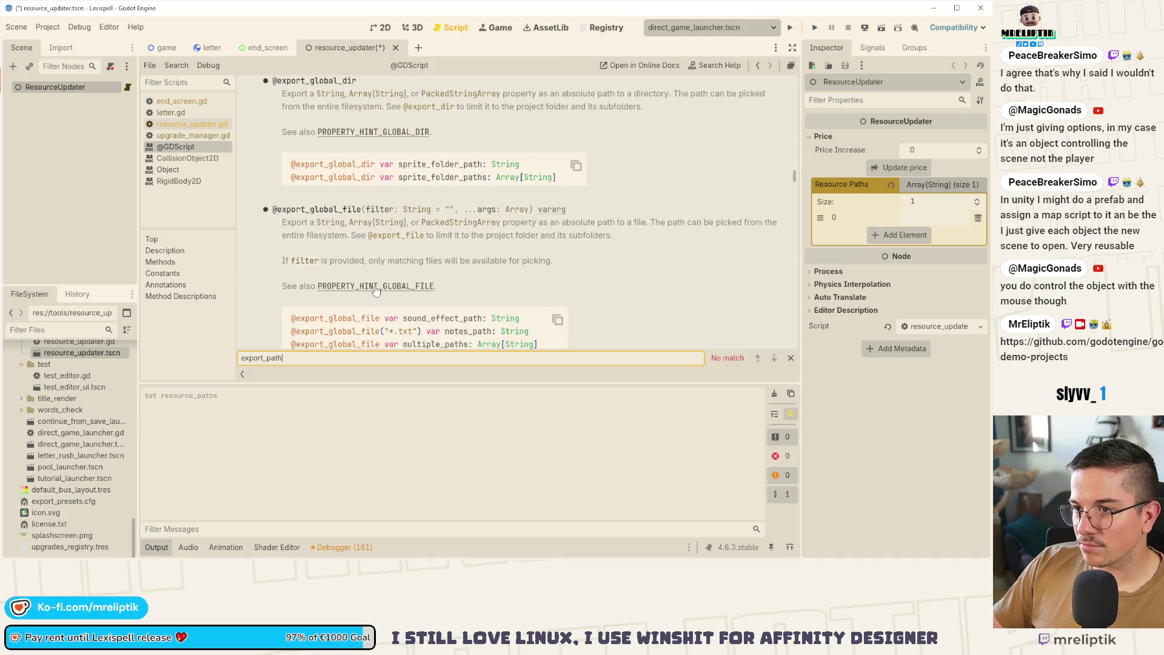
key(BackSpace)
key(BackSpace)
key(BackSpace)
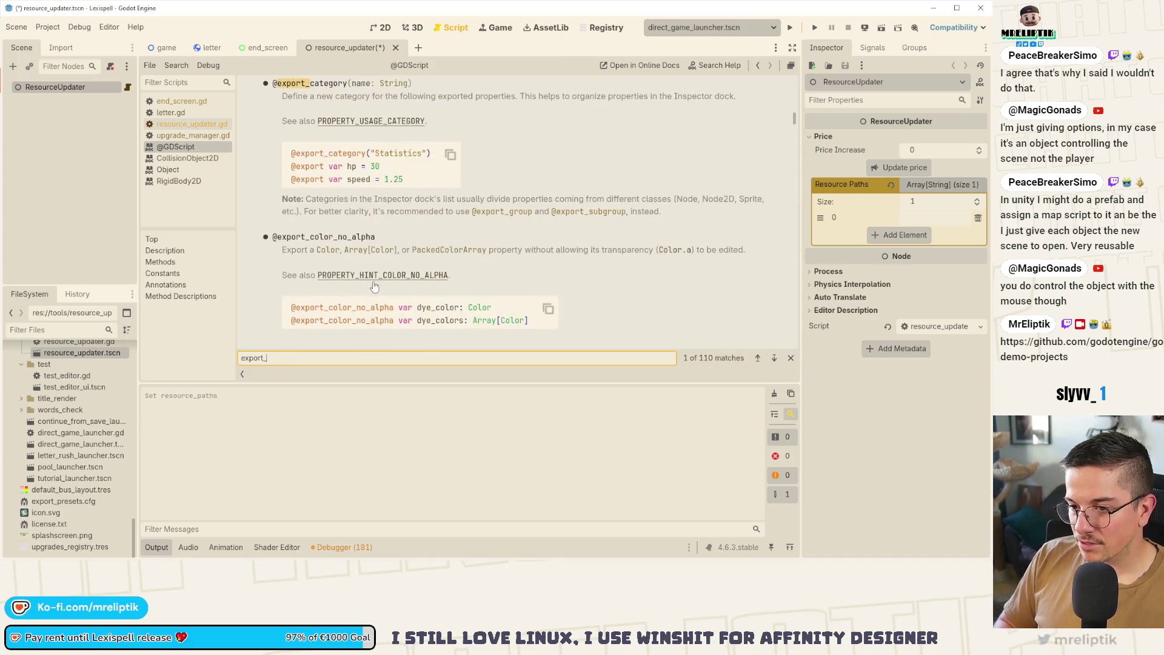
text(file)
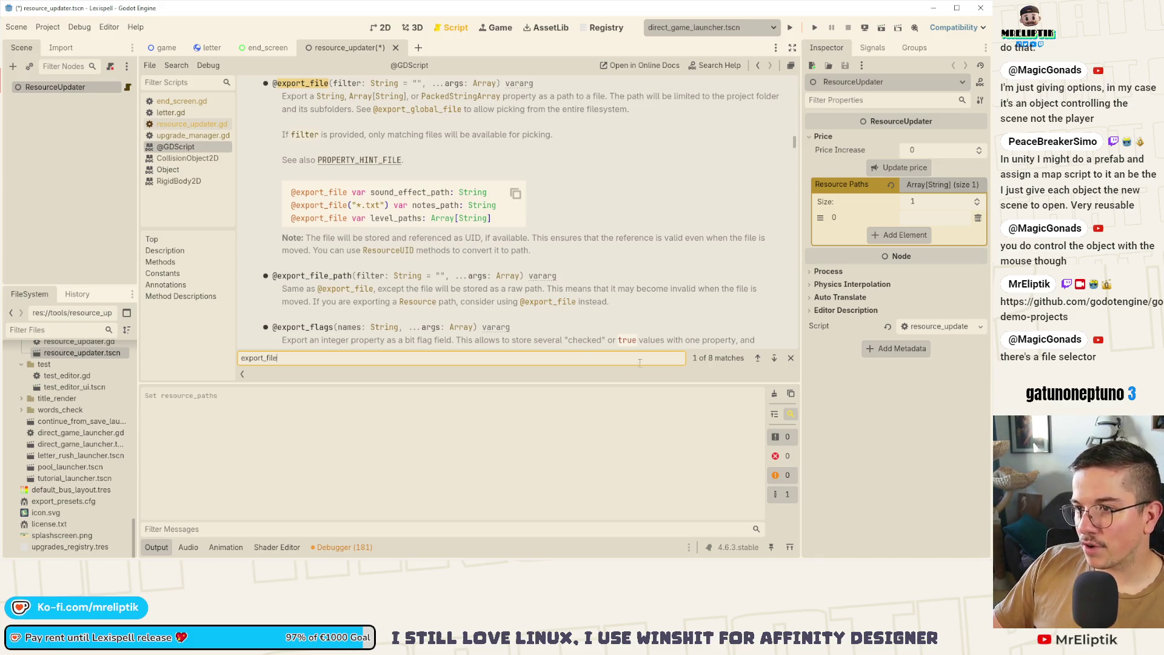
click(773, 358)
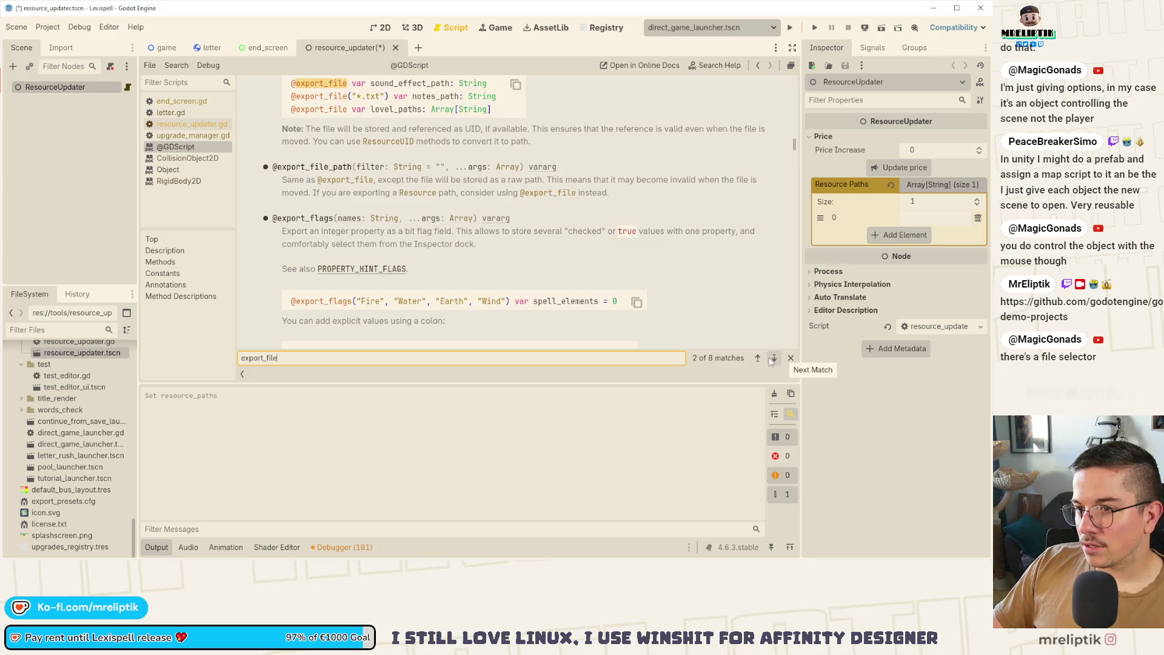
double_click(314, 167)
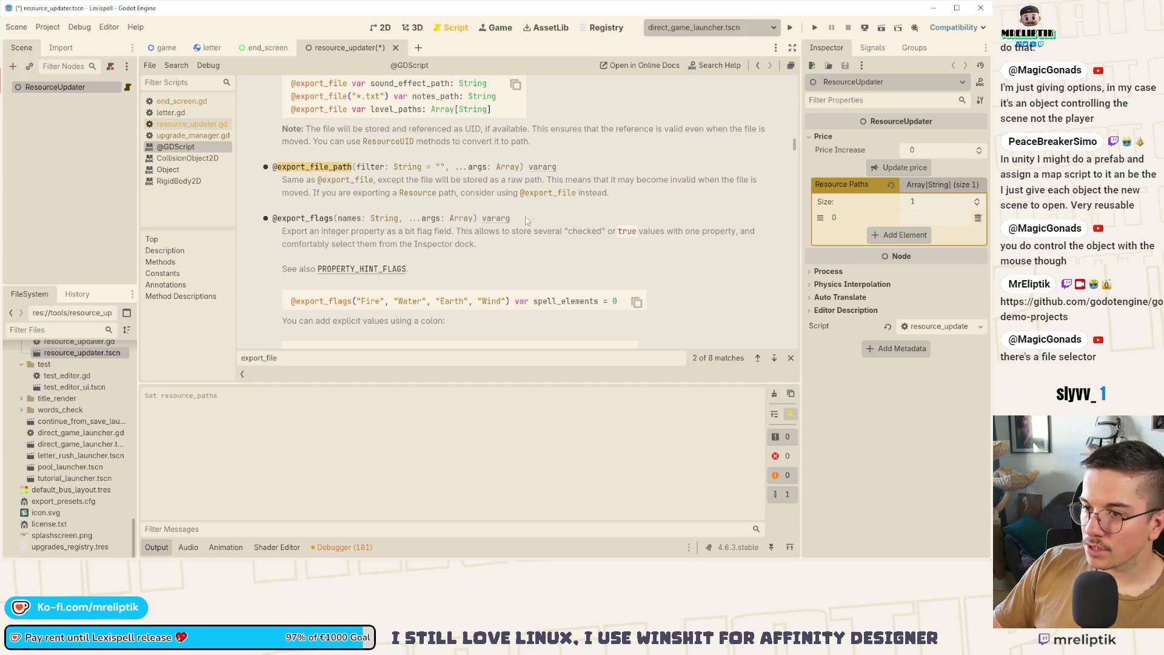
click(791, 358)
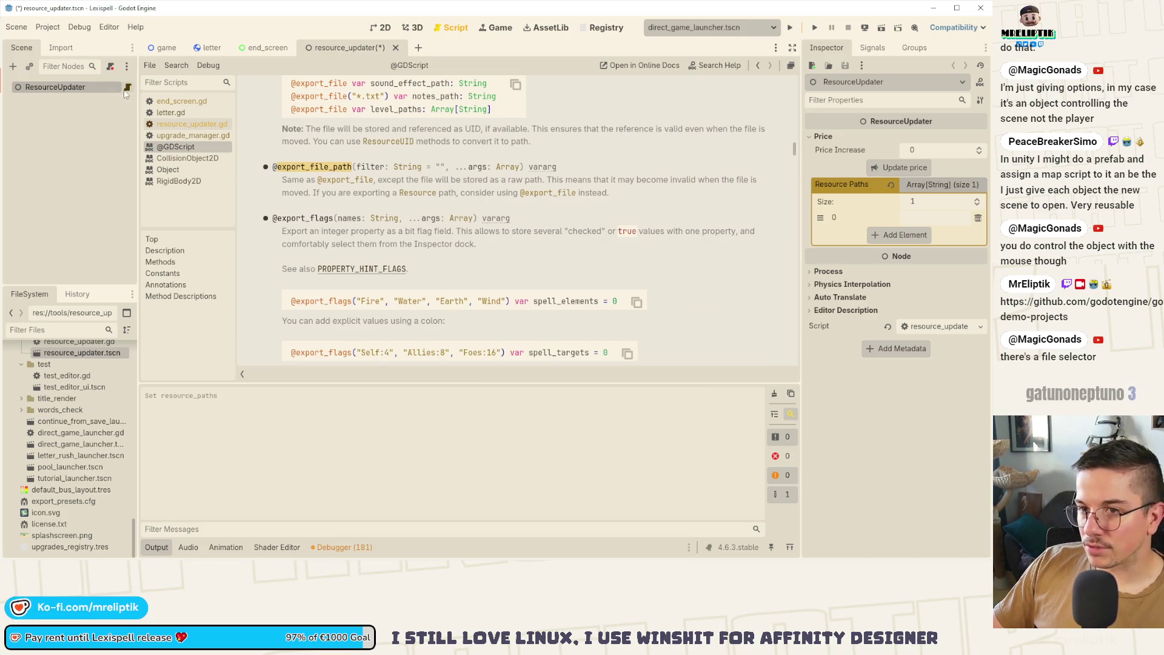
click(127, 87)
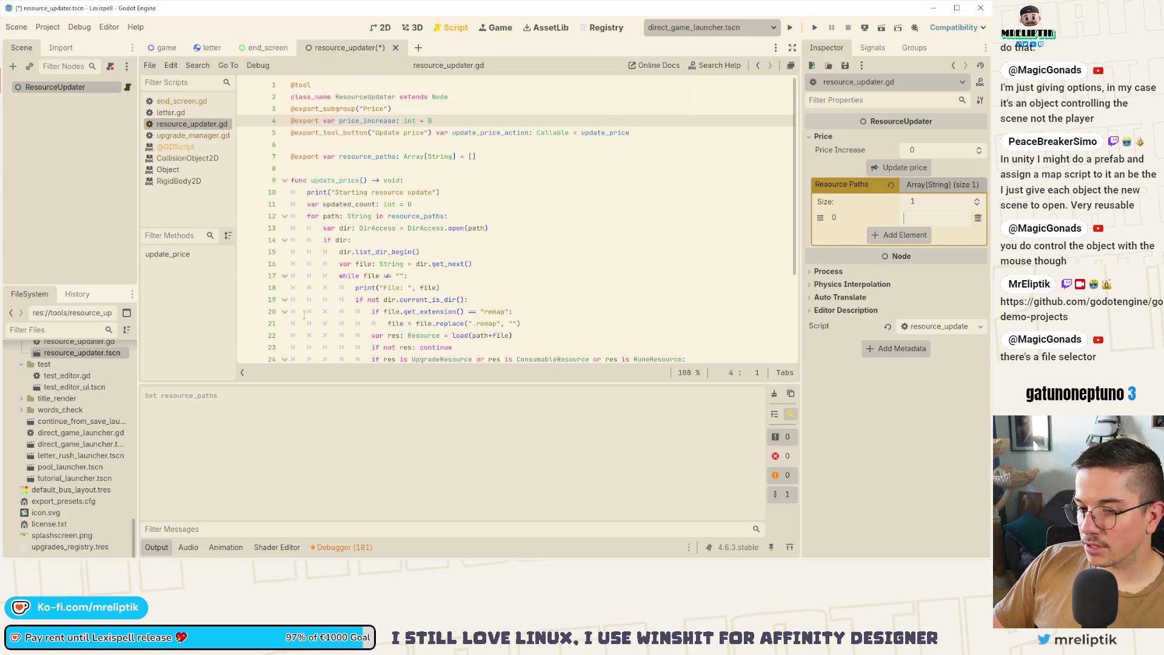
Add the upgrades demo and upgrades full folder paths as Resource Paths elements 0 and 1, then save.
scroll(53, 463, up, 15)
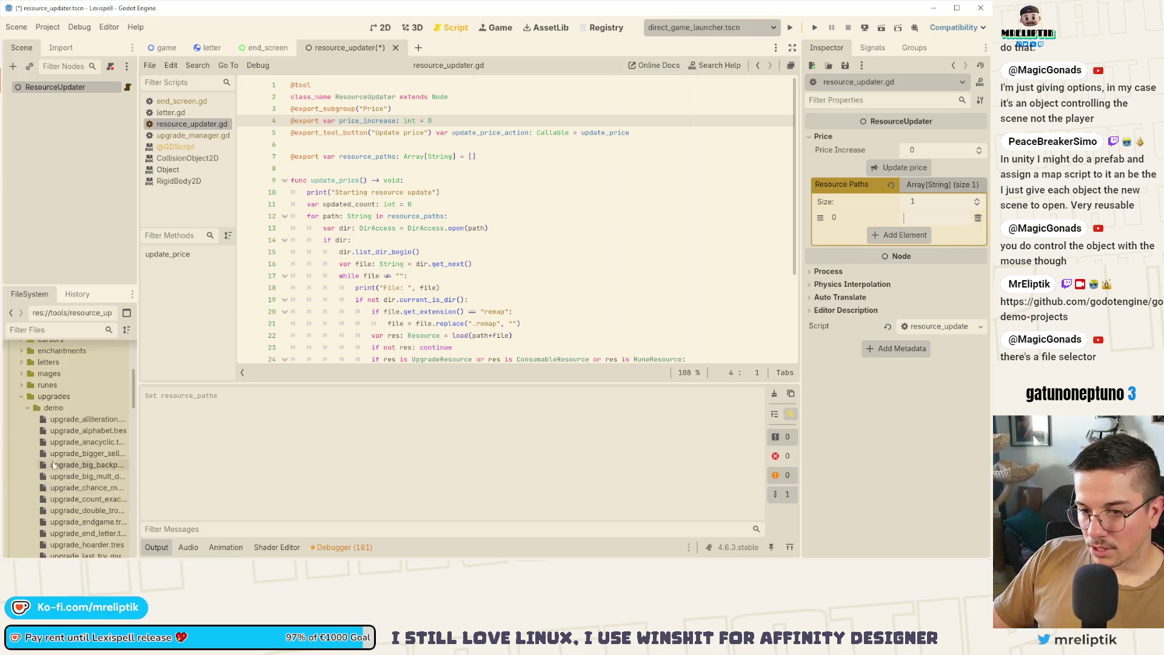
right_click(58, 460)
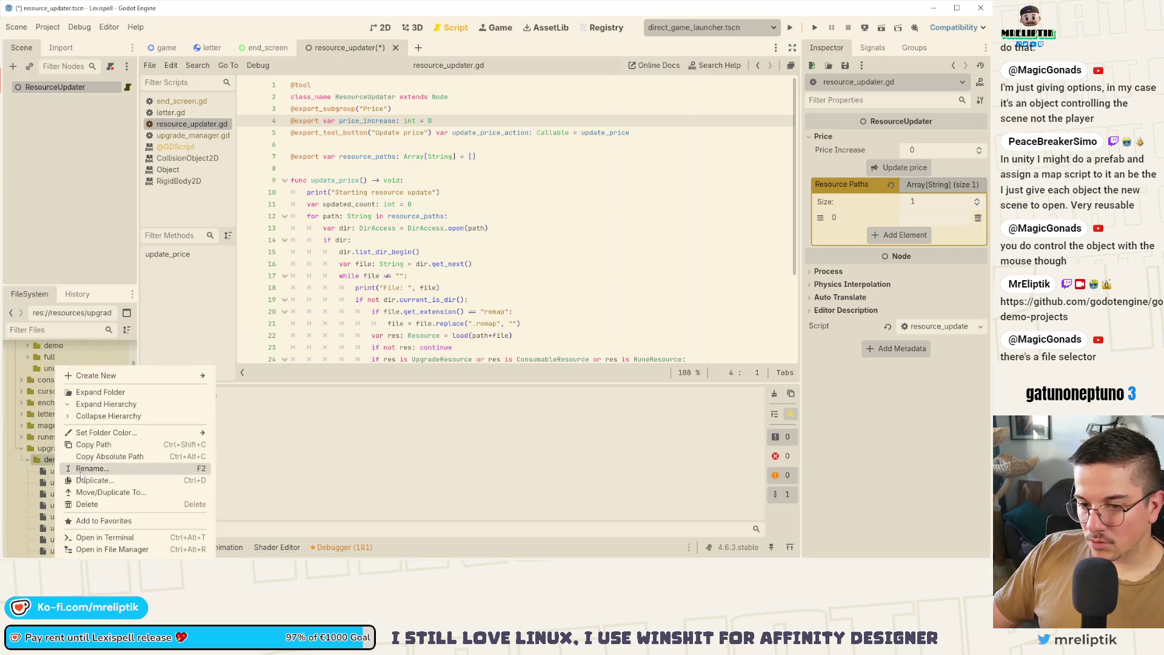
click(97, 445)
click(922, 214)
key(ctrl+v)
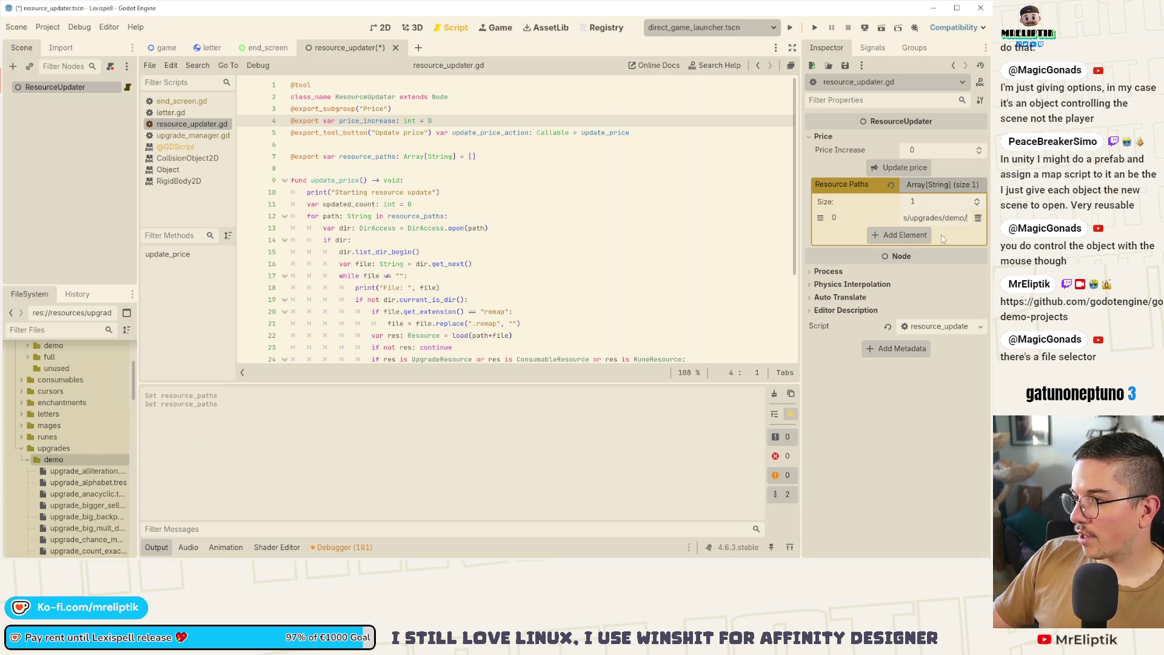
click(906, 235)
drag(805, 227, 563, 231)
click(897, 235)
text(res://resources/upgrades/demo/)
double_click(884, 235)
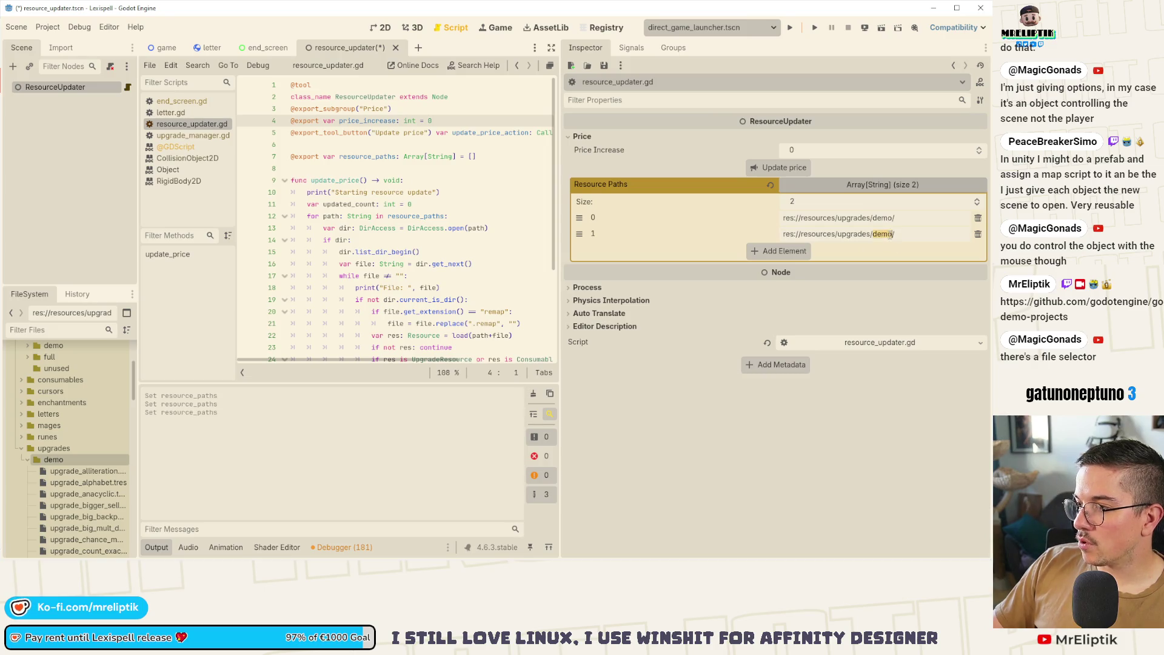
text(full/)
key(ctrl+s)
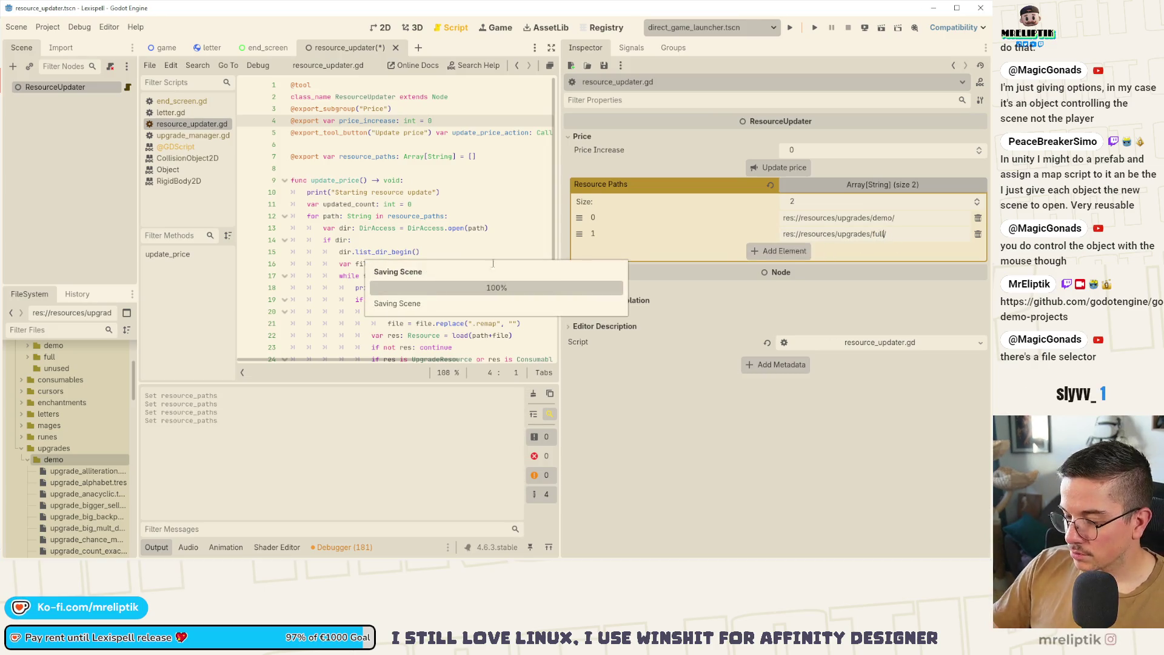
Add the runes demo and runes full folder paths as Resource Paths elements 2 and 3.
click(24, 461)
click(21, 449)
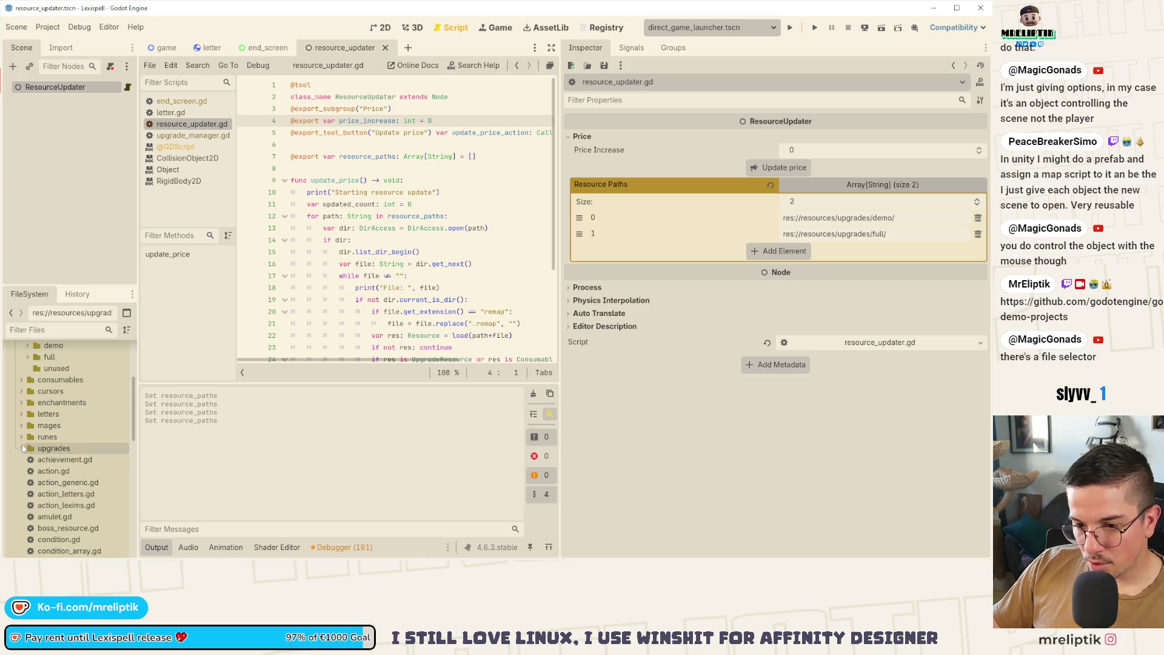
click(22, 436)
right_click(60, 447)
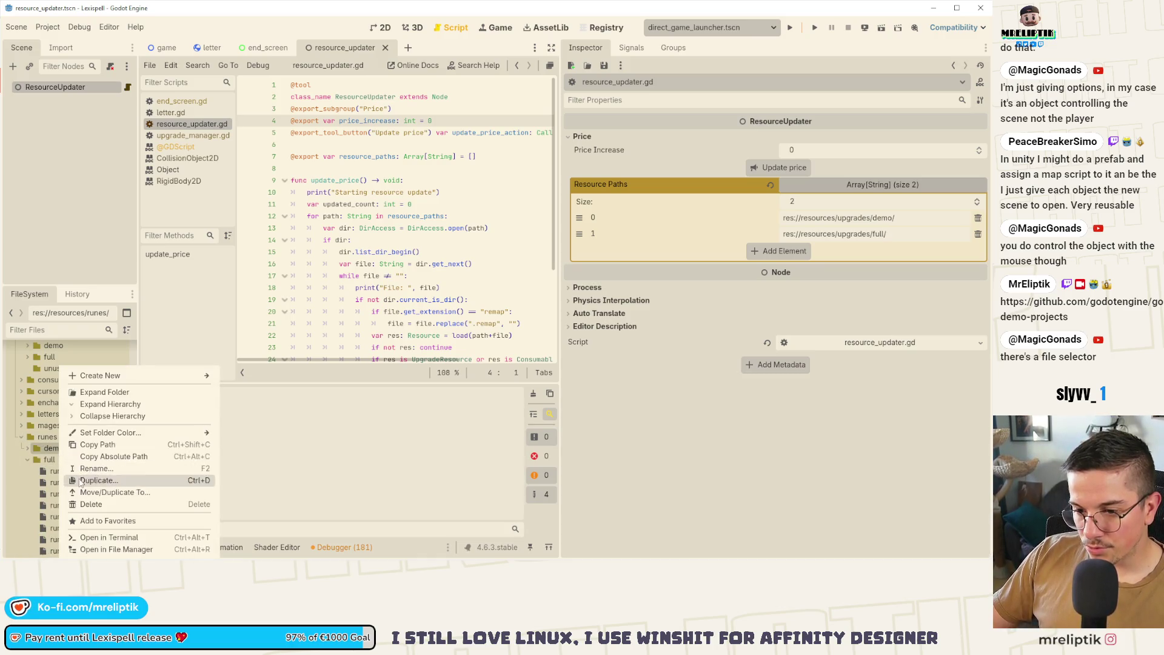
click(111, 447)
click(789, 251)
click(784, 262)
click(850, 249)
text(res://resources/runes/demo/)
click(868, 267)
text(res://resources/runes/demo/)
double_click(866, 266)
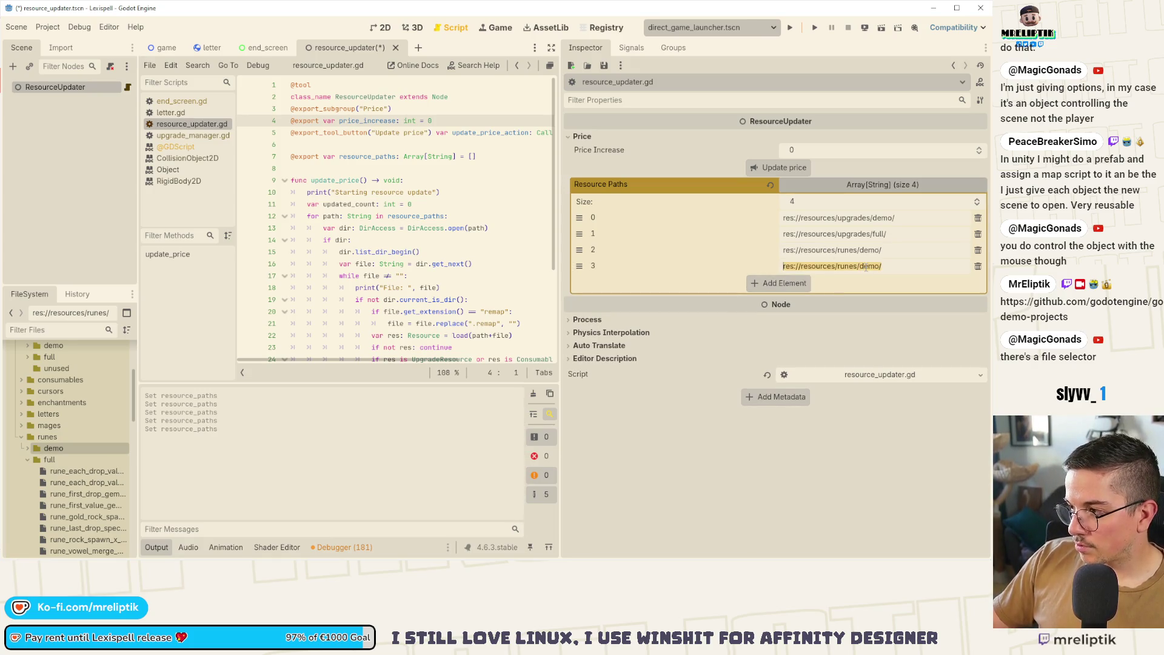
text(full)
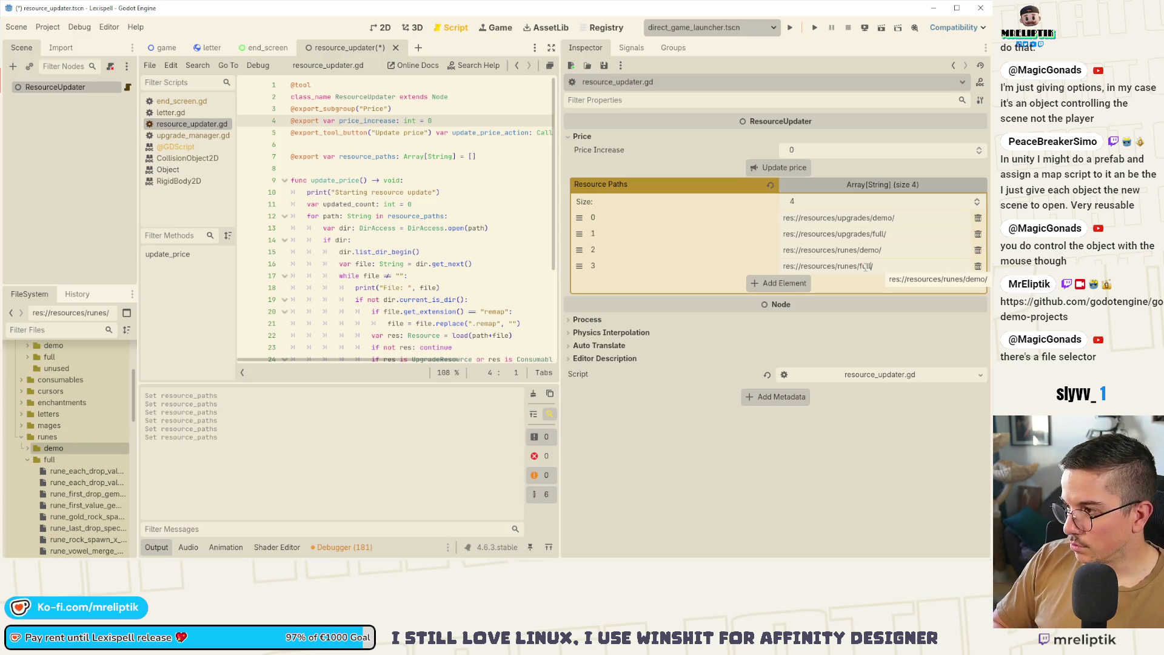
key(ctrl+s)
Add the potions demo and potions full folder paths as Resource Paths elements 4 and 5.
click(785, 283)
click(786, 299)
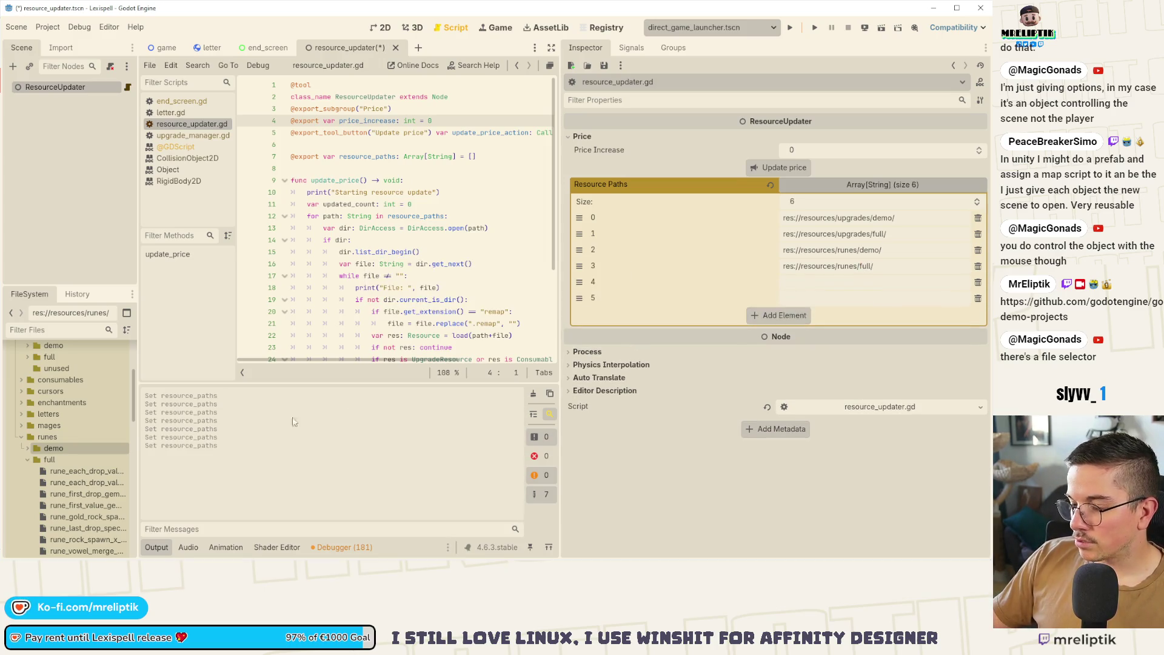
click(22, 438)
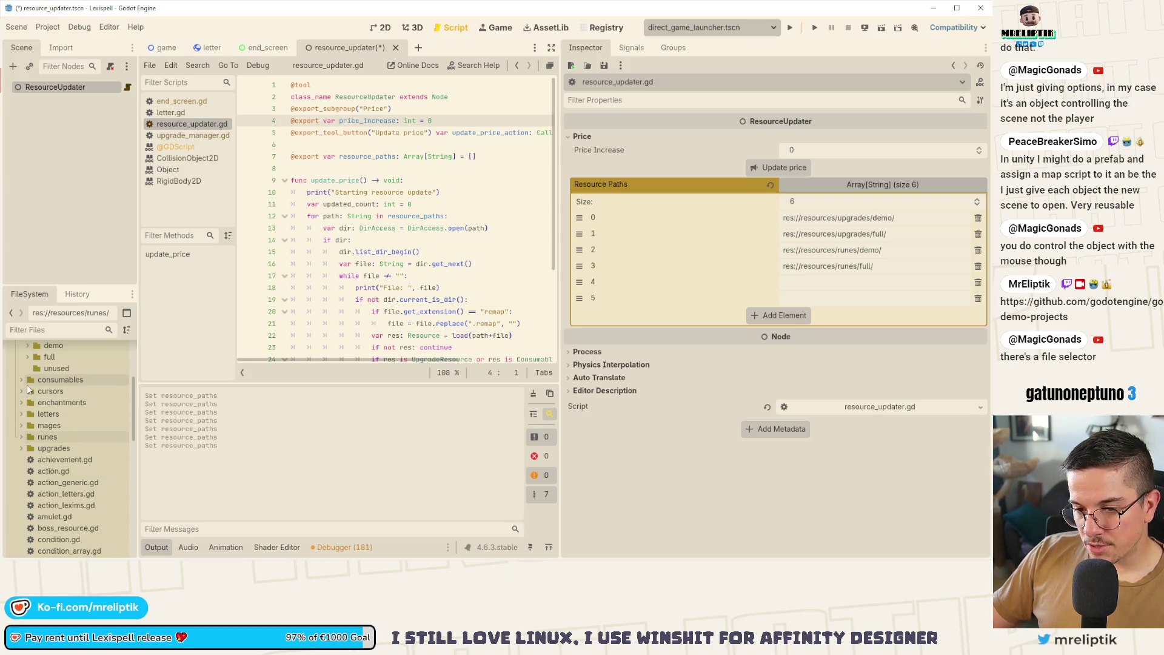
double_click(25, 379)
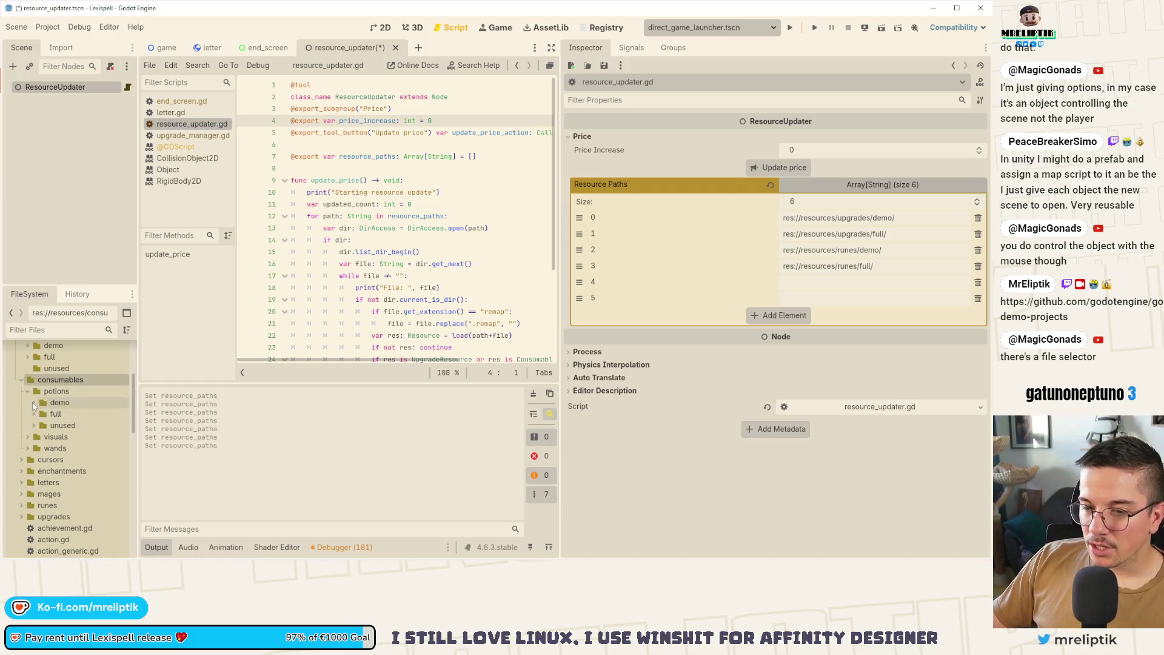
click(35, 402)
click(69, 404)
right_click(70, 404)
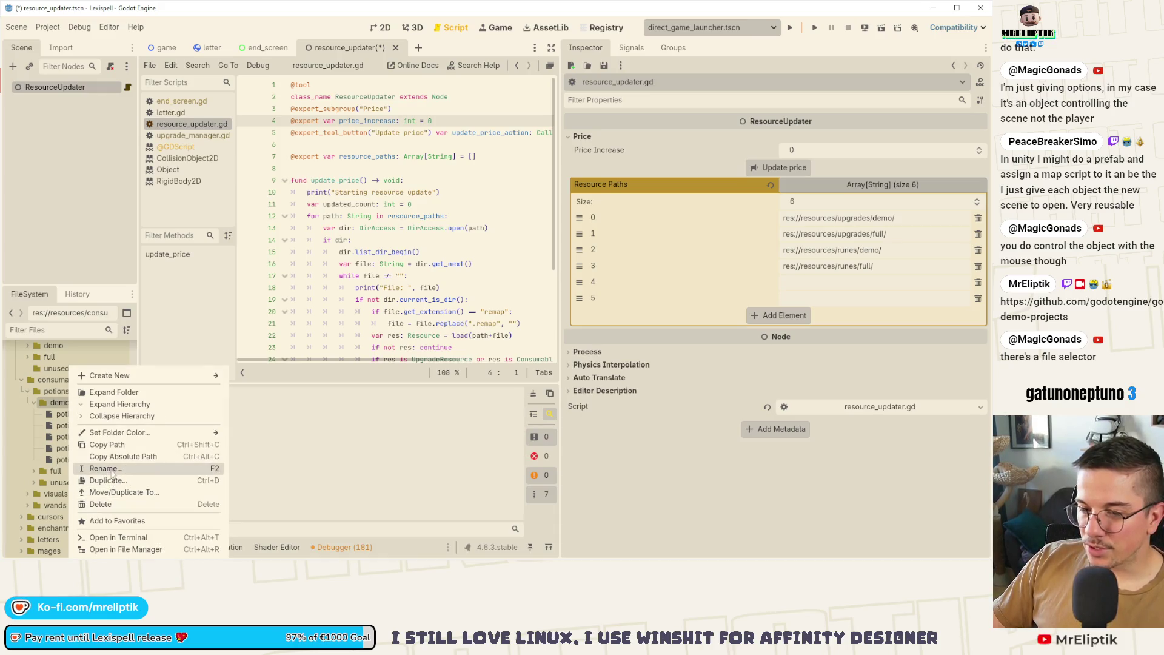
click(108, 445)
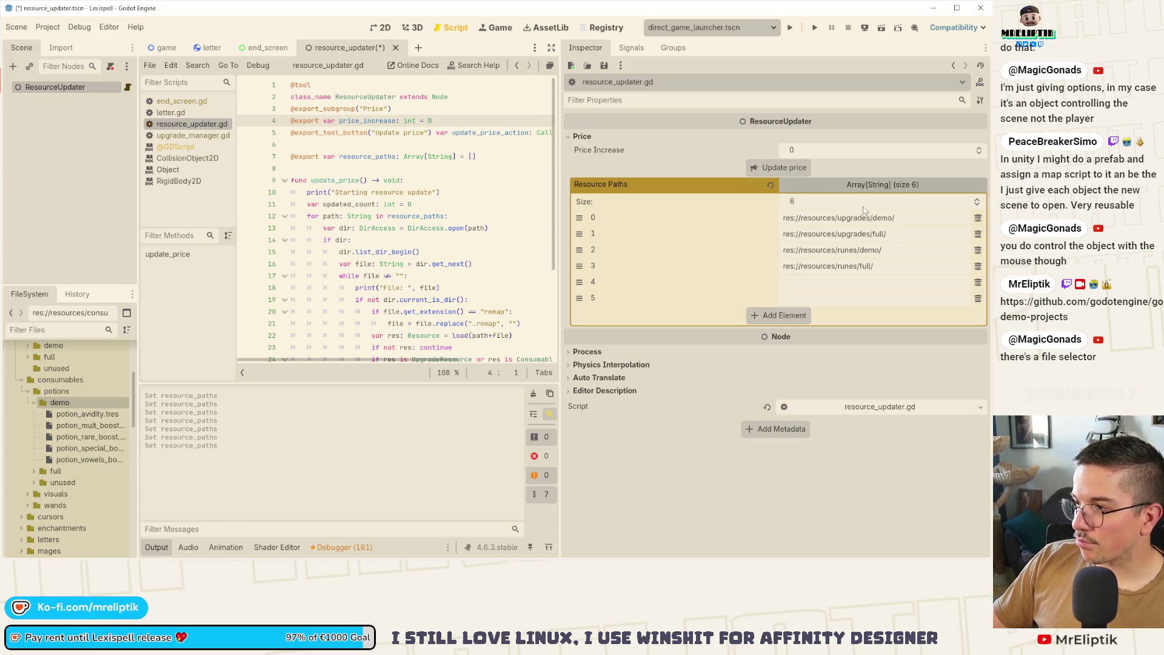
click(874, 282)
text(res://resources/consumables/potions/demo/)
key(Return)
click(880, 298)
text(res://resources/consumables/potions/demo/)
key(Return)
double_click(917, 298)
text(full)
key(Return)
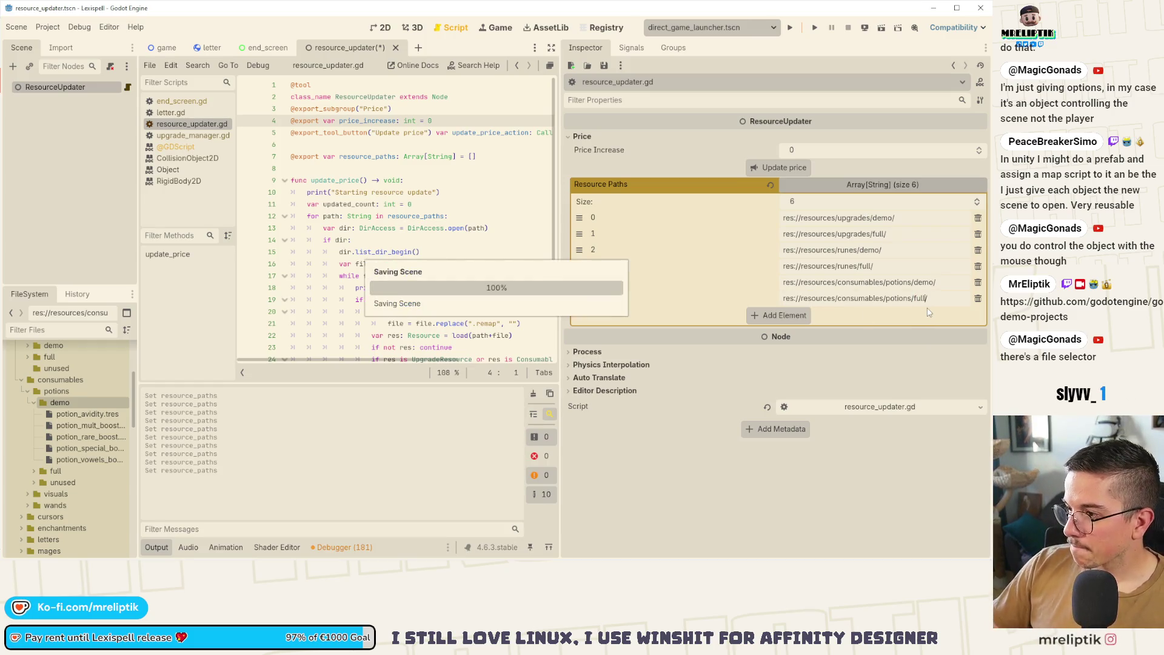
Add the wands demo and wands full folder paths as Resource Paths elements 6 and 7, then save.
click(796, 317)
click(796, 333)
click(34, 471)
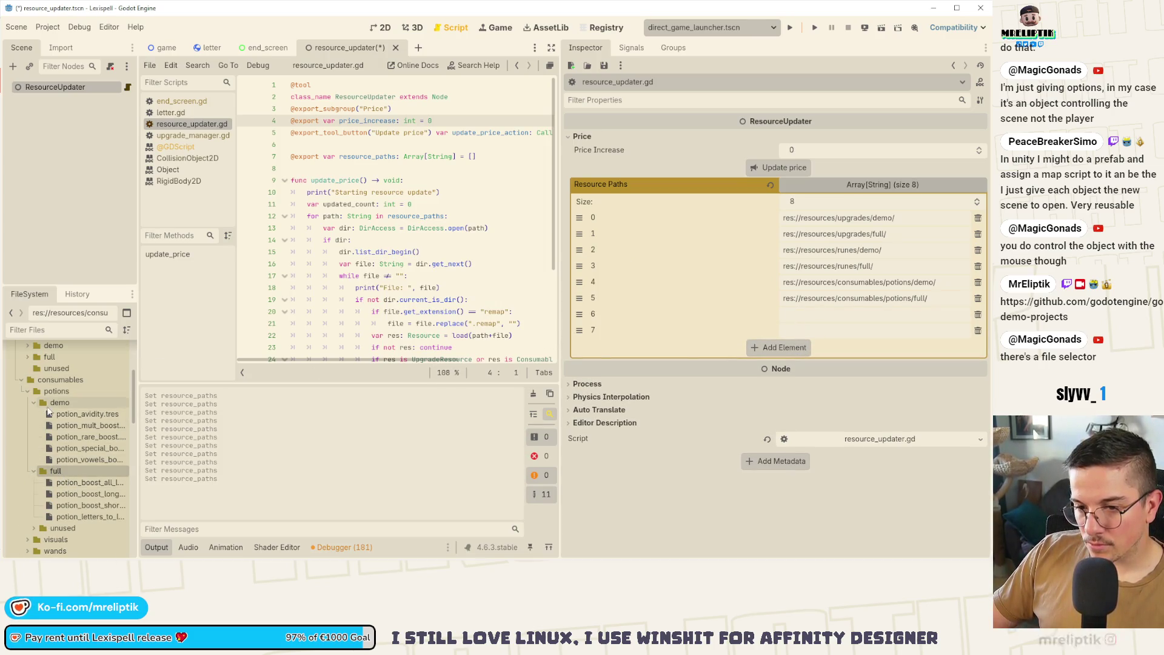
click(28, 391)
click(27, 414)
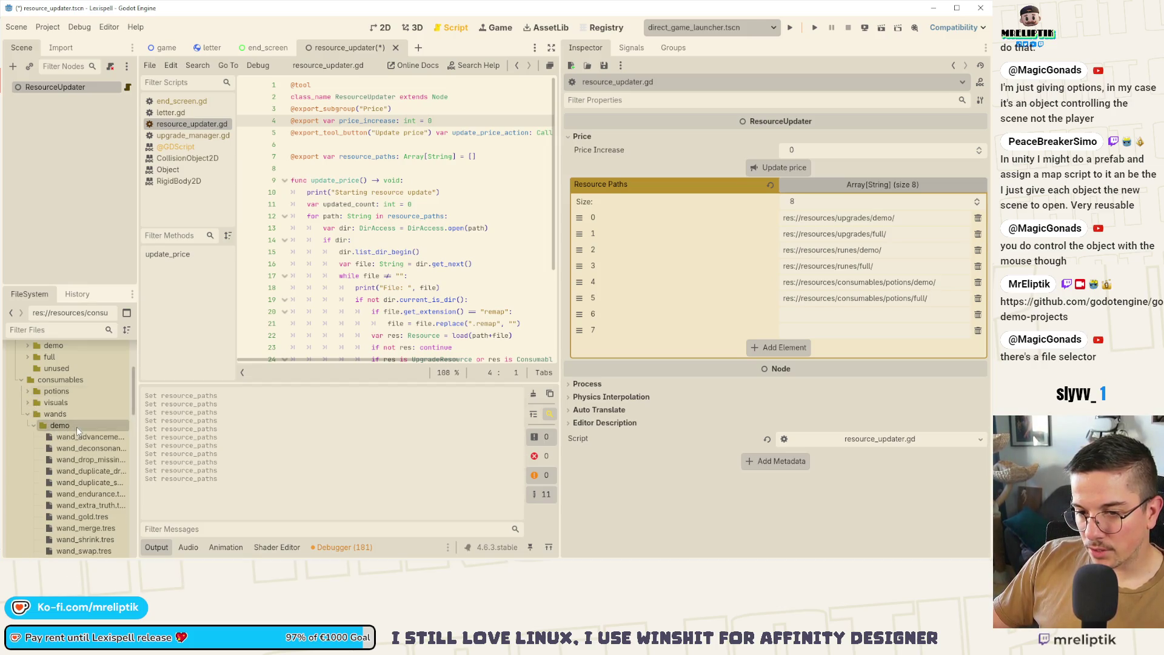
right_click(76, 427)
click(115, 444)
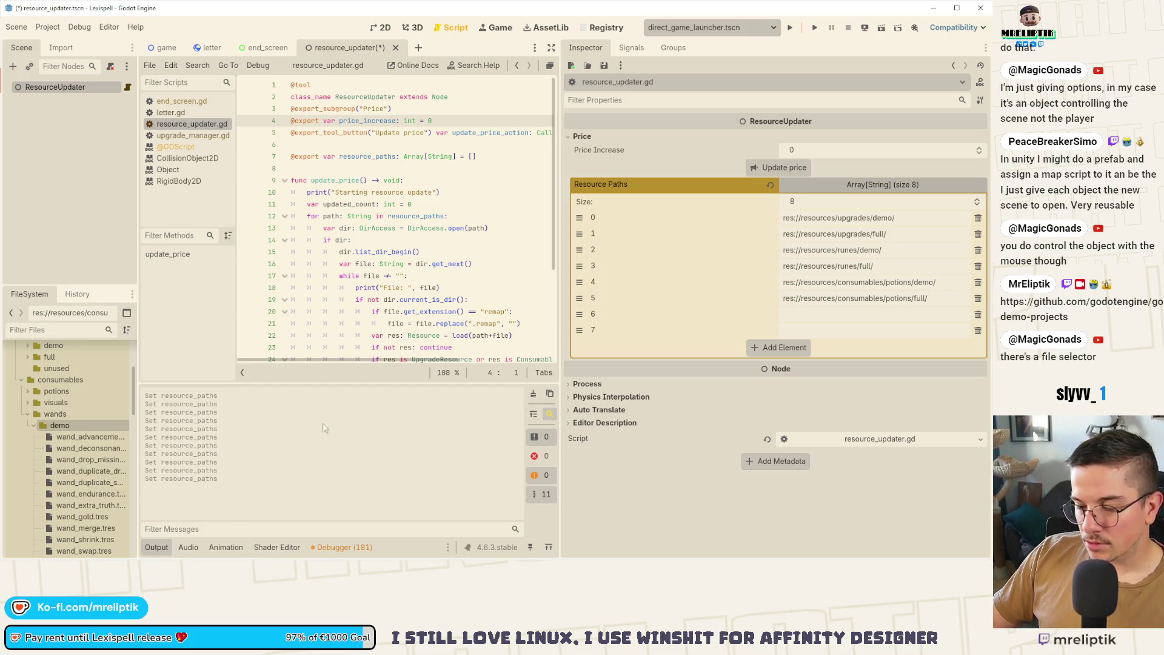
click(858, 312)
text(res://resources/consumables/wands/demo/)
click(897, 331)
text(res://resources/consumables/wands/demo/)
double_click(921, 330)
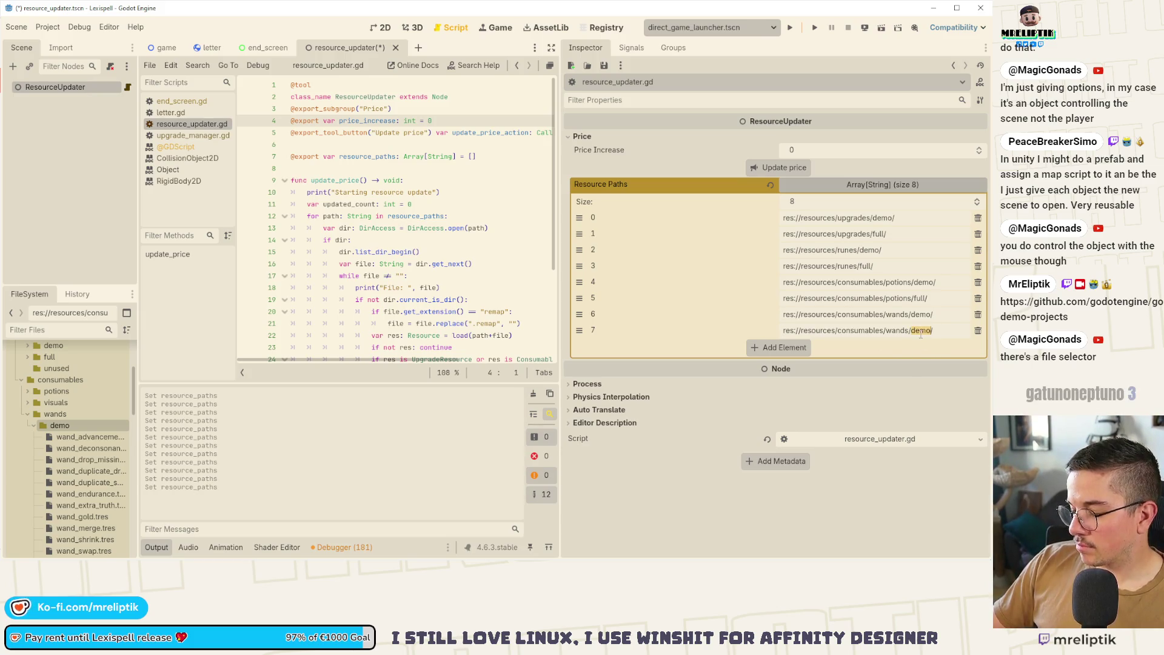
text(full)
key(ctrl+s)
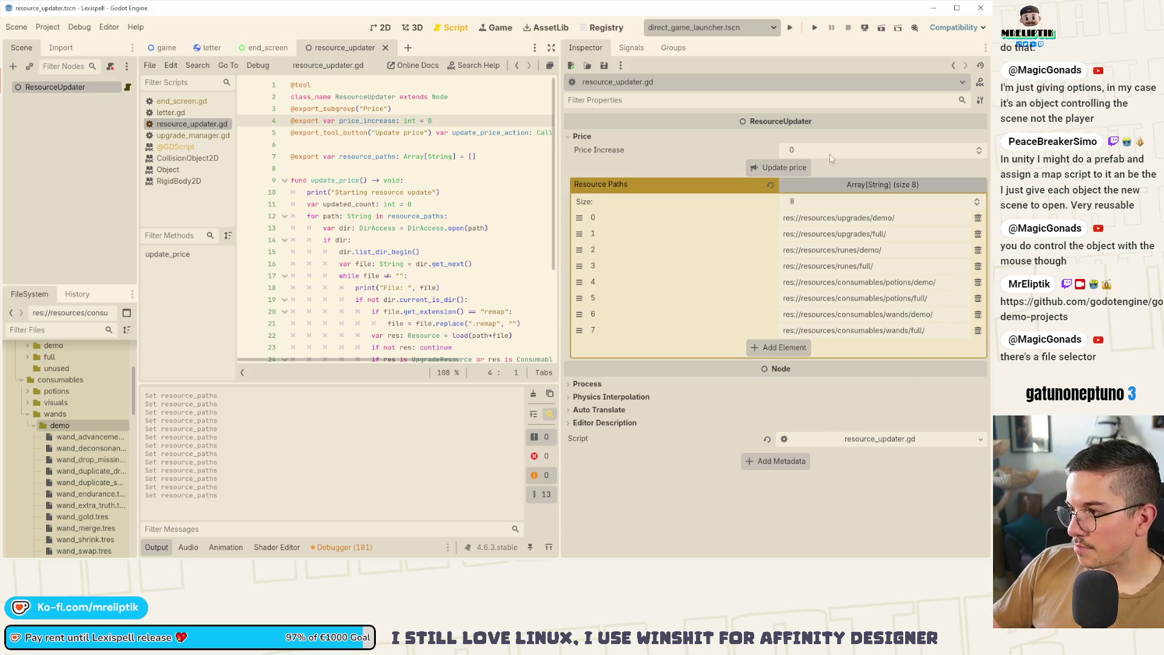
Collapse the Resource Paths list, save the scene, and clear the Output log.
click(883, 190)
key(ctrl+s)
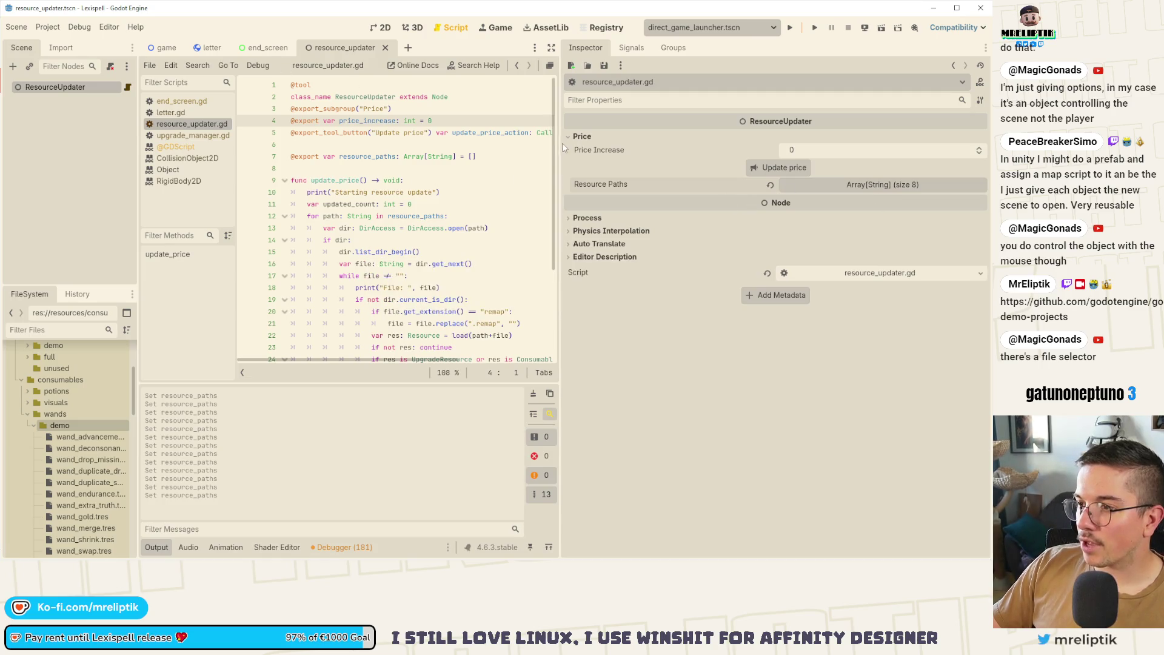
drag(560, 144, 751, 187)
click(721, 394)
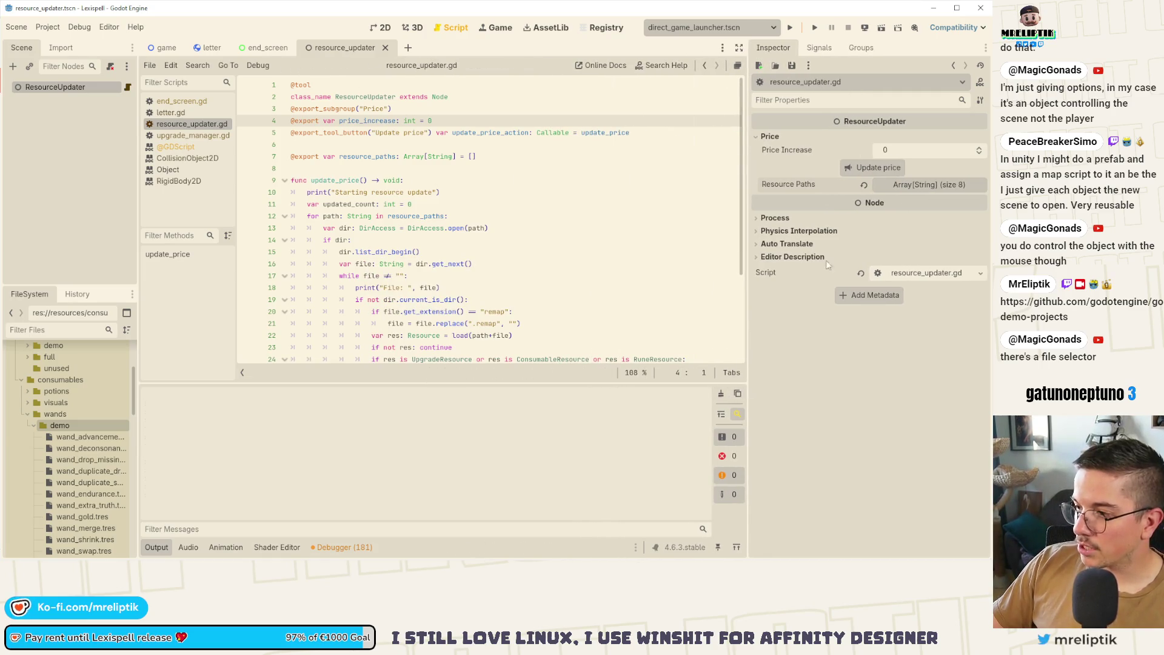
Insert `var old_price: int = res.price` above the price increase and save the script.
scroll(565, 274, down, 3)
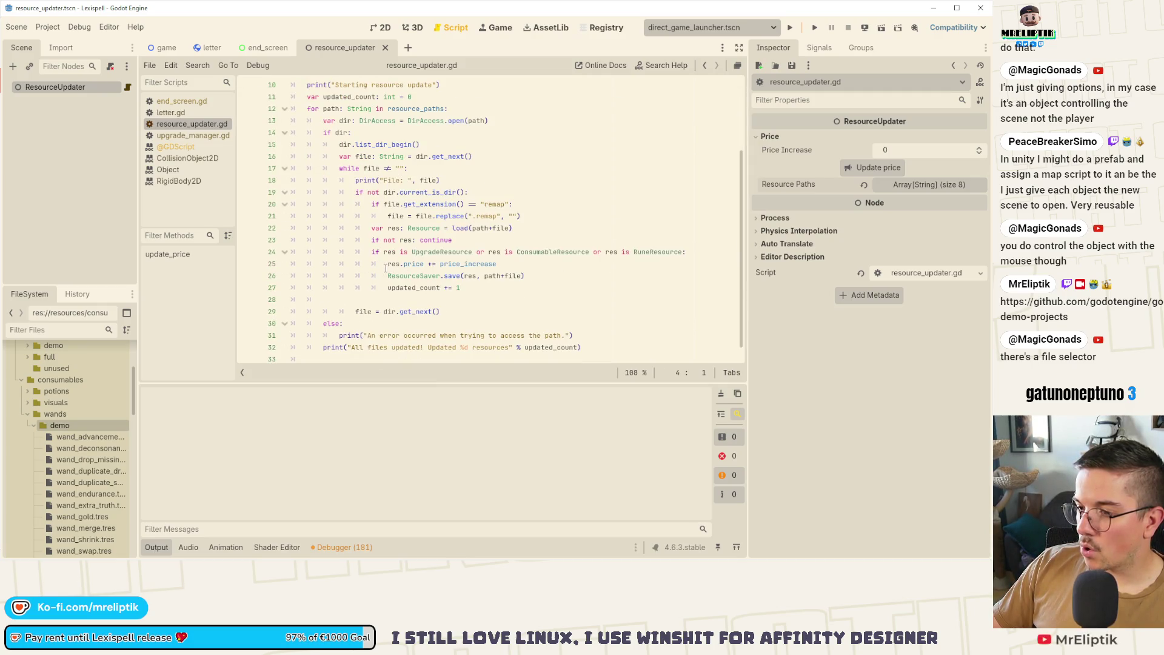
click(405, 265)
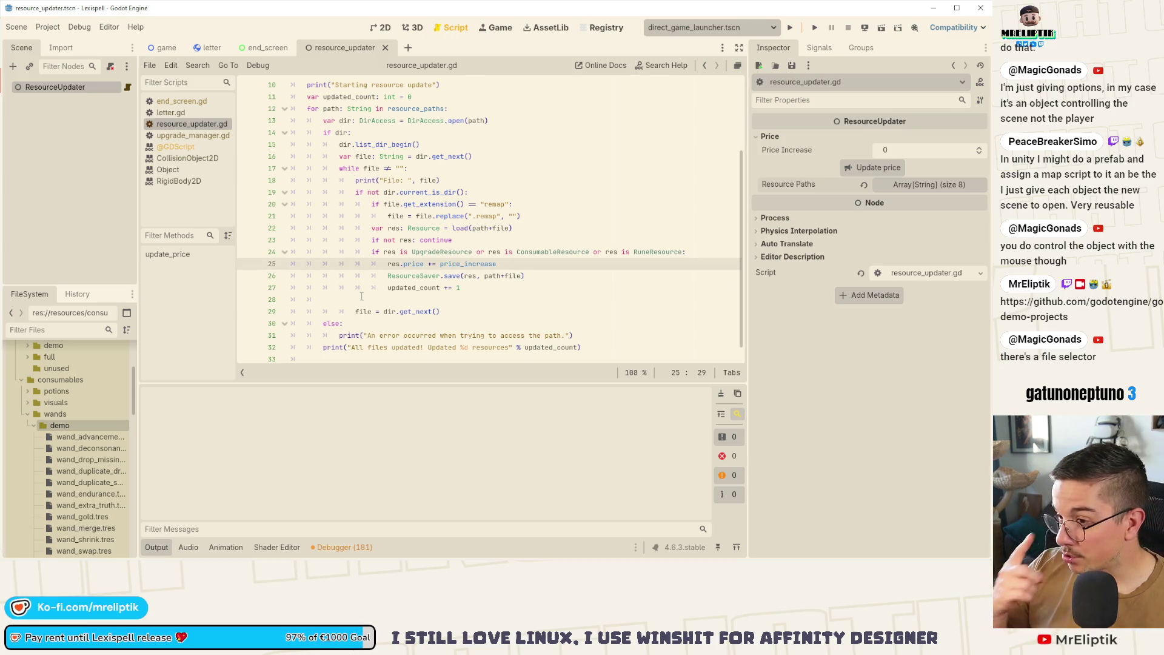
click(734, 251)
key(Return)
text(var)
text(old)
text(e)
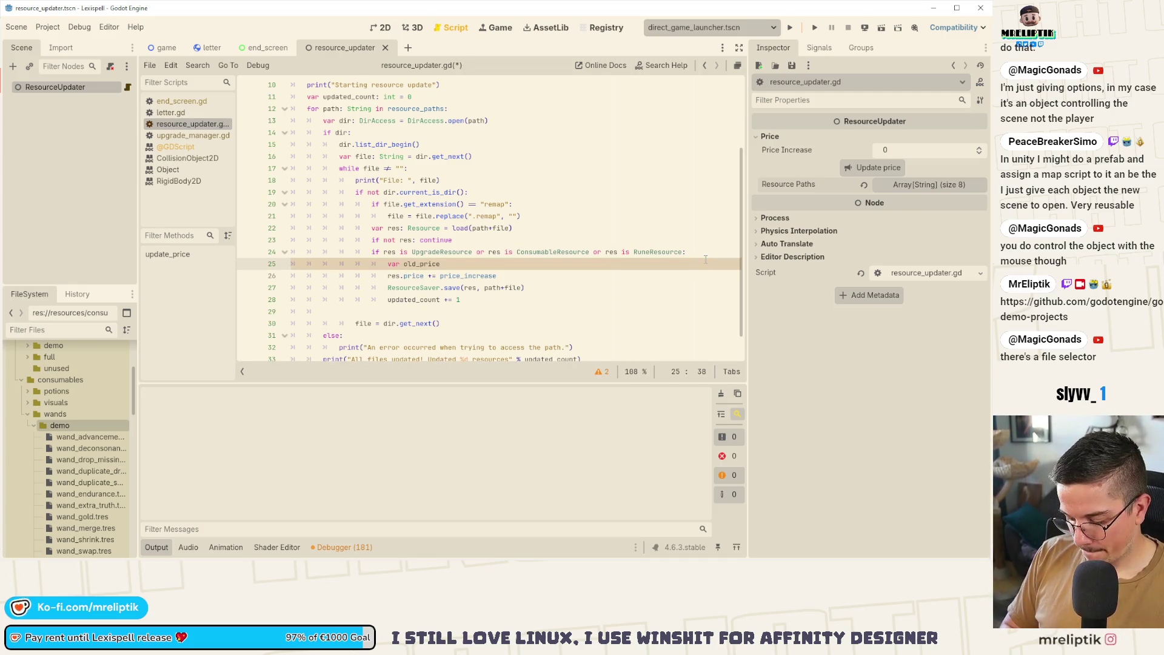
text(: int = res;)
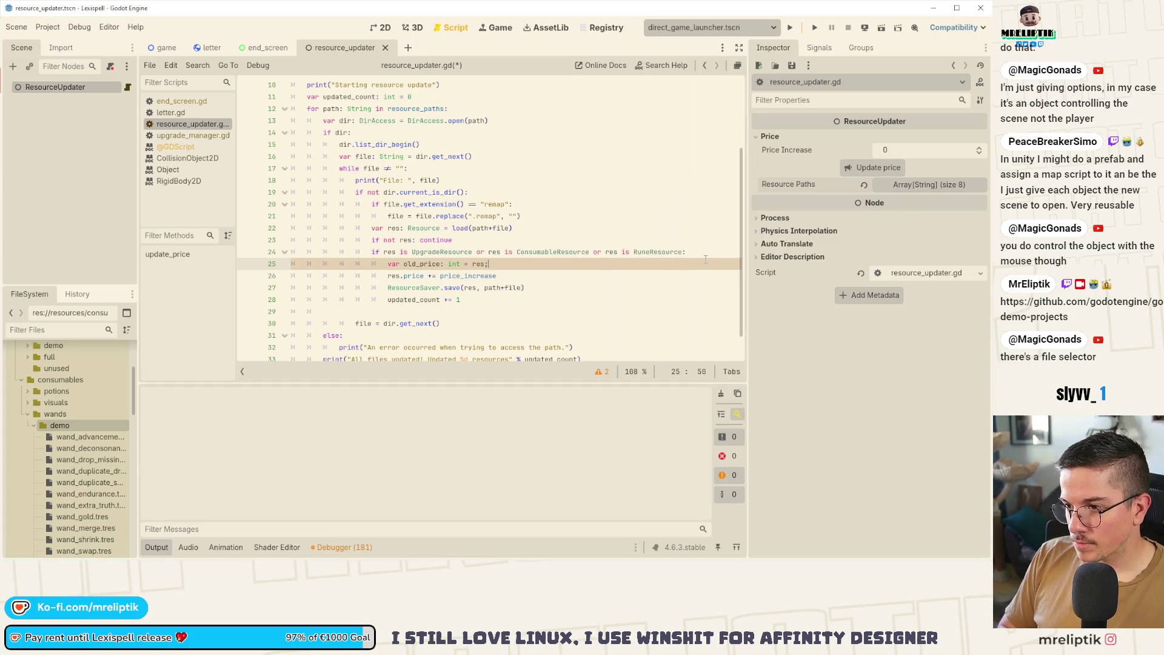
text(.price)
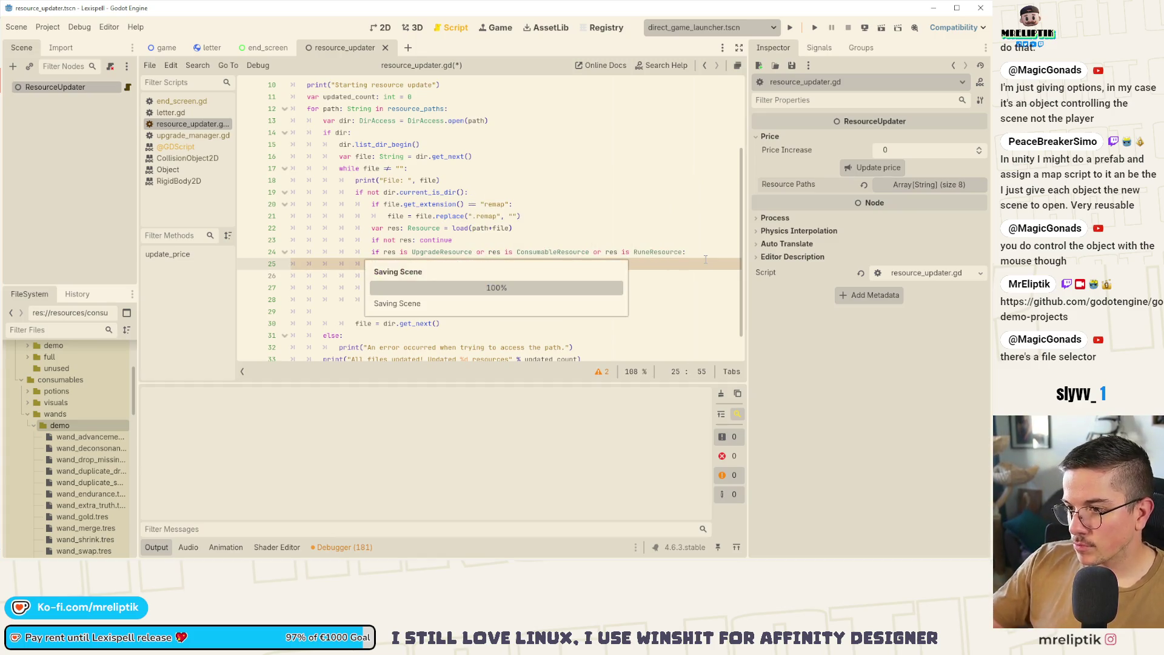
key(ctrl+s)
Print each file with its old and new price after the count increment, fixing the comma typo.
click(471, 303)
key(Return)
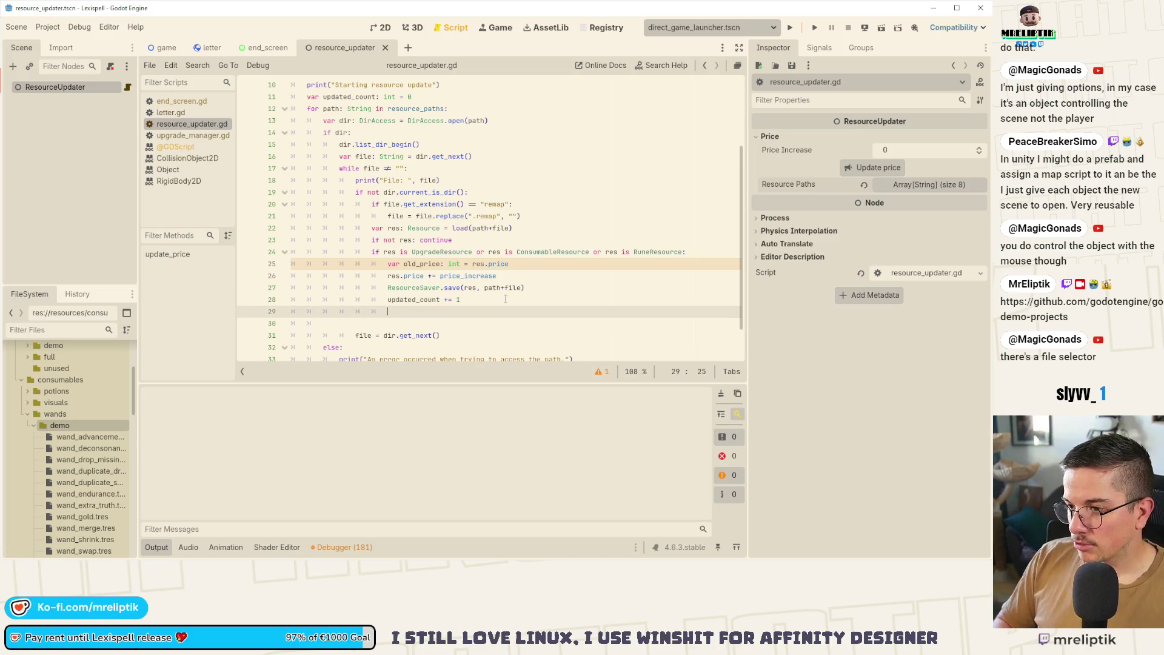
text(print(")
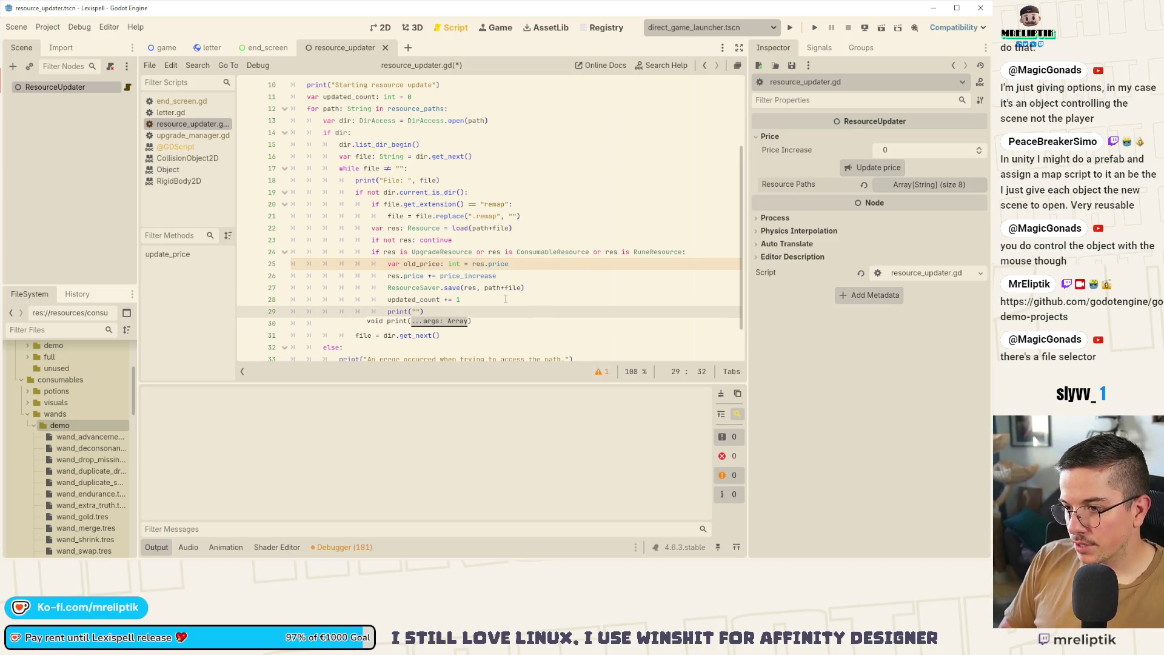
text(")
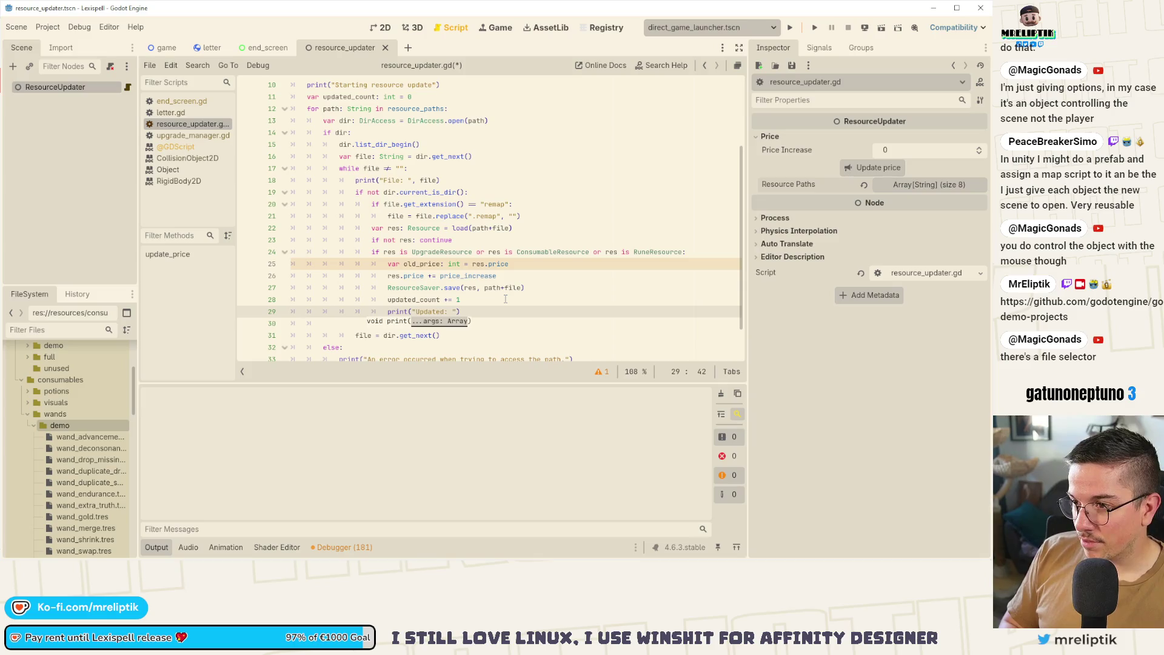
text(%s)
key(Left)
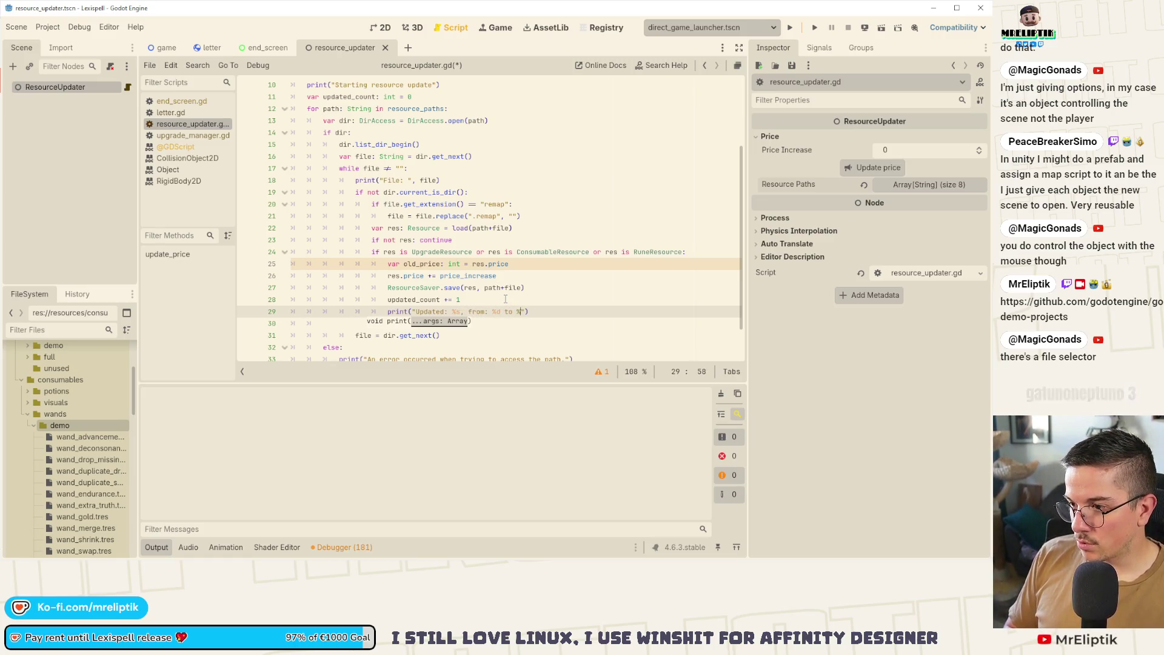
text(d)
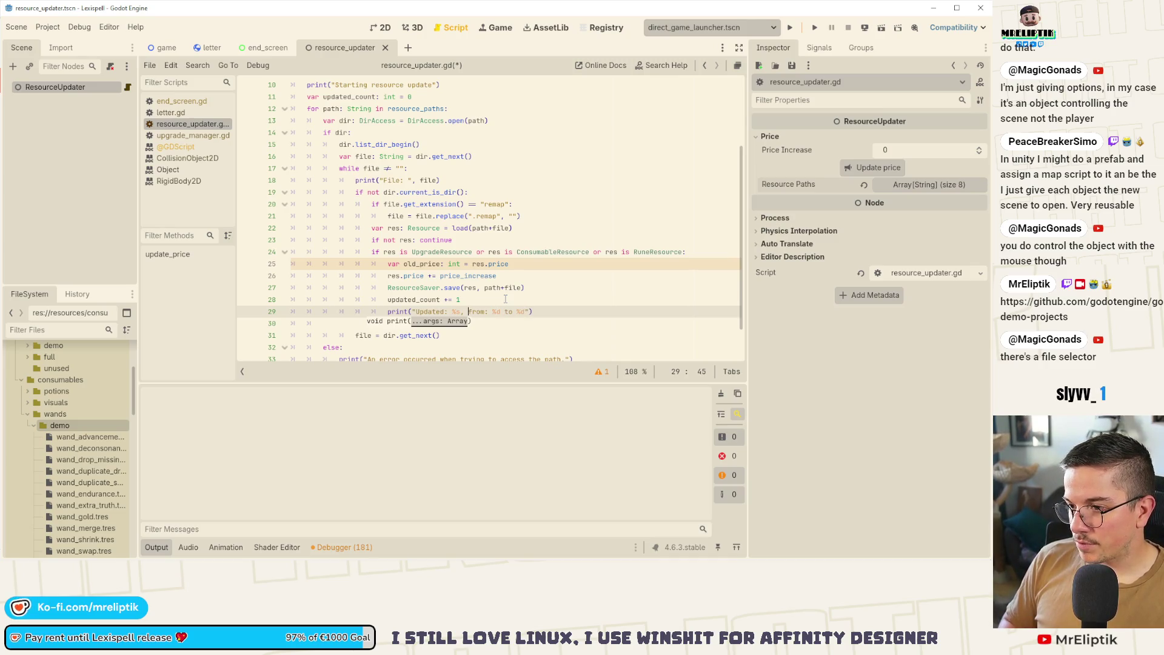
text( price)
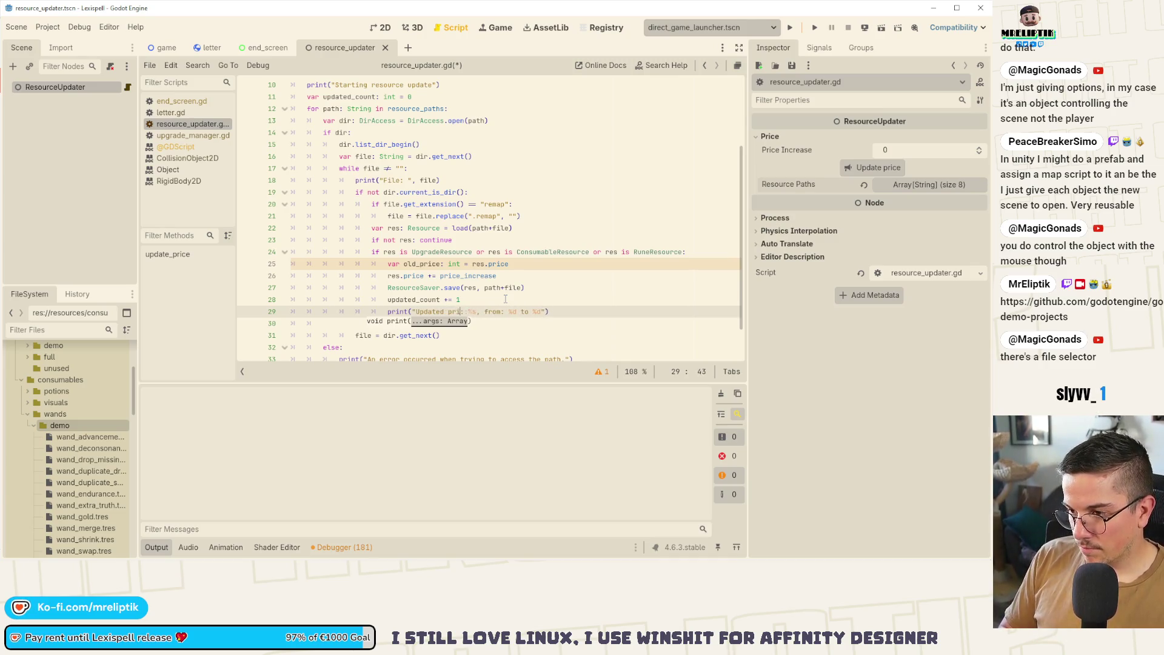
key(Right)
text(% [file)
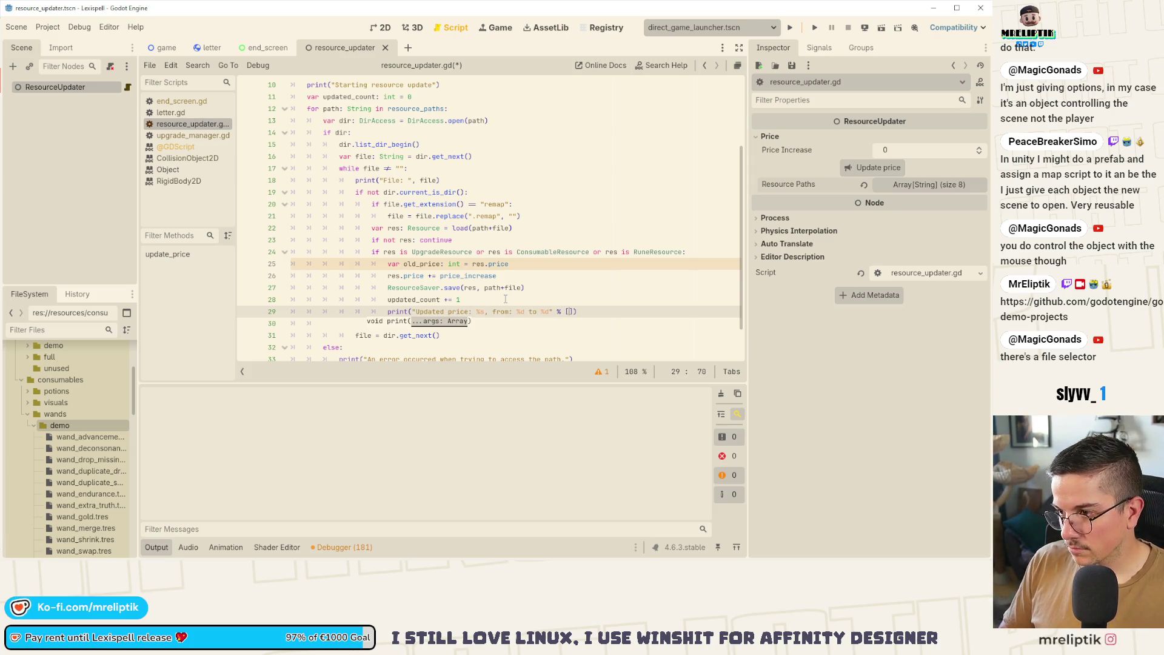
text(, )
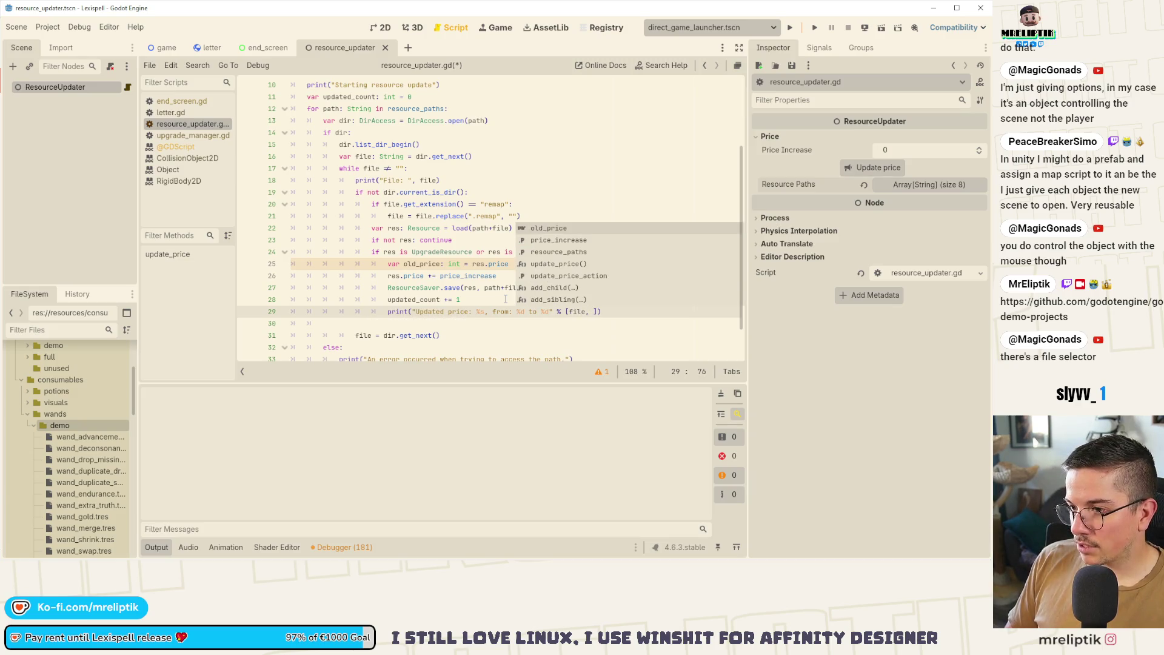
text(old_pricen )
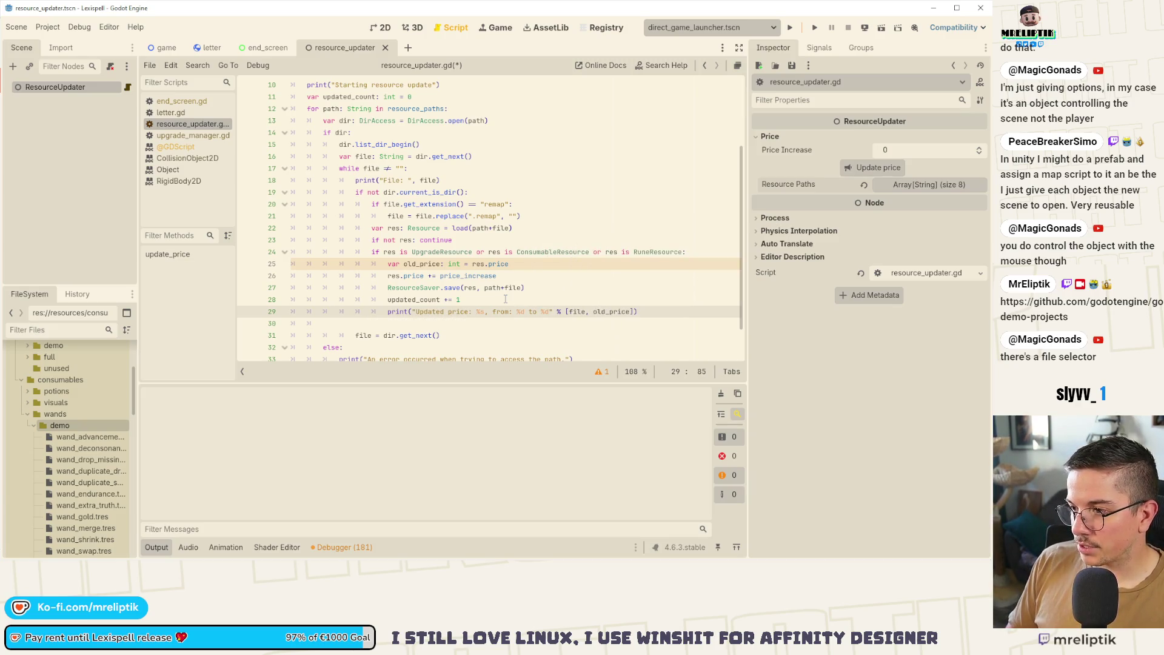
text(res.)
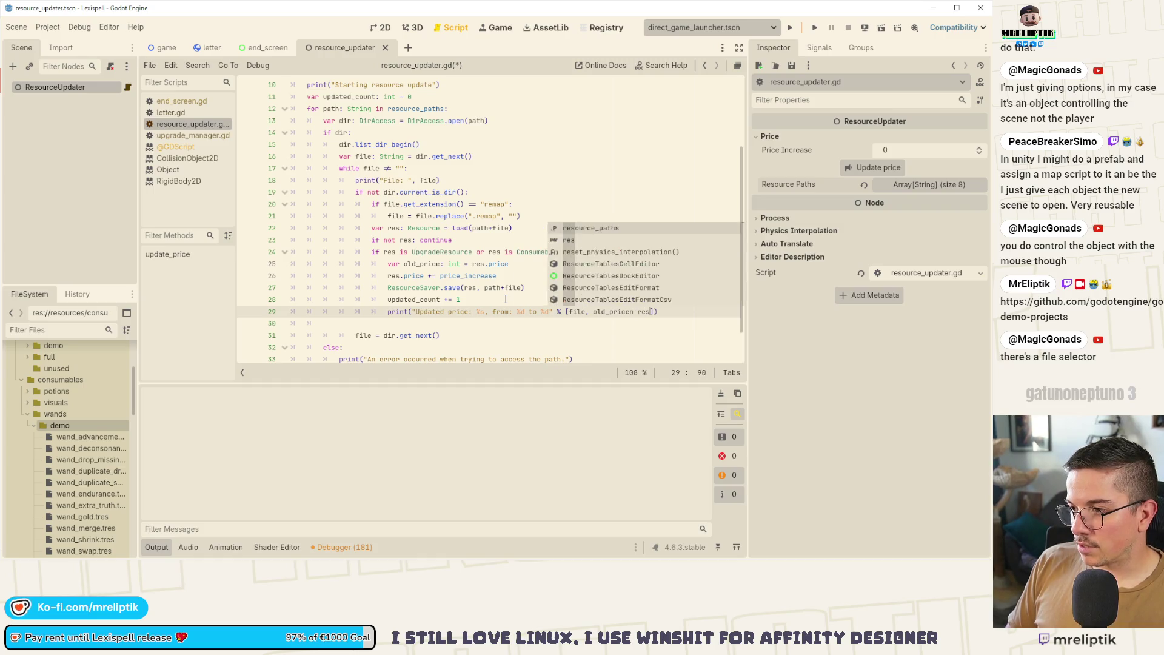
text(price)
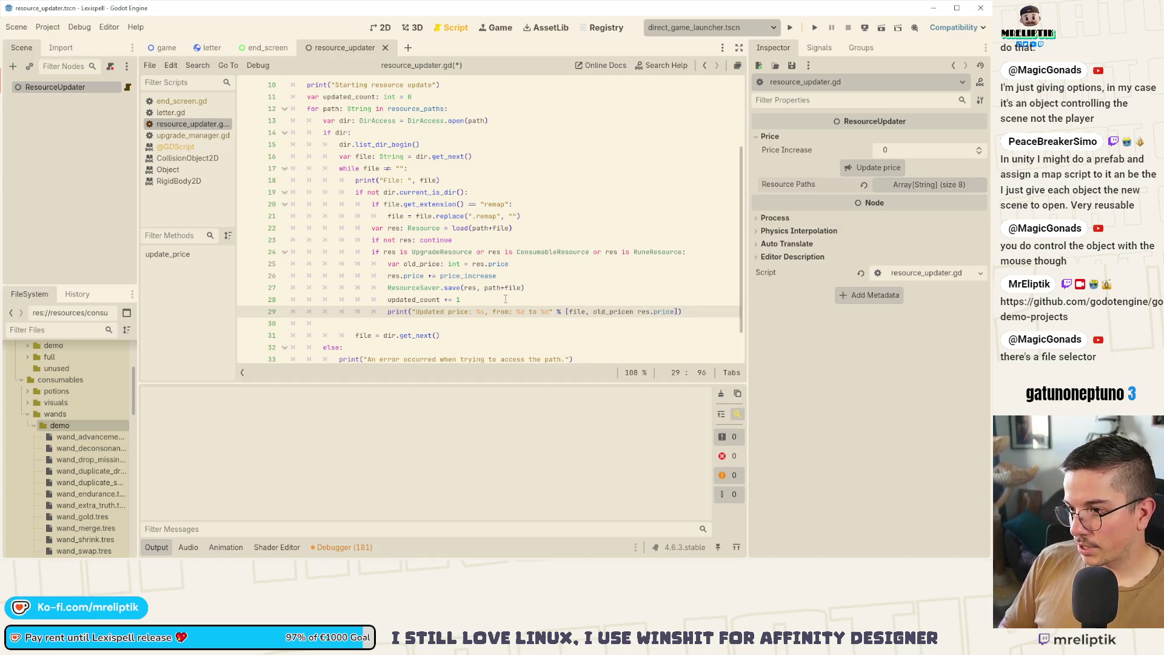
key(ctrl+s)
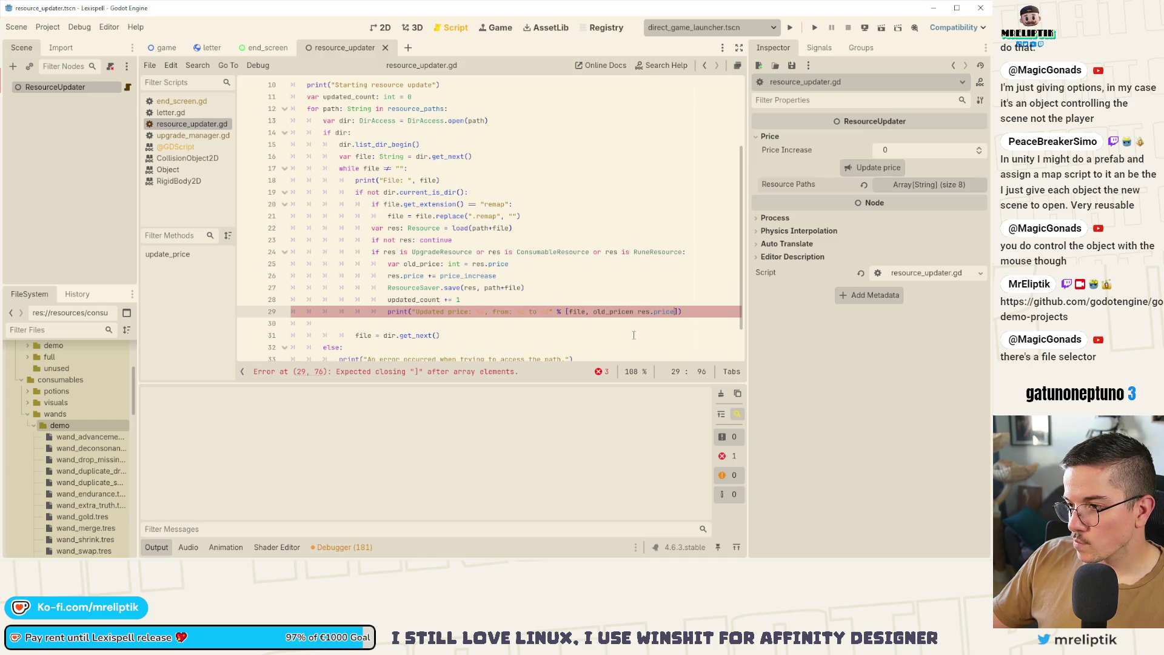
key(BackSpace)
text(,)
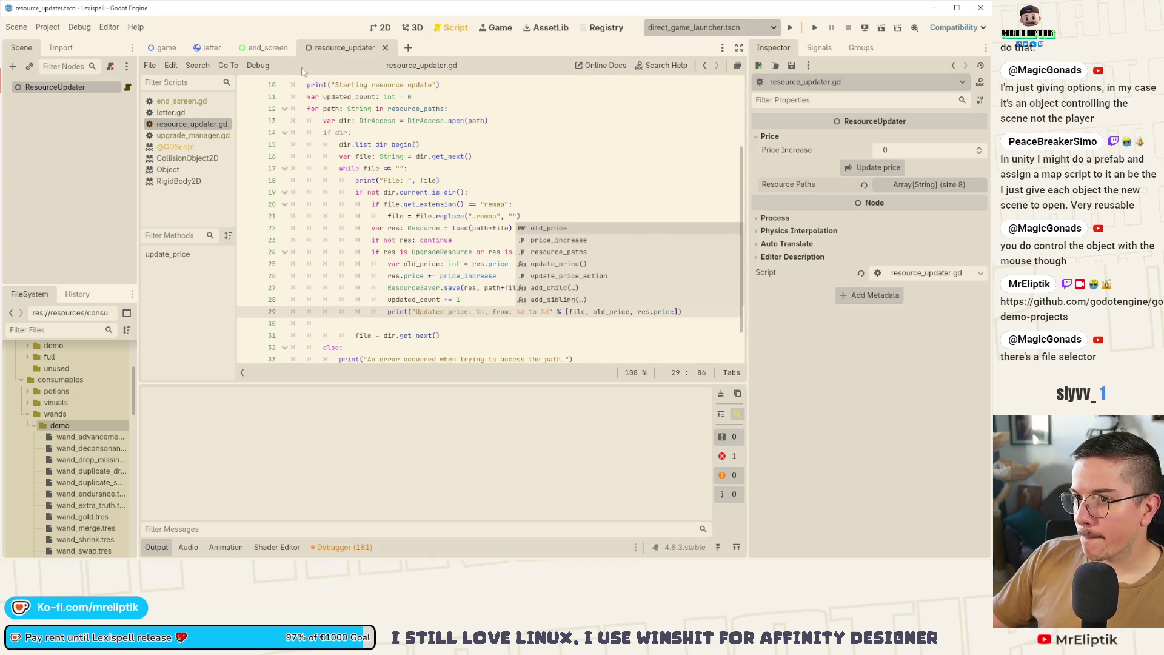
click(485, 336)
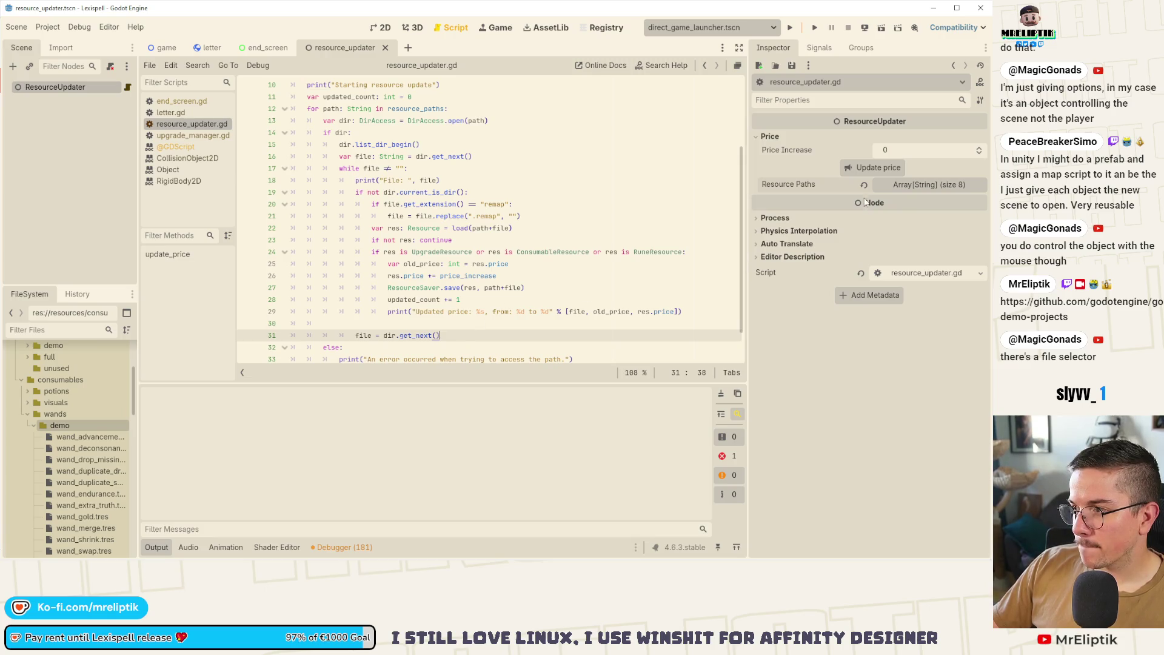
click(870, 169)
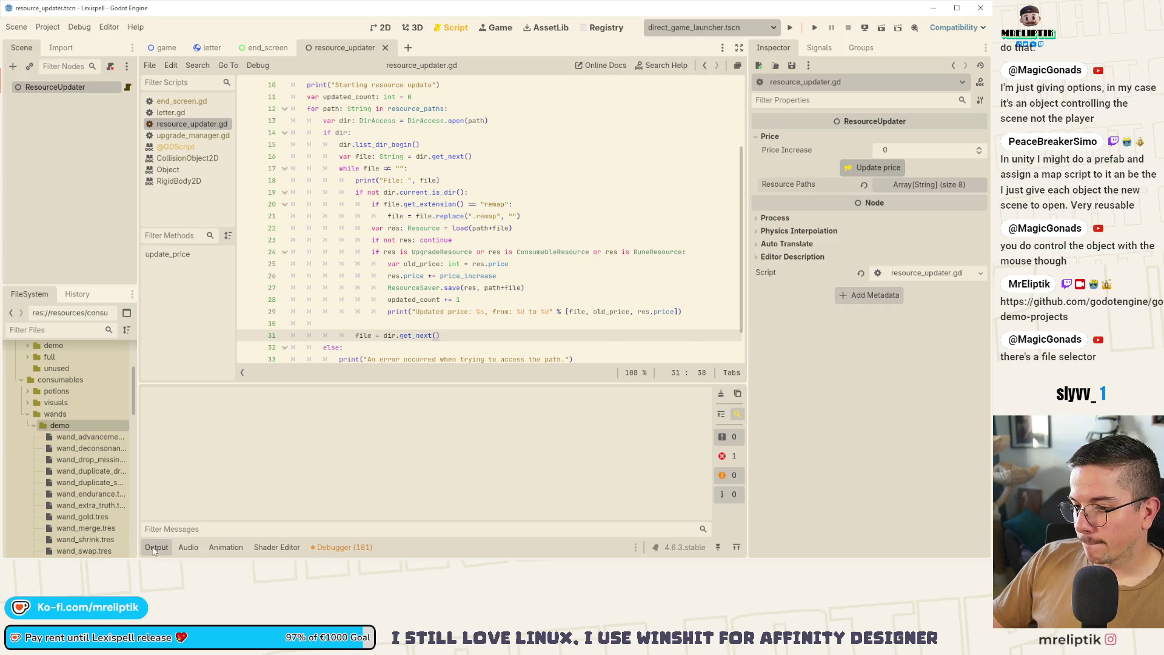
Scroll through the Output log's old-to-new price lines for each resource file.
scroll(292, 489, up, 3)
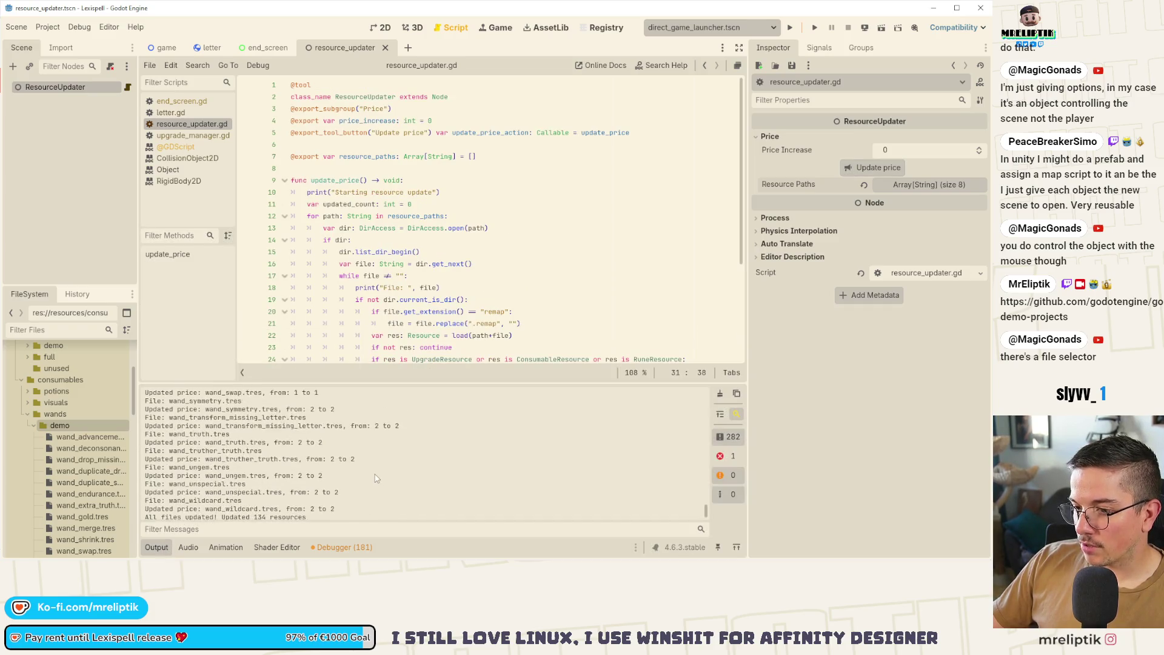
scroll(376, 474, down, 3)
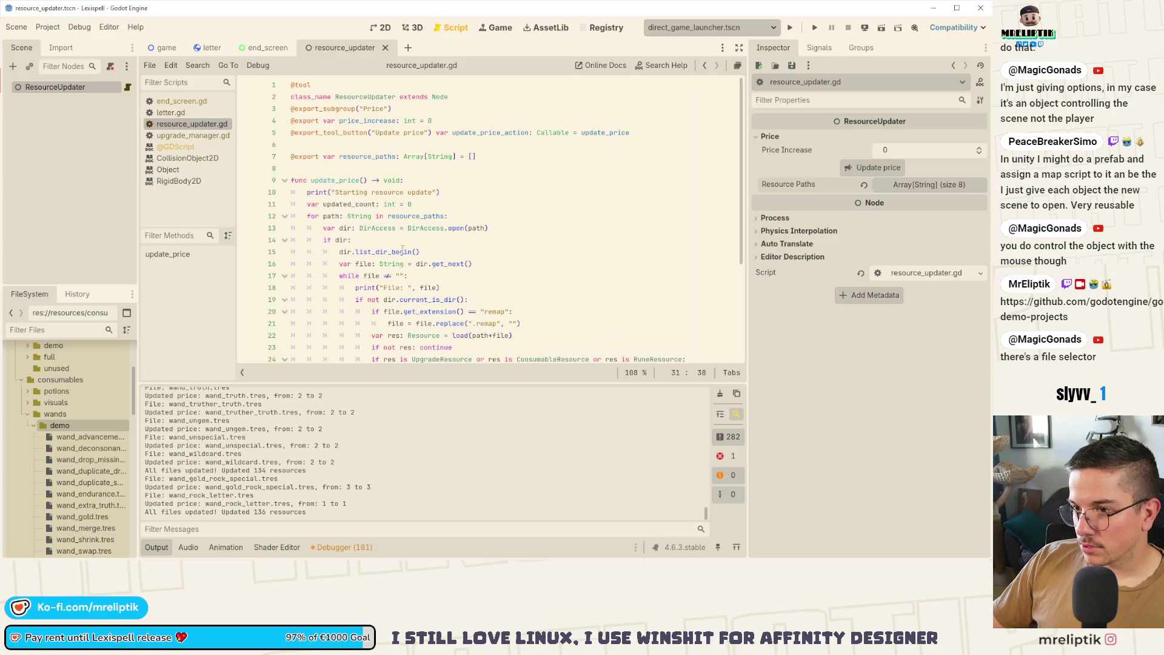
scroll(449, 276, down, 4)
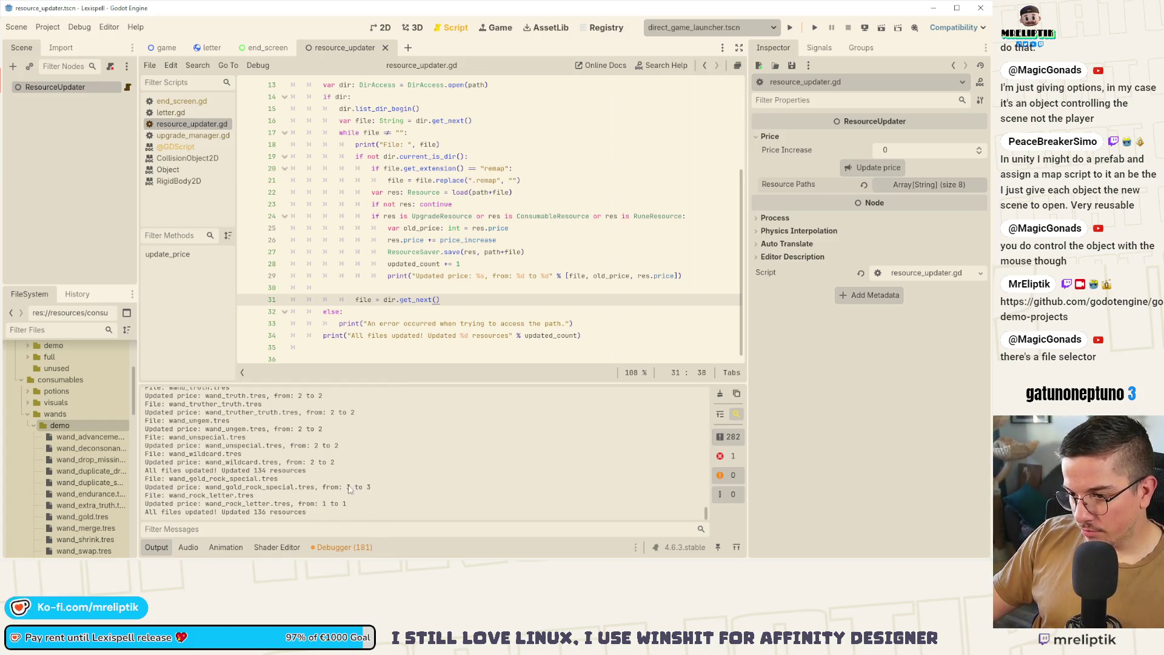
scroll(350, 490, up, 5)
key(alt+Tab)
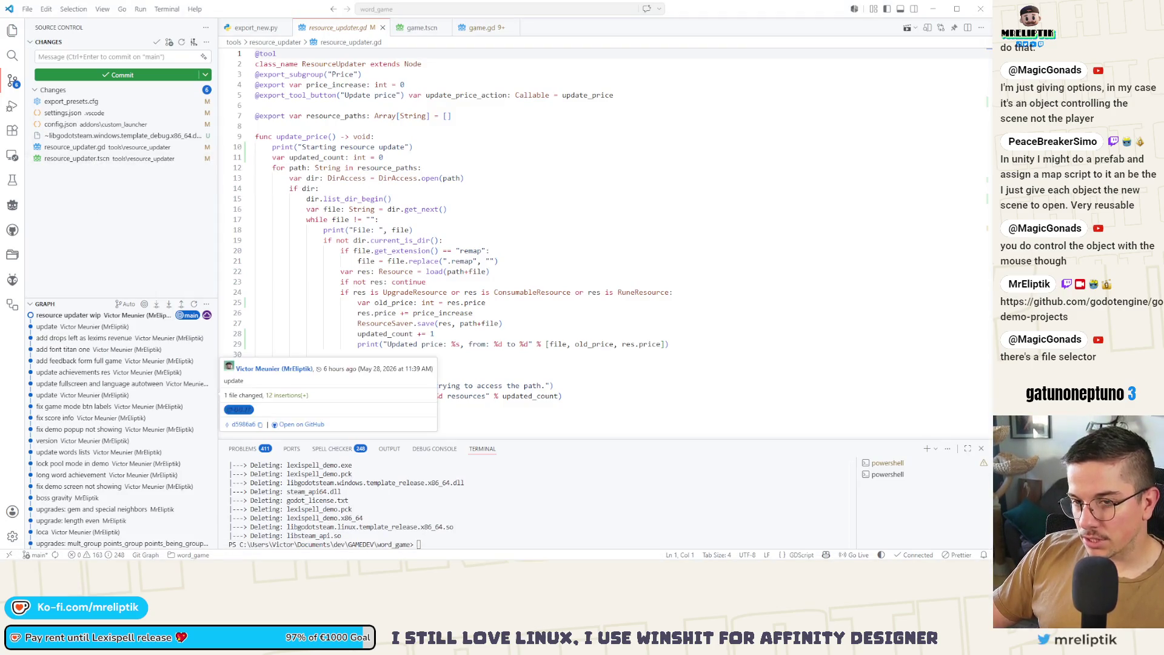
key(super)
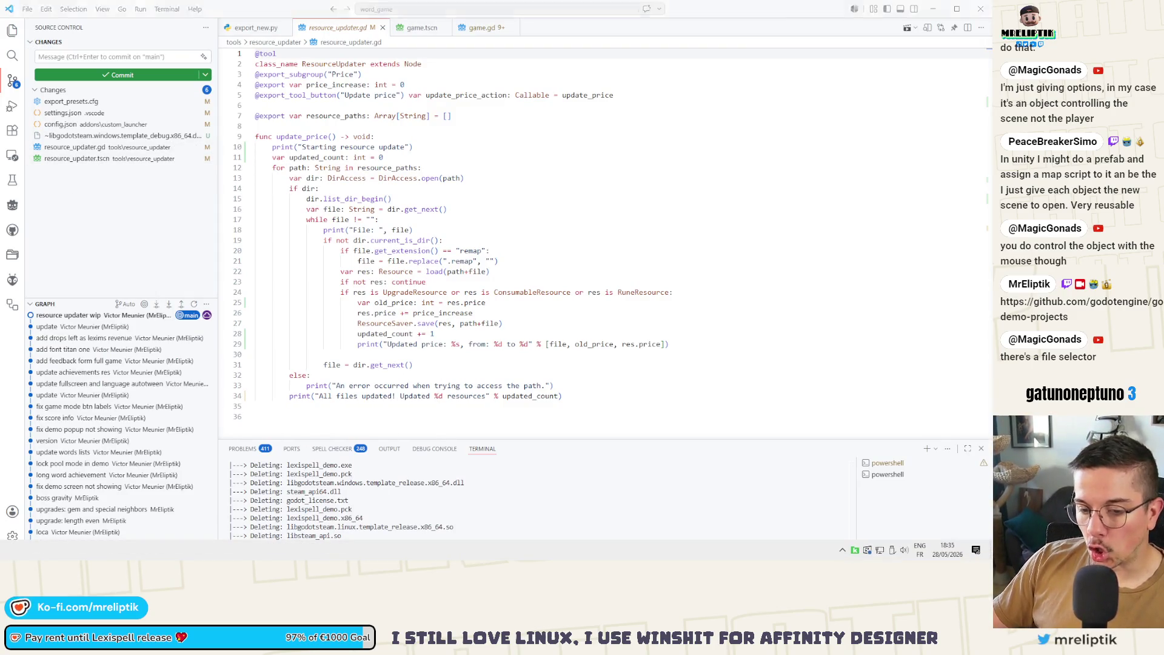
key(alt+Tab)
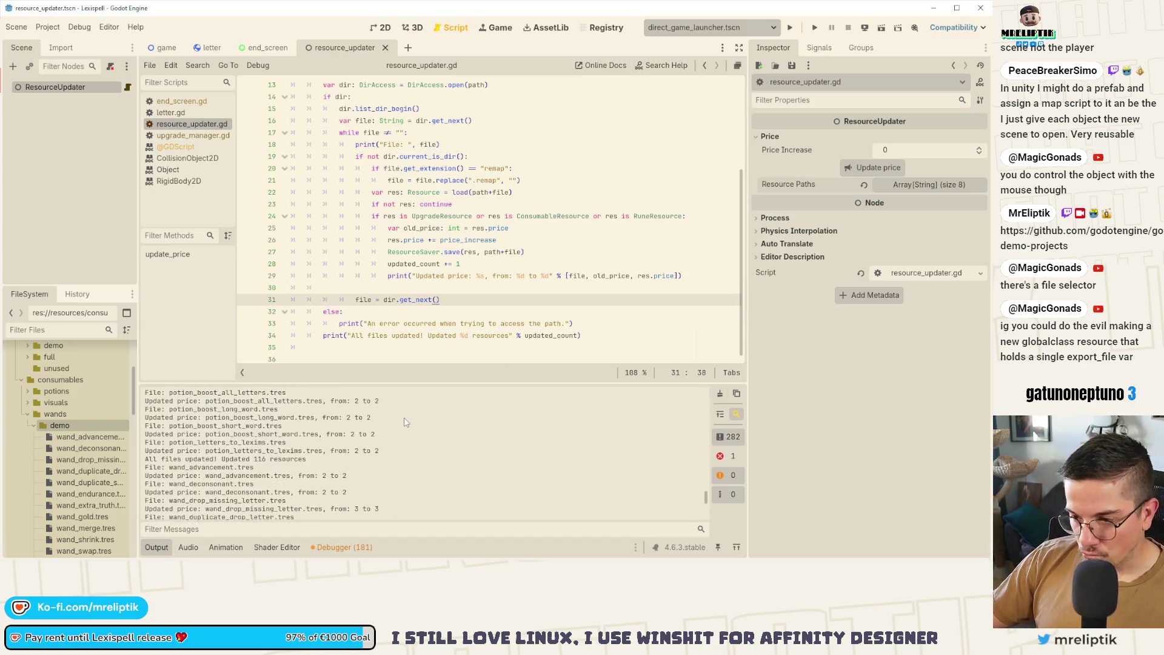
Prefix the 'Updated price' message on line 29 with a ✅ emoji and save the script.
scroll(414, 430, up, 1)
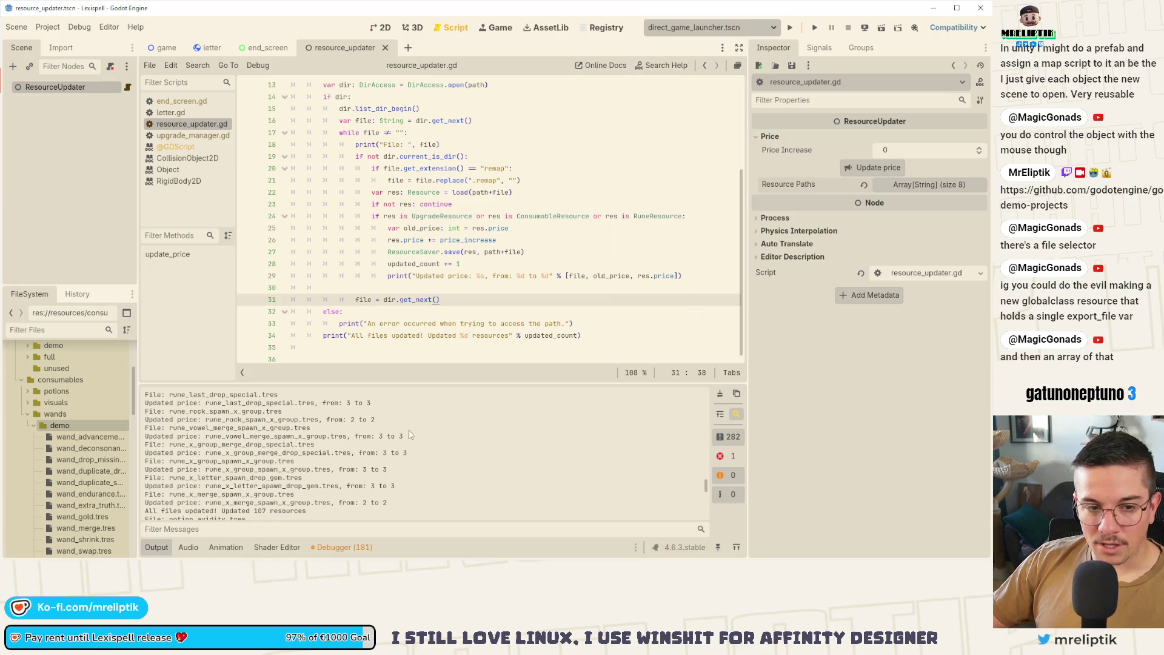
scroll(400, 434, up, 3)
scroll(388, 438, up, 4)
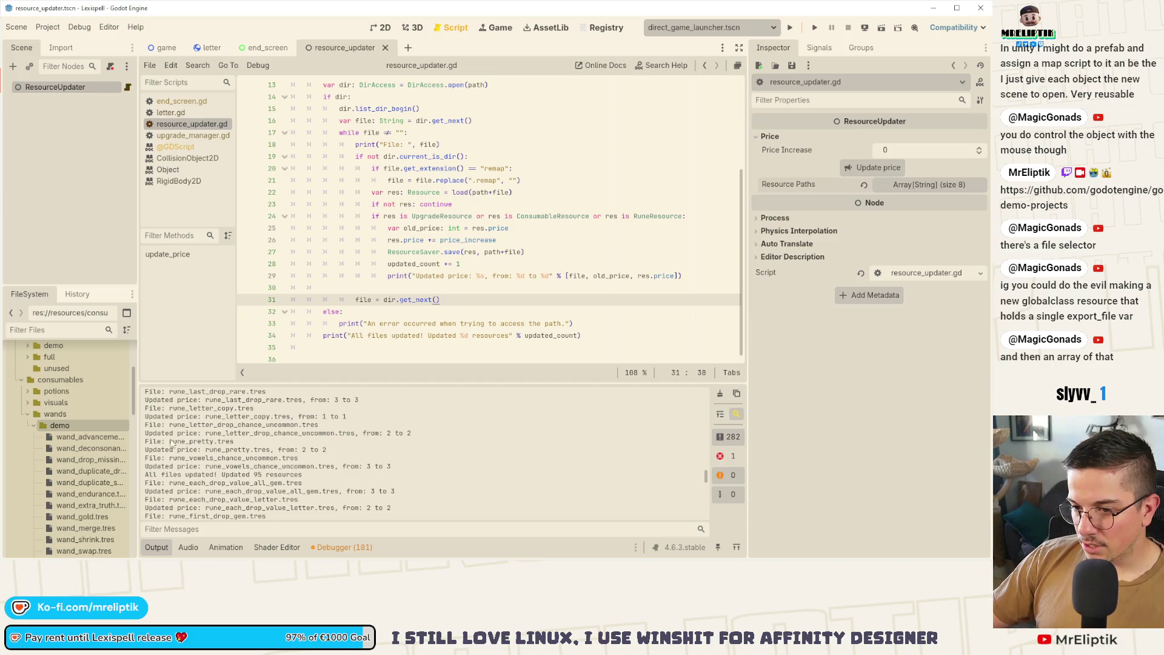
scroll(425, 261, up, 1)
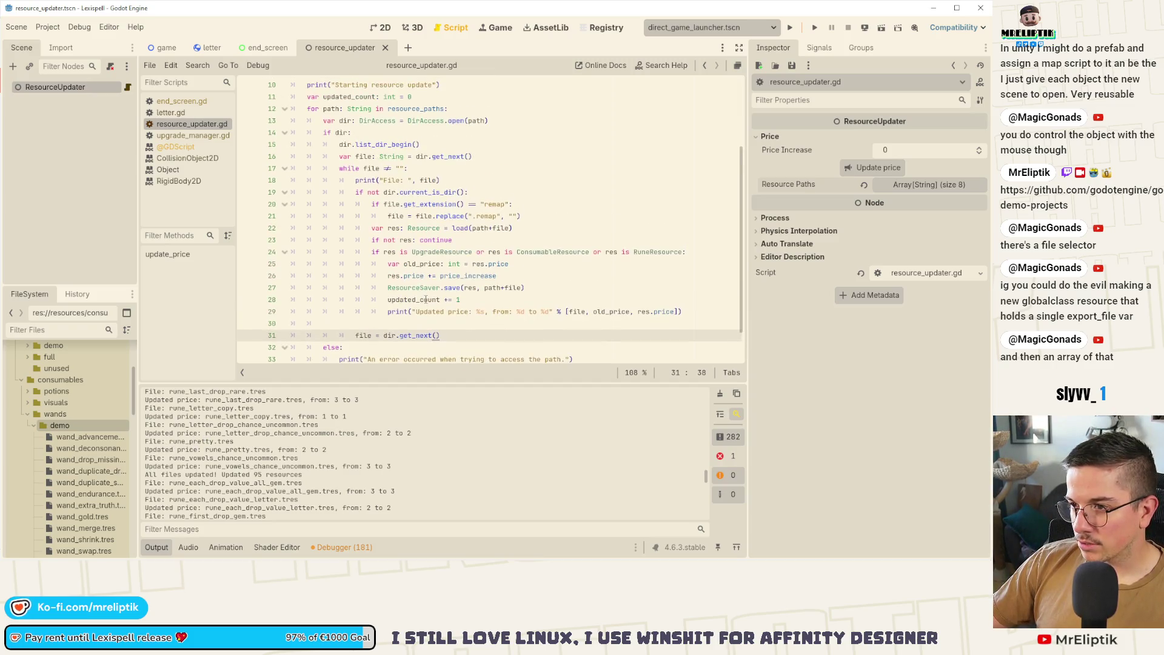
click(394, 180)
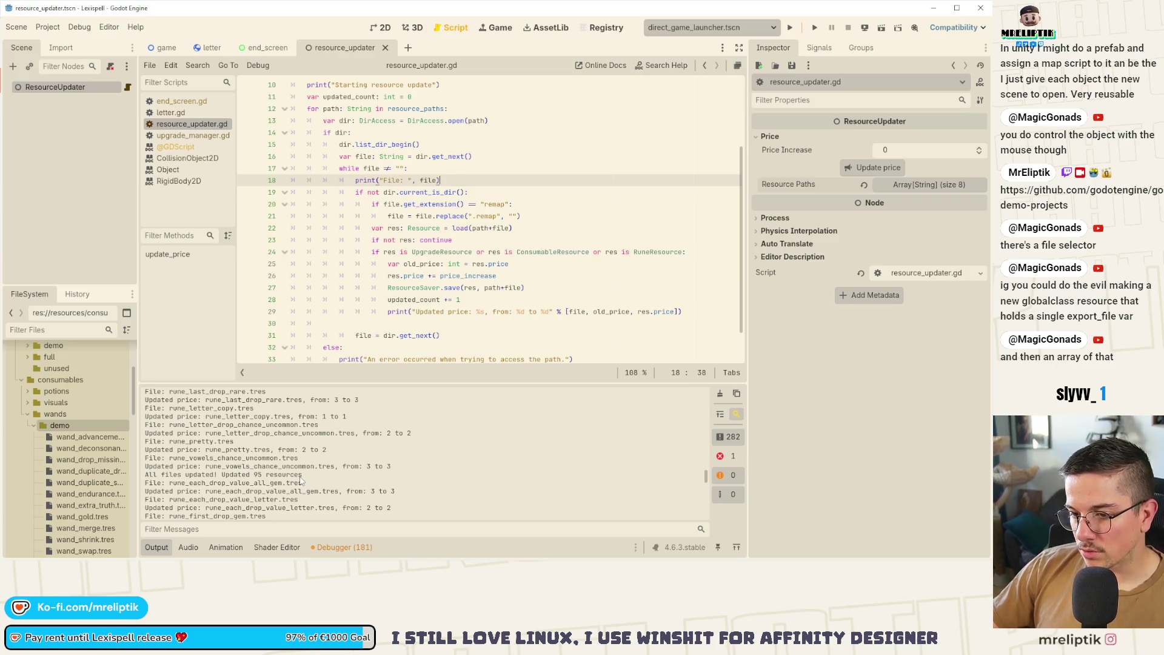
scroll(301, 481, up, 1)
scroll(408, 276, down, 1)
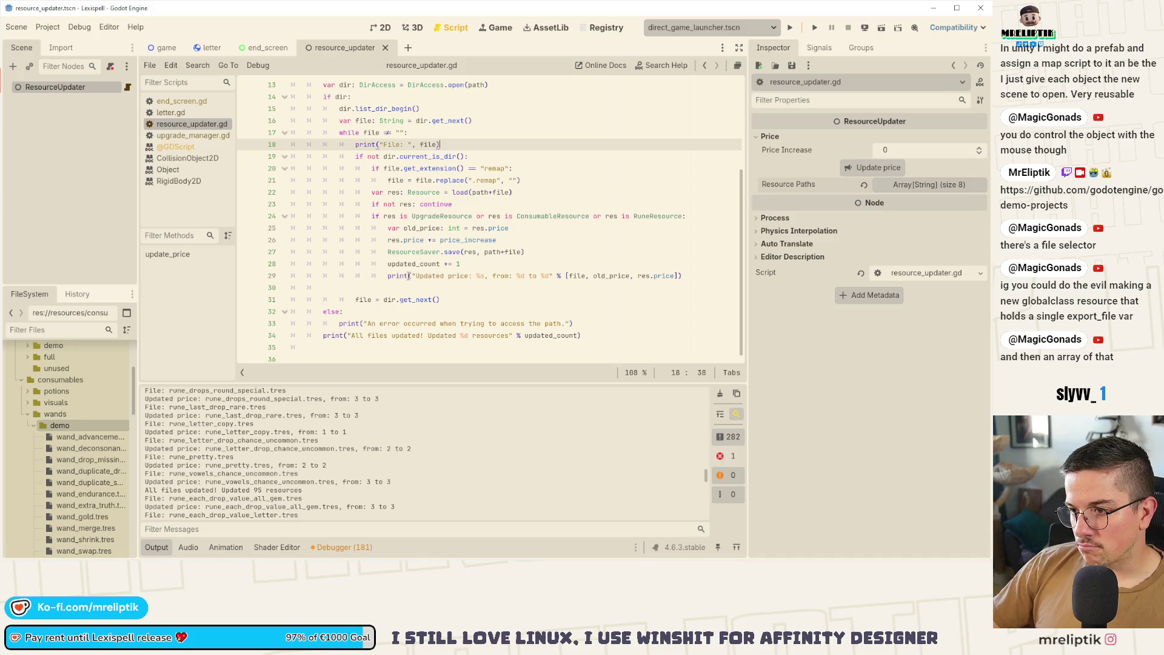
click(415, 276)
key(super+period)
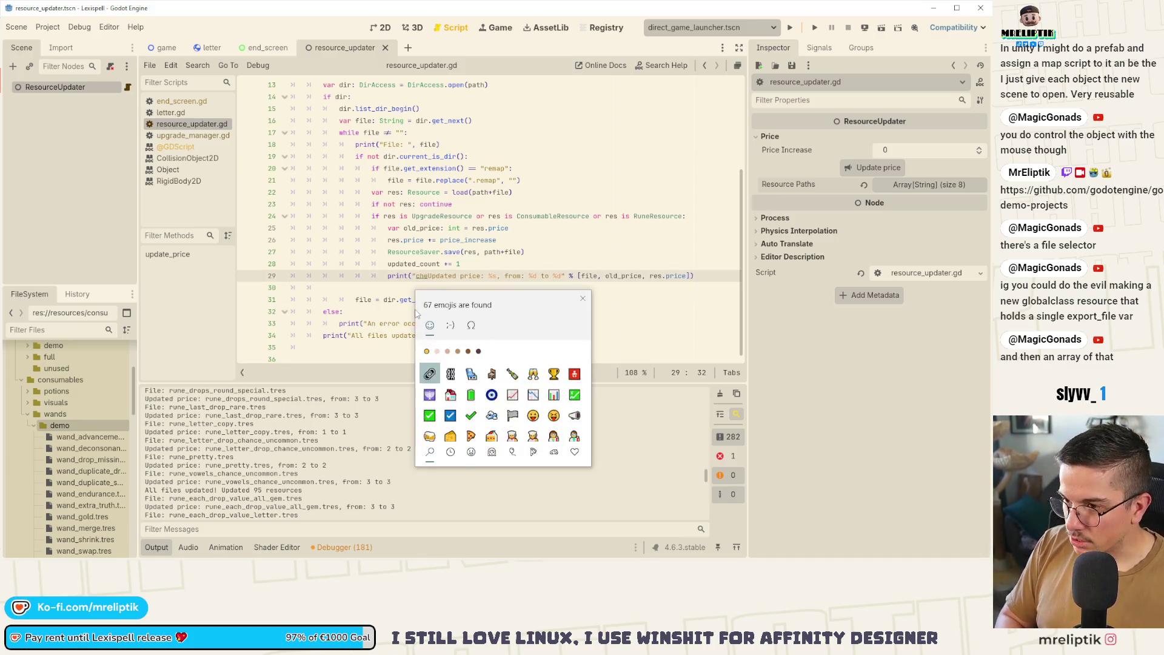
text(chex)
key(BackSpace)
key(Down)
key(Return)
key(Escape)
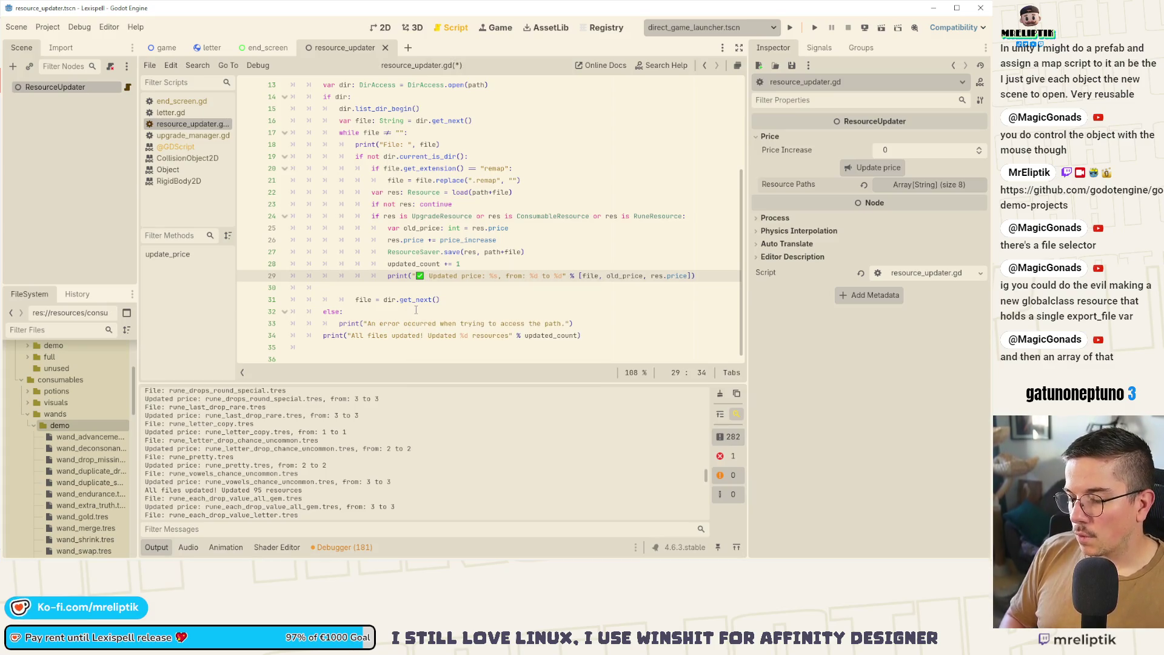
key(ctrl+s)
Clear the Output log and set Price Increase to 3.
scroll(394, 486, down, 10)
scroll(557, 477, down, 5)
click(721, 394)
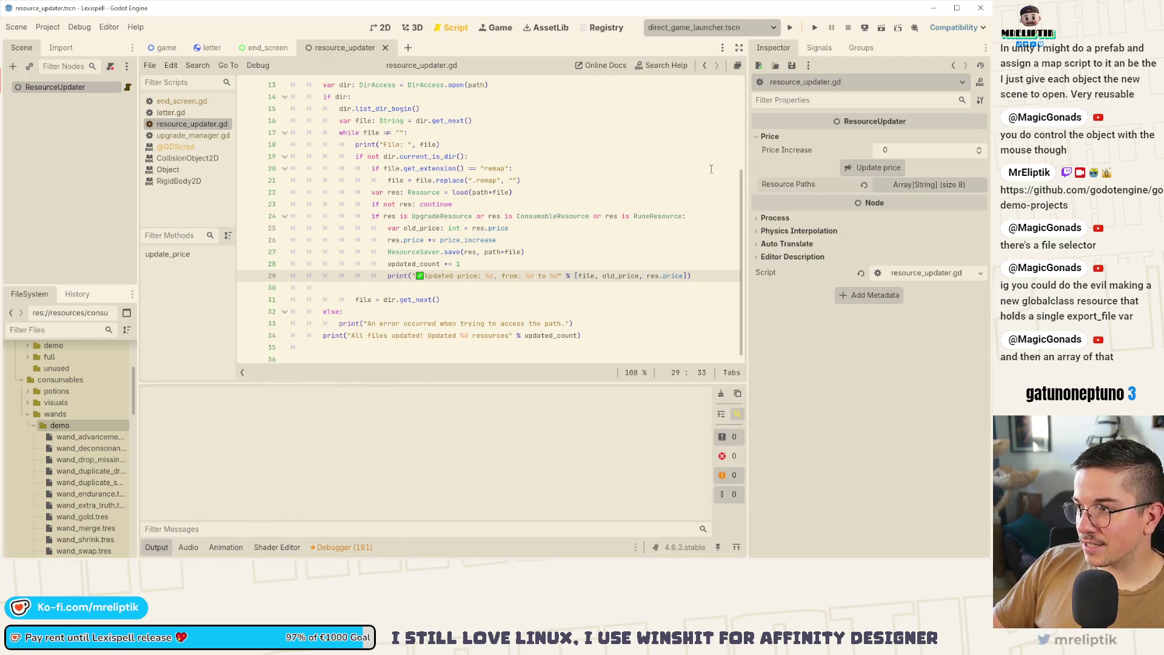
click(911, 149)
text(3)
key(Return)
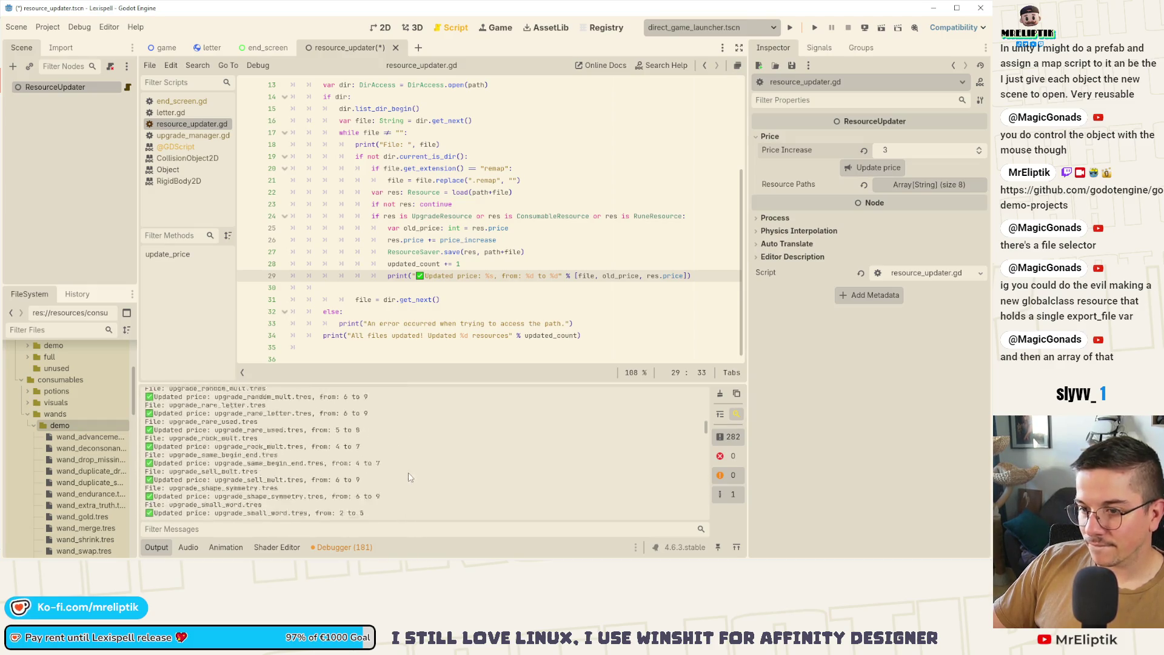
Move the 'All files updated!' print out of the path loop and save the script.
scroll(403, 448, up, 3)
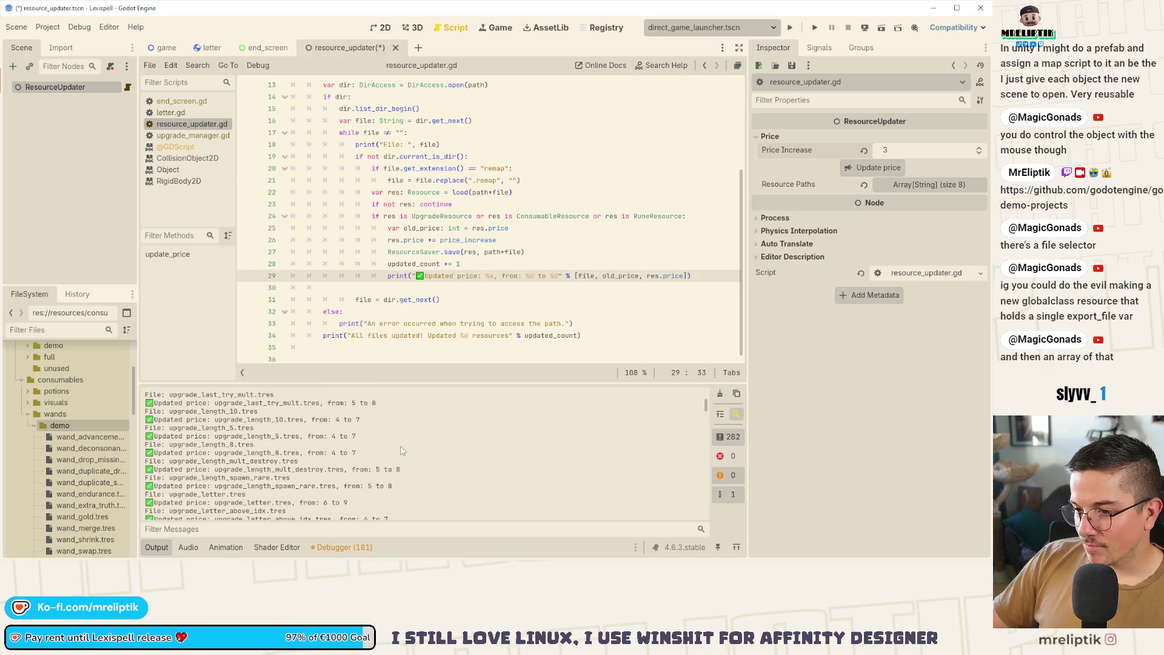
scroll(393, 445, up, 10)
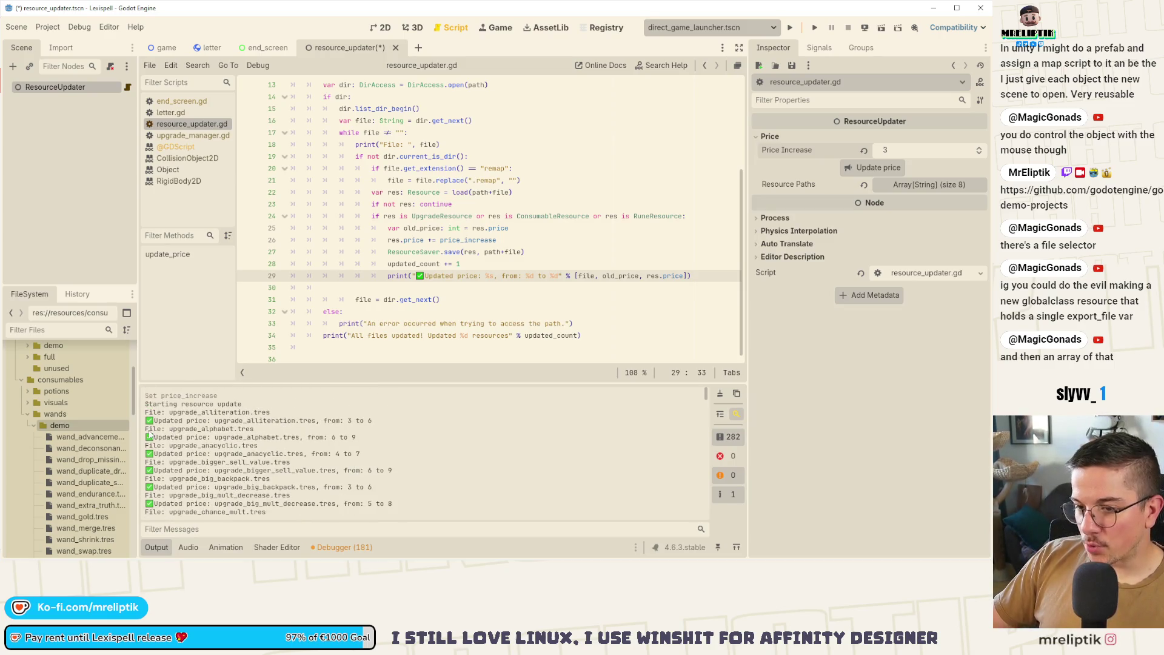
scroll(276, 432, down, 15)
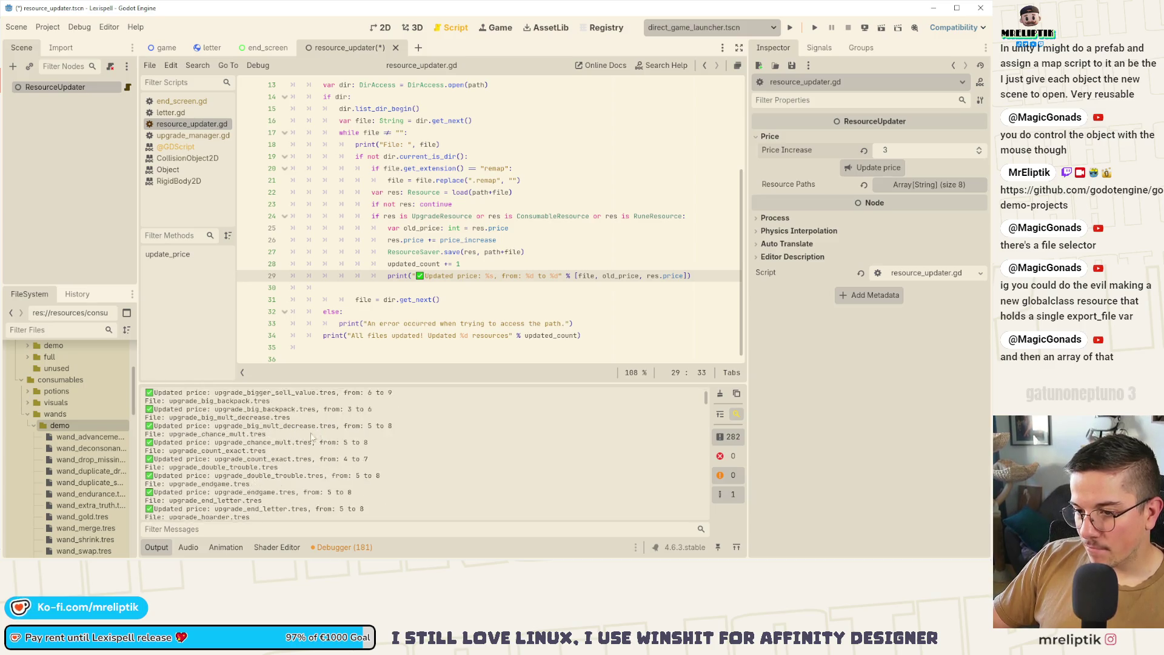
scroll(276, 441, down, 10)
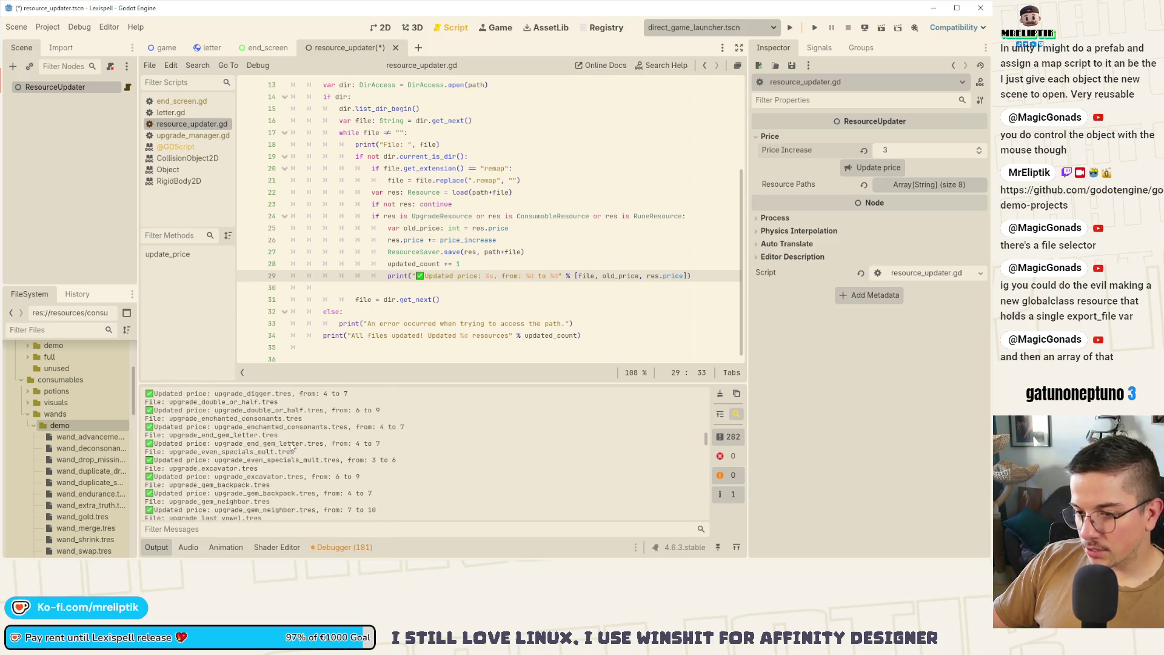
scroll(293, 447, down, 10)
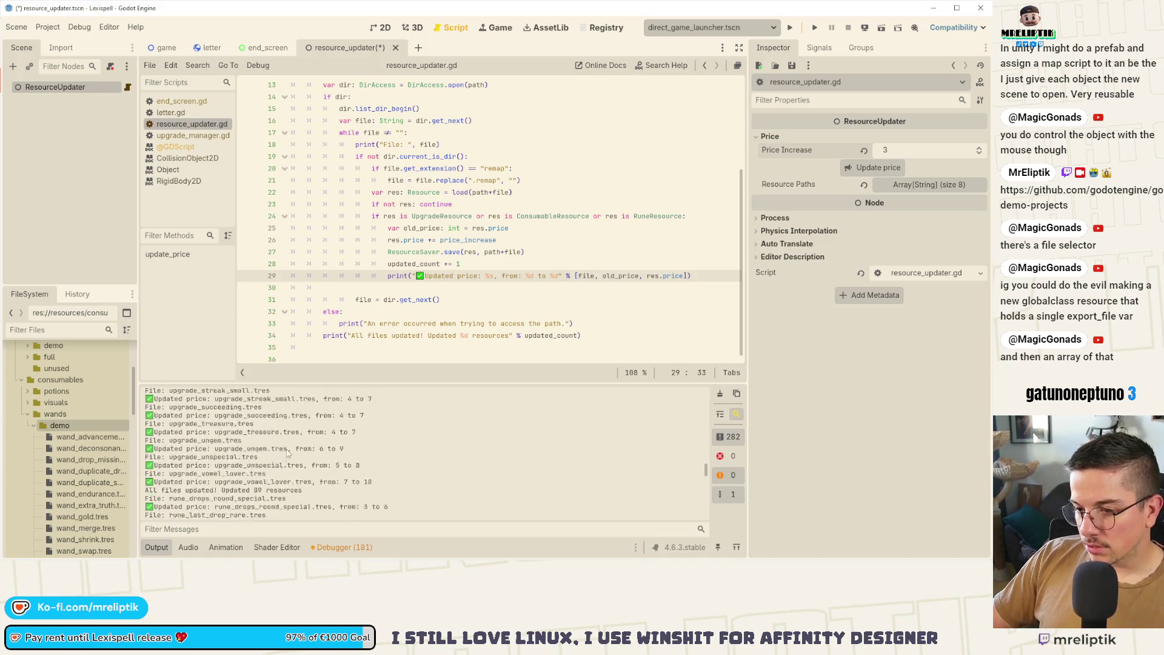
scroll(293, 453, down, 10)
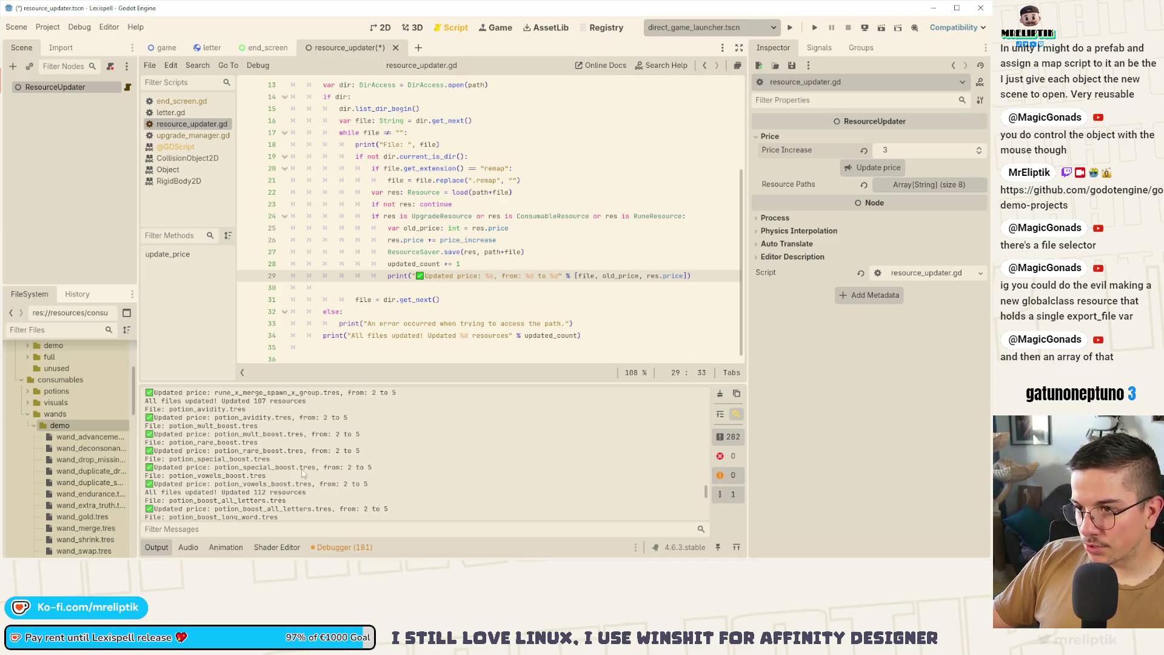
scroll(414, 306, up, 2)
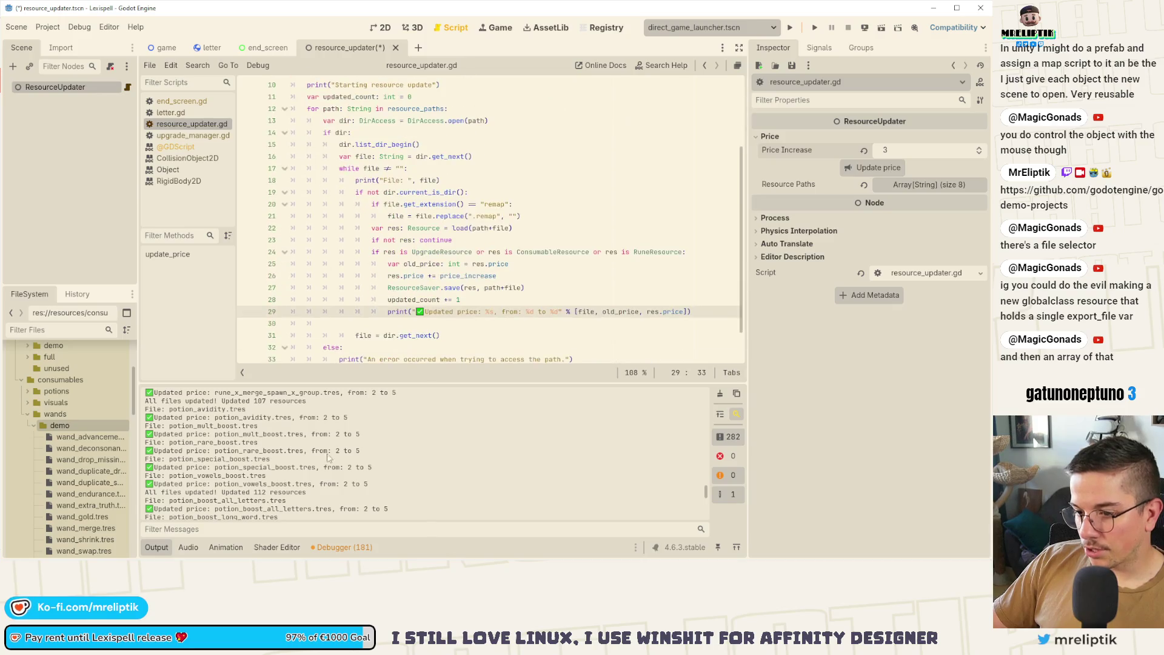
scroll(321, 469, down, 3)
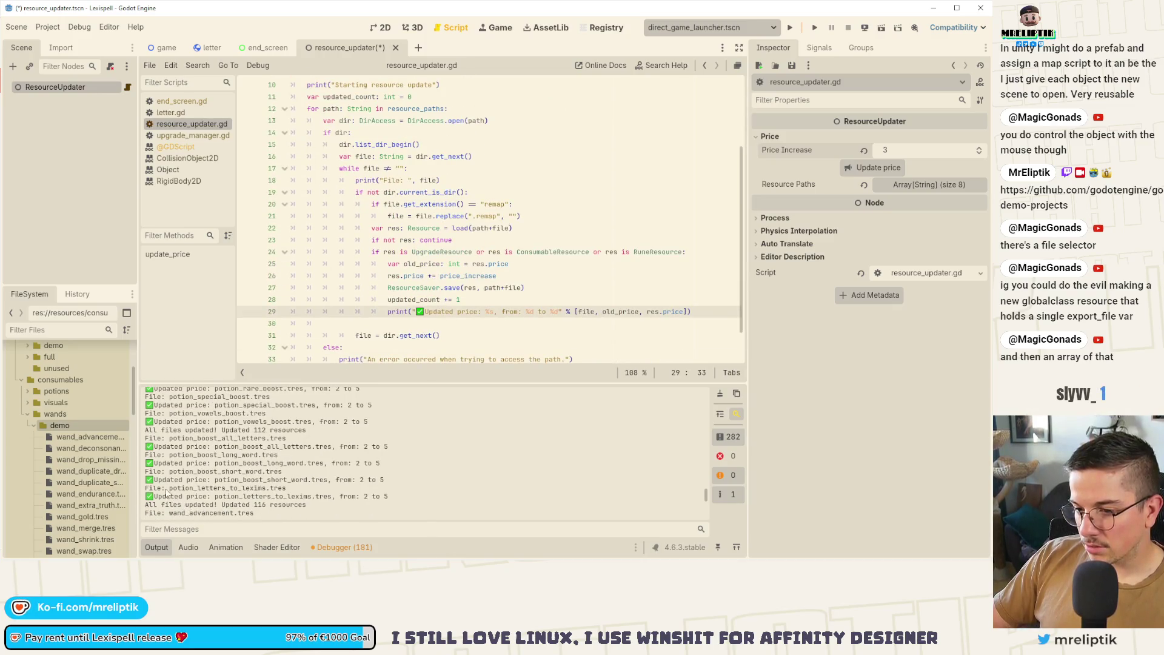
scroll(151, 446, up, 3)
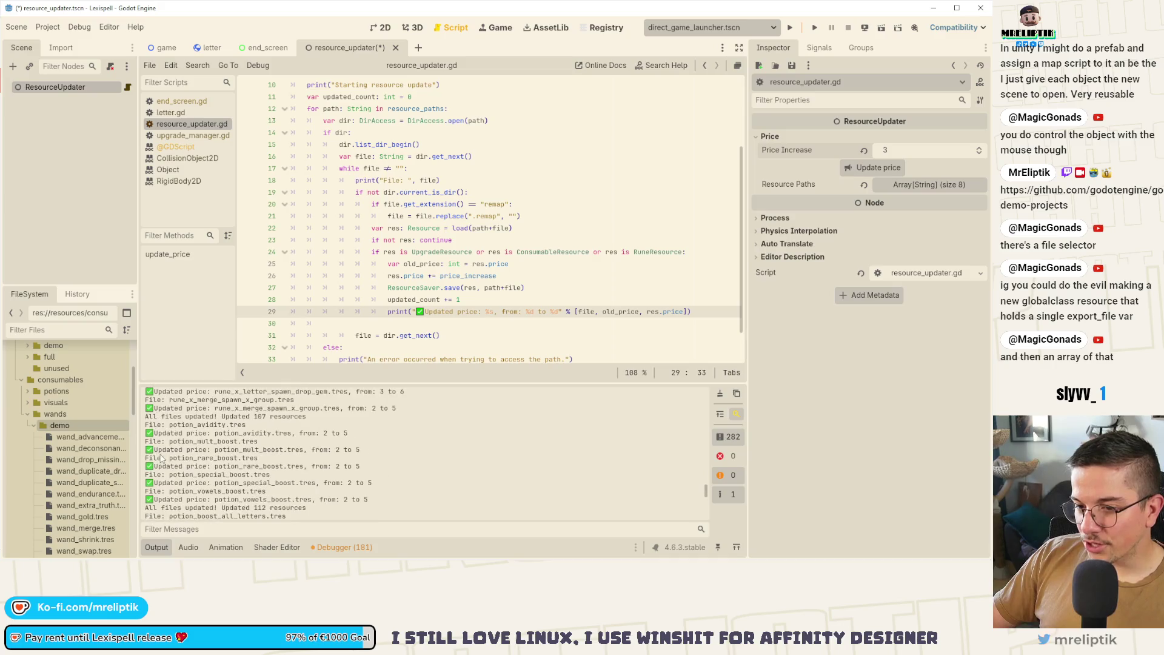
scroll(262, 449, down, 5)
scroll(326, 321, up, 1)
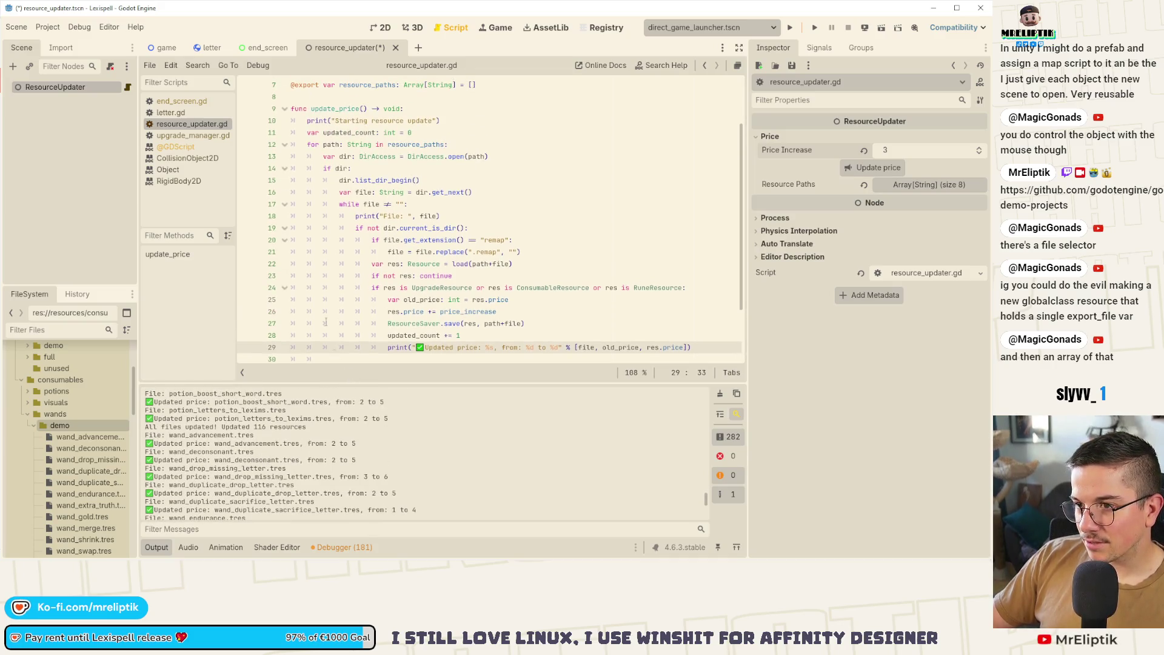
click(309, 144)
scroll(311, 182, down, 2)
key(ctrl+z)
key(ctrl+z)
key(ctrl+z)
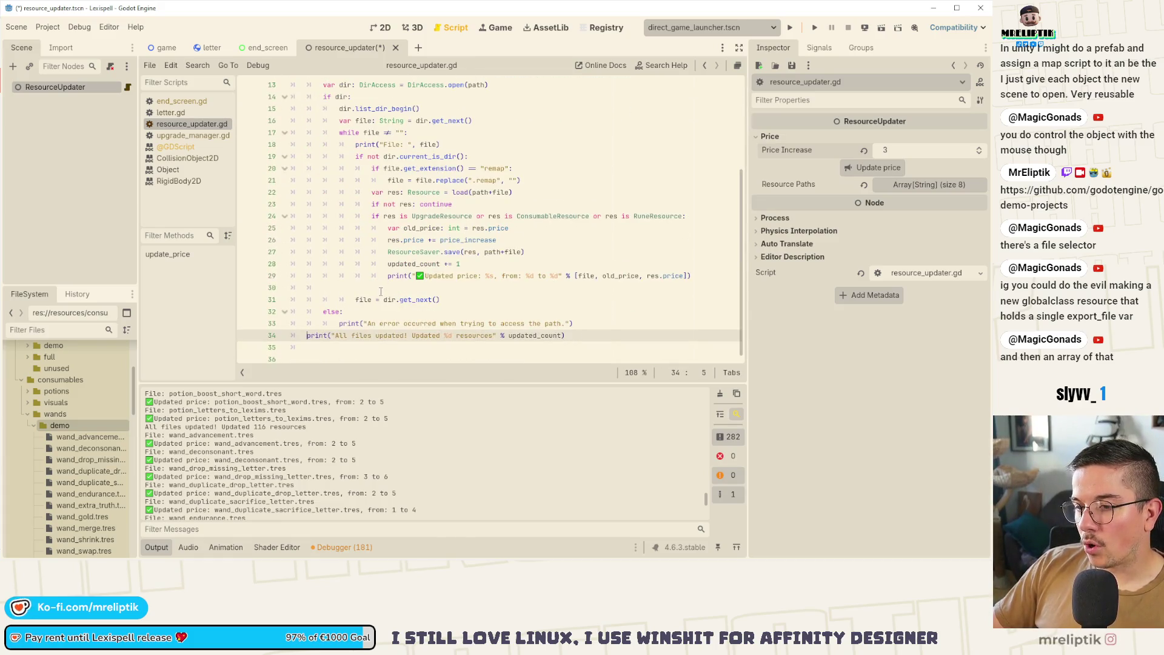
key(ctrl+z)
key(ctrl+z)
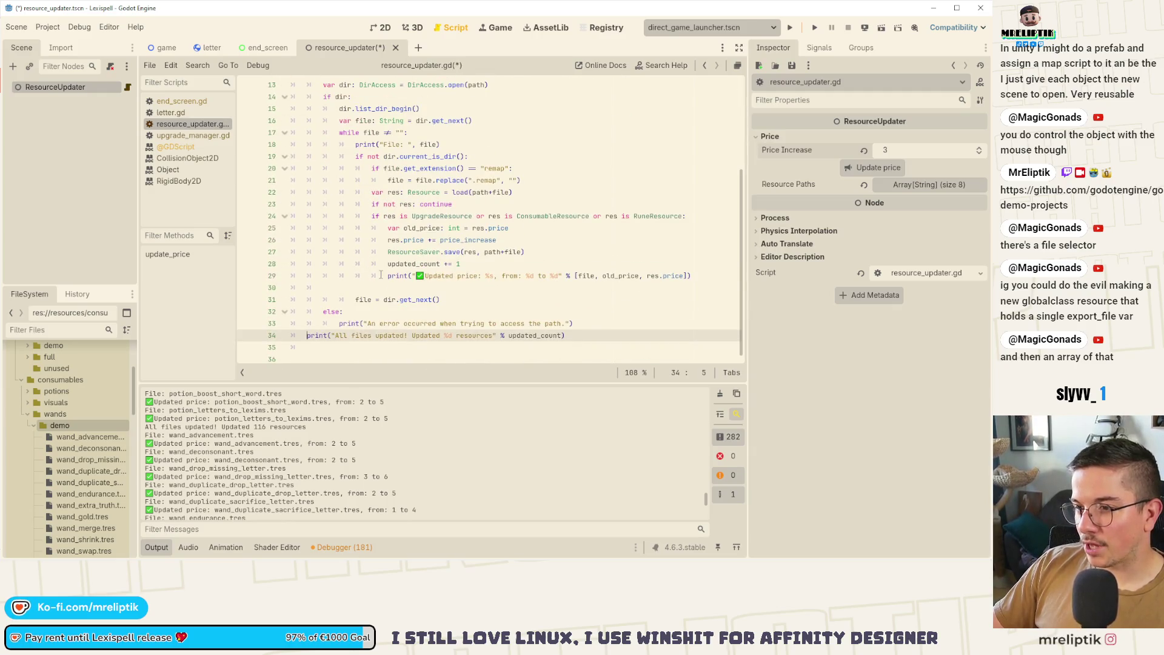
key(ctrl+s)
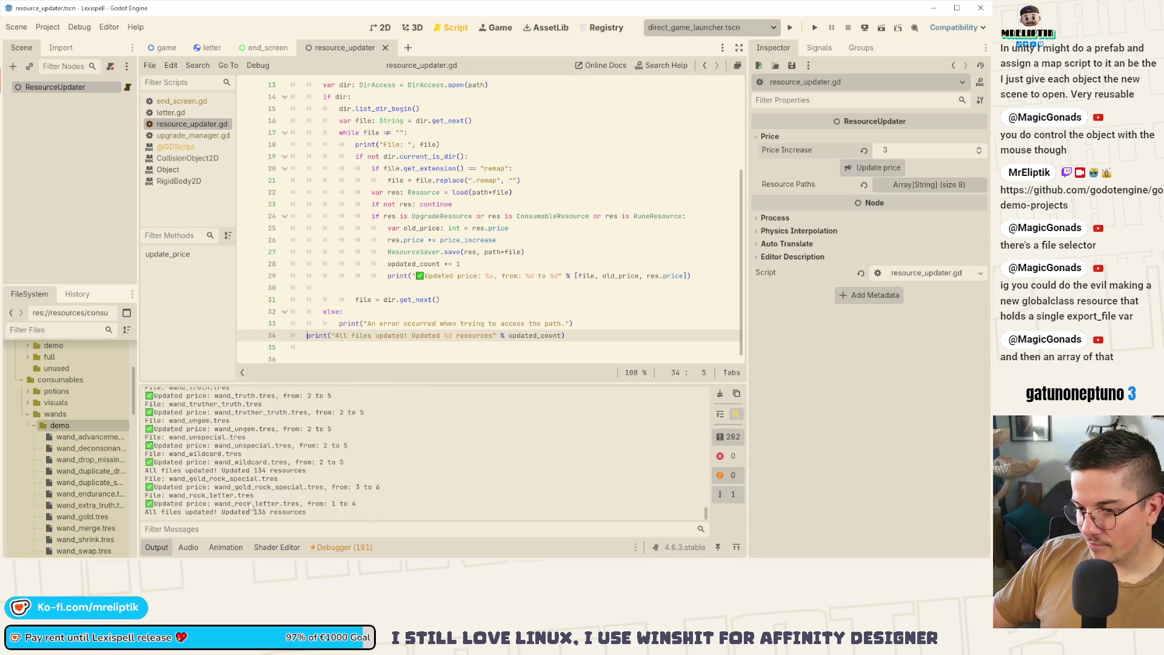
Collapse the Output log and review the changed files in VS Code.
click(154, 547)
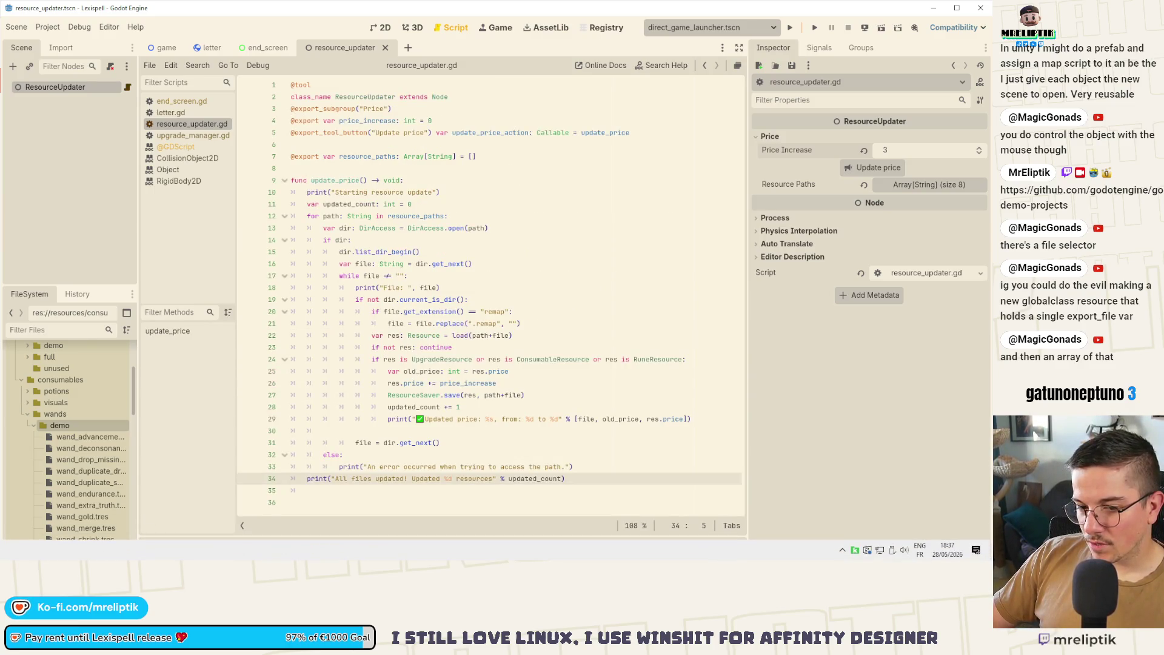
key(alt+Tab)
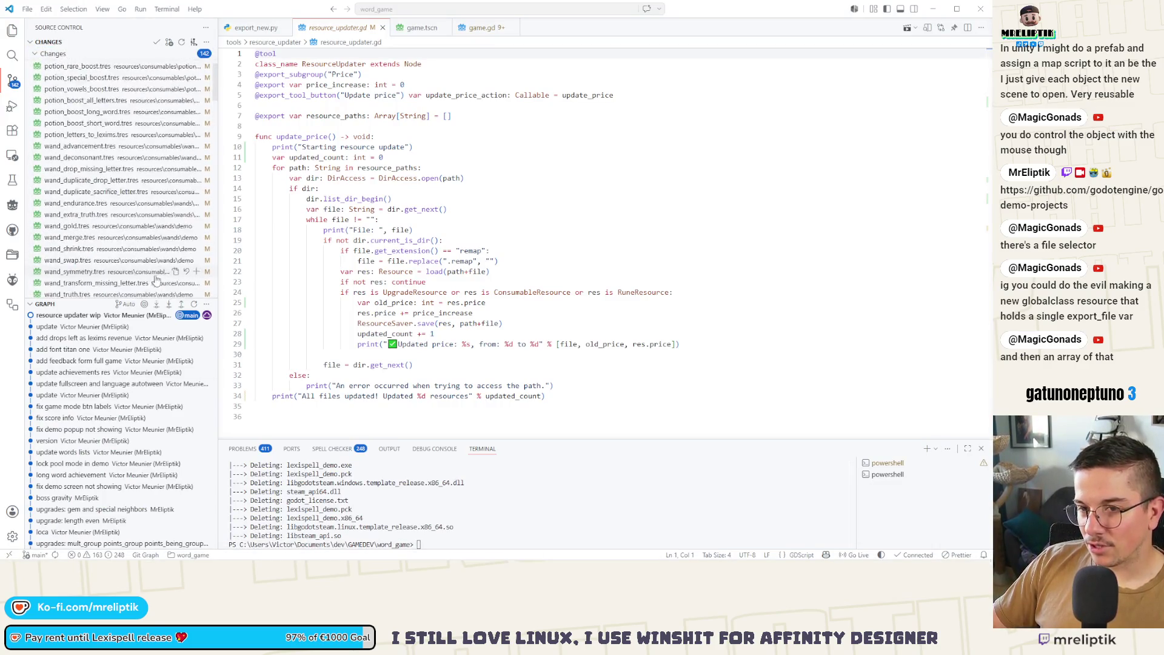
mouse_move(182, 556)
key(alt+Tab)
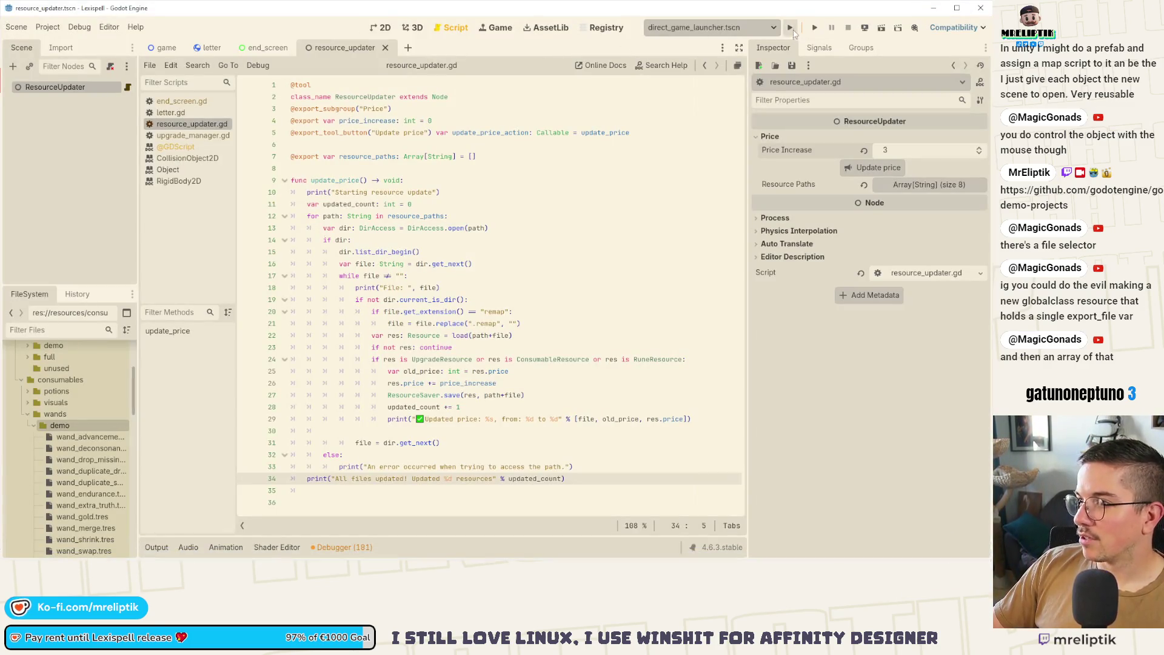
Launch the game with F5 and start the Chapter 1 round.
key(F5)
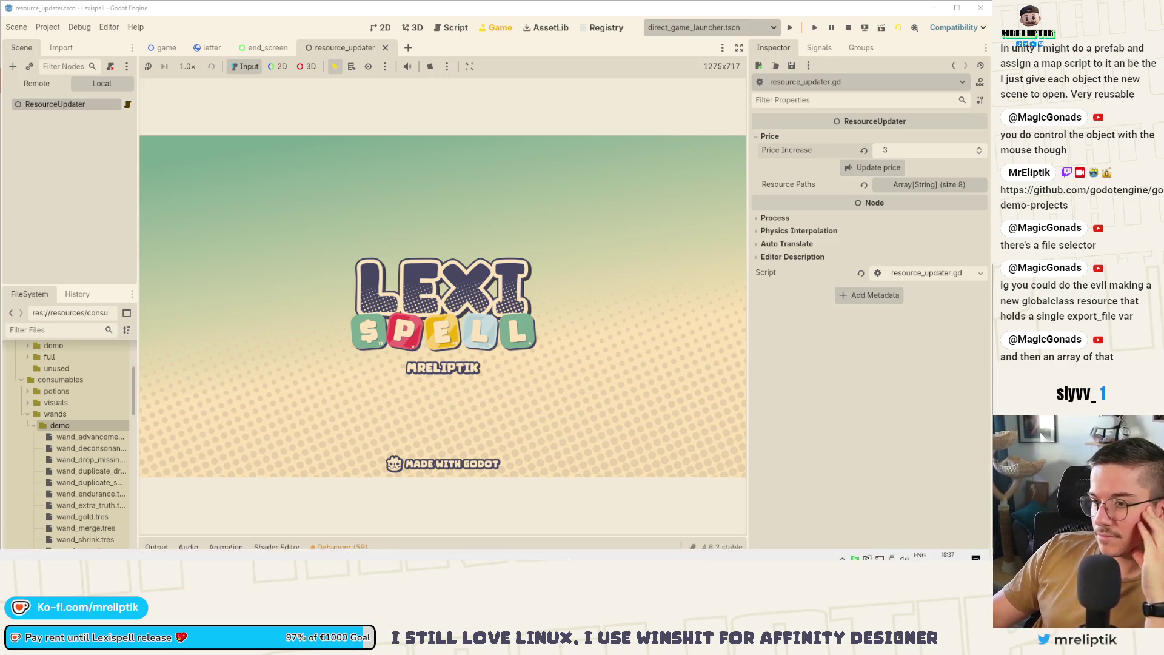
click(843, 550)
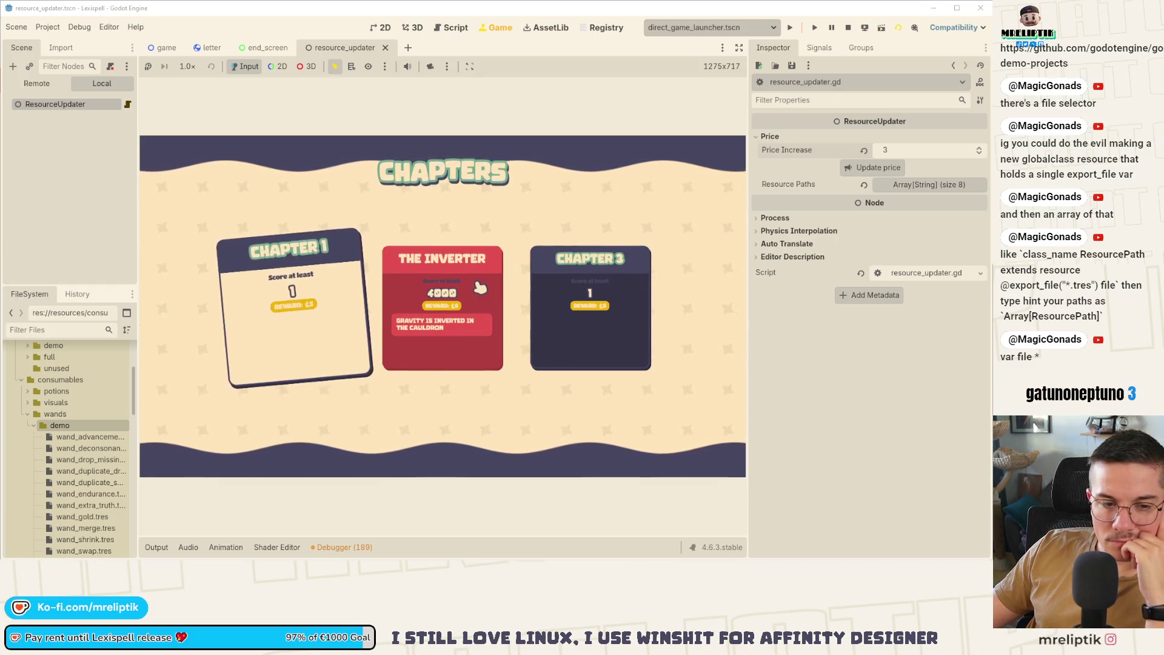
click(316, 339)
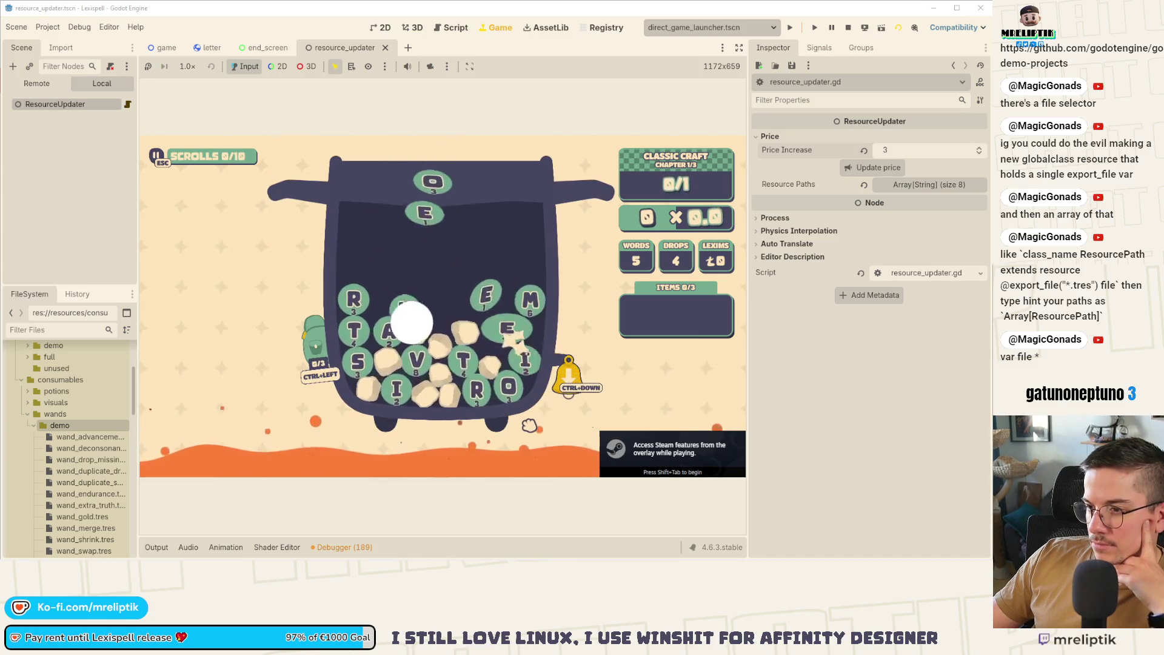
Drop a new letter batch, then spell and submit STRIVE in the cauldron.
click(570, 385)
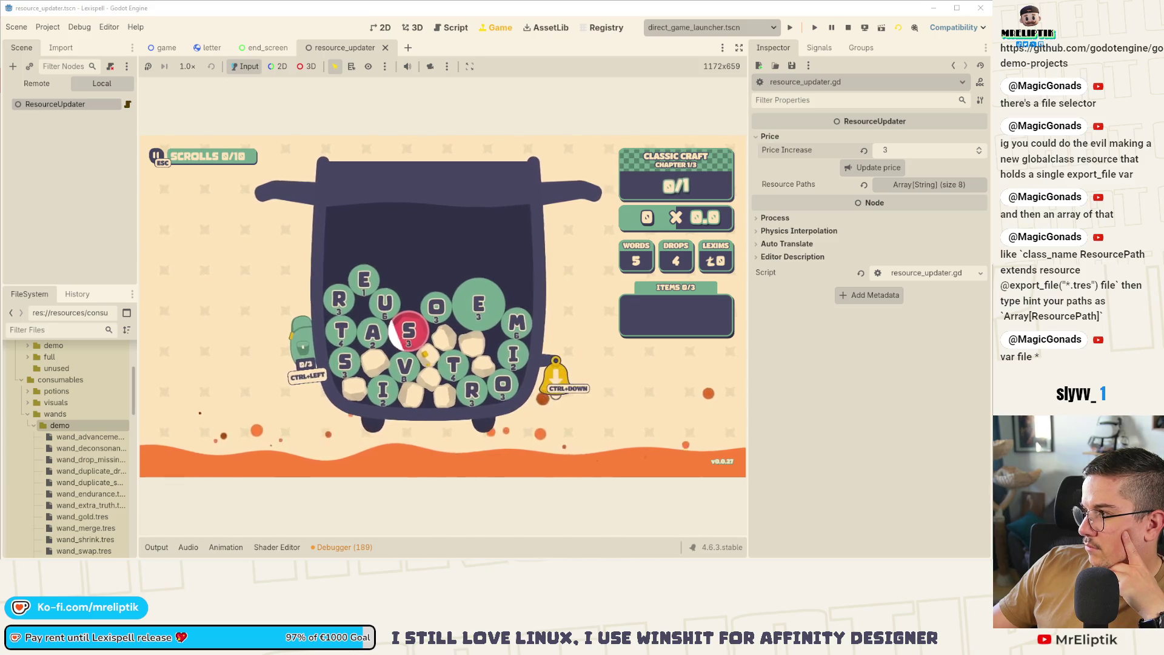
key(ctrl+Down)
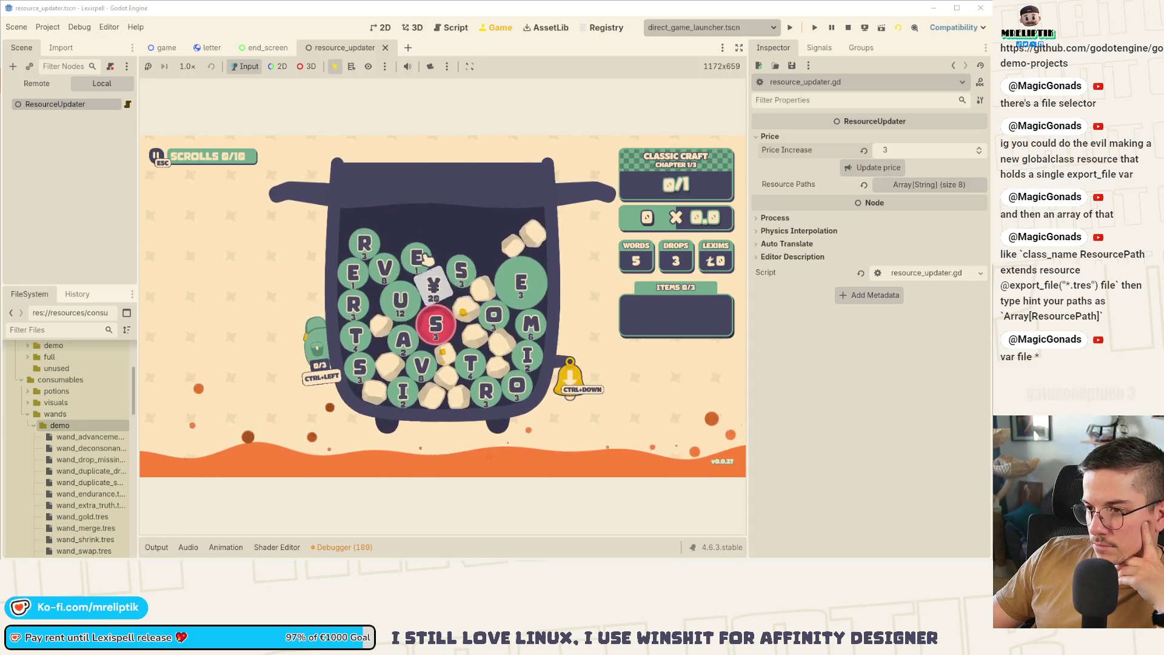
click(362, 259)
text(eves)
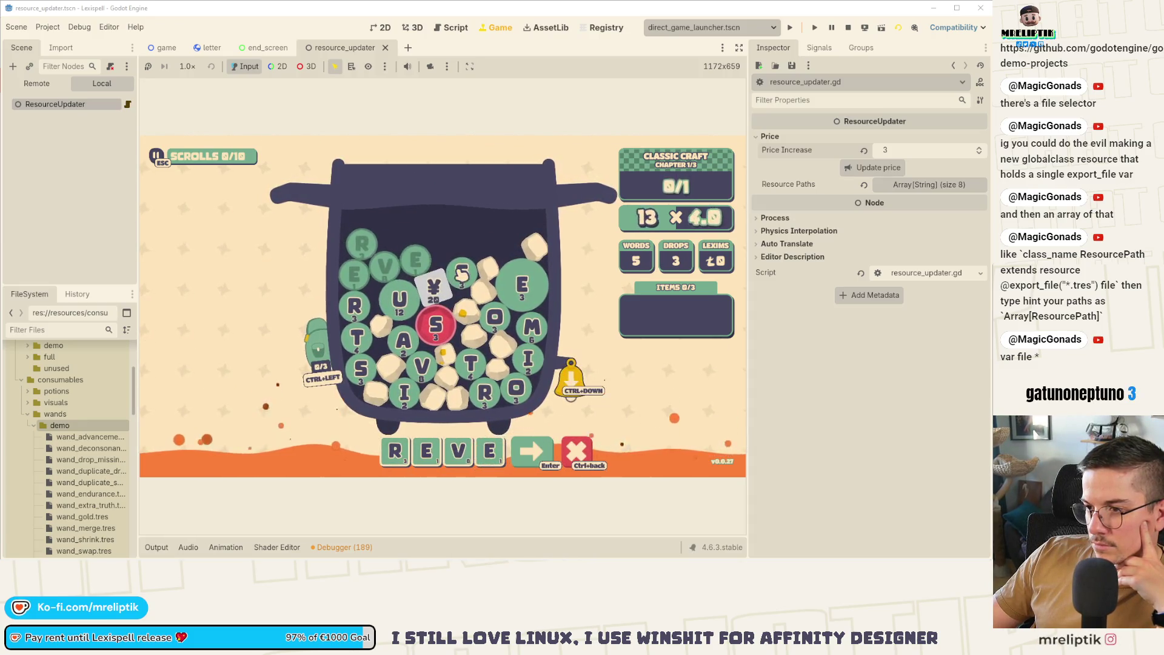
click(386, 271)
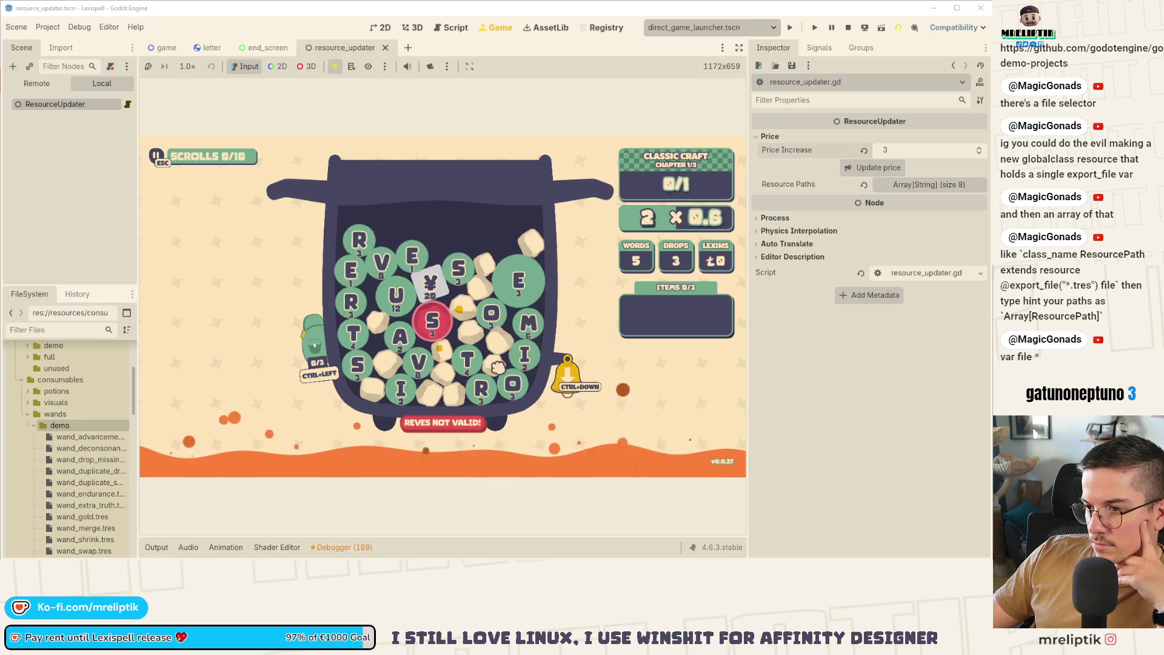
text(er)
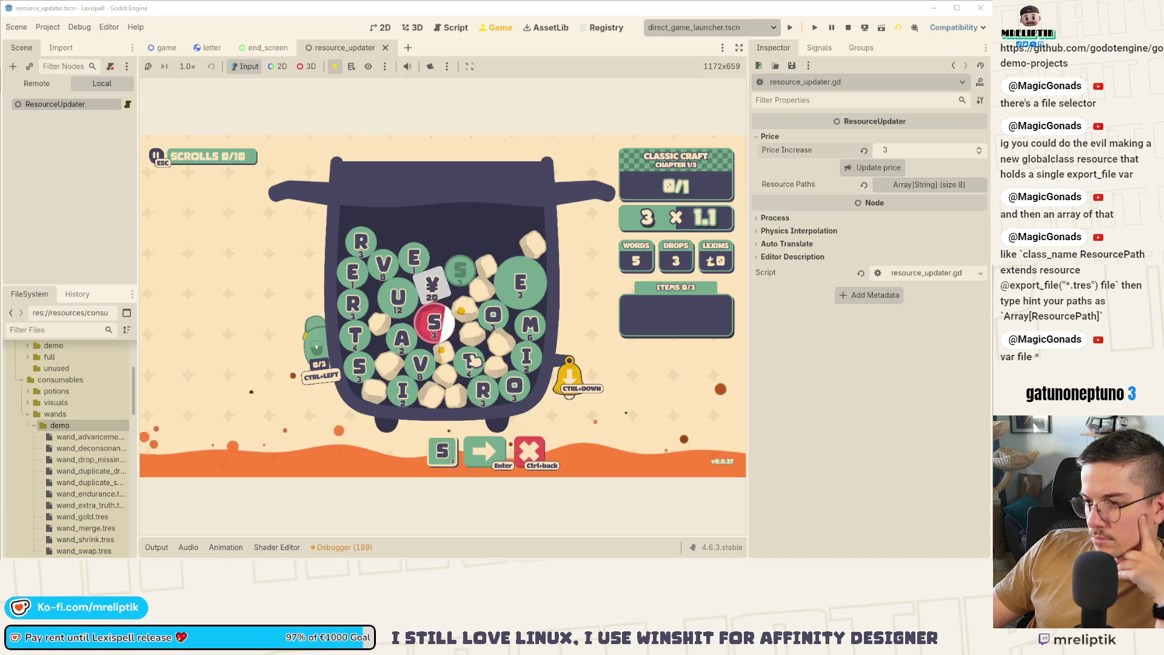
click(384, 265)
click(414, 257)
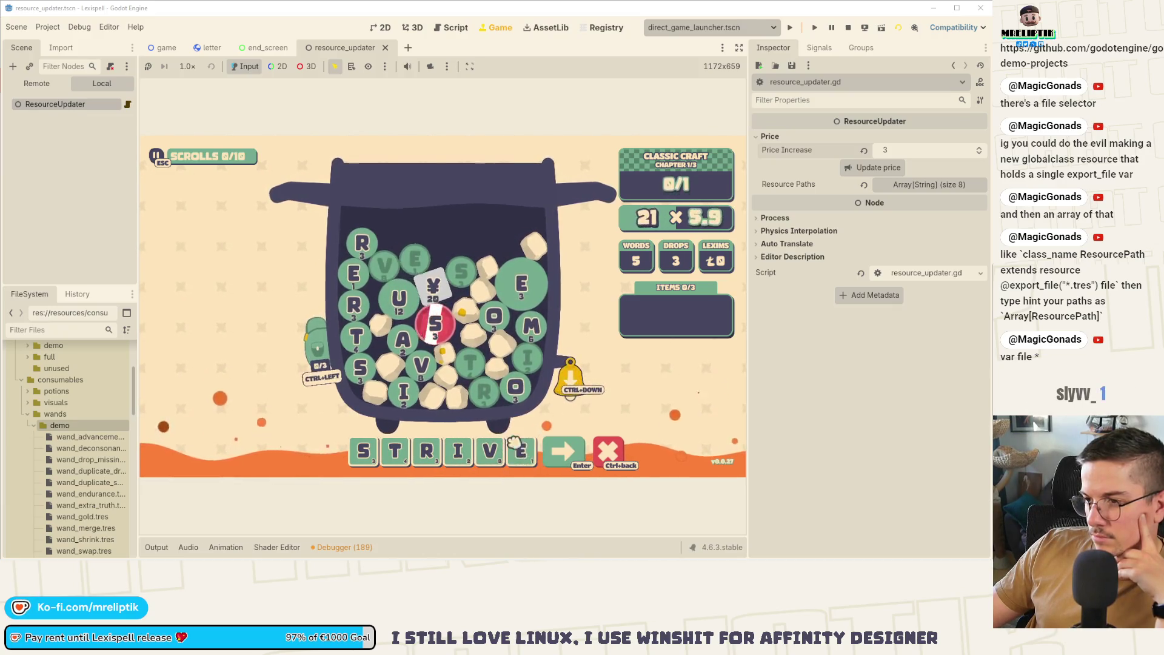
key(Return)
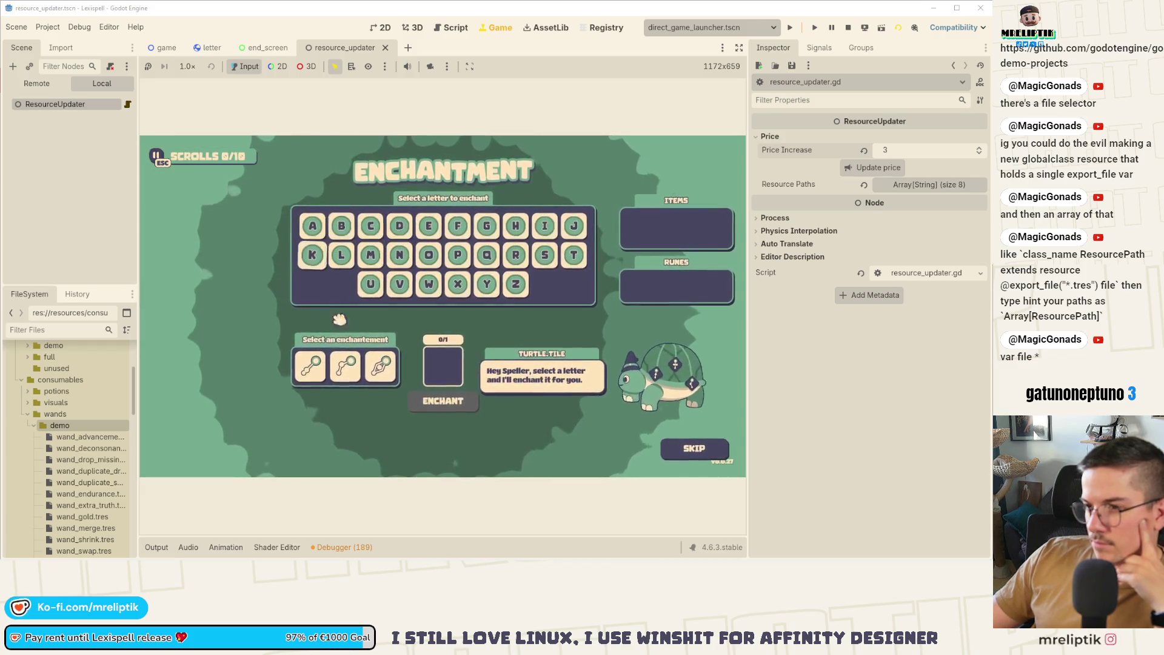
Skip the enchantment, buy the Moneymaker card in the shop, and start the Chapter 3 level.
click(711, 452)
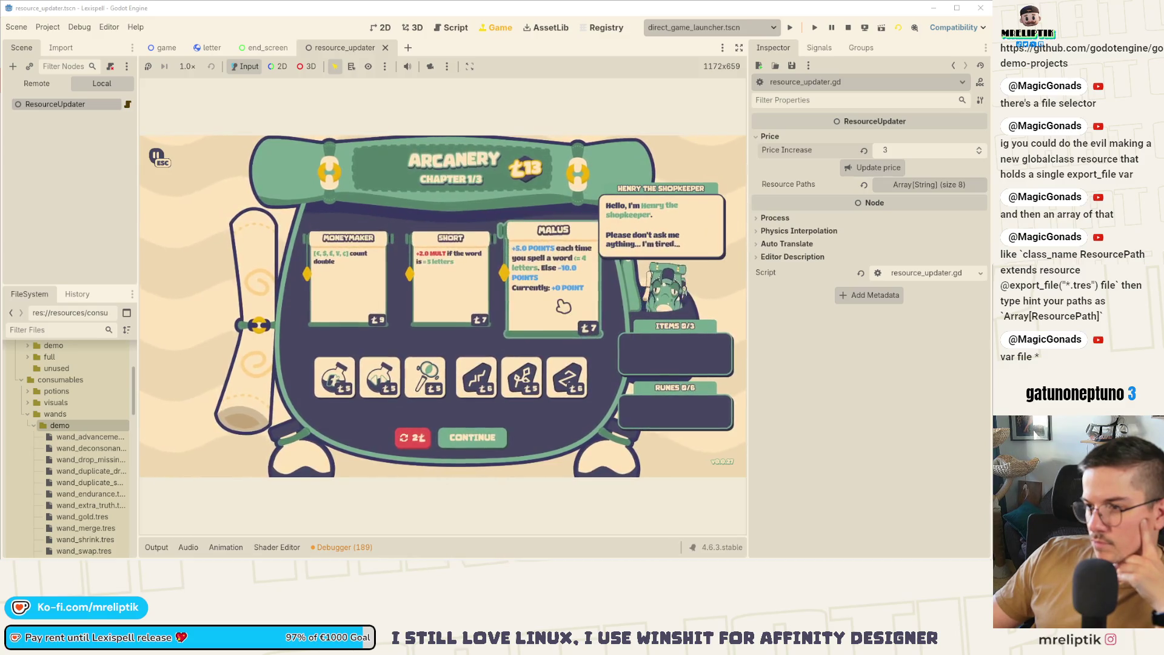
click(368, 304)
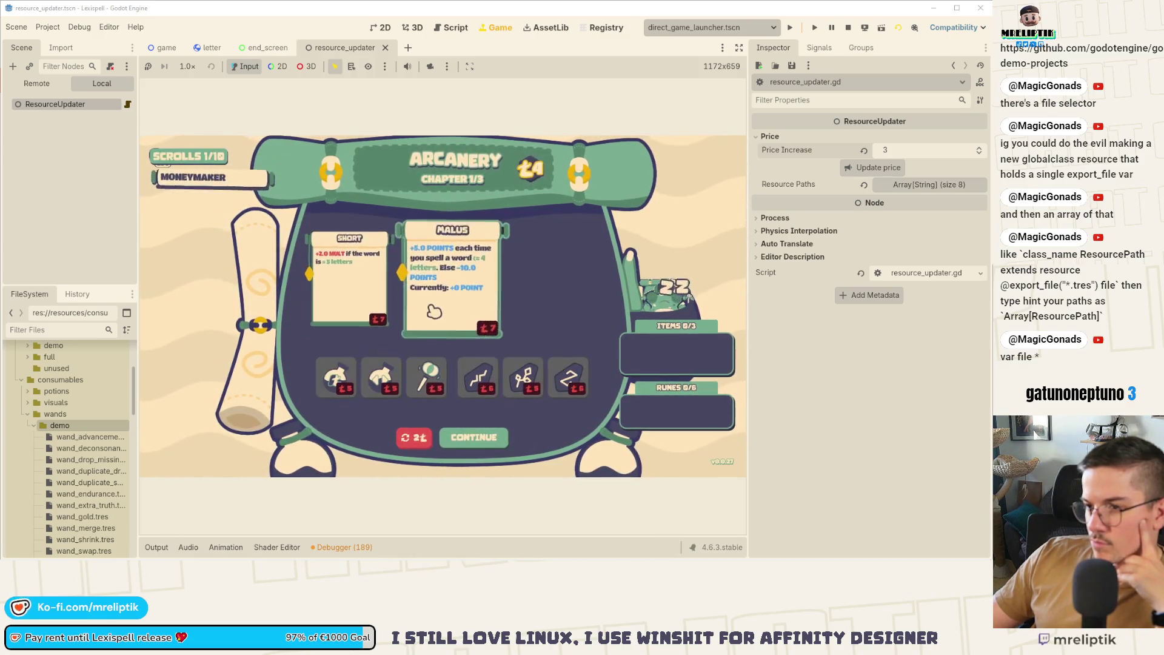
click(485, 439)
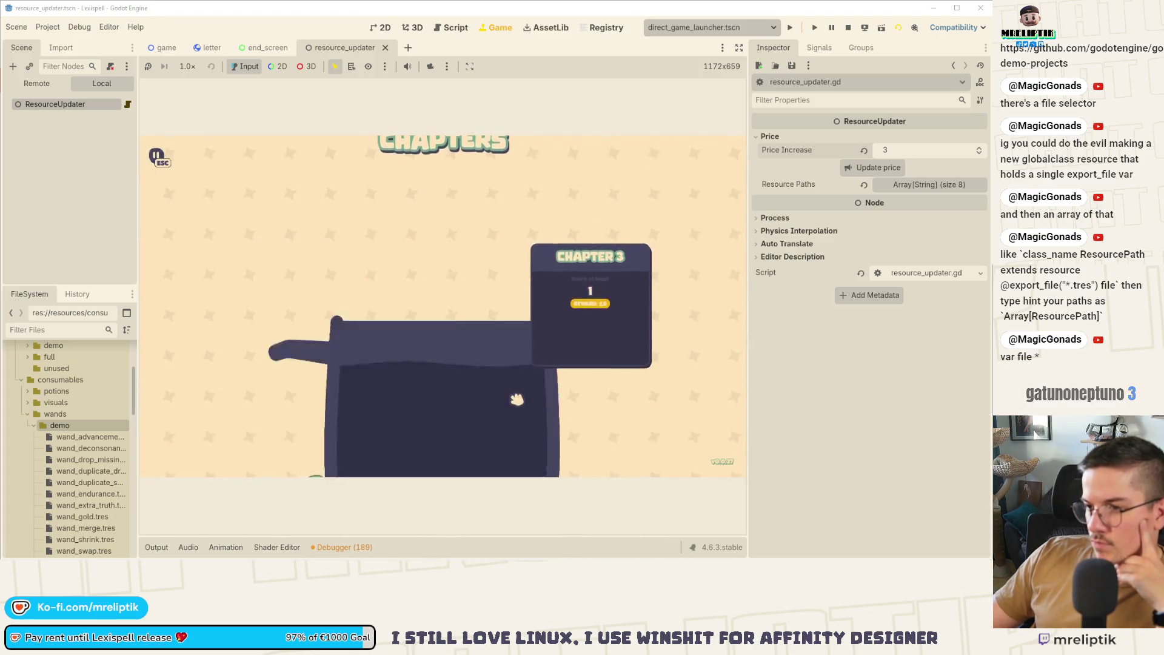
click(516, 405)
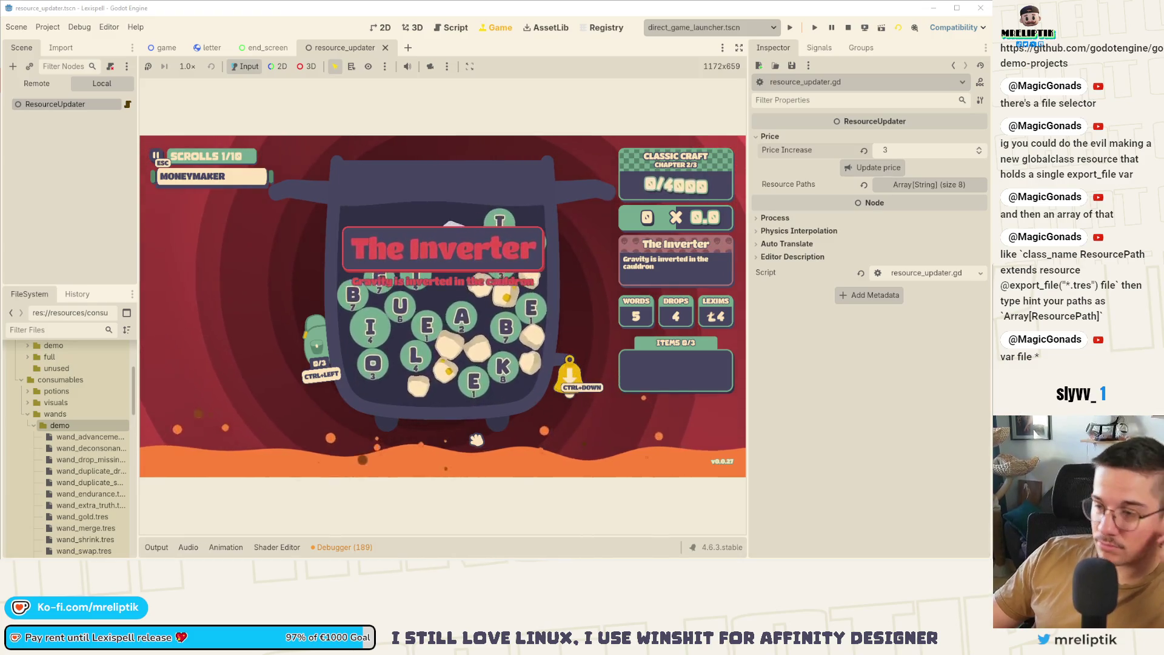
Open the system notifications panel and close it again.
mouse_move(979, 555)
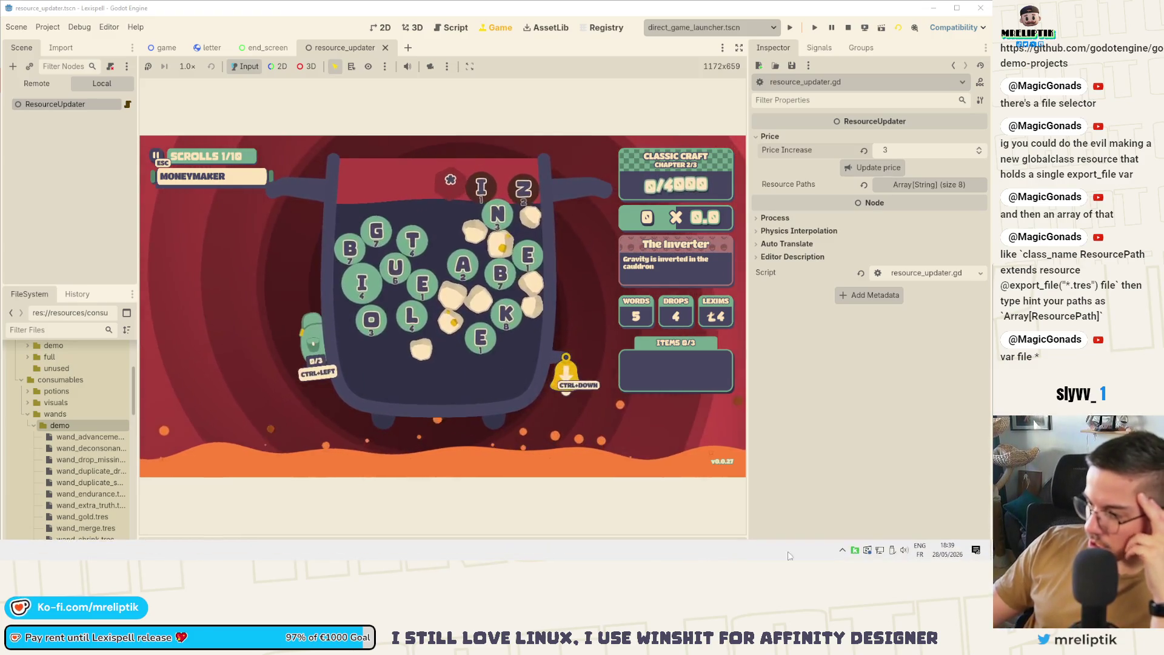
click(977, 552)
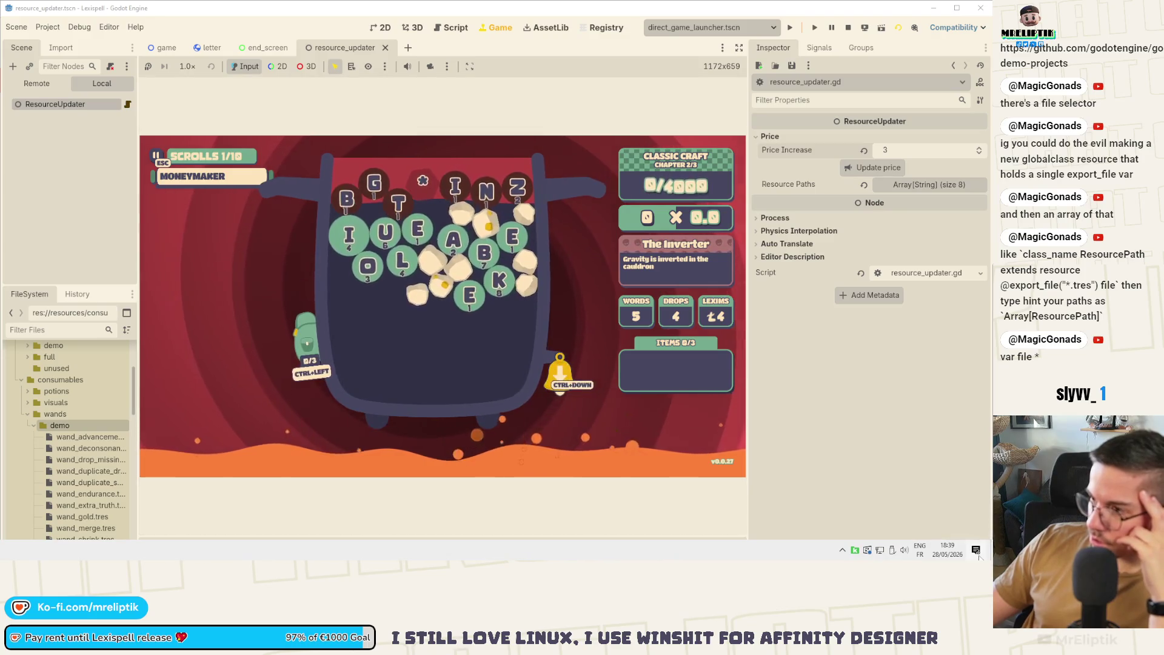
click(755, 464)
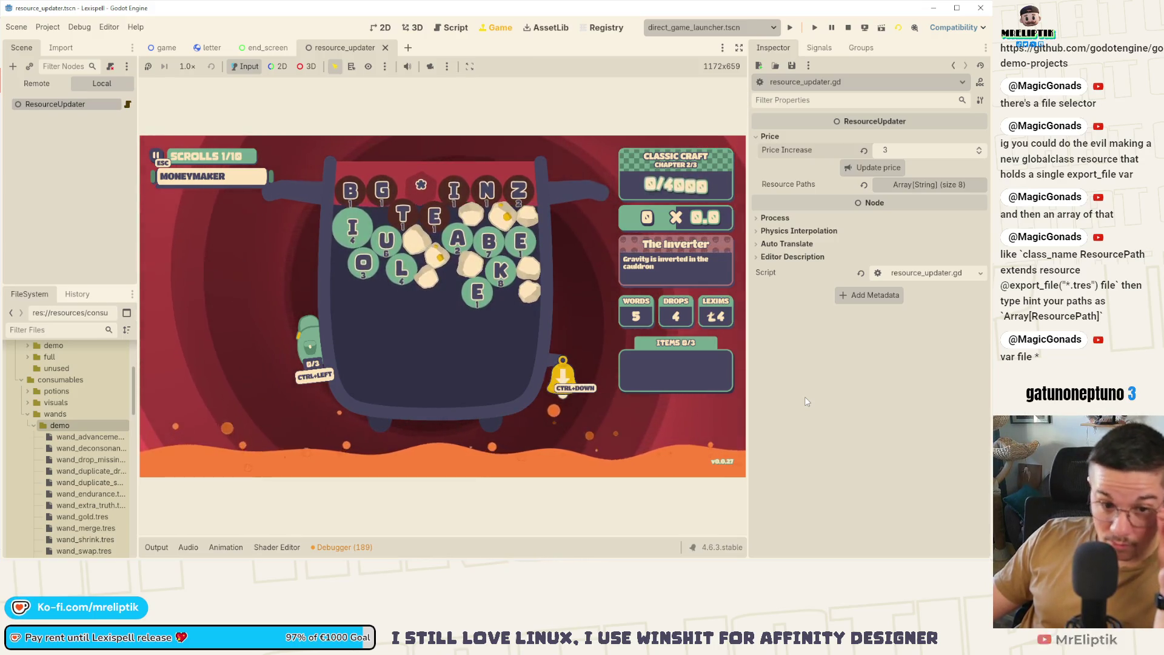
Spell and submit the word FLAT in the game, reaching 72 of 4000 points.
click(236, 261)
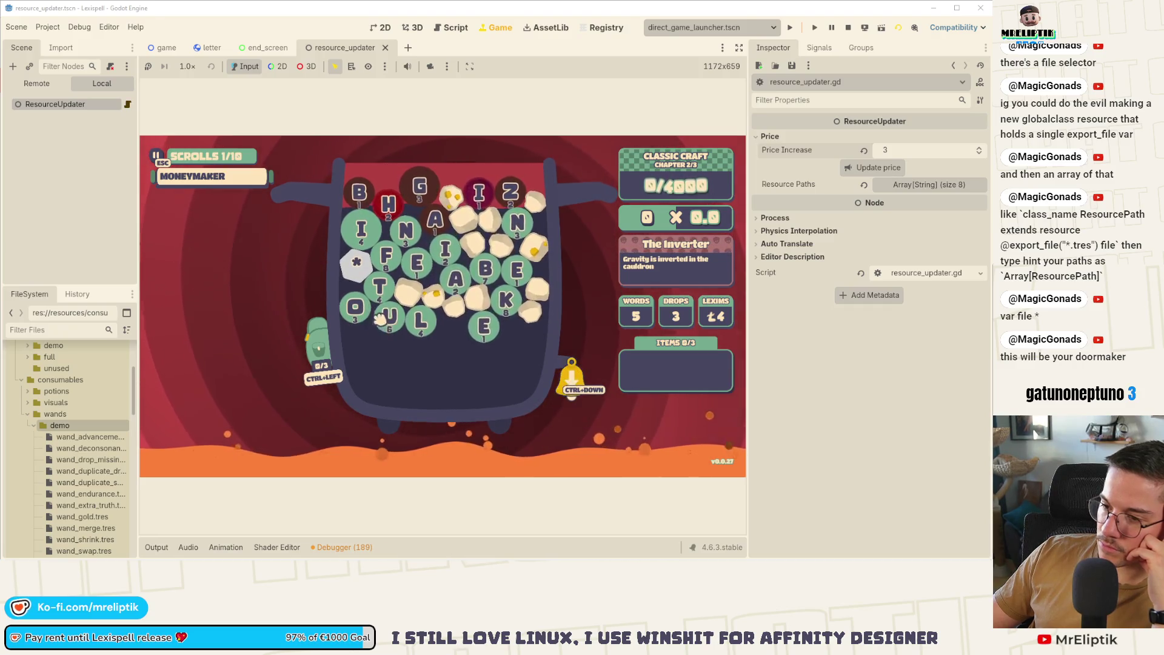
key(f)
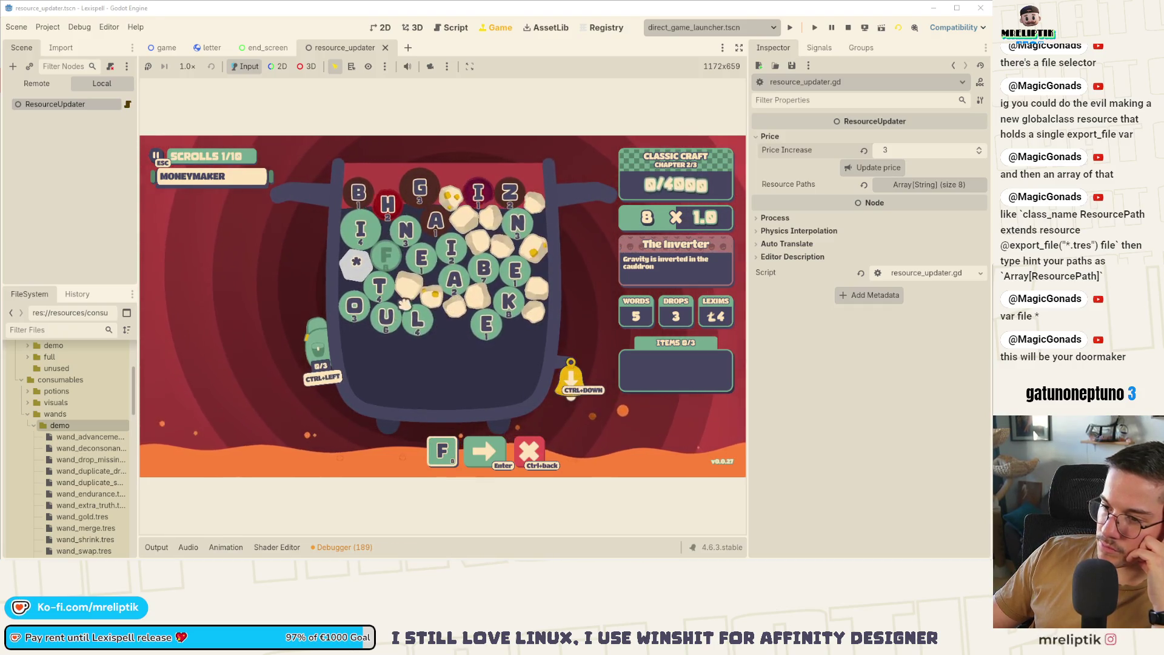
text(lat)
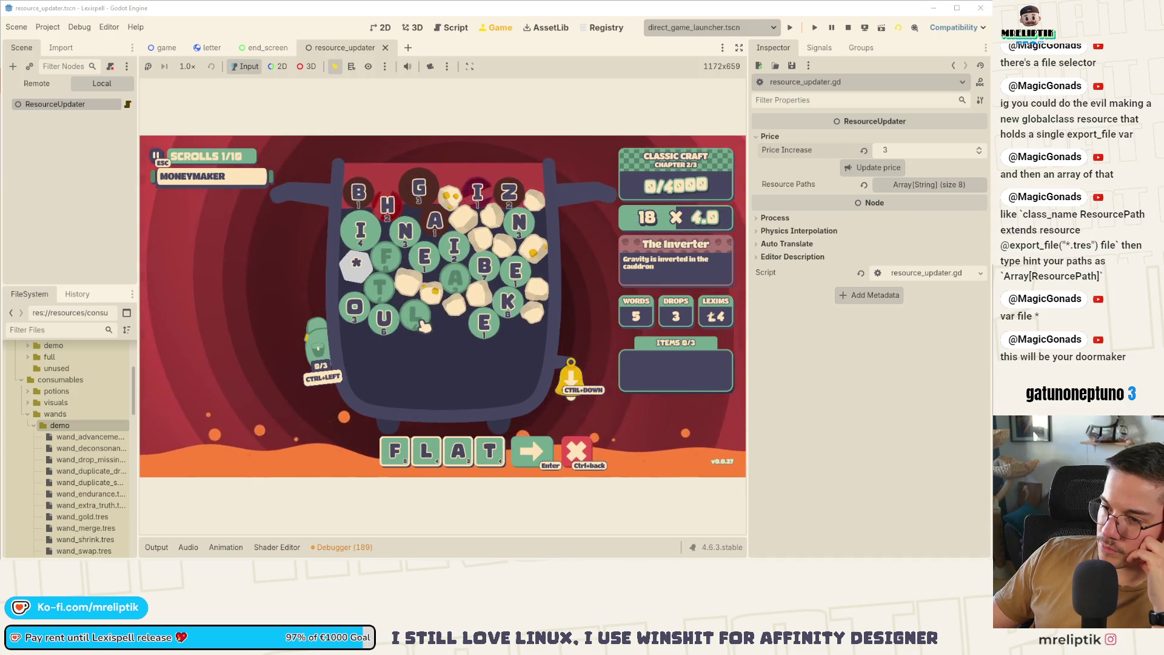
mouse_move(364, 271)
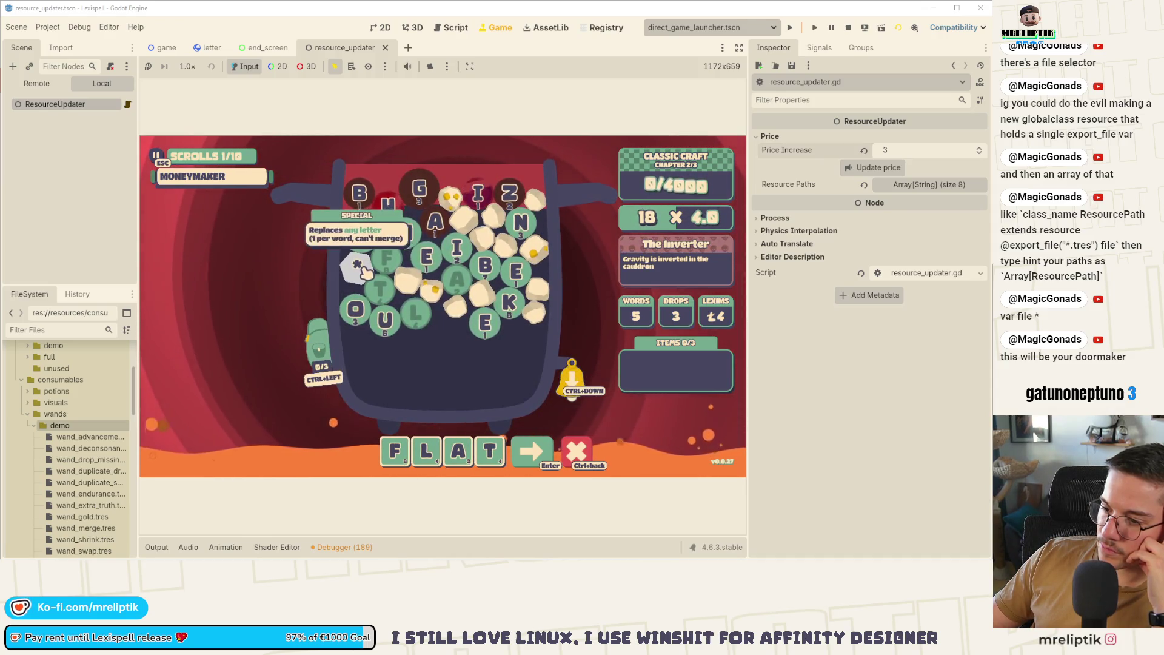
click(544, 452)
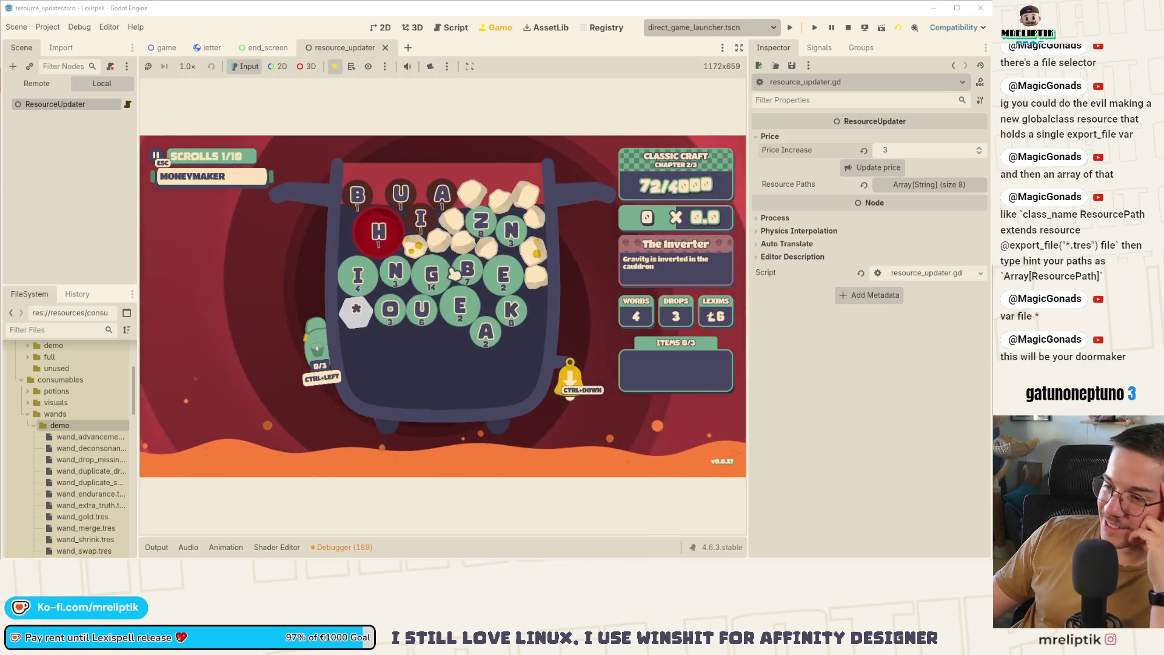
Submit a word from G, E, E, N, the wildcard and U, reaching 137 points.
text(gee)
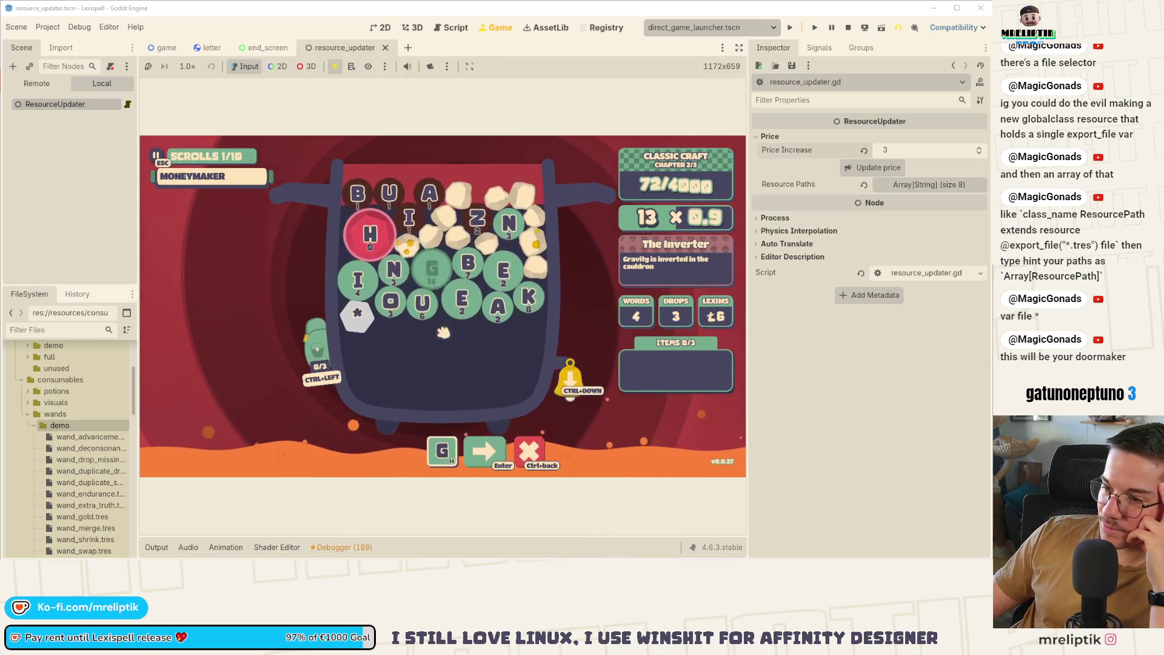
click(388, 288)
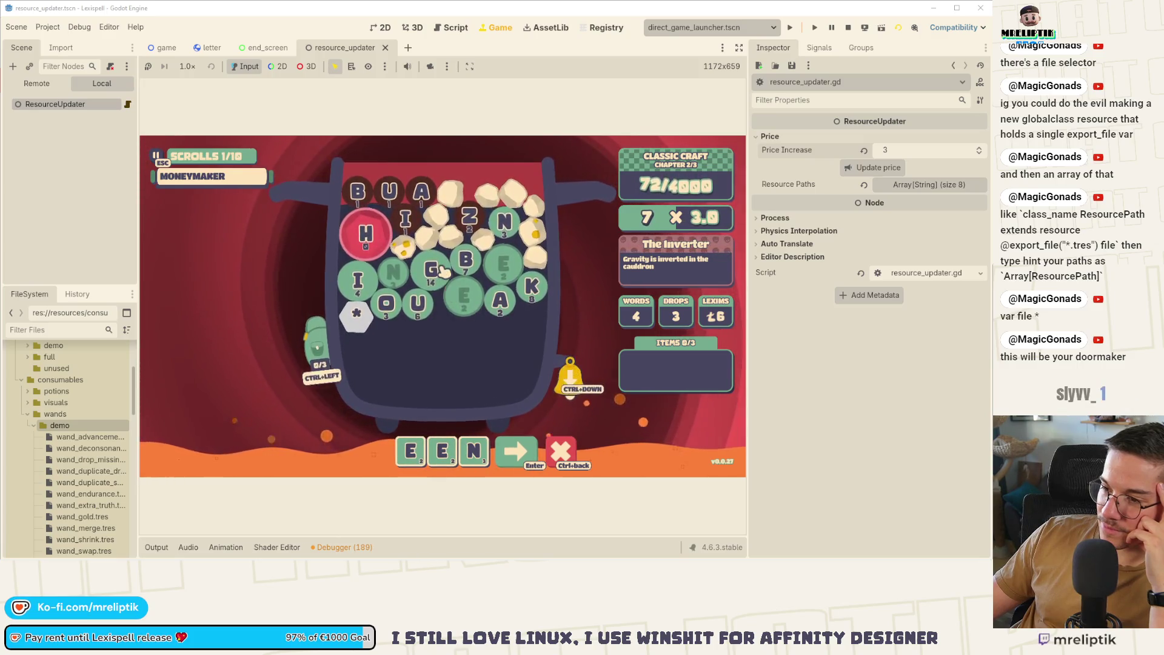
click(355, 321)
text(u)
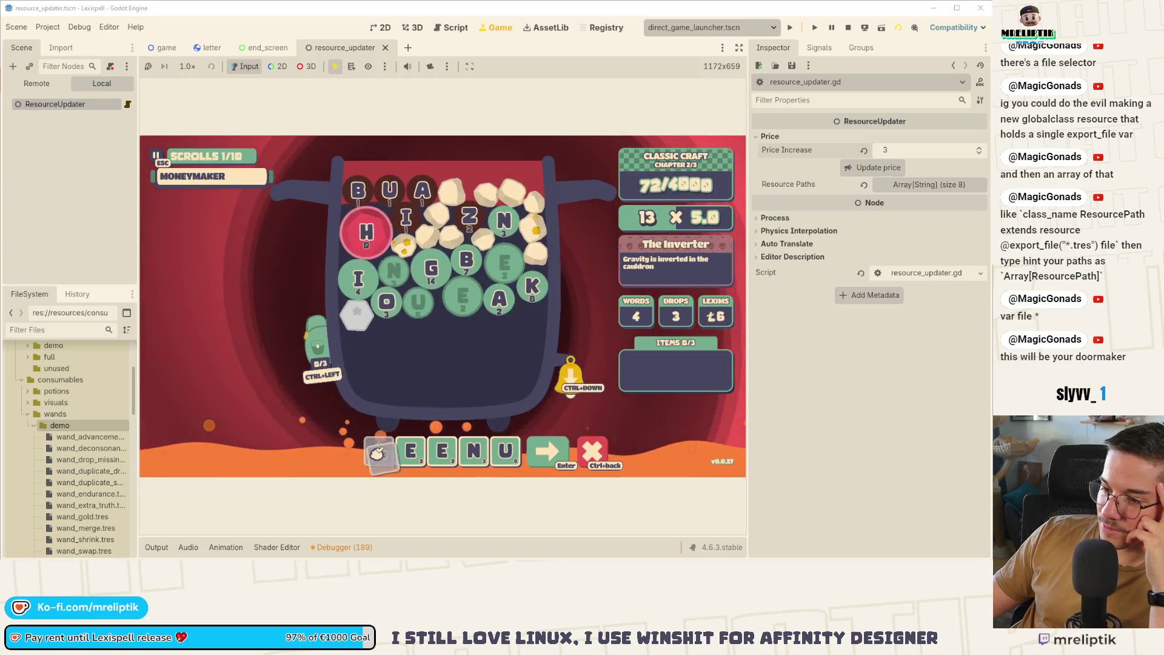
drag(519, 462, 413, 455)
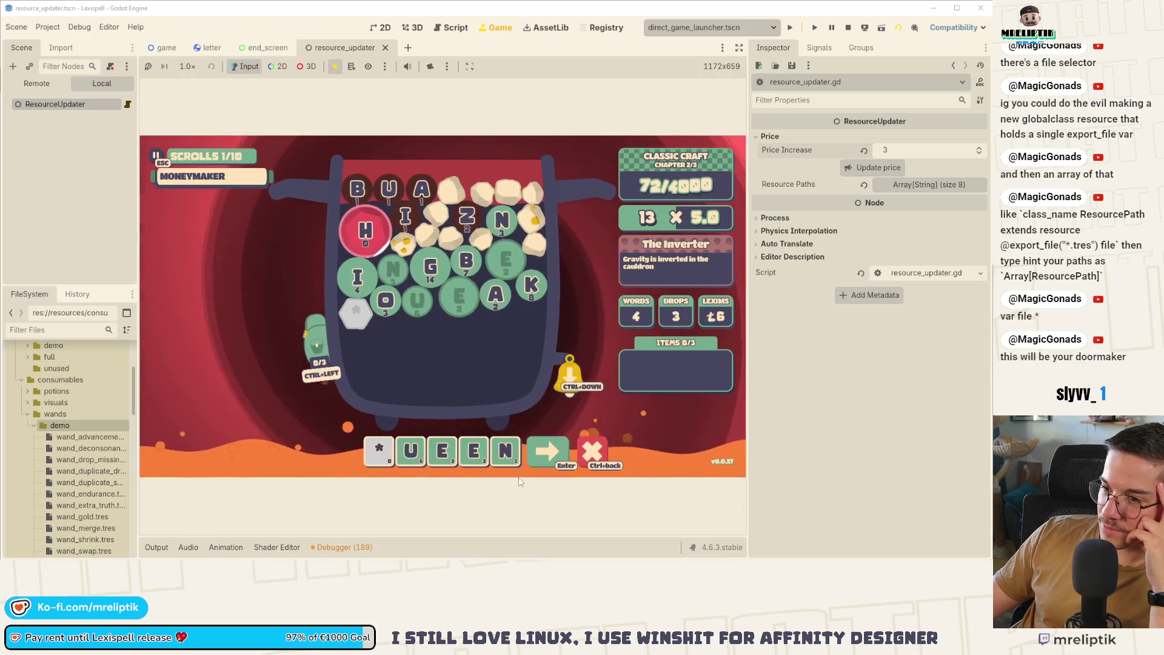
click(544, 464)
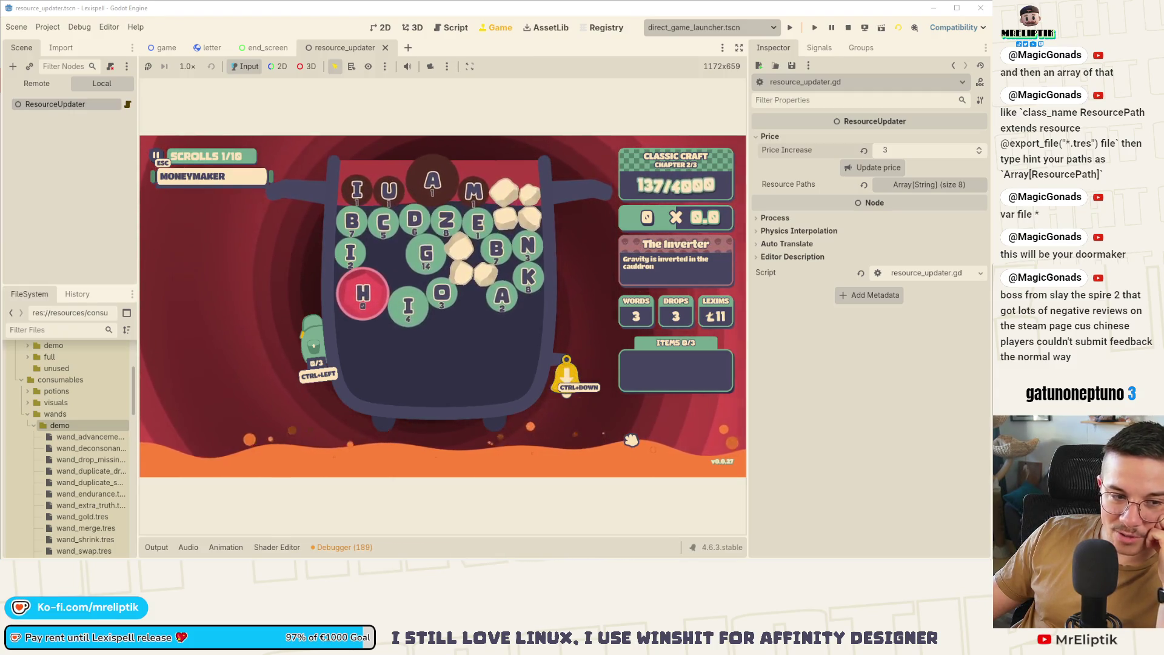
Spend one drop for new tiles, remove the W and # tiles, and pause.
key(ctrl+Down)
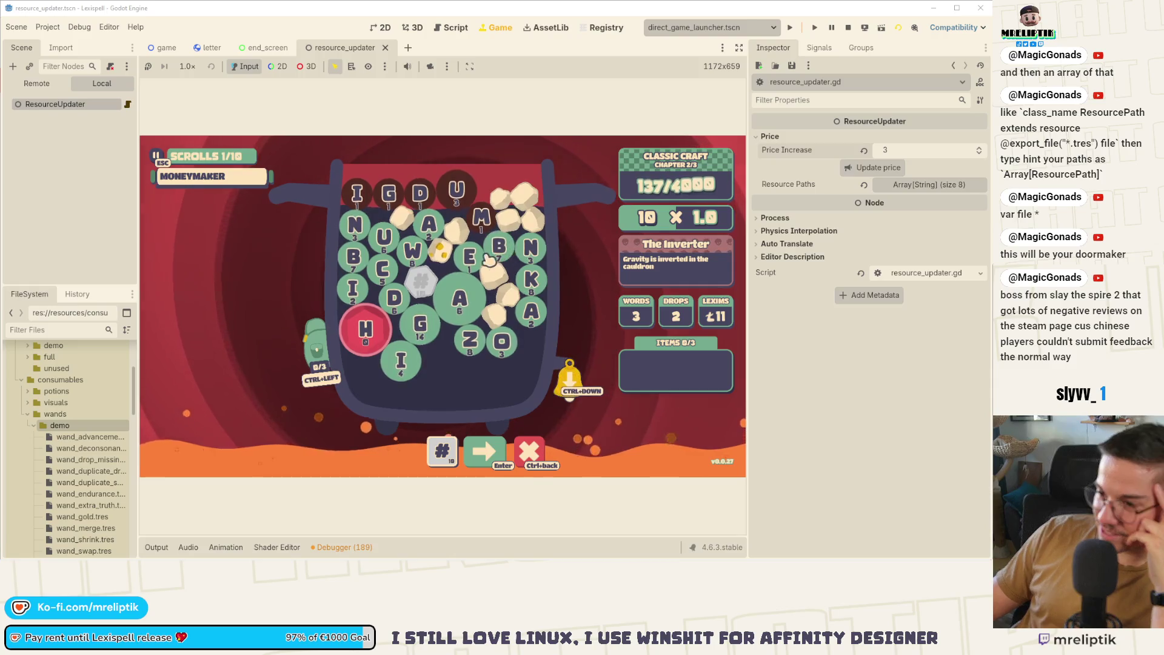
click(415, 253)
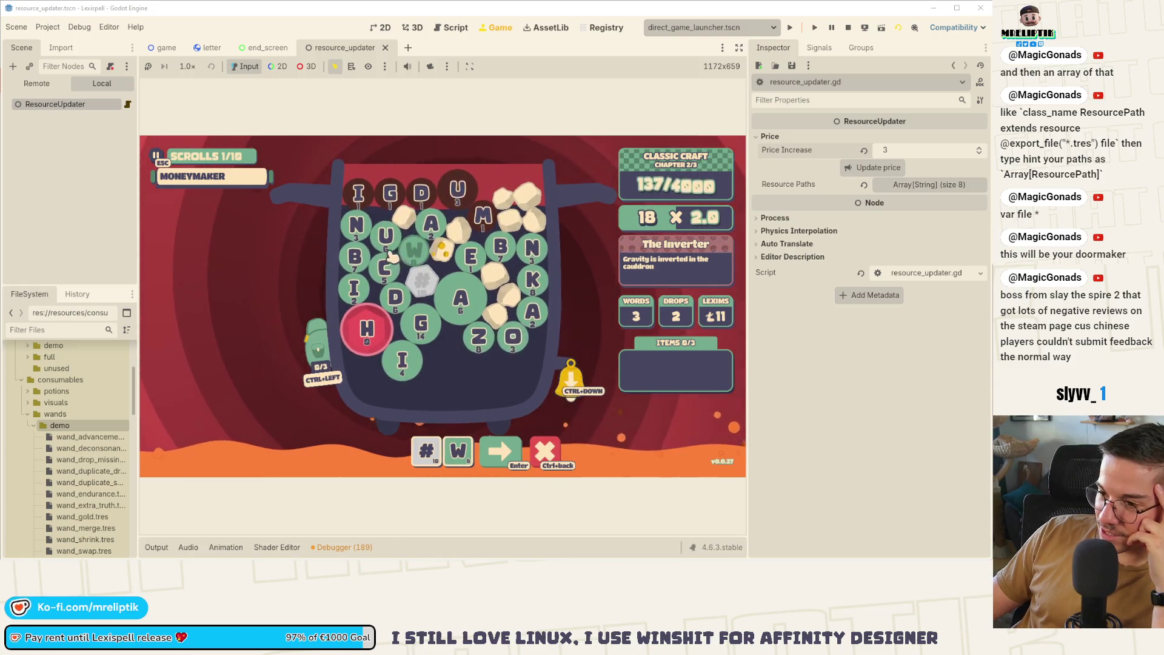
key(BackSpace)
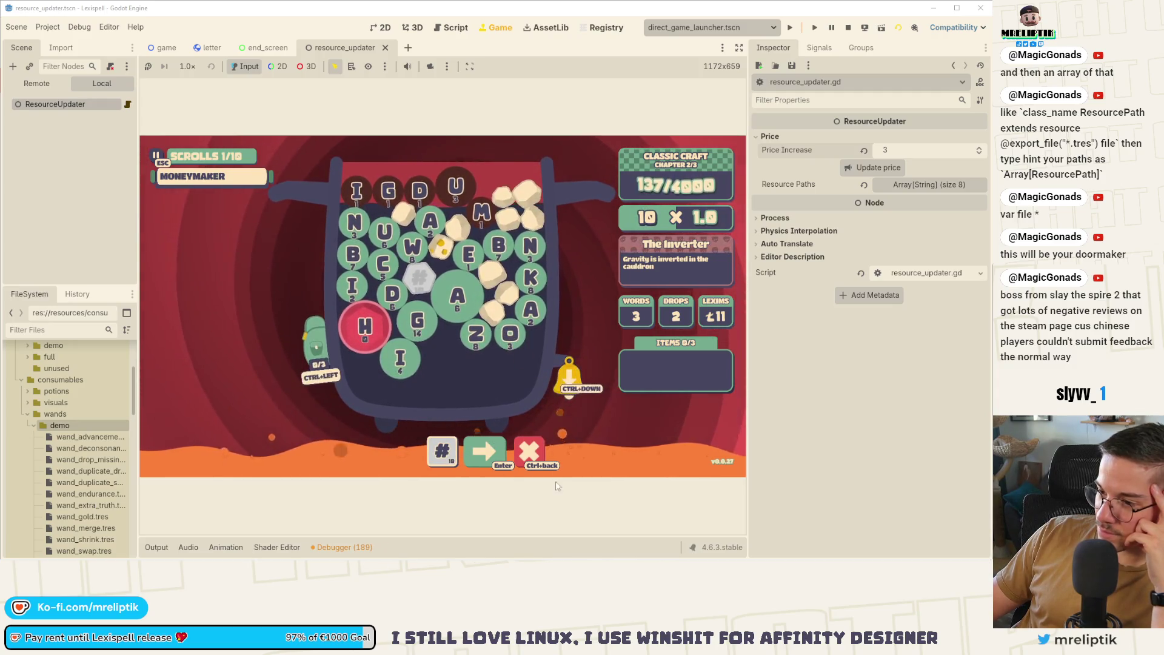
key(BackSpace)
click(156, 156)
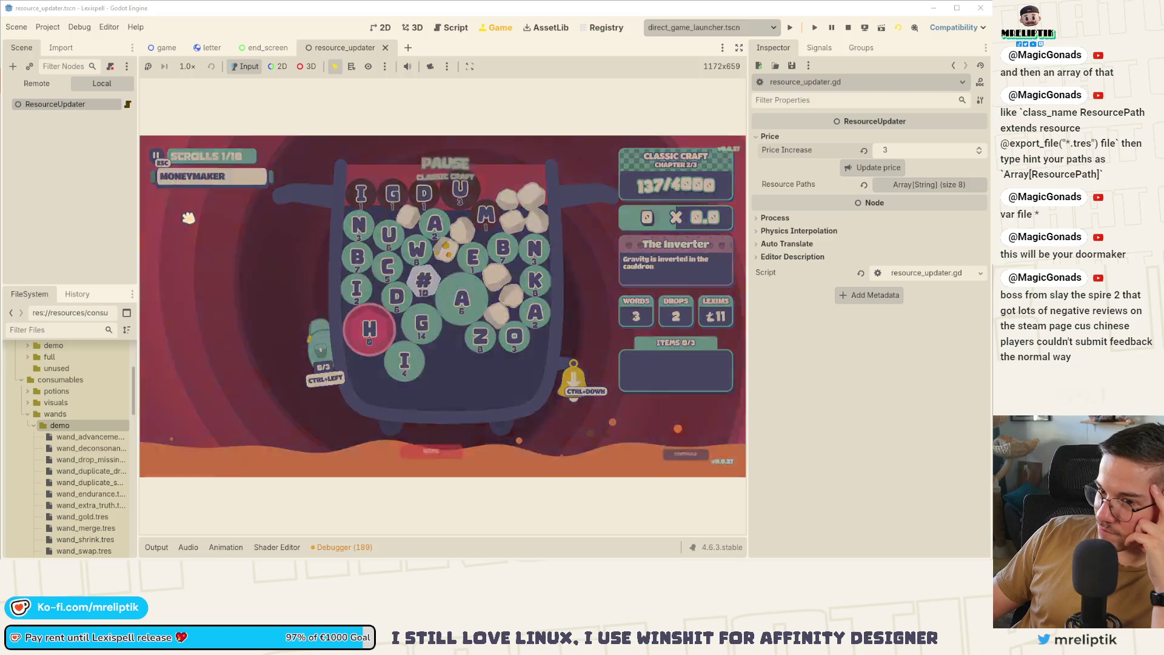
Return the playtest to the home screen and stop the game with F8.
click(443, 445)
click(484, 336)
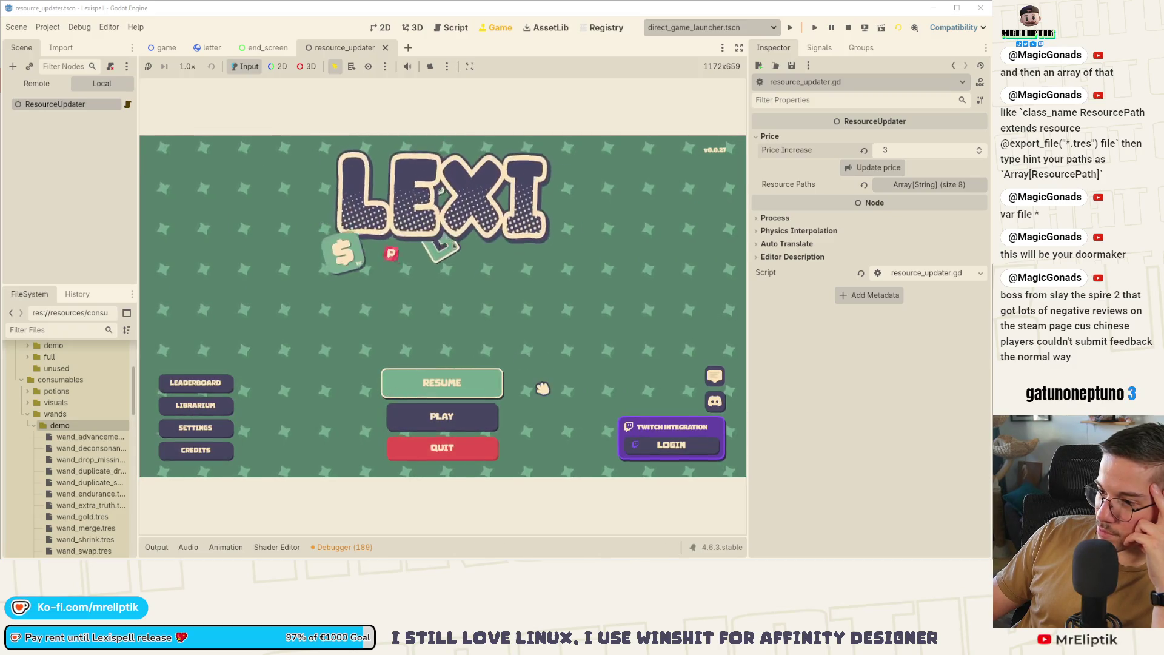
key(F8)
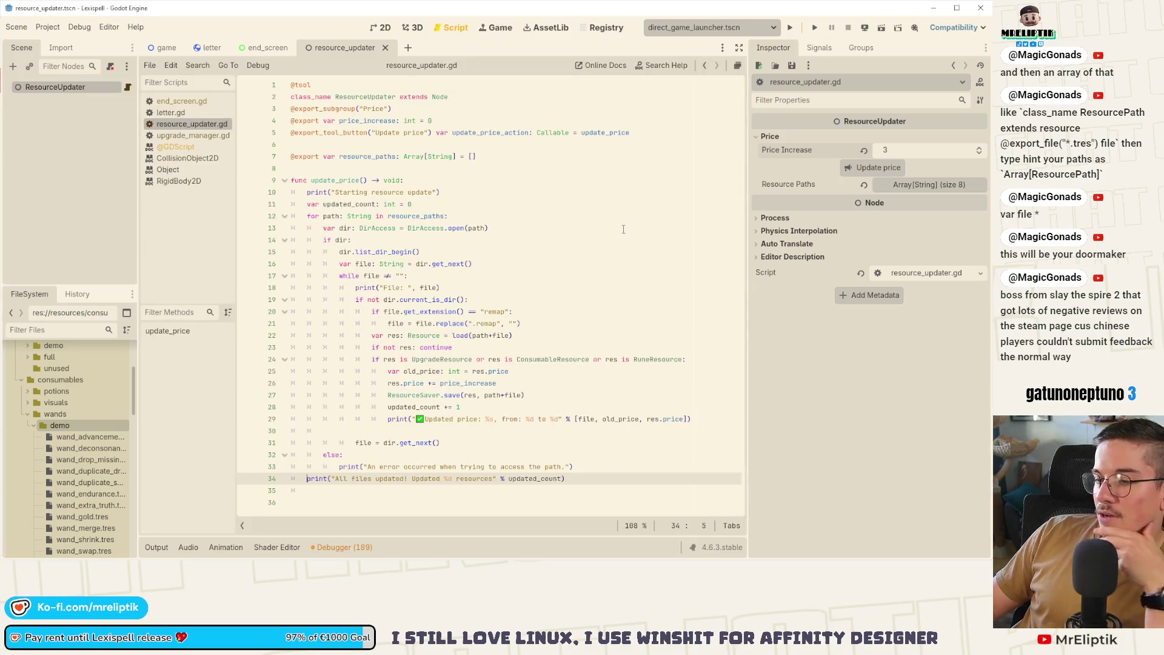
Switch to the game scene and to VS Code and back, ending on game.gd.
click(162, 48)
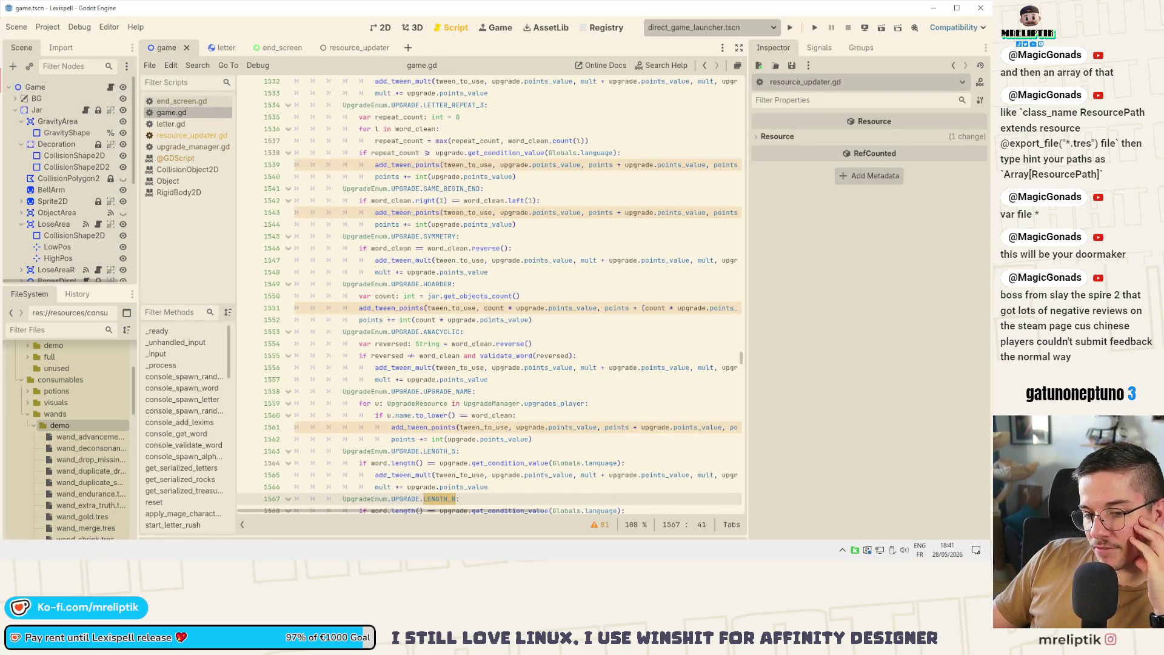
key(alt+Tab)
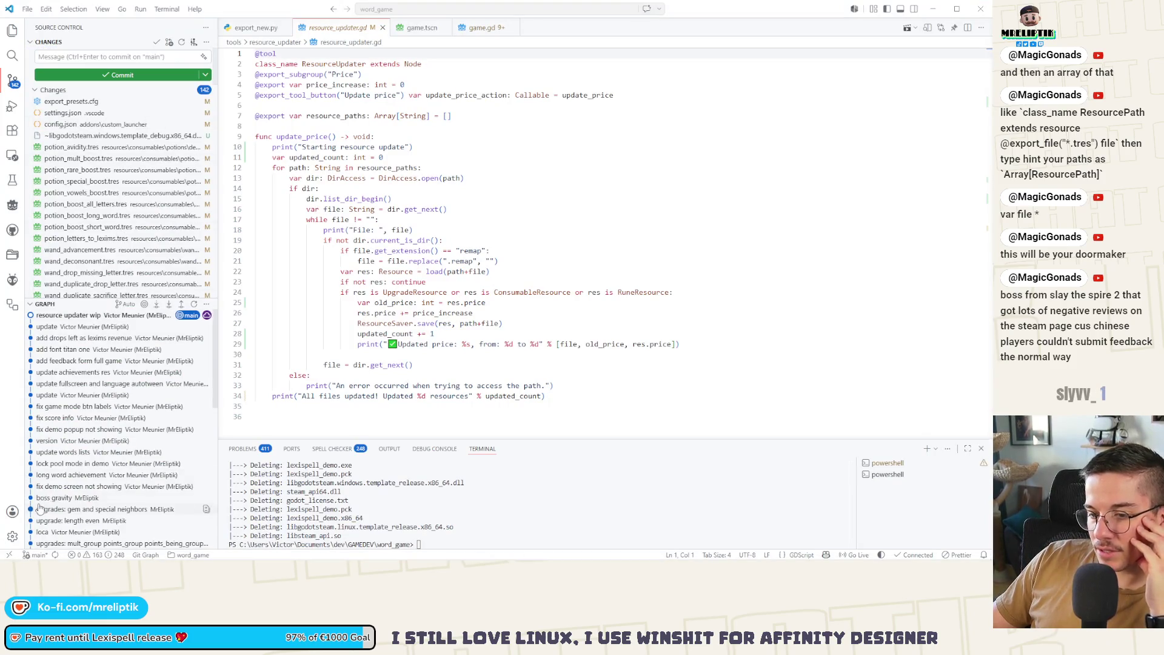
key(alt+Tab)
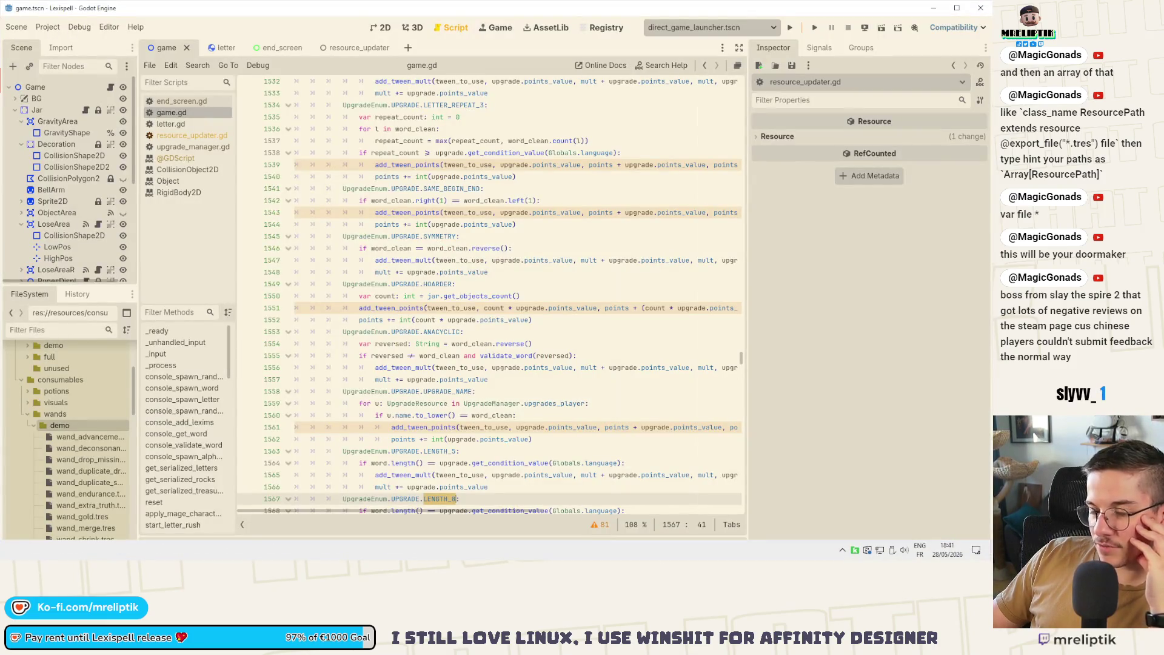
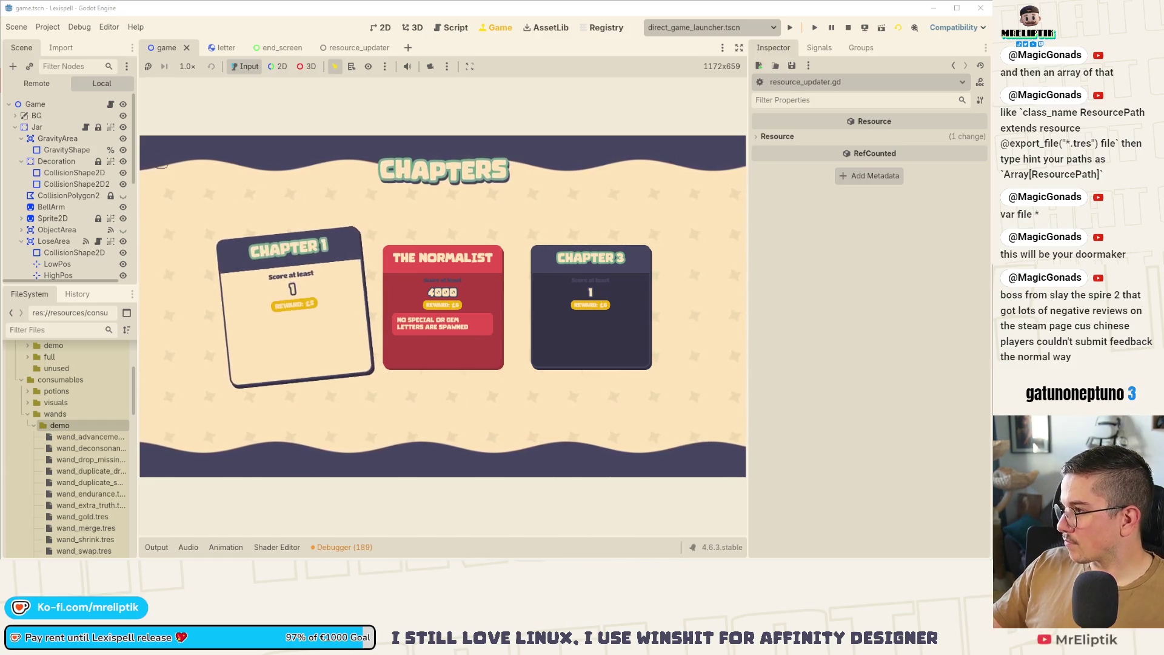
Start Chapter 1 and drop the first batch of letters into the cauldron.
click(294, 306)
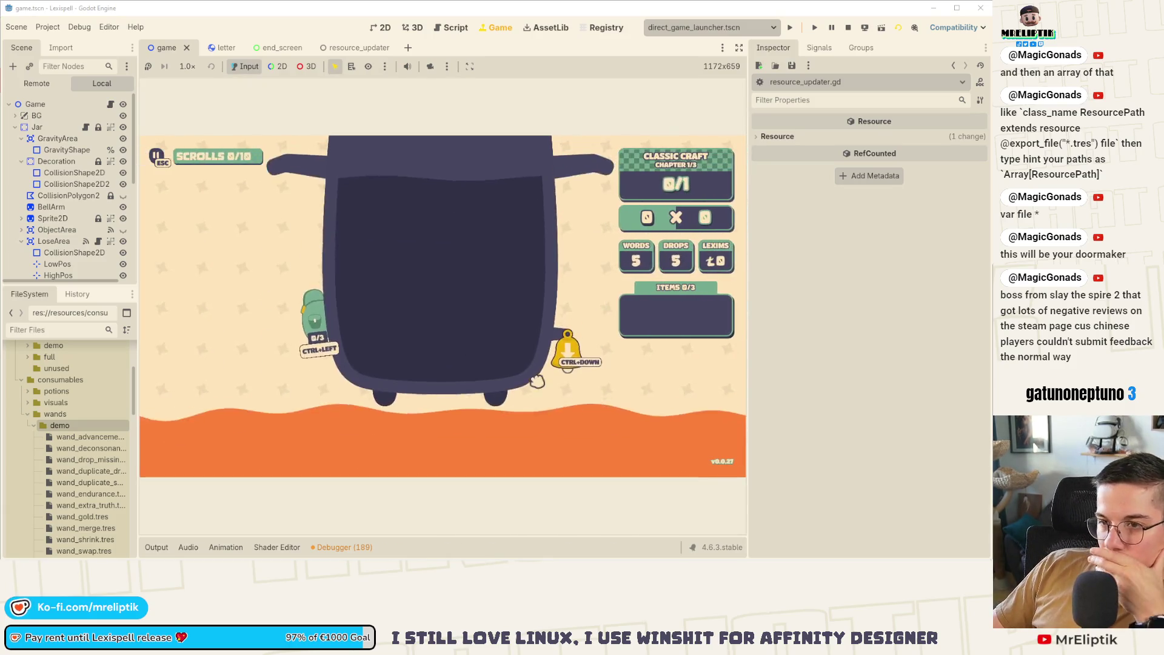
click(561, 364)
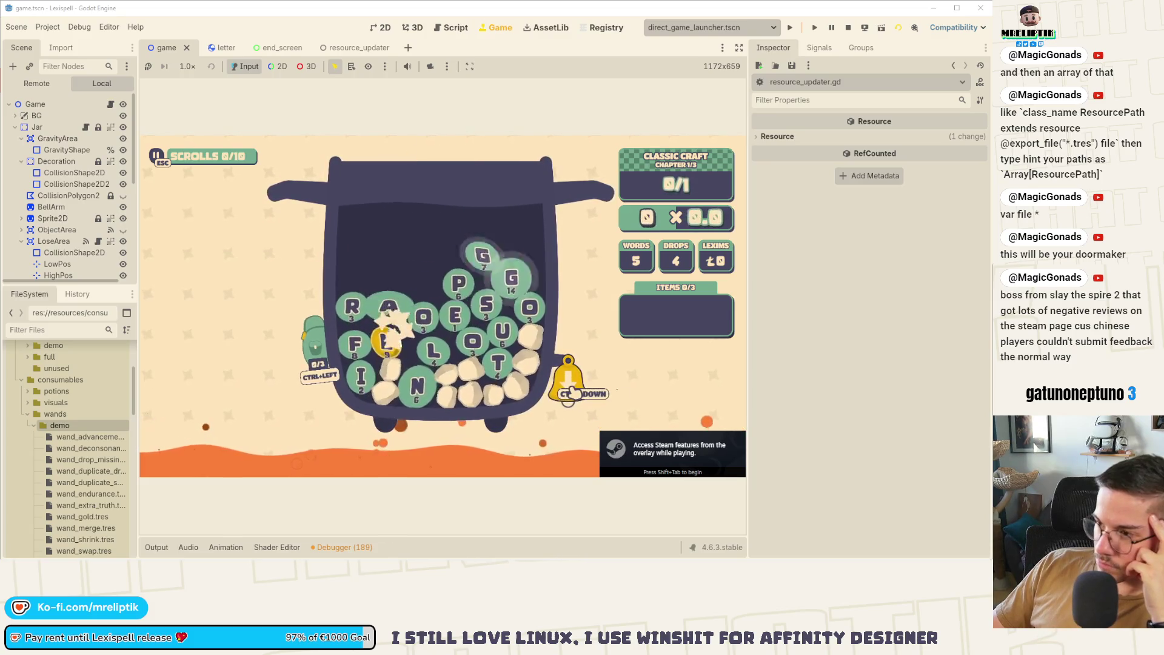
mouse_move(678, 263)
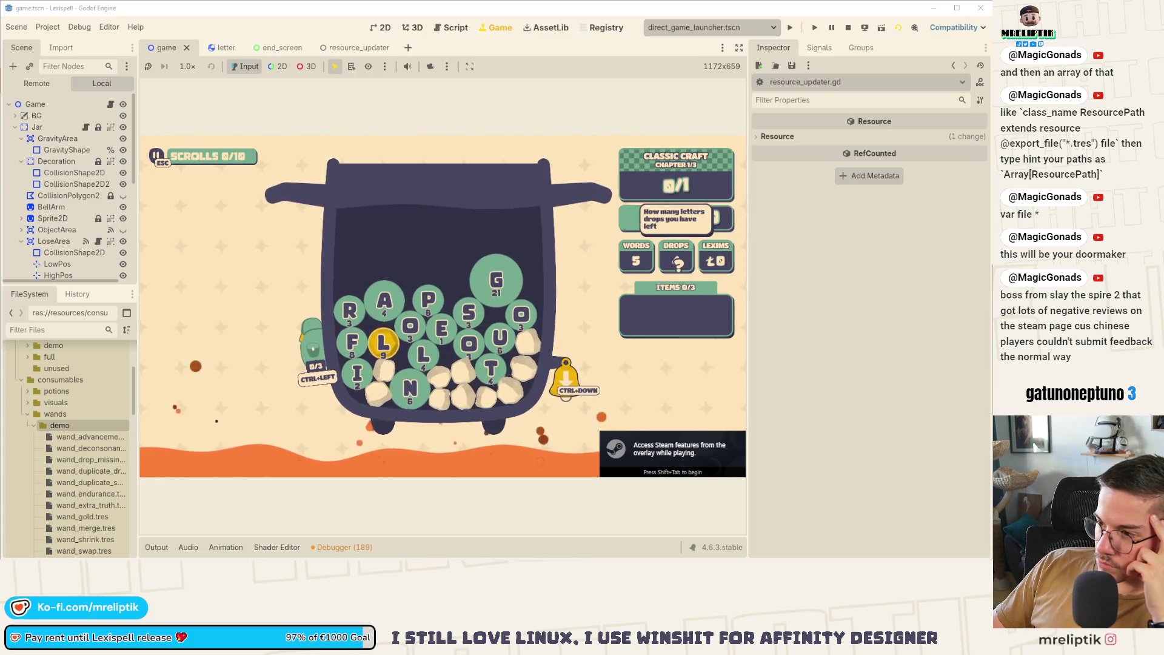
Spell PAR, collect the 13 Lexims reward and skip the enchantment.
click(427, 300)
click(405, 303)
click(354, 310)
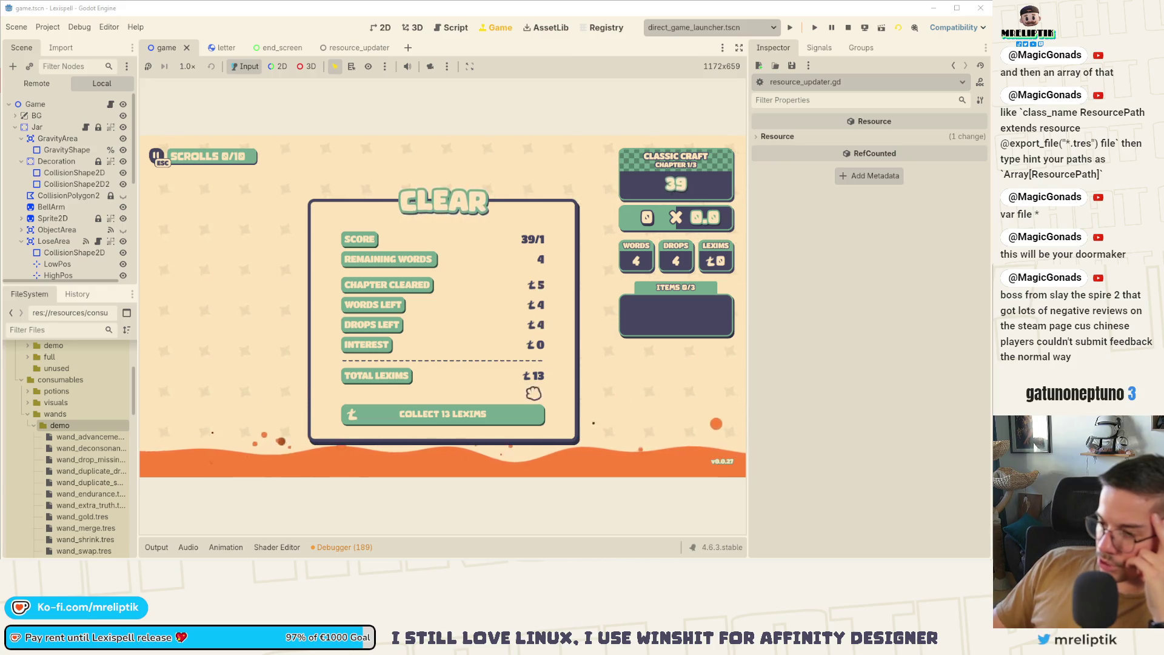
click(516, 416)
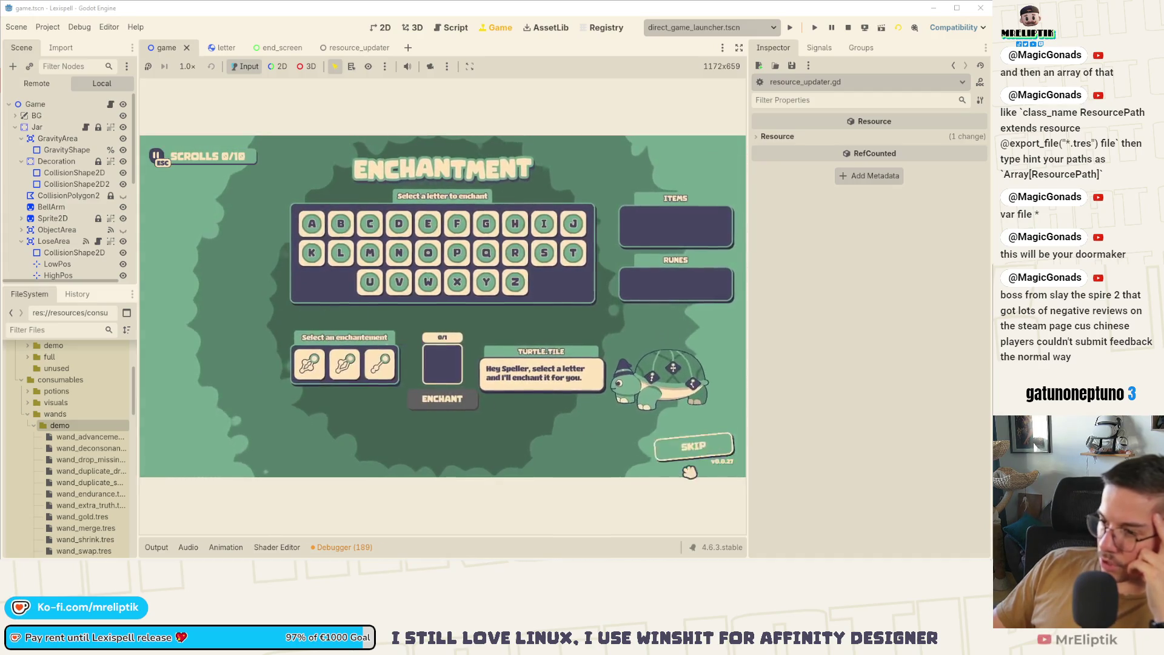
click(685, 455)
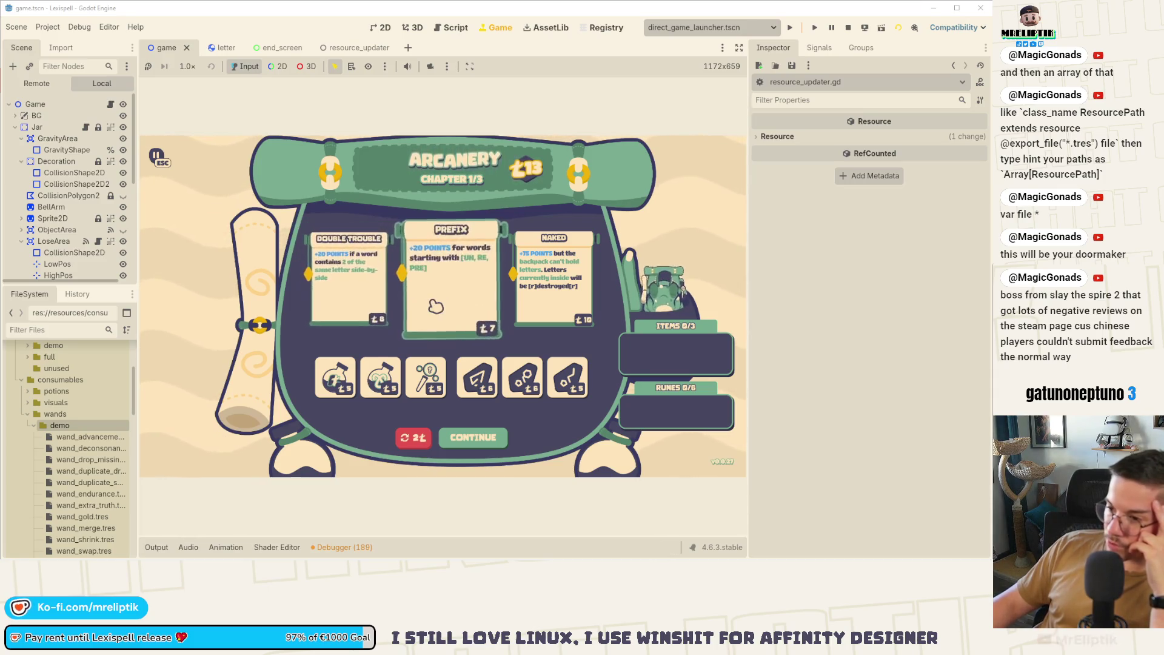
Reroll the Arcanery offers, buy the Odd scroll, and stop the running game.
click(413, 437)
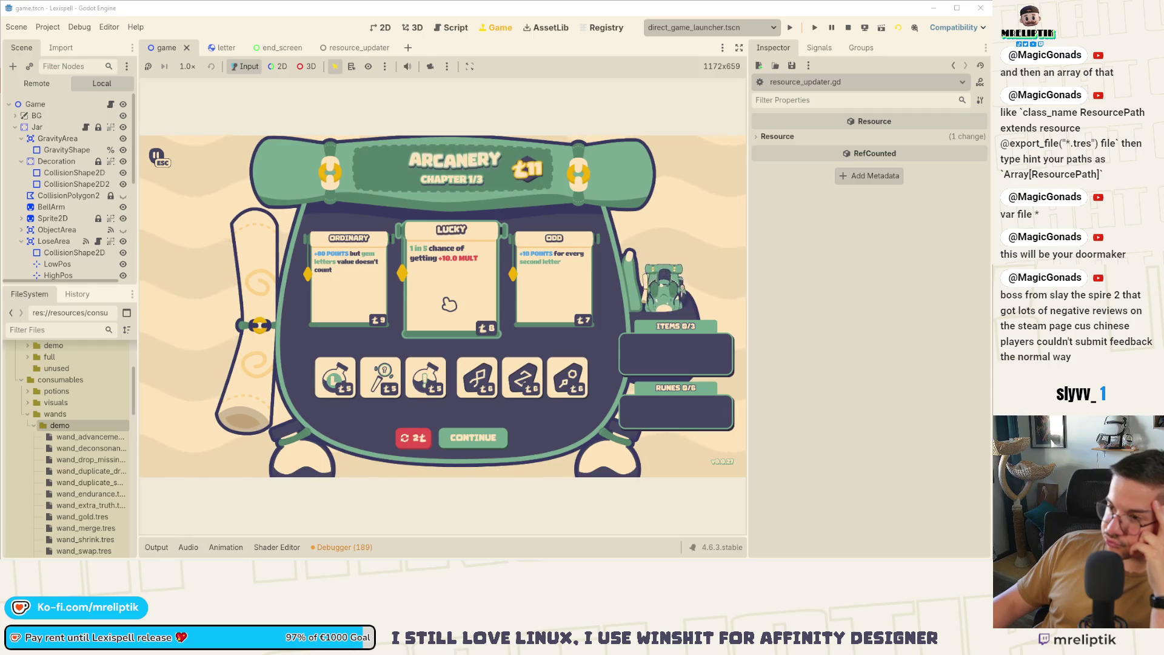
click(516, 308)
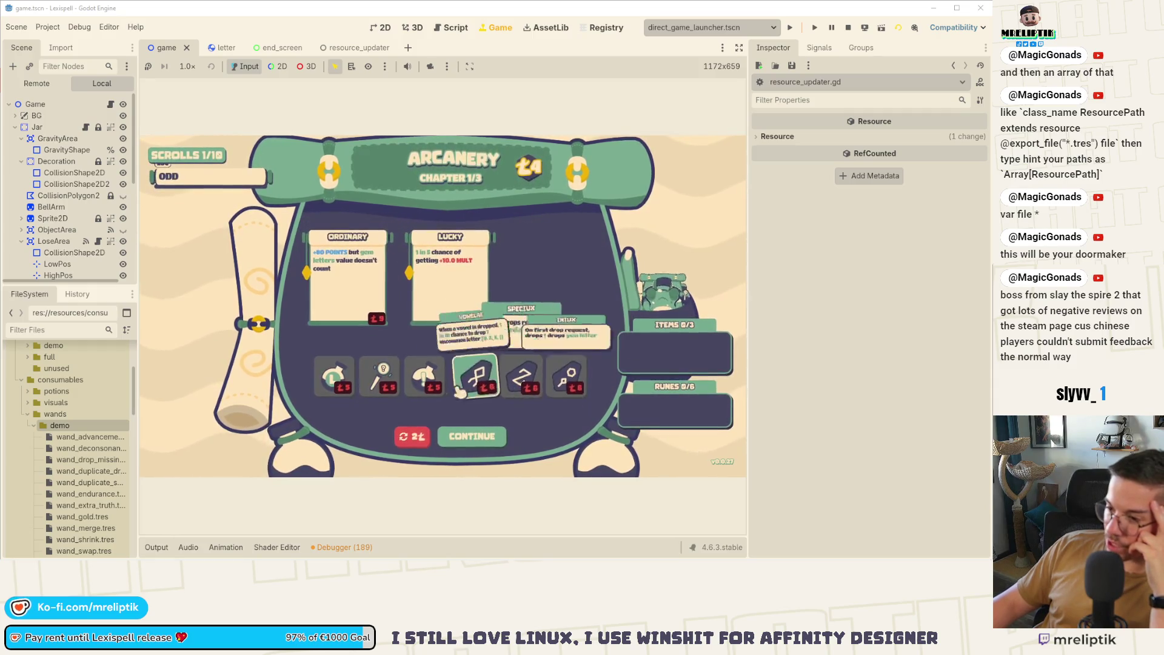
mouse_move(435, 323)
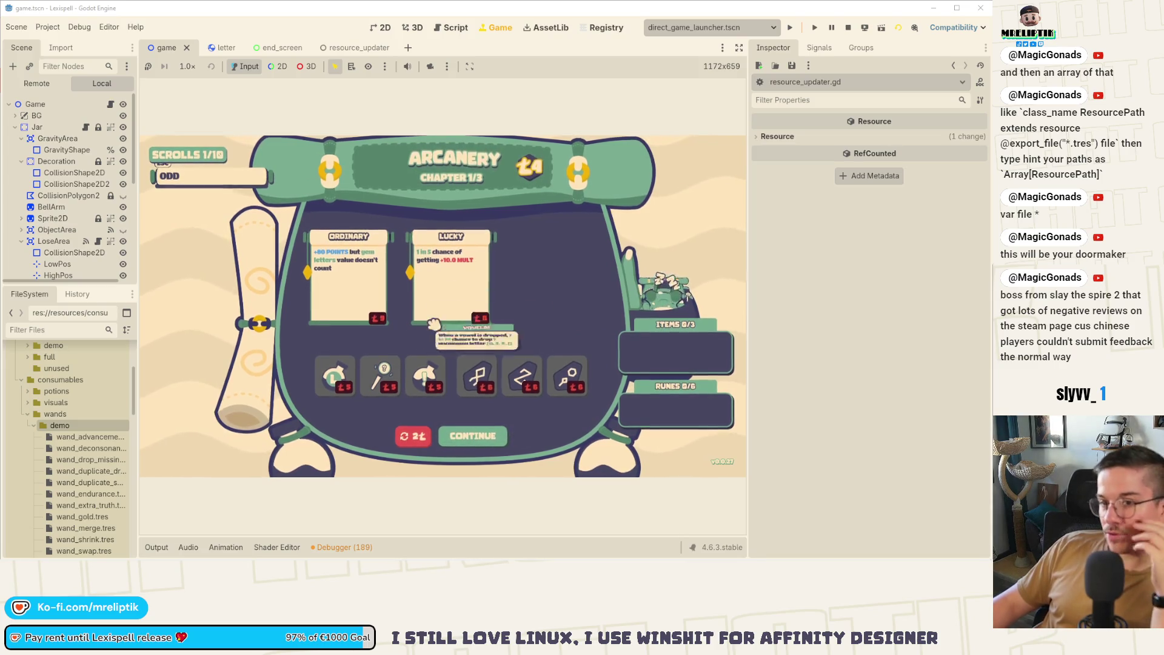
click(848, 29)
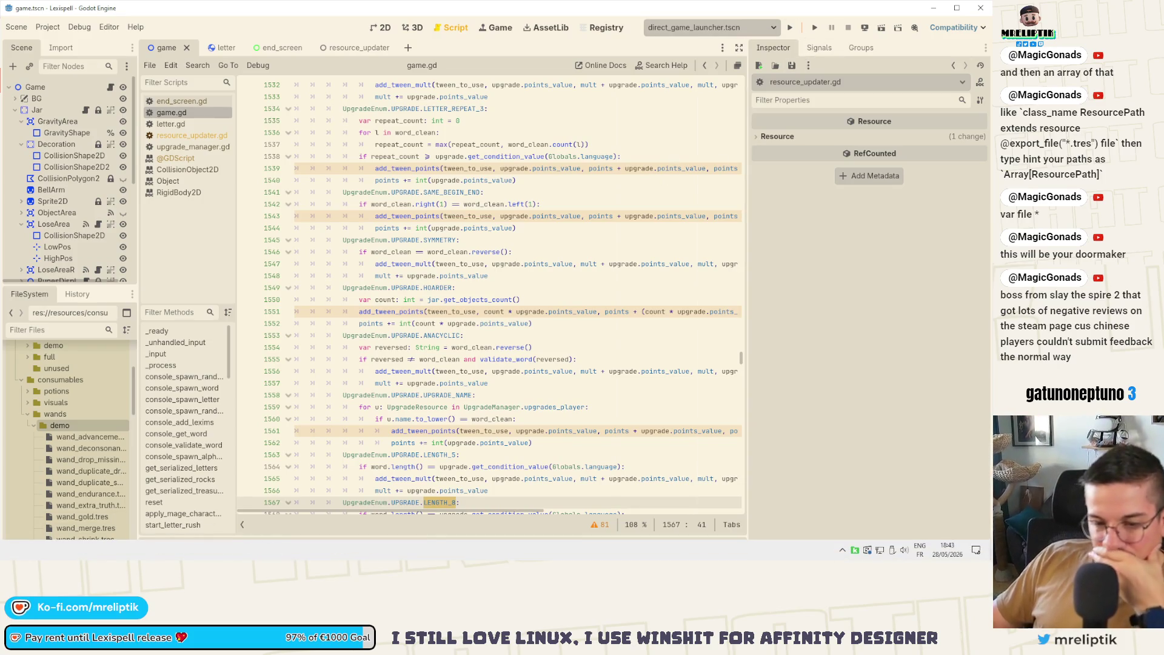
Compare resource_updater.gd in VS Code against game.gd's HOARDER case in Godot's script editor.
key(alt+Tab)
key(alt+Tab)
key(alt+Tab)
mouse_move(61, 532)
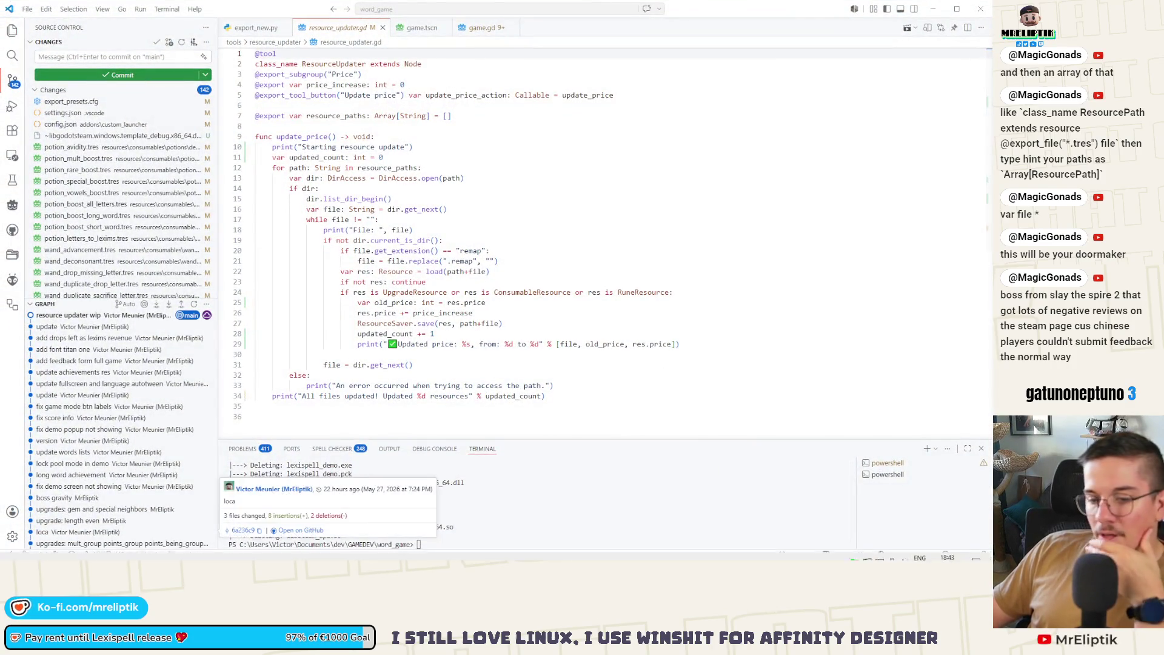
key(alt+Tab)
click(479, 289)
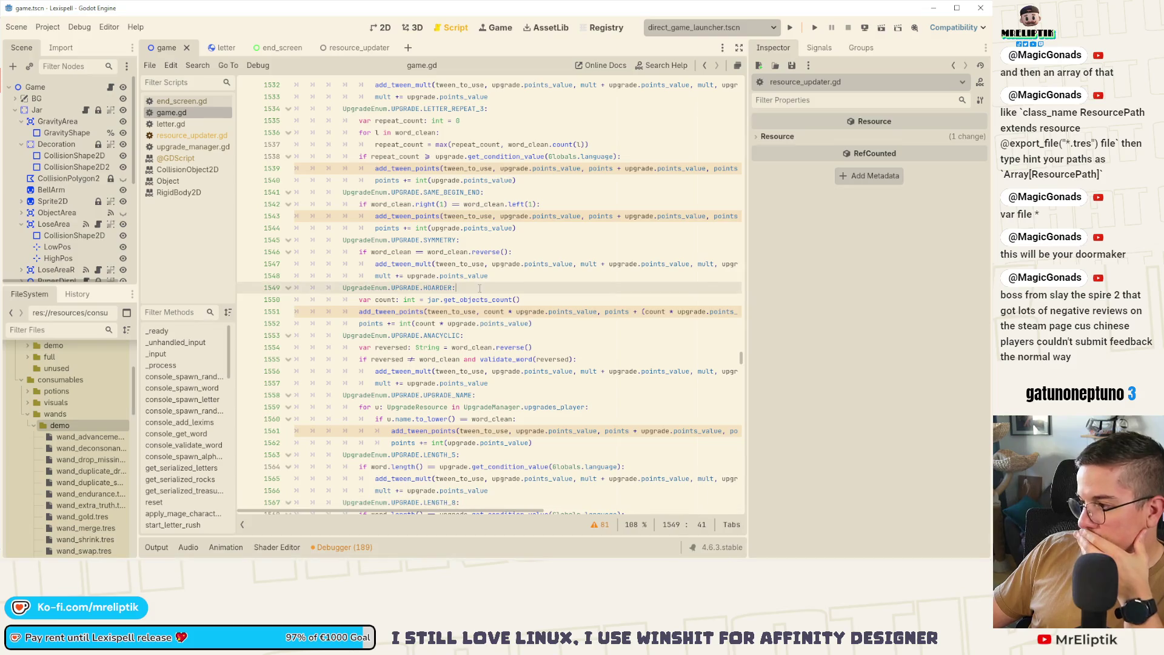
mouse_move(455, 559)
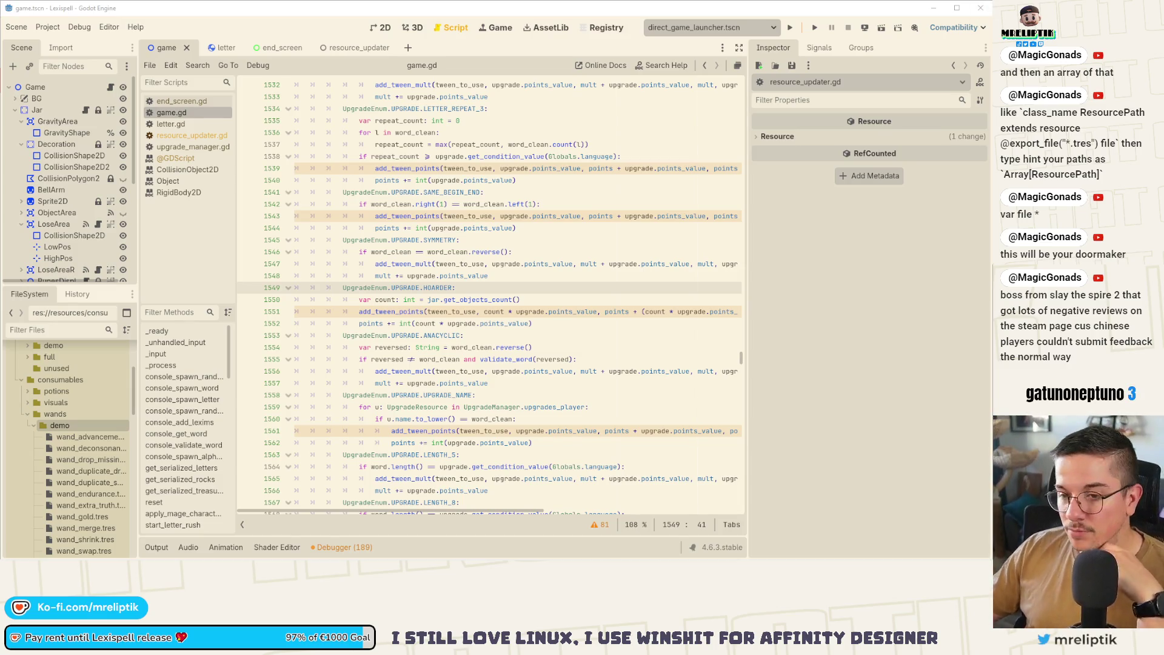
mouse_move(314, 556)
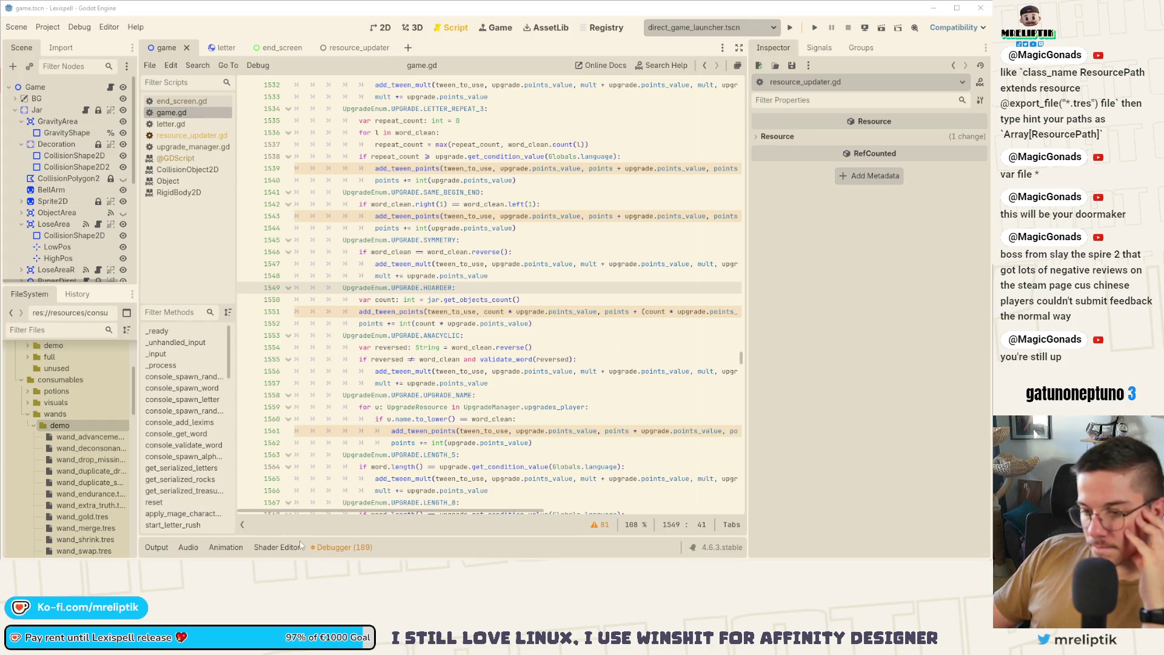
mouse_move(91, 558)
key(alt+Tab)
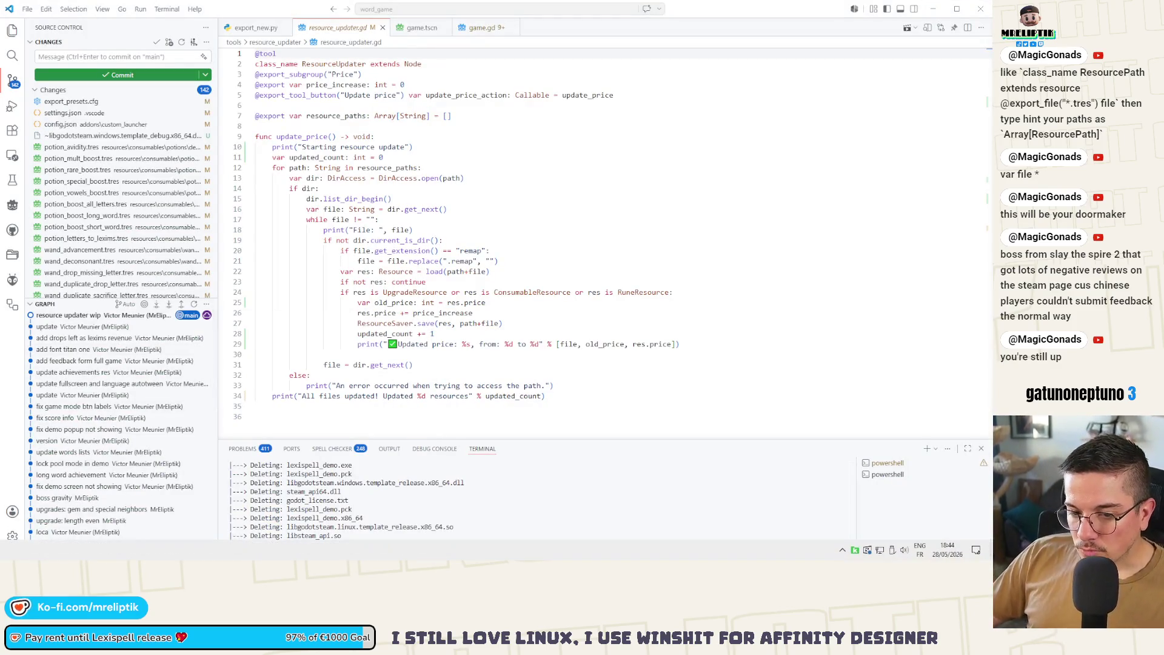
key(alt+Tab)
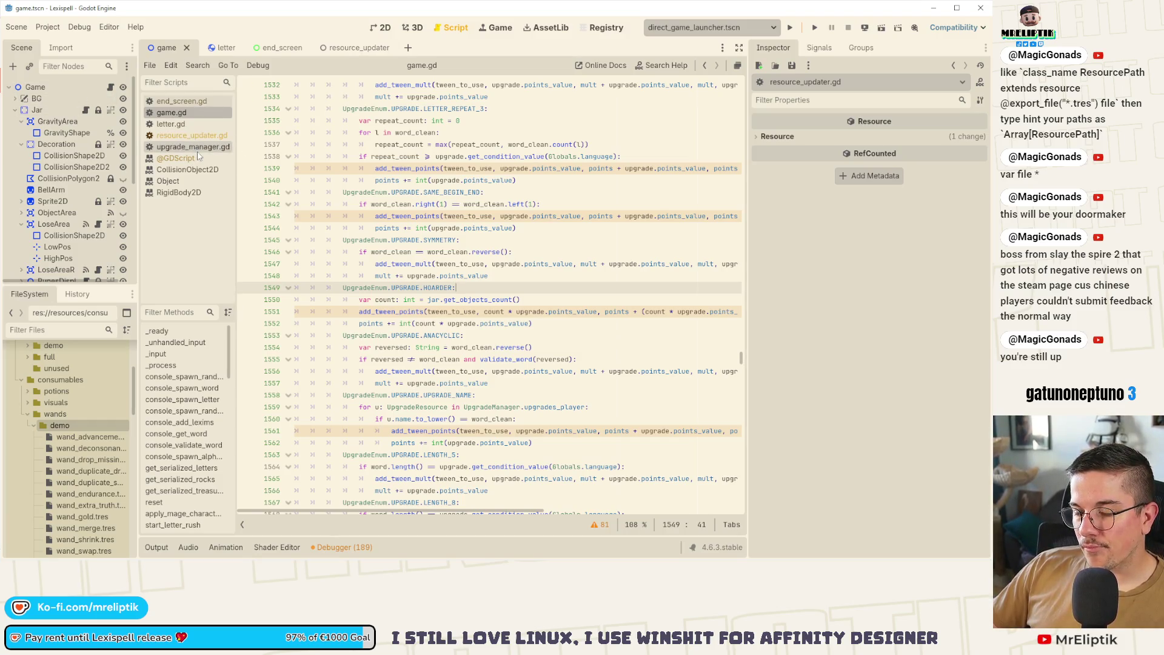
Open the resource_updater scene's script and select the ResourceUpdater node.
click(363, 48)
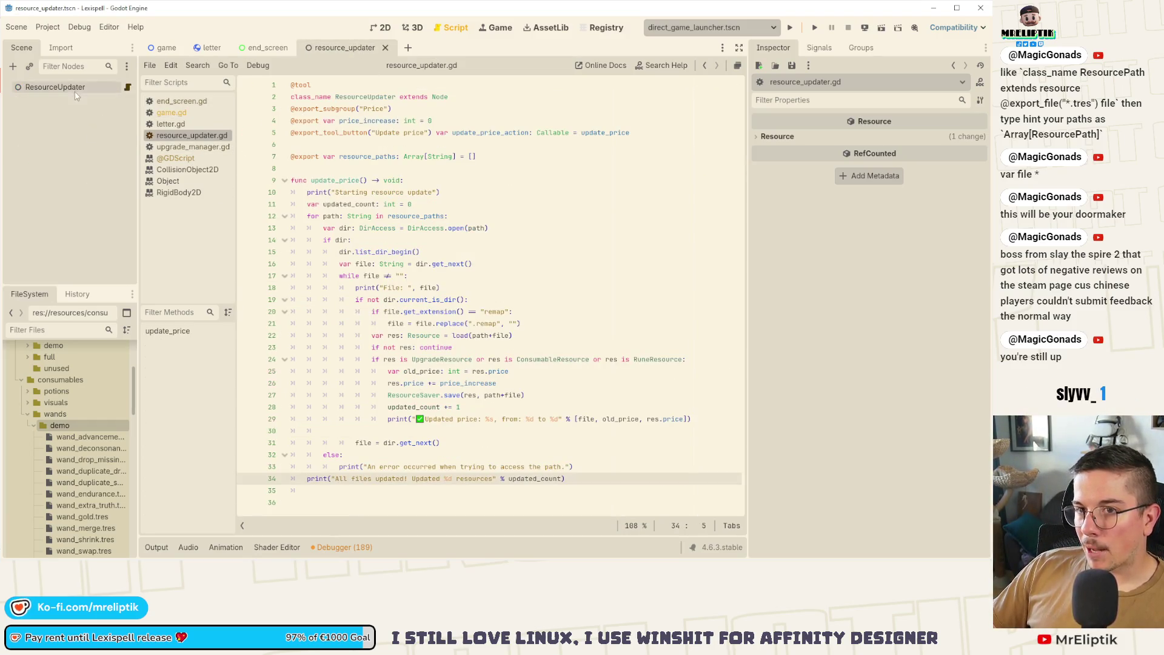
click(623, 148)
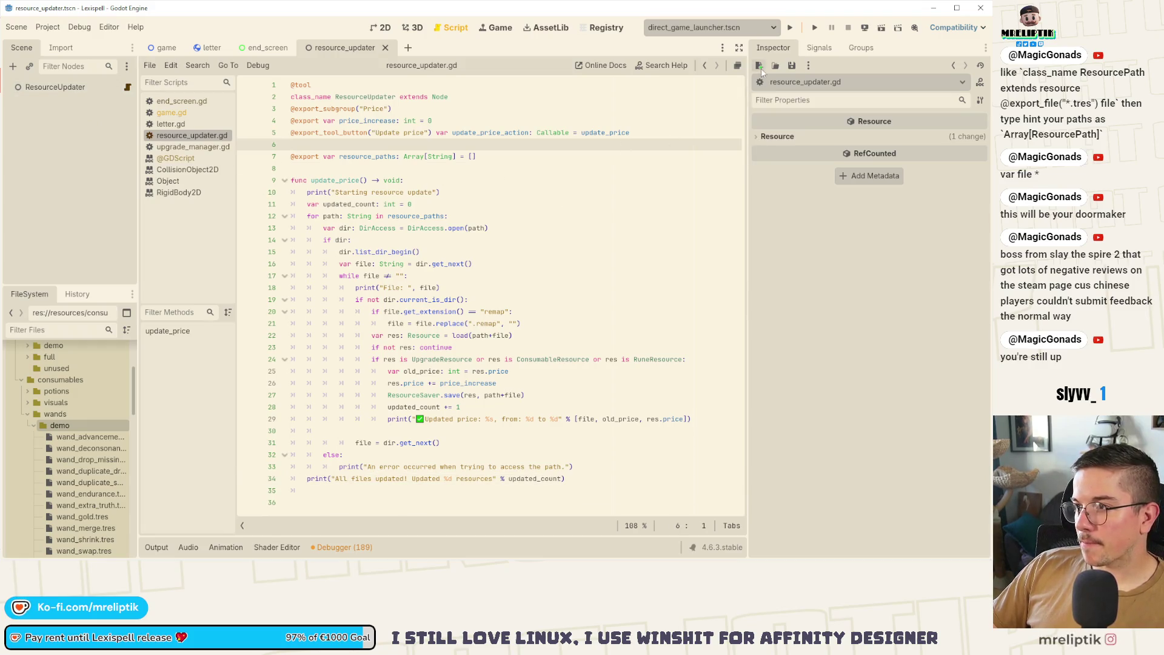
click(56, 89)
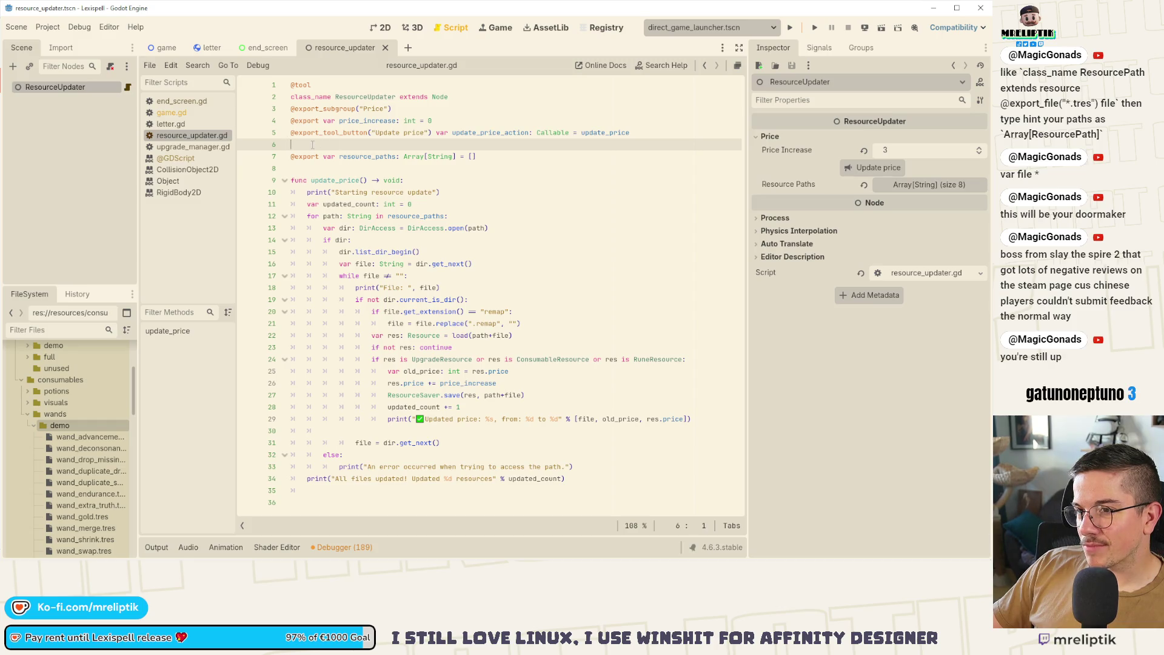
Declare the first exported bool flag, update_upgrades, defaulting to true on line 7.
key(Return)
key(Return)
key(Up)
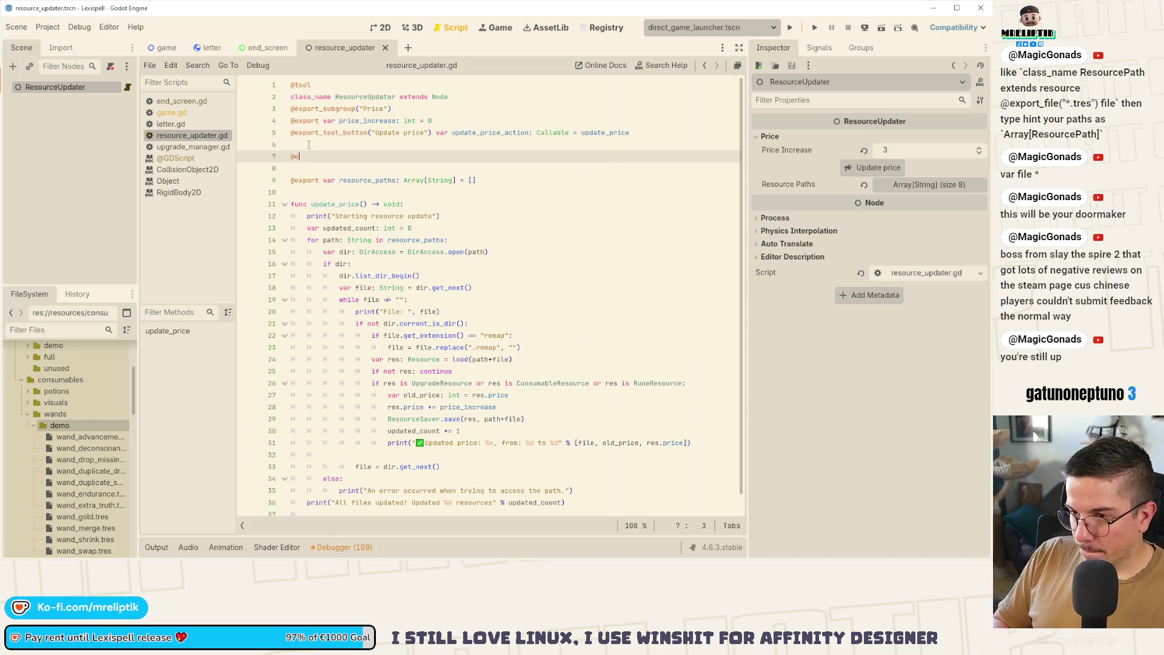
text(xport var bool)
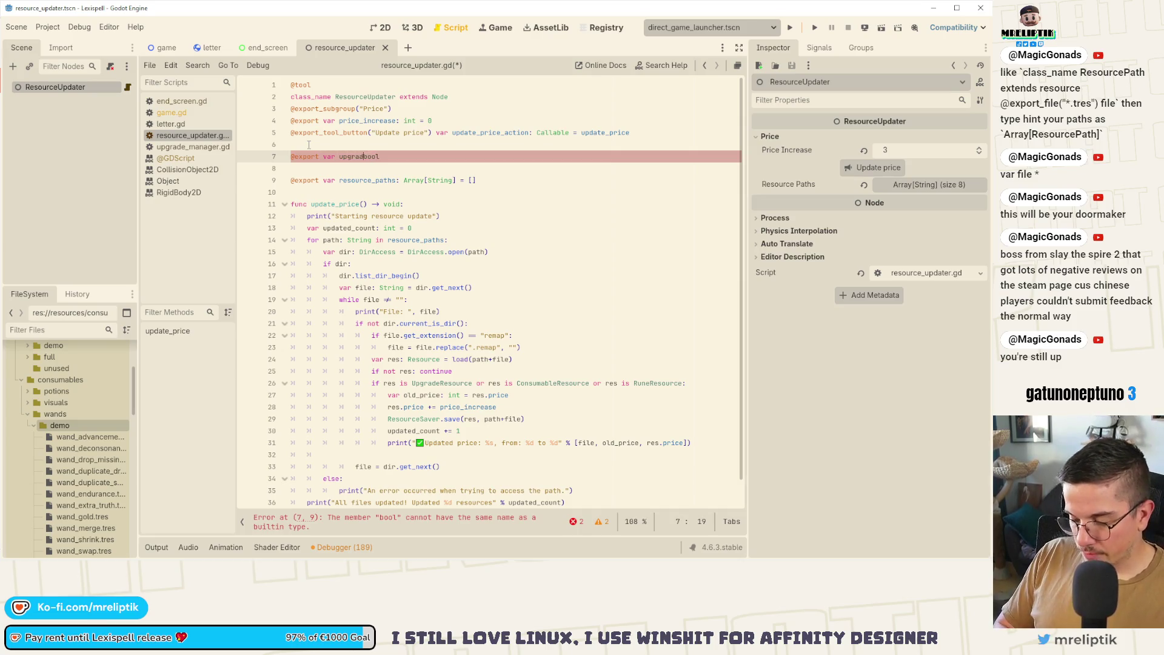
key(BackSpace)
key(BackSpace)
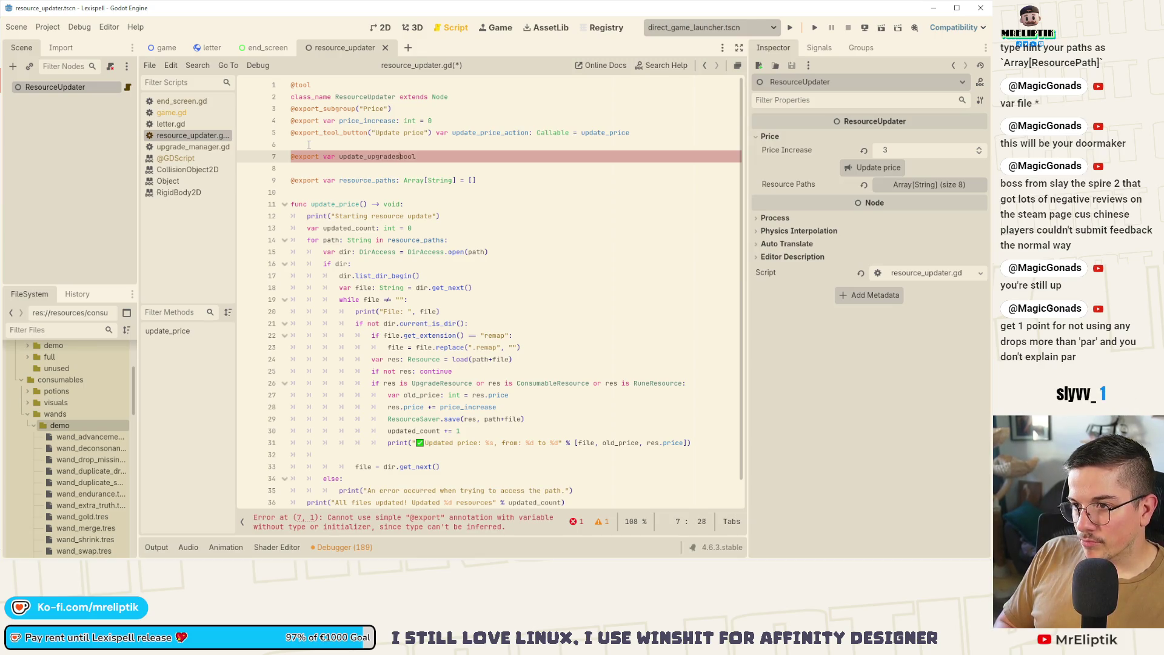
key(End)
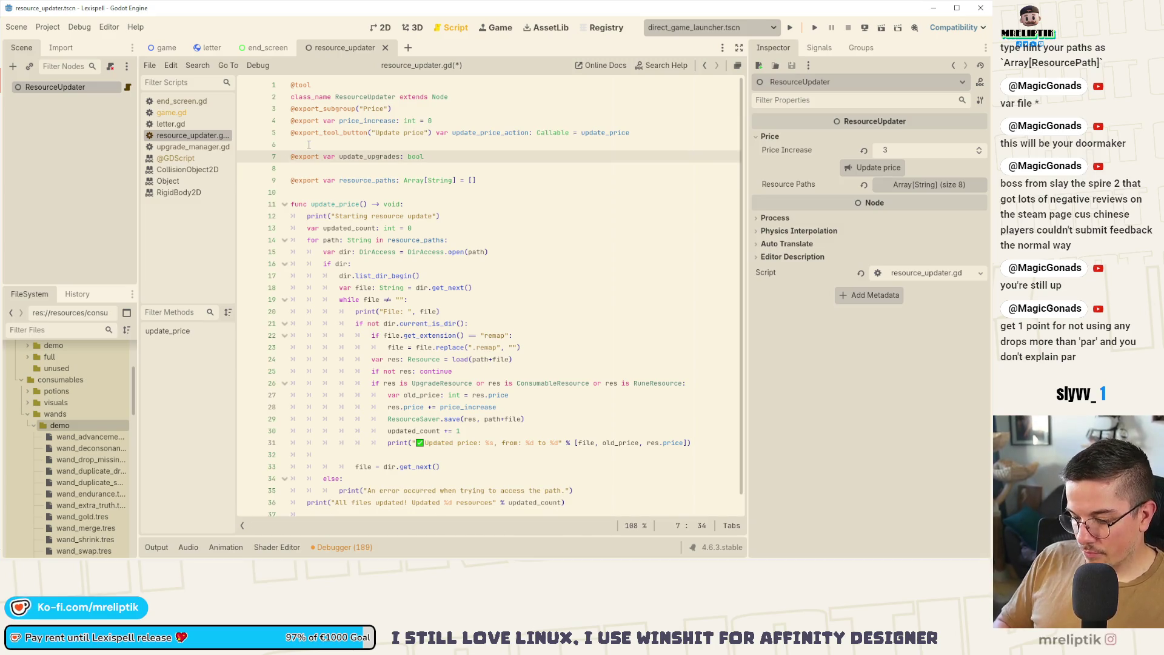
text( = true)
Duplicate the flag declaration and rename the copies to update_runes and the consumable flag.
key(ctrl+shift+d)
key(ctrl+shift+d)
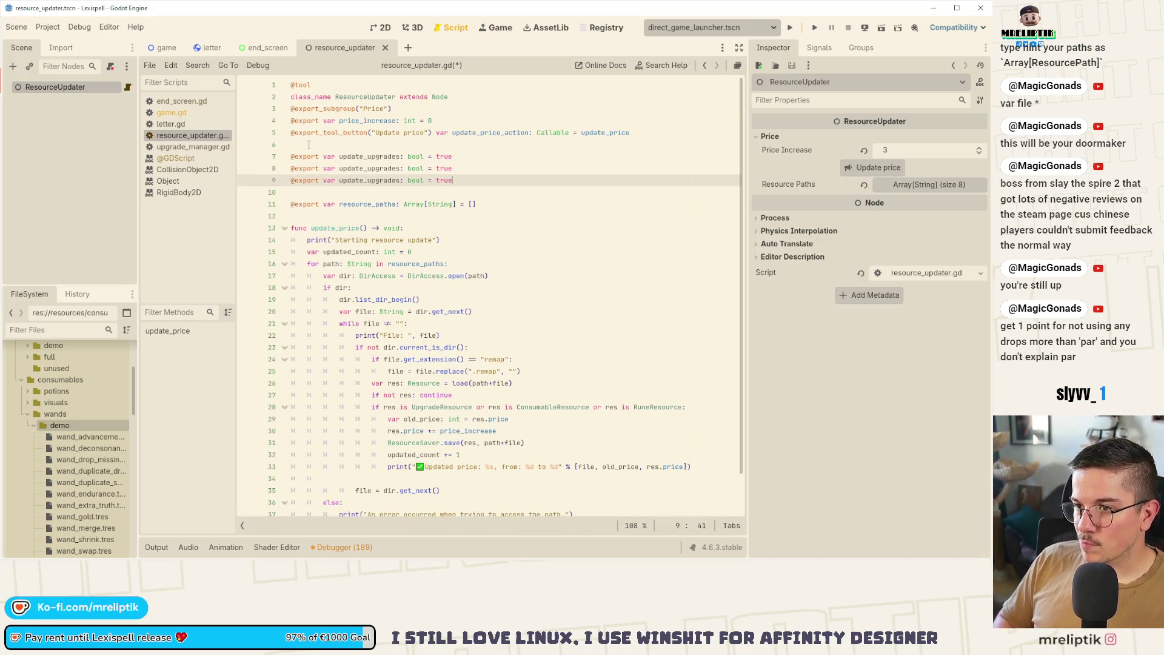
key(Up)
key(ctrl+Left)
key(ctrl+Left)
key(ctrl+Left)
key(Left)
key(BackSpace)
key(BackSpace)
key(BackSpace)
text(runes)
key(Down)
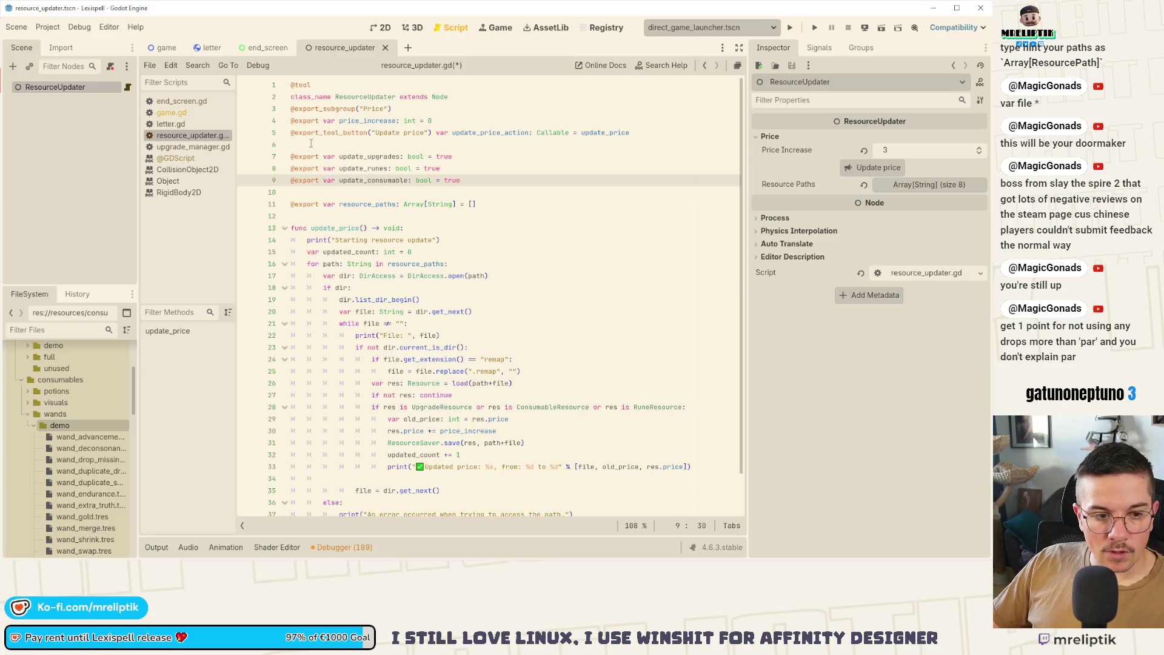
mouse_move(304, 142)
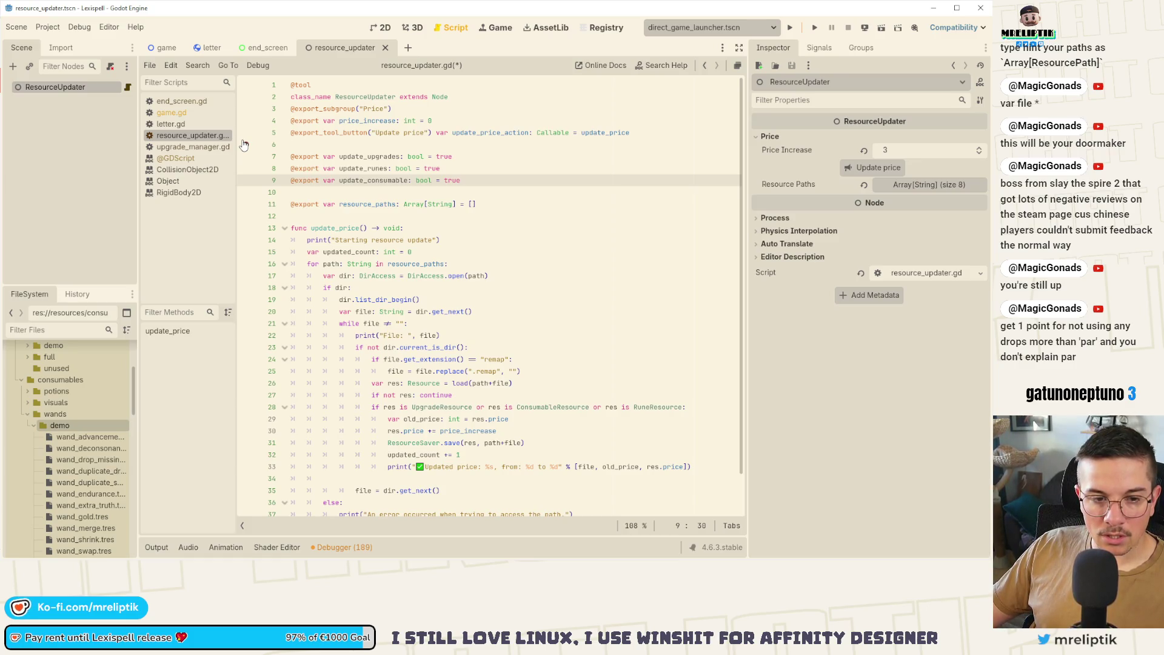
click(423, 158)
click(482, 181)
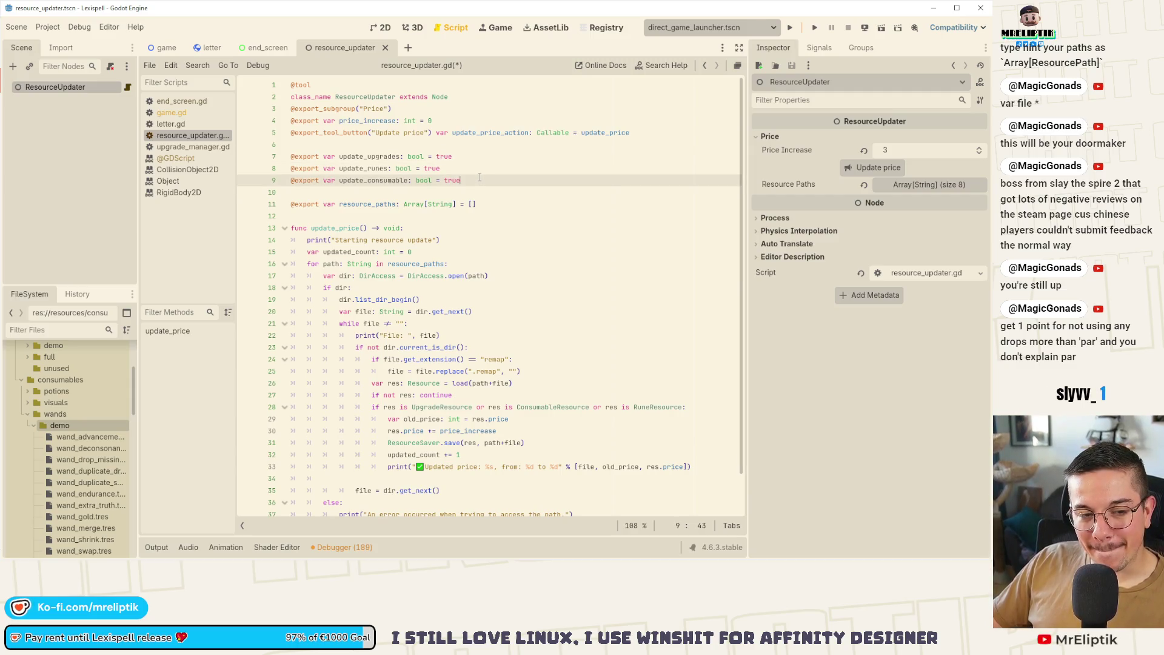
drag(483, 184, 284, 159)
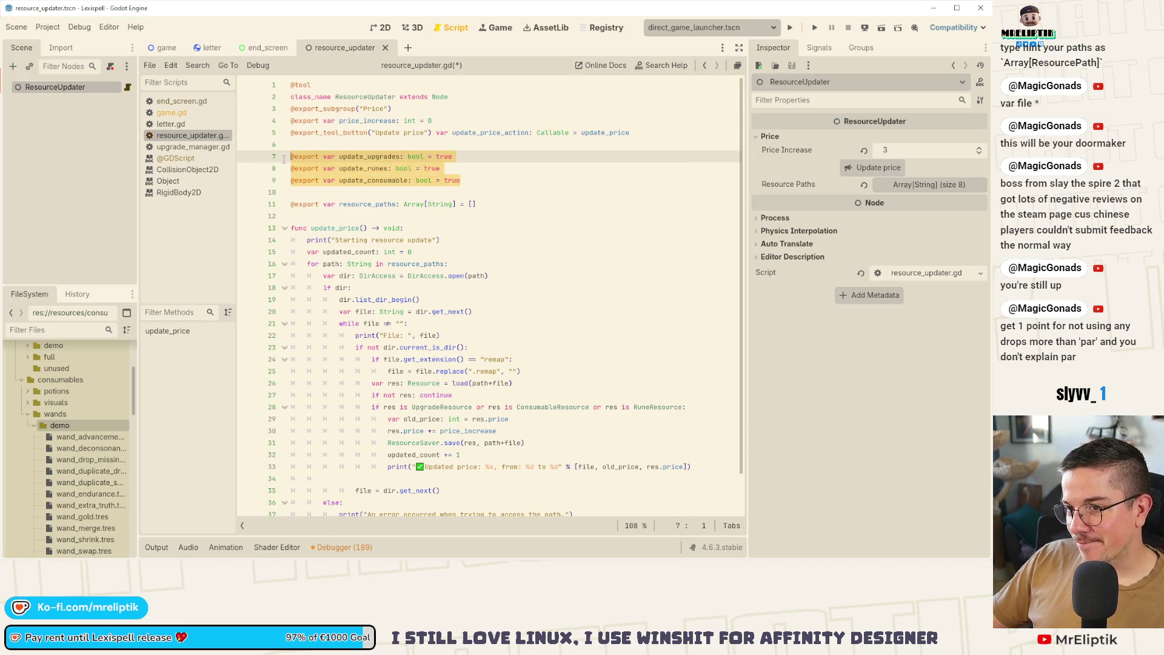
drag(748, 259, 777, 258)
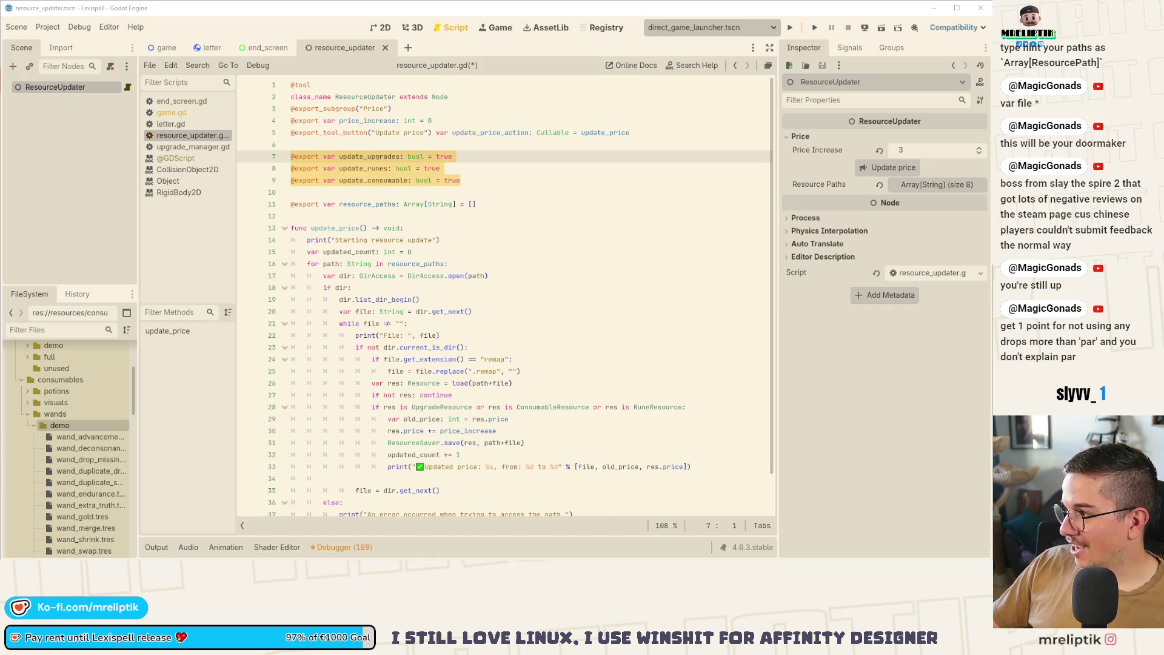
drag(462, 180, 249, 150)
key(ctrl+x)
click(462, 124)
key(ctrl+v)
key(Return)
click(377, 191)
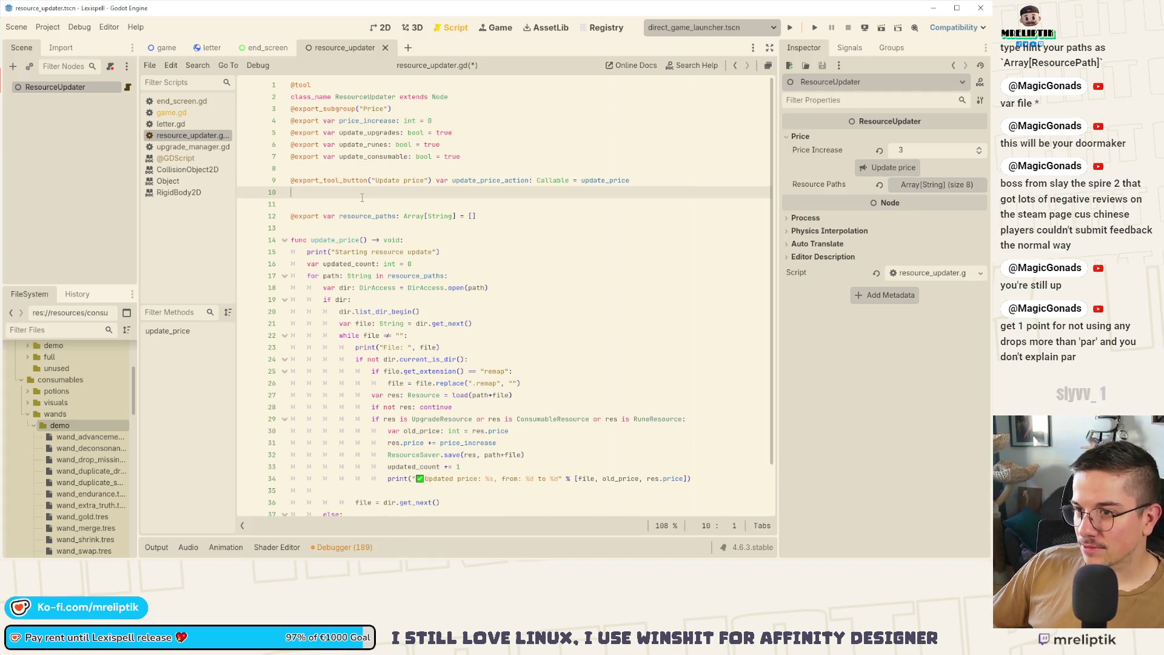
key(Delete)
key(ctrl+s)
scroll(387, 320, down, 1)
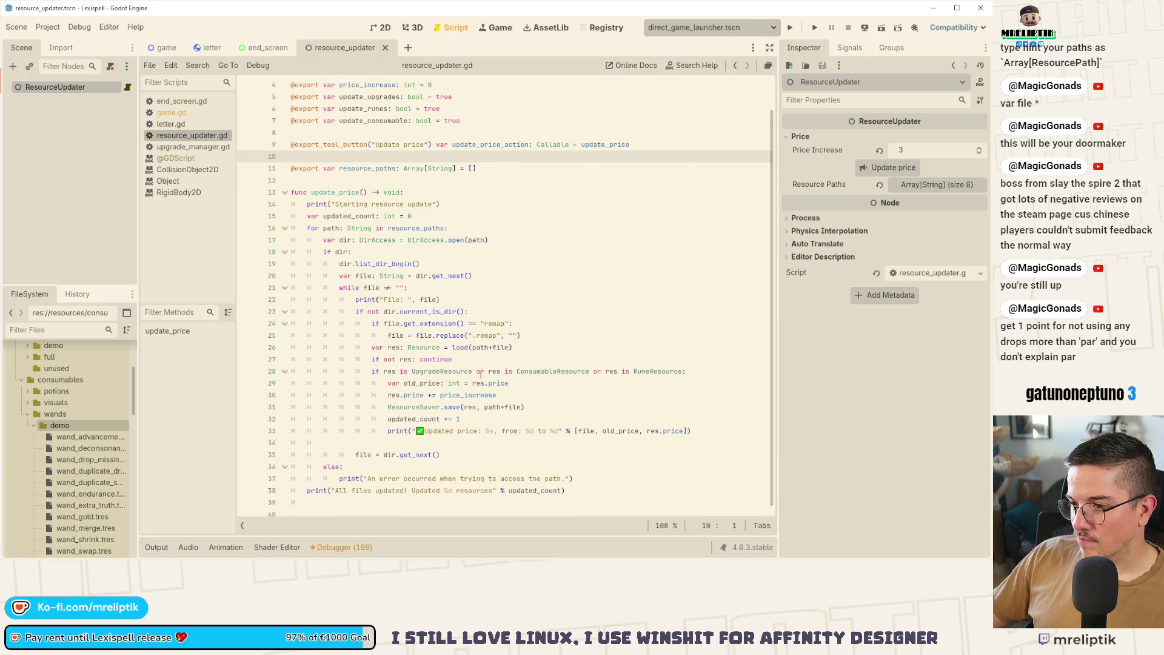
click(479, 370)
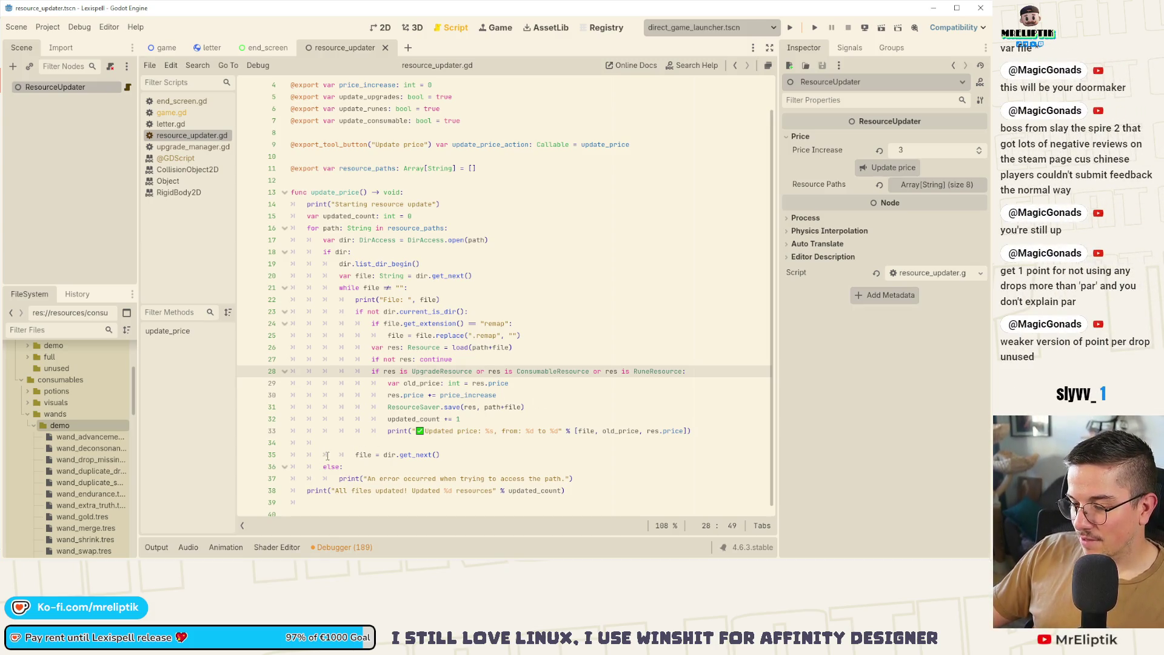
click(364, 502)
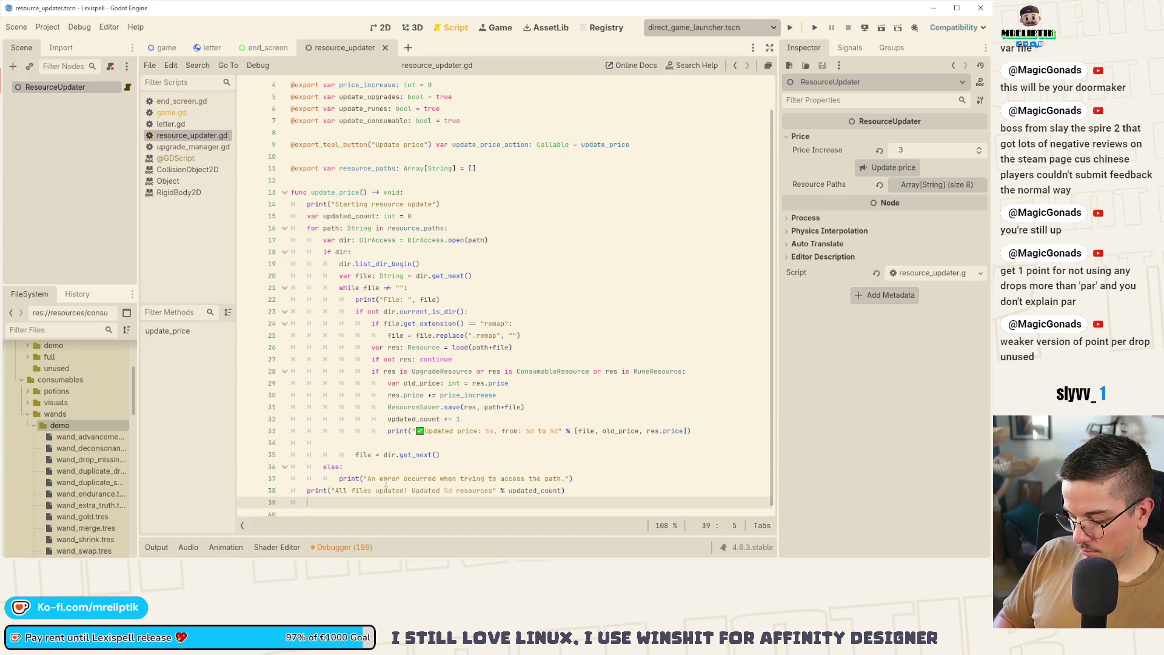
Start a new update_resource function below update_price.
key(Return)
key(BackSpace)
text(func u)
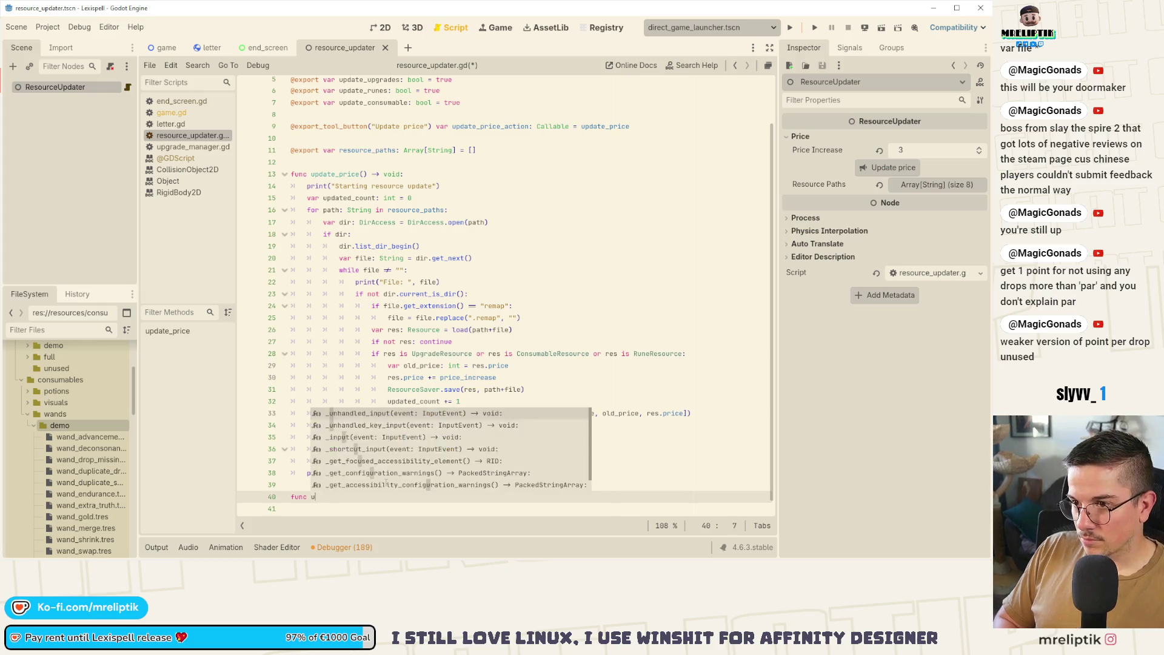
text(pdate_resource()
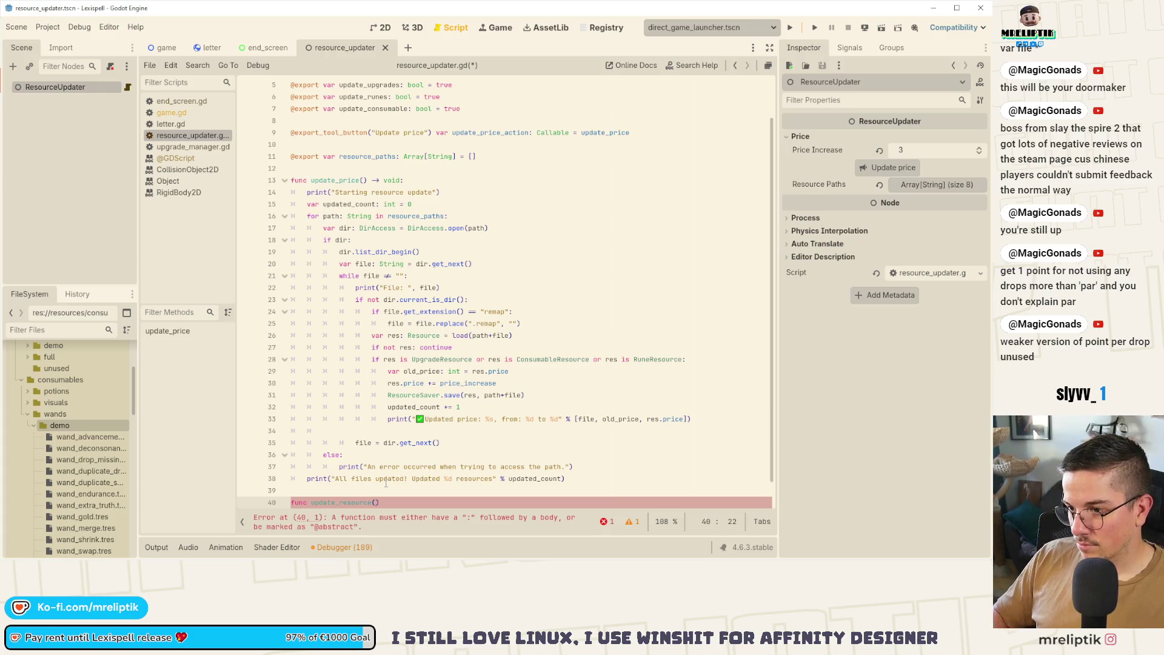
Cut the price-updating lines from the loop and call update_resource(res) in their place.
mouse_move(384, 371)
mouse_down()
mouse_move(425, 400)
mouse_move(717, 422)
mouse_up()
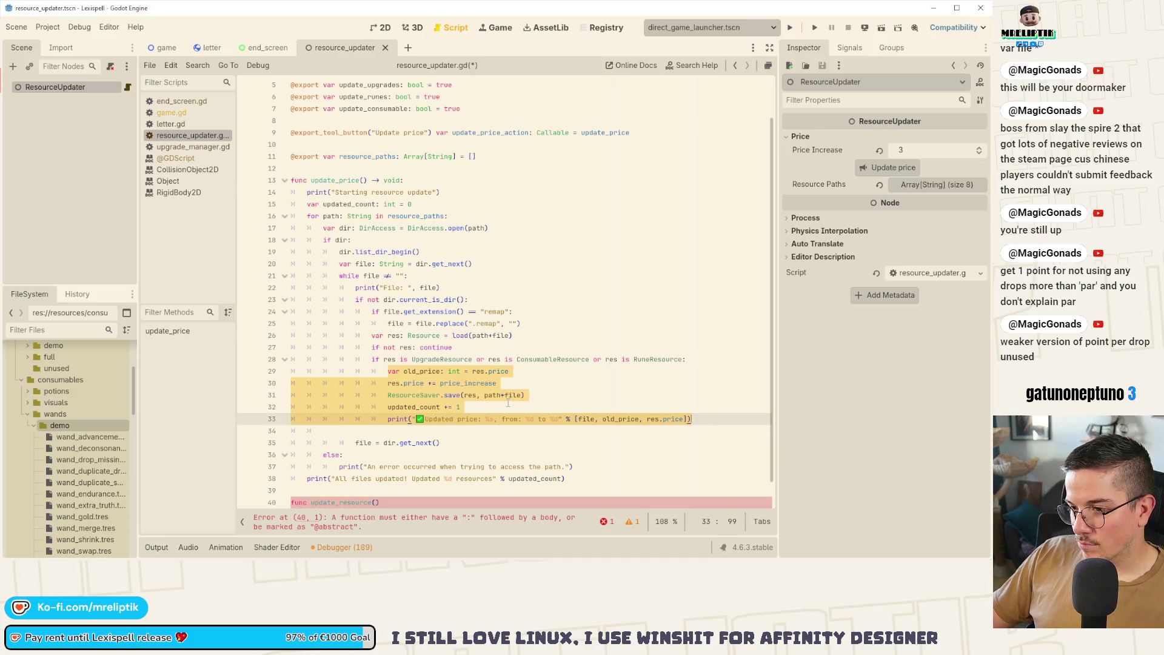
key(BackSpace)
text(update)
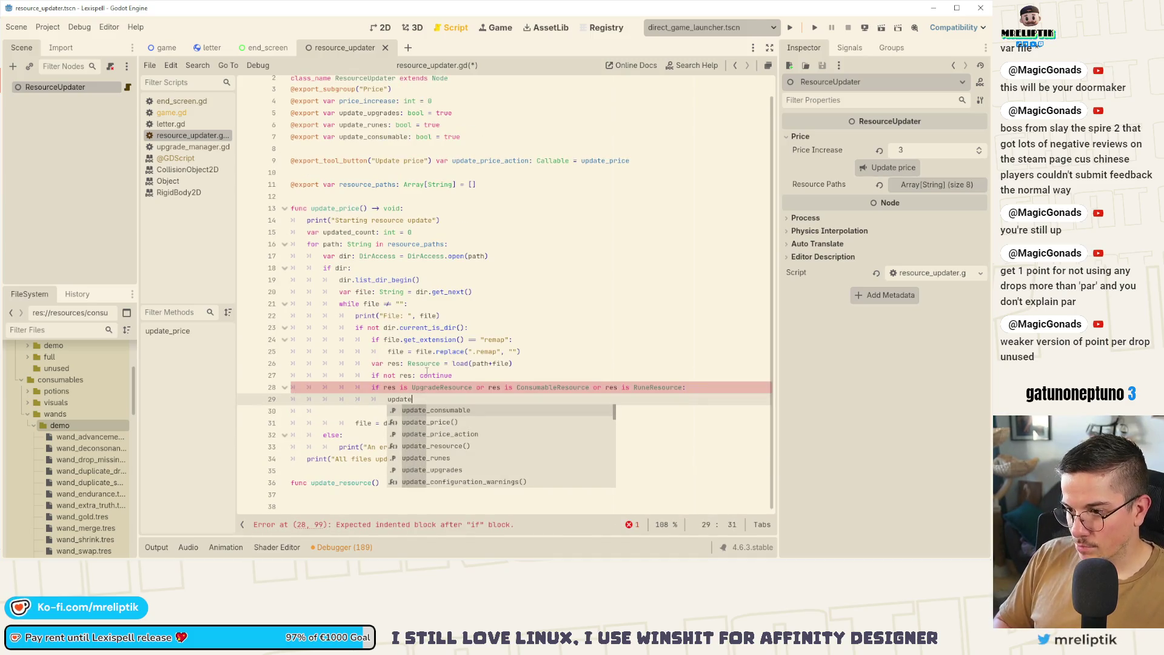
key(Down)
key(Down)
key(Down)
key(Return)
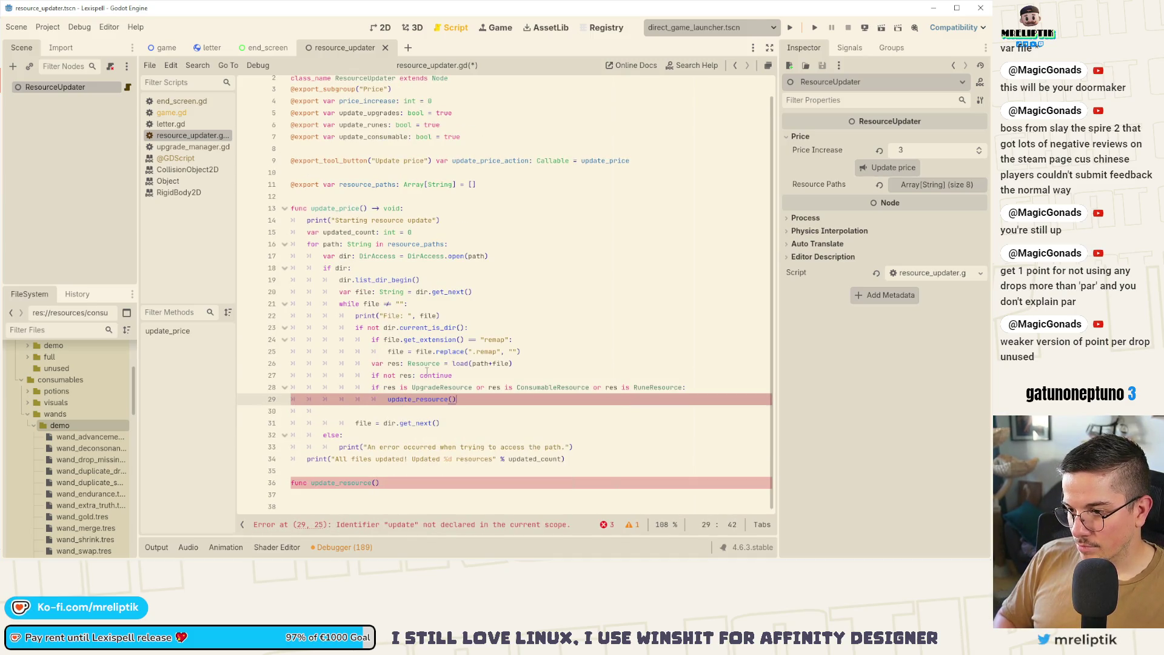
text(re)
key(Left)
text(res)
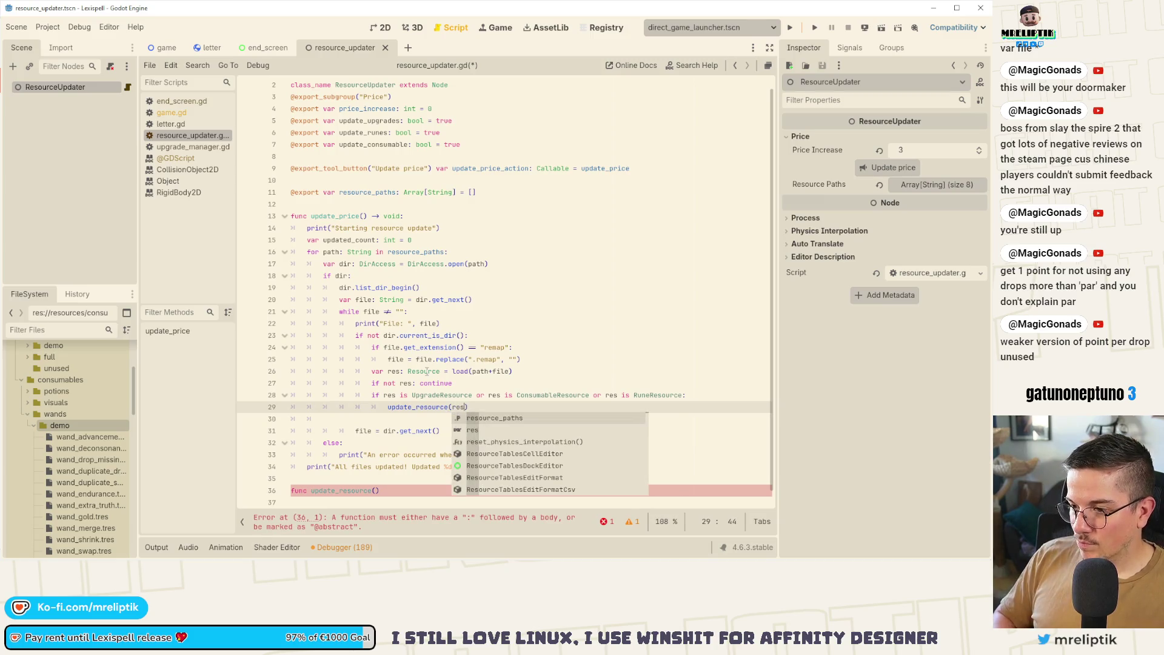
Finish the signature with -> void: and paste the price lines as its indented body.
click(376, 491)
key(End)
text(-> vo)
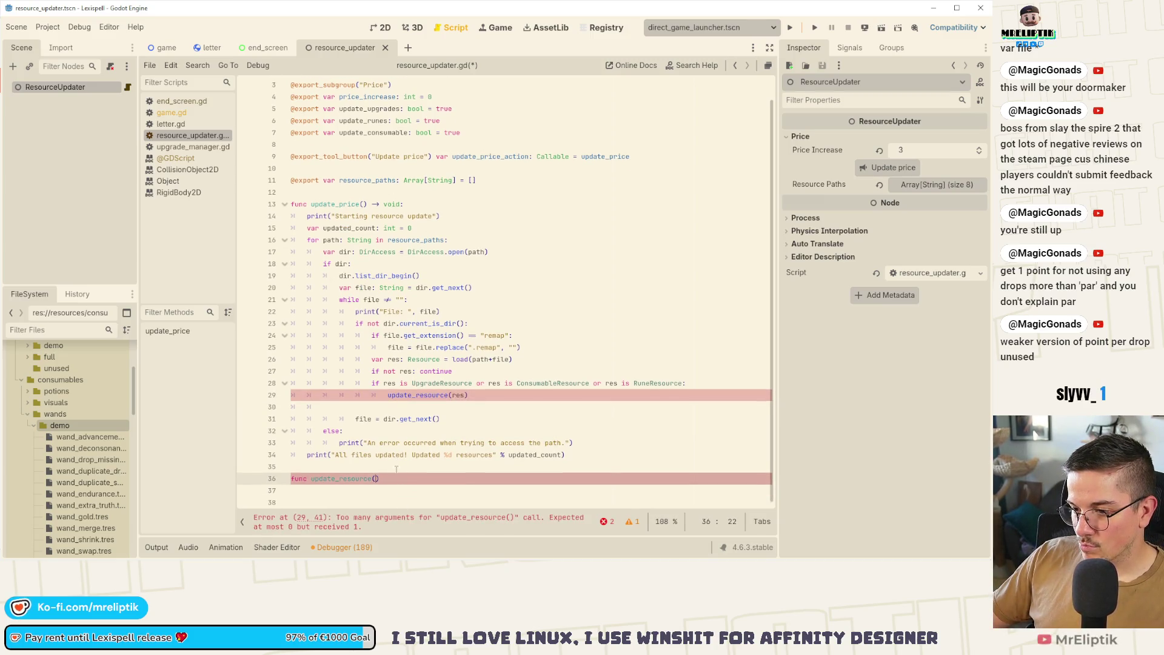
text(id:)
key(Return)
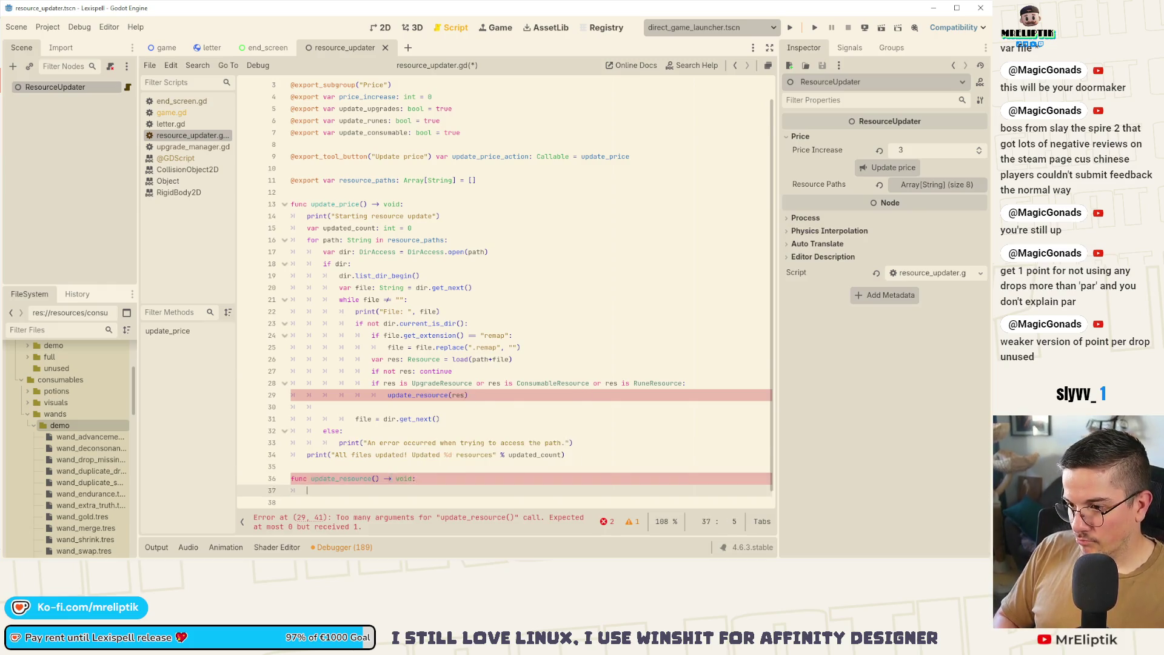
key(ctrl+v)
drag(388, 449, 420, 482)
key(shift+Tab)
key(shift+Tab)
key(shift+Tab)
key(Tab)
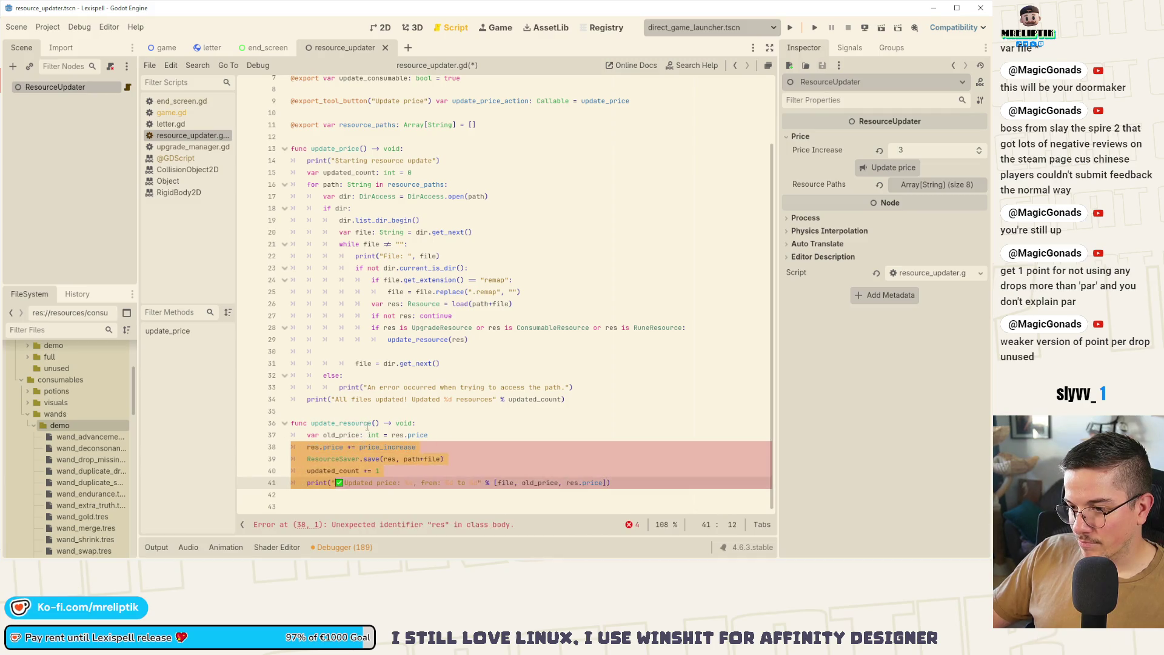
Give update_resource parameters res: Resource and path, and save to path without +file.
click(374, 428)
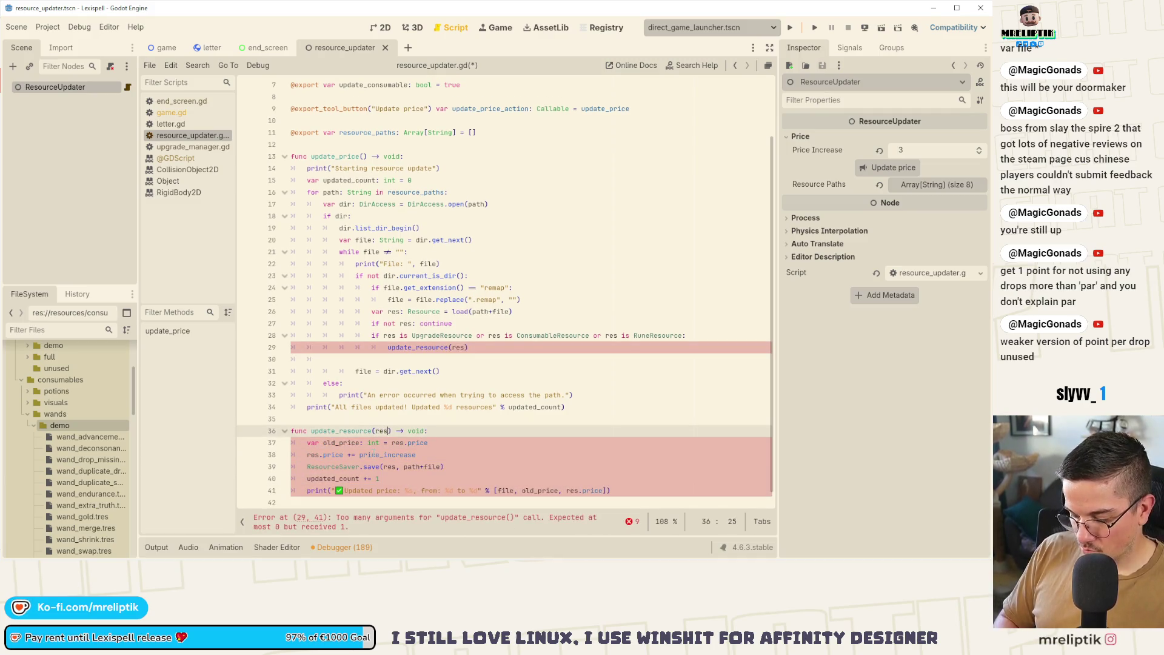
text(: )
text(Resource)
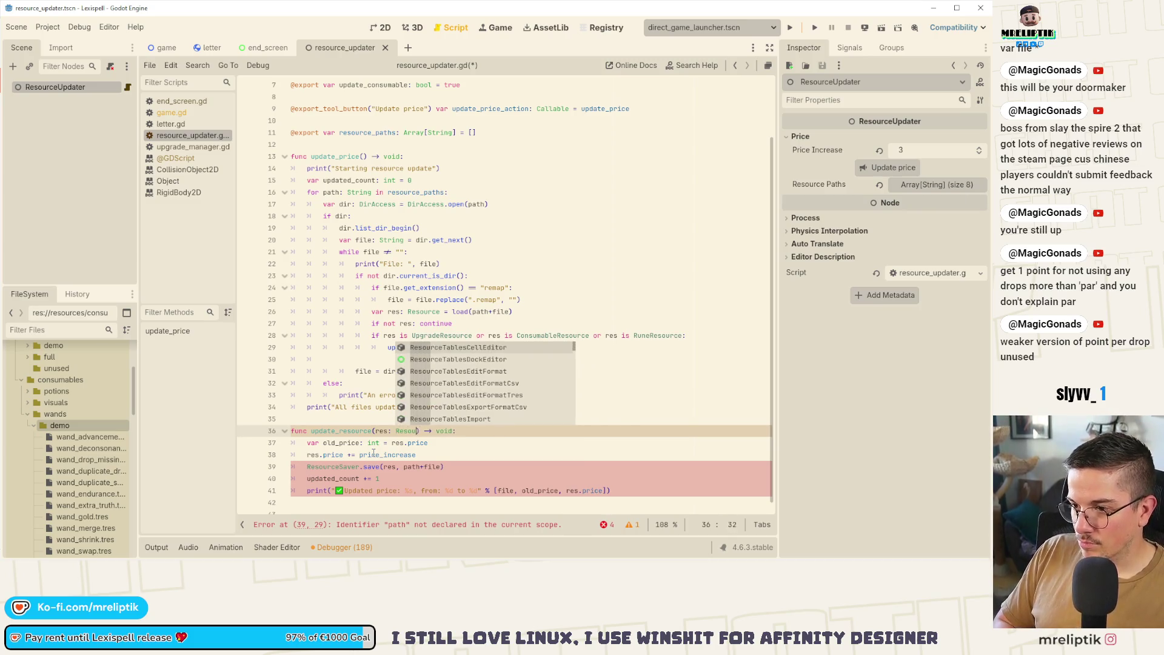
key(ctrl+s)
click(343, 459)
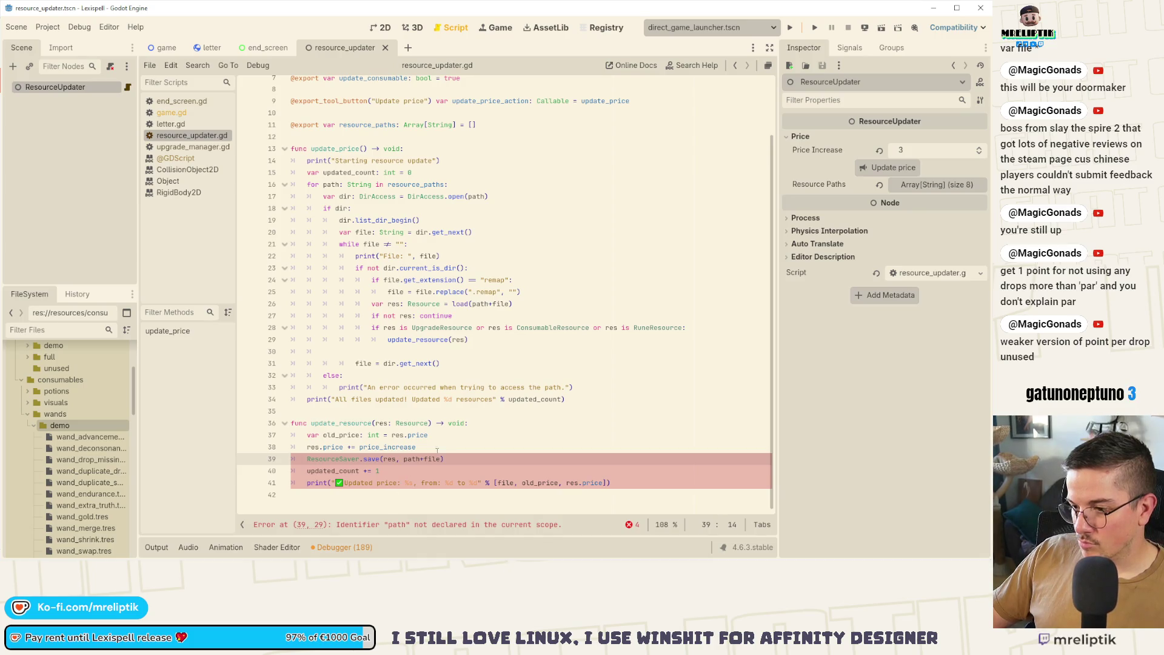
click(430, 422)
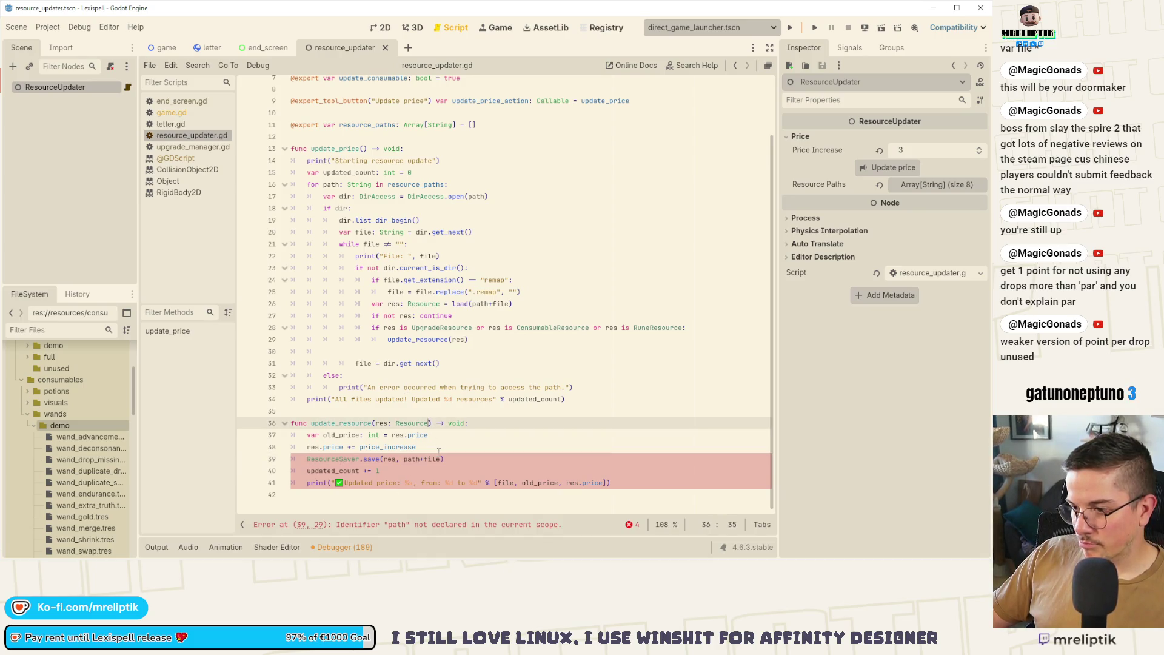
text(, path)
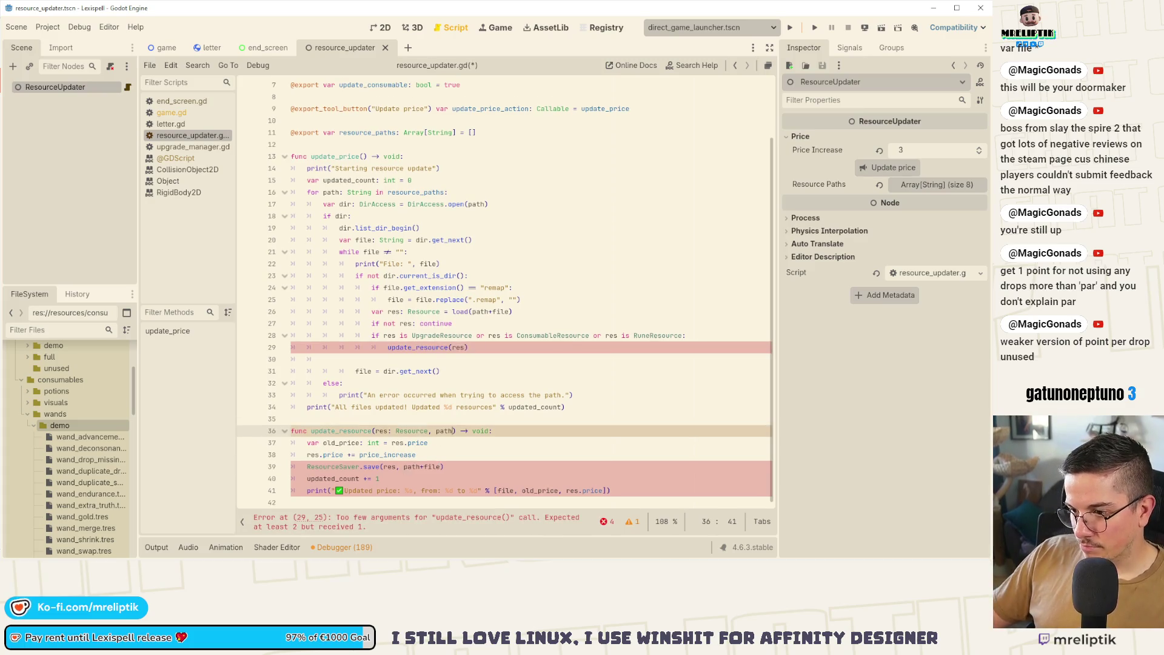
click(441, 466)
key(BackSpace)
key(BackSpace)
key(BackSpace)
key(ctrl+s)
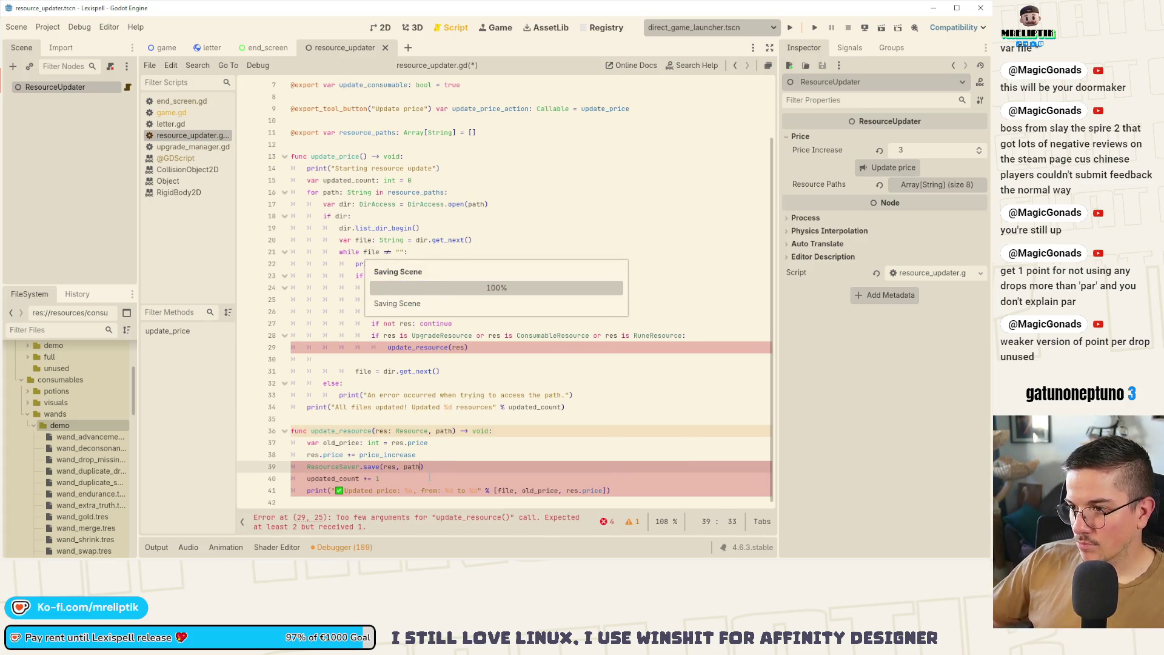
Pass path+file as the second argument in the loop's update_resource call and save.
click(479, 311)
double_click(479, 311)
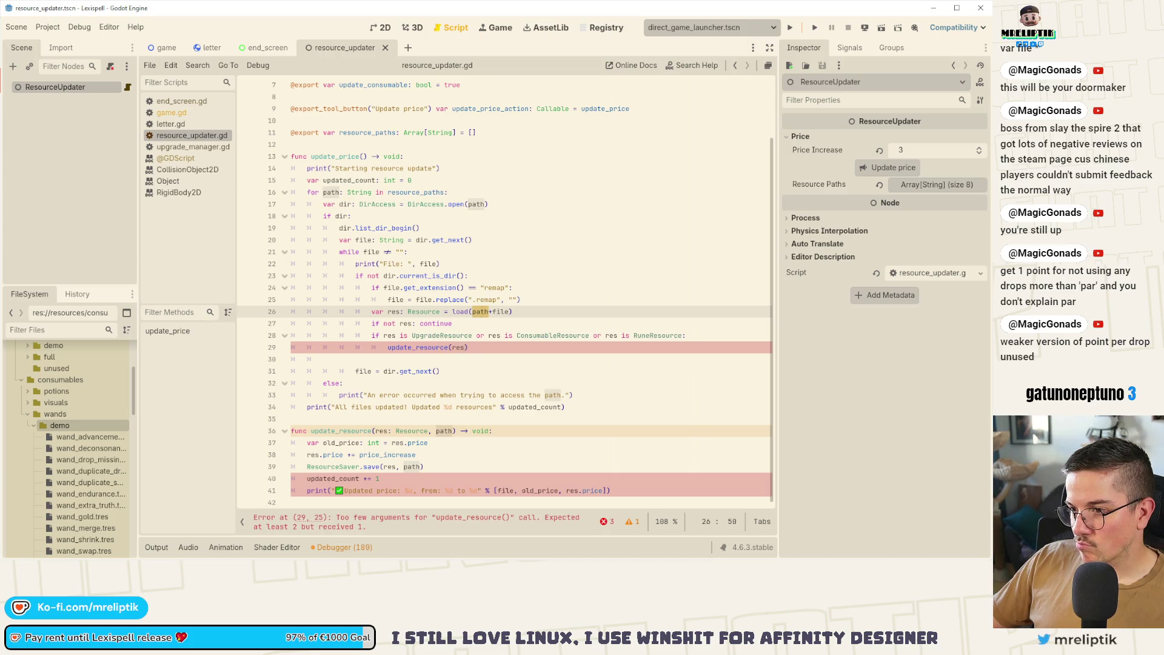
click(467, 348)
text(, path+file)
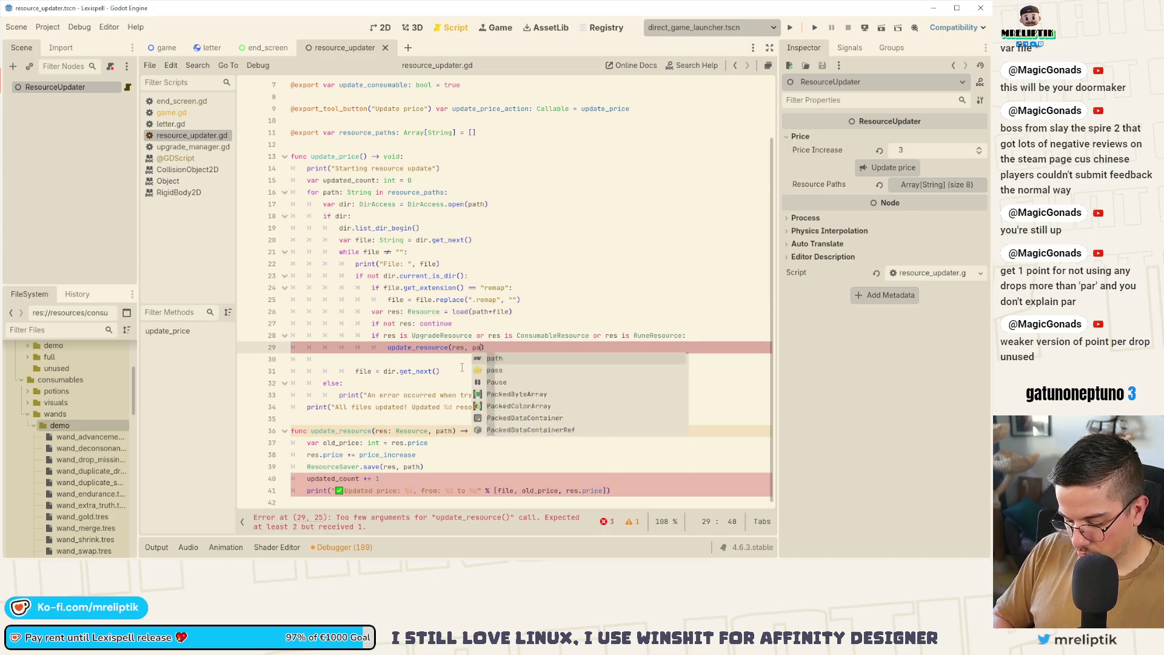
key(ctrl+s)
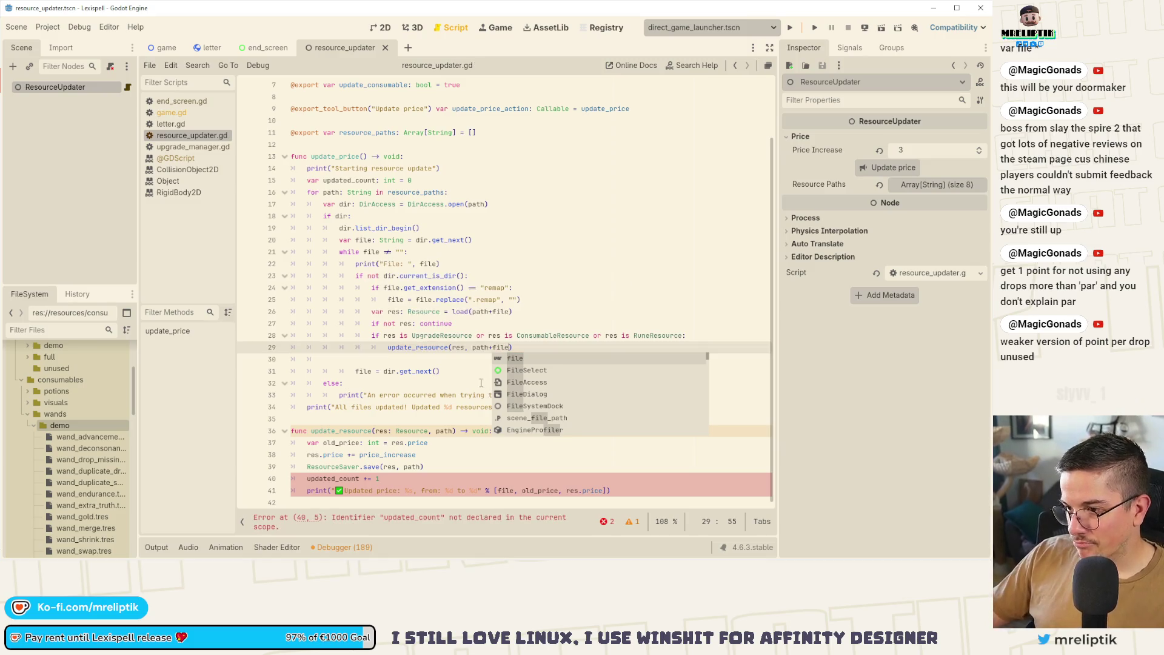
key(Escape)
key(Down)
key(Down)
key(Down)
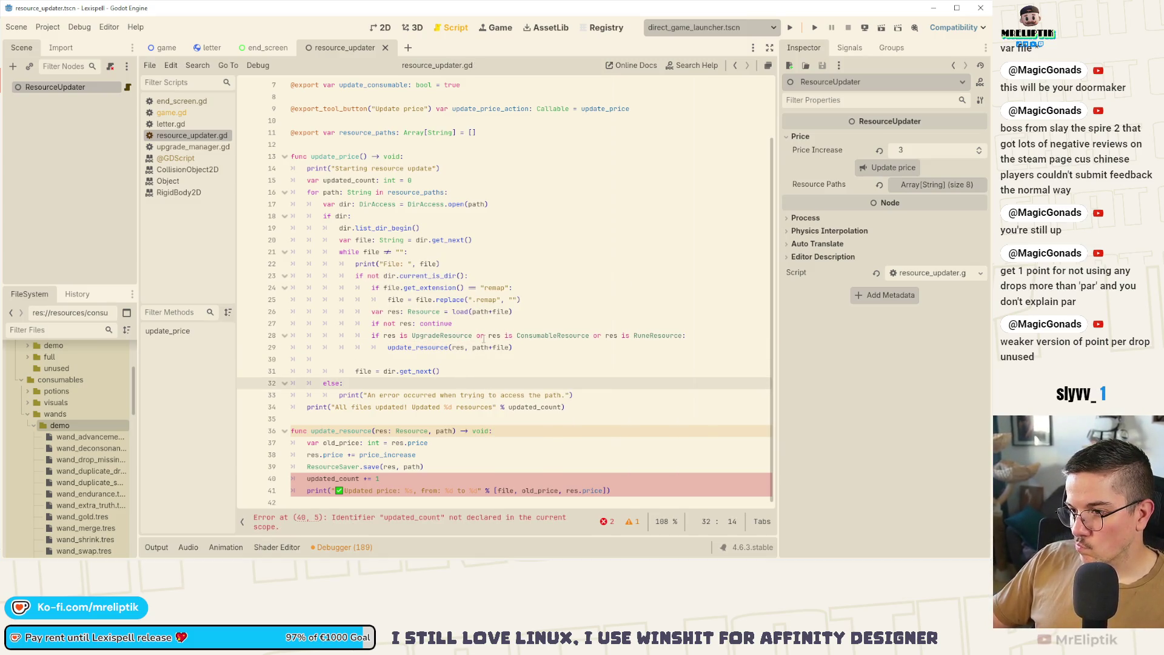
Start adding an 'and update' flag check to the resource type condition.
click(477, 337)
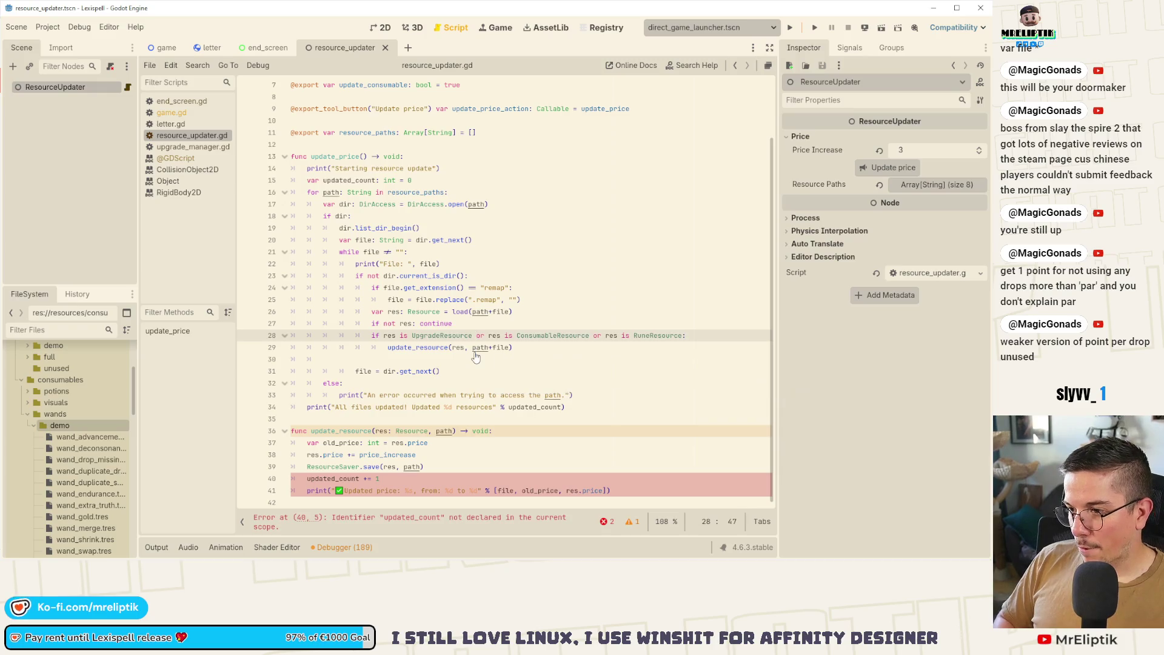
key(ctrl+Left)
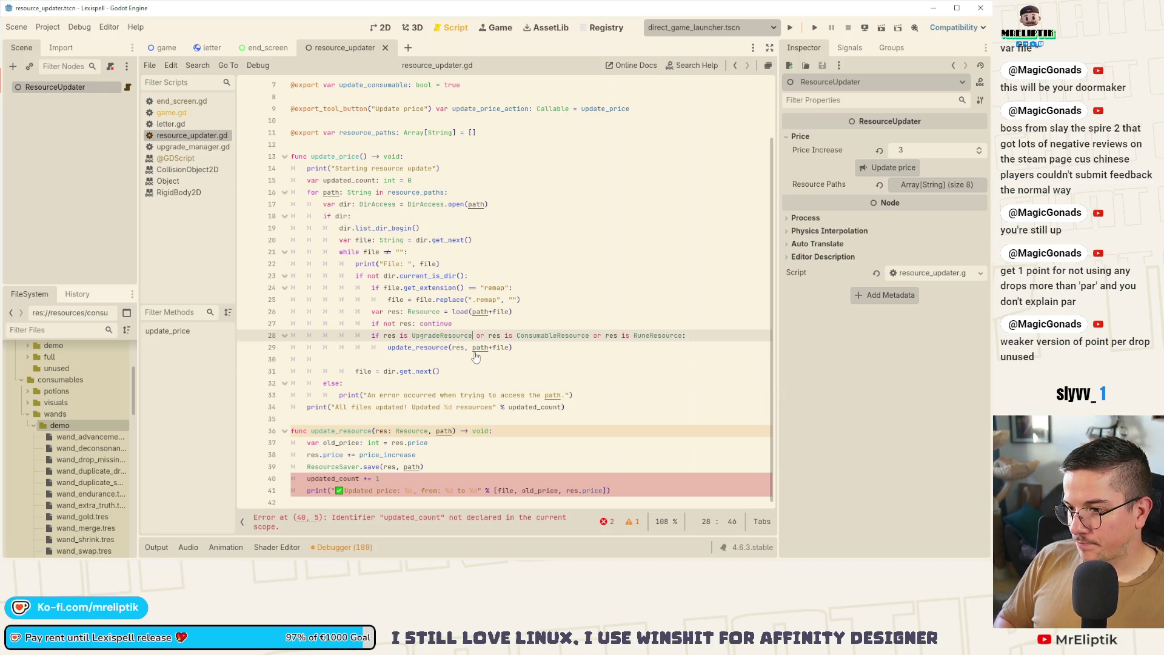
text(and u)
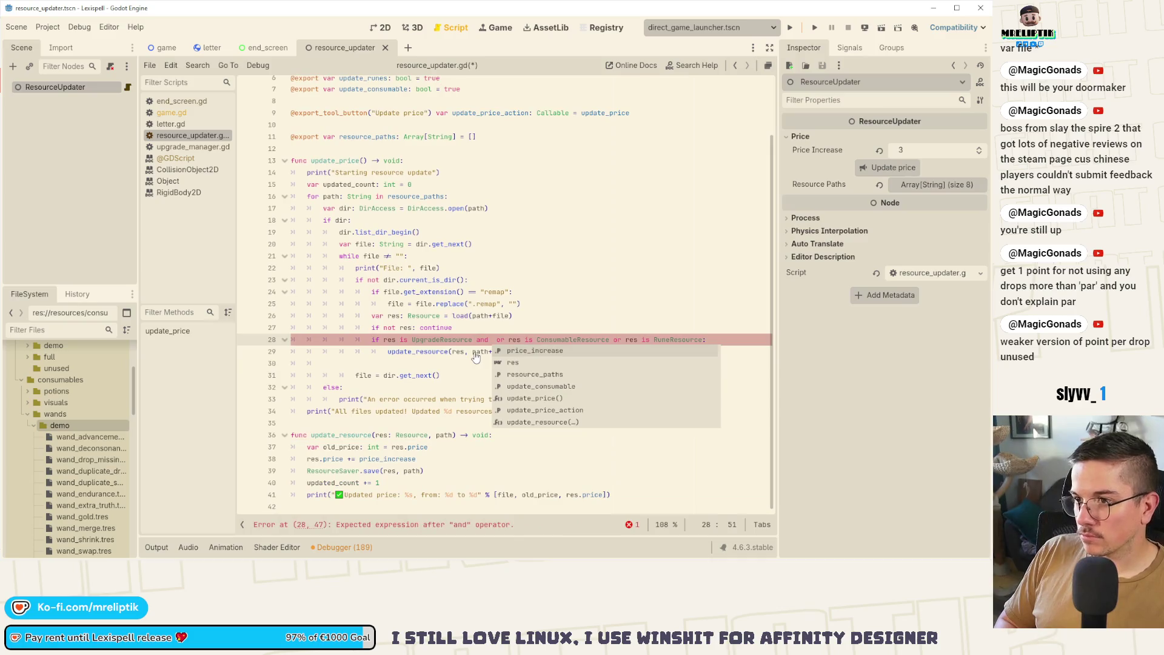
text(pdate)
Check update_upgrades in the UpgradeResource condition and split the type checks onto separate if lines.
key(Down)
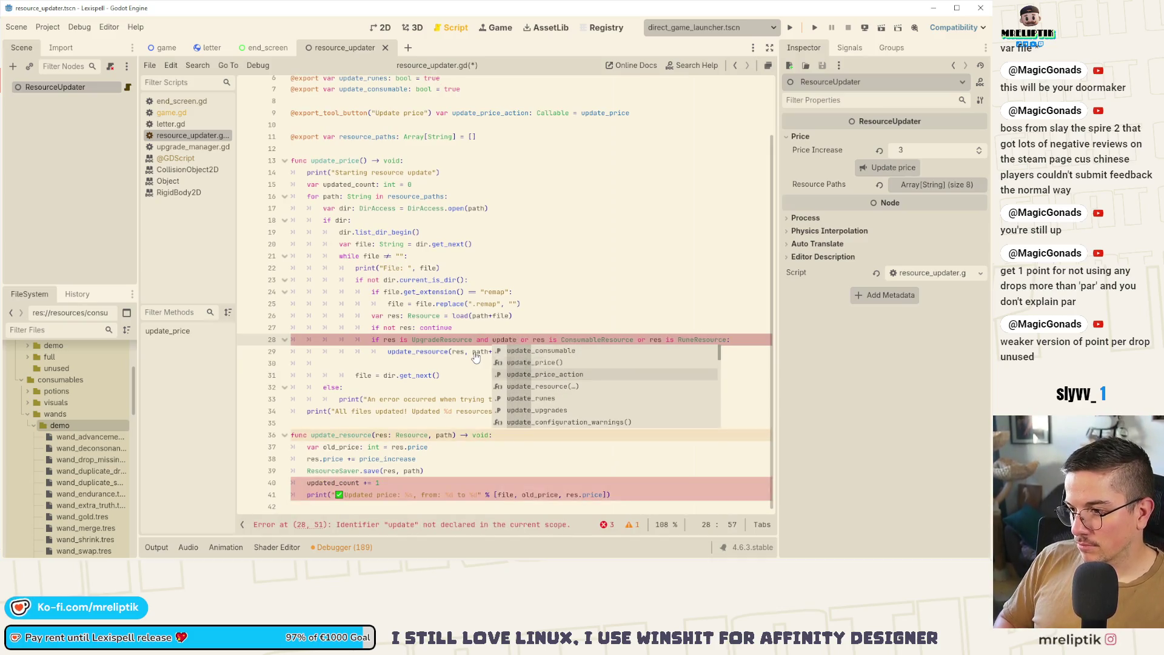
key(Down)
key(Down)
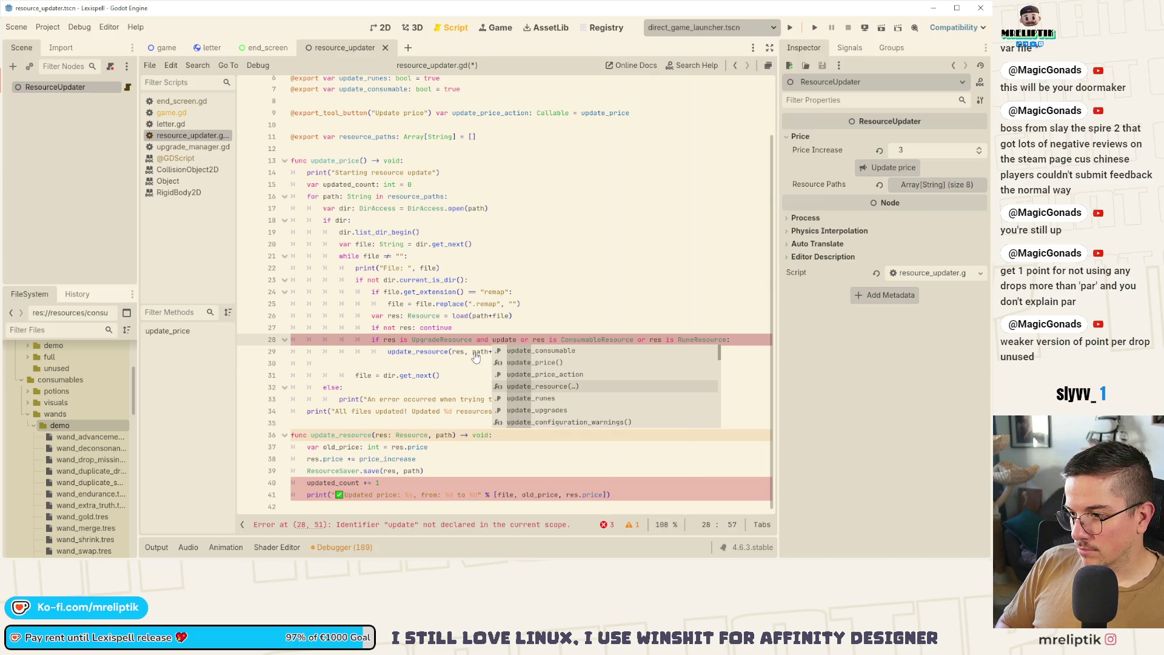
key(Down)
key(Down)
key(Return)
text(:)
key(Return)
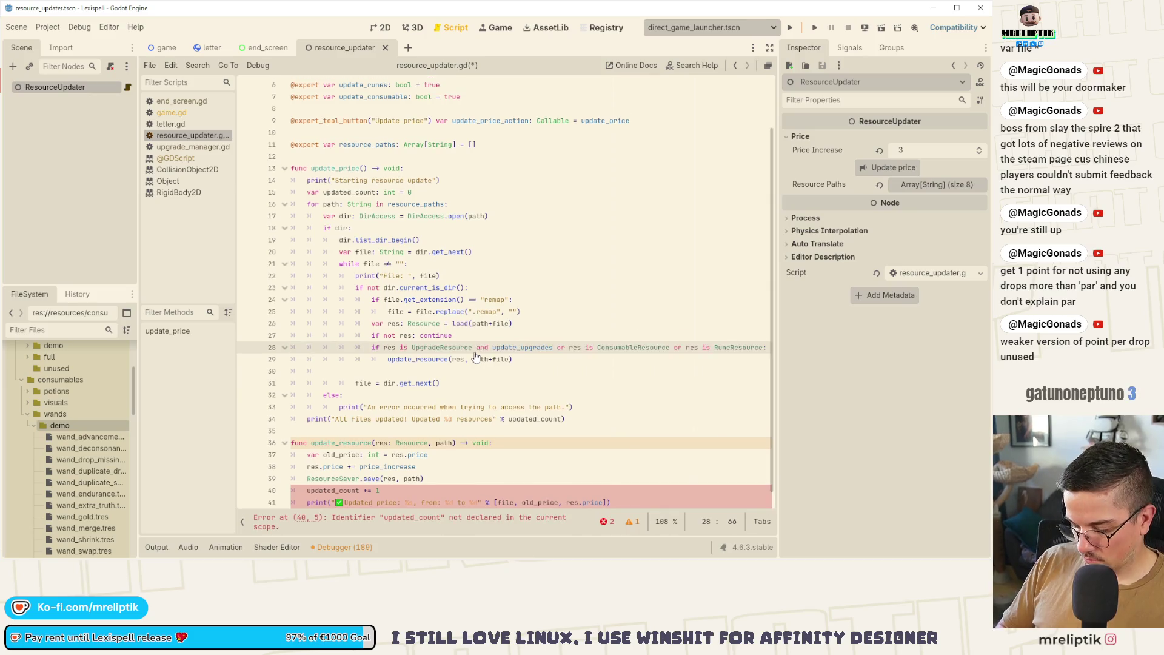
text(if res is UpgradeResource and update_upgrades:)
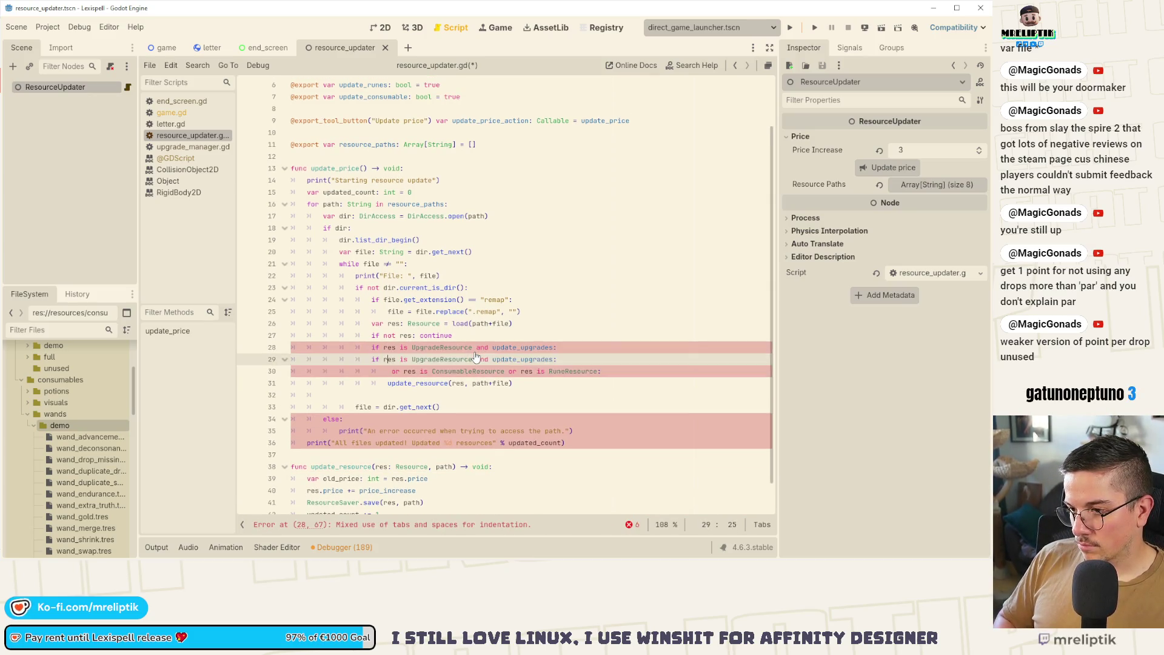
key(Down)
key(ctrl+v)
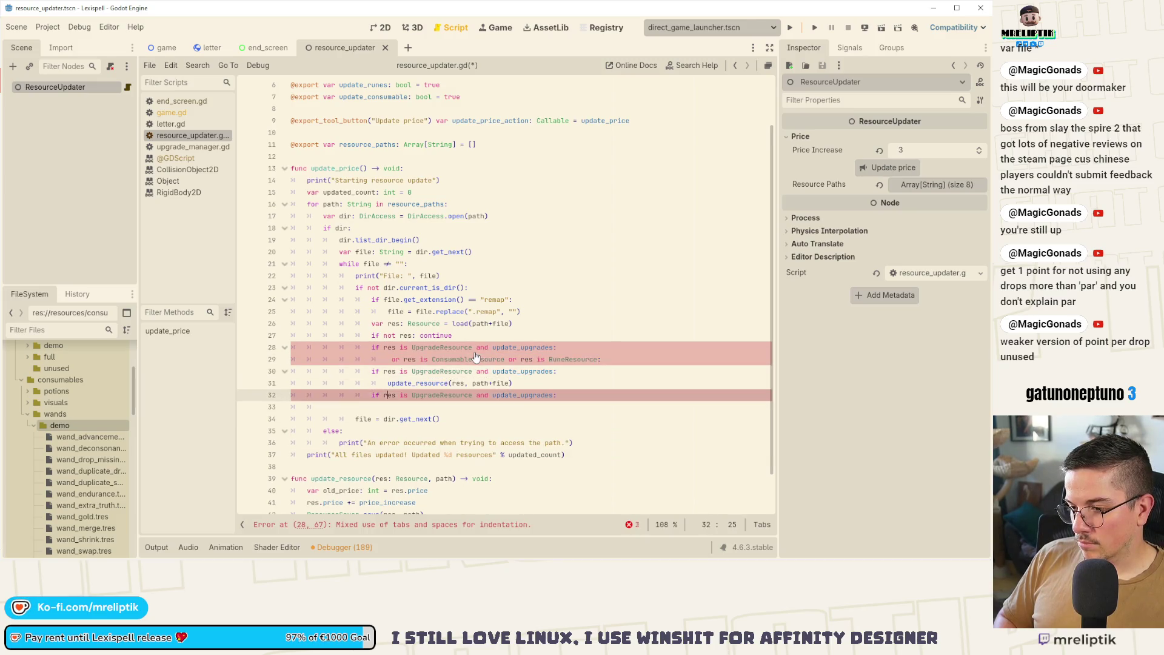
key(alt+Up)
key(alt+Up)
key(Down)
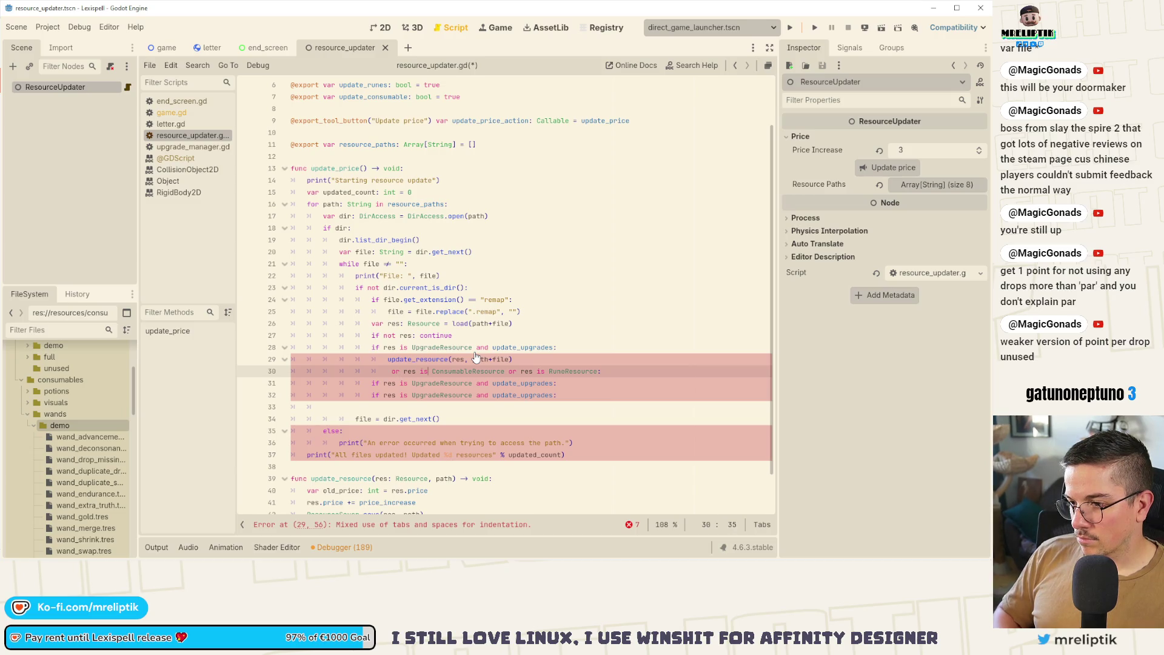
Turn the second condition into a ConsumableResource check and remove RuneResource from the leftover line.
key(Down)
key(ctrl+shift+Left)
key(ctrl+v)
key(Up)
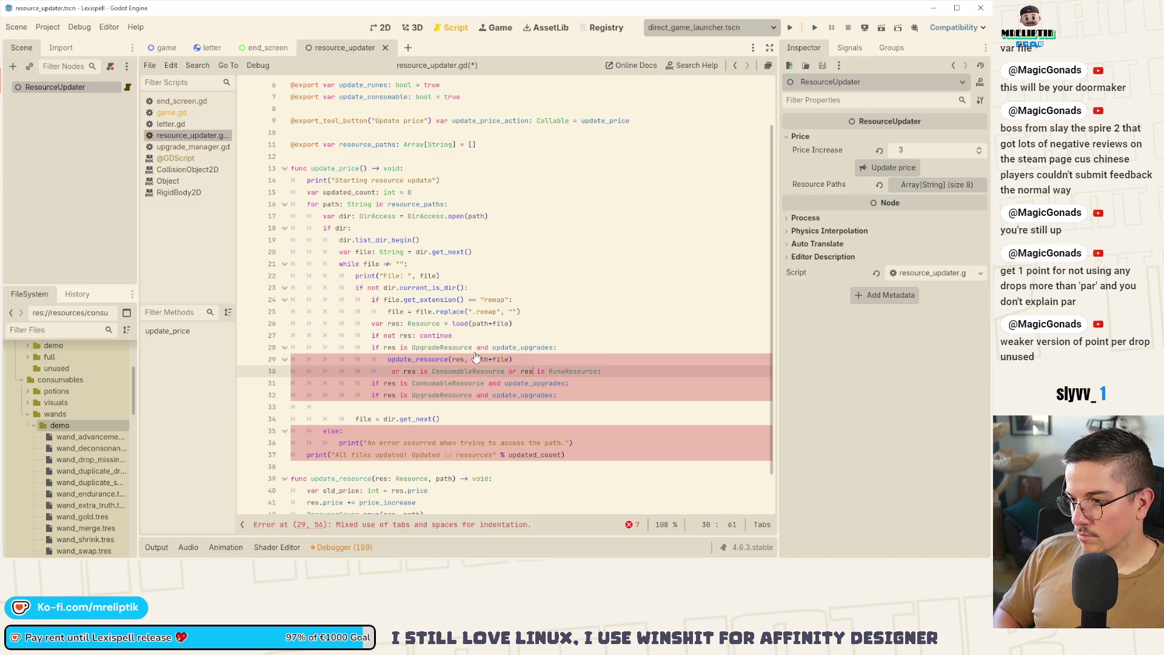
key(ctrl+Right)
key(ctrl+shift+Right)
key(ctrl+x)
Make the third condition check RuneResource with the update_runes flag.
key(Down)
key(Down)
key(ctrl+shift+Right)
key(ctrl+v)
key(ctrl+Right)
key(ctrl+shift+Right)
text(update_r)
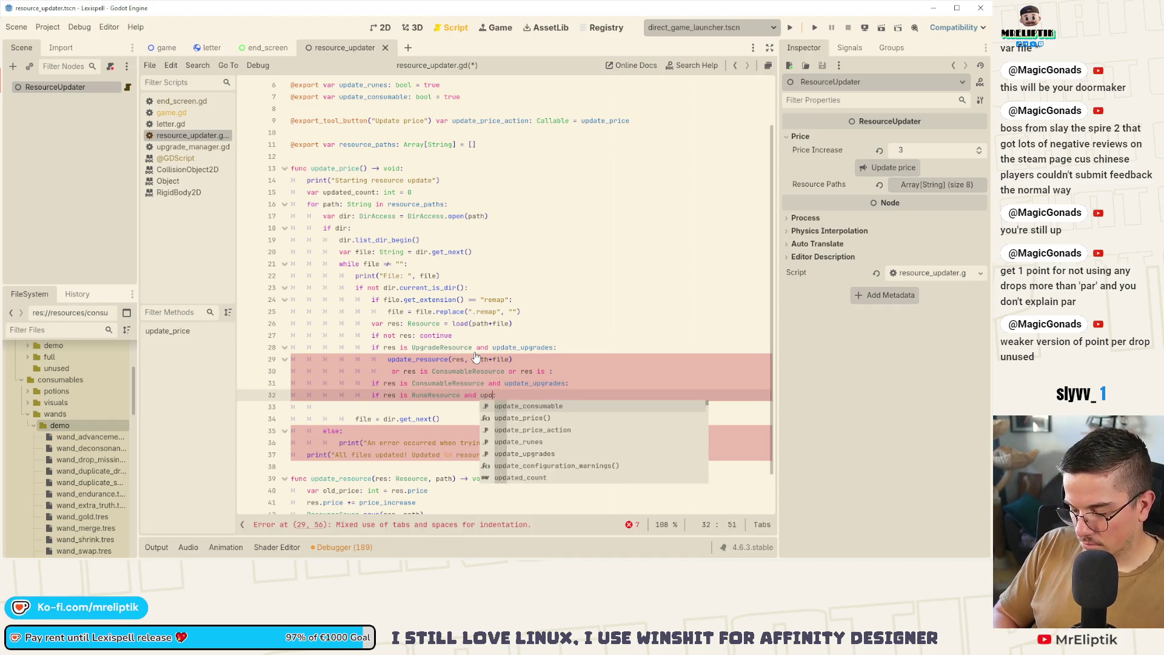
key(Return)
Use update_consumable on the consumable check and pluralize the declaration to update_consumables.
key(Up)
key(ctrl+Left)
key(ctrl+shift+Right)
text(u)
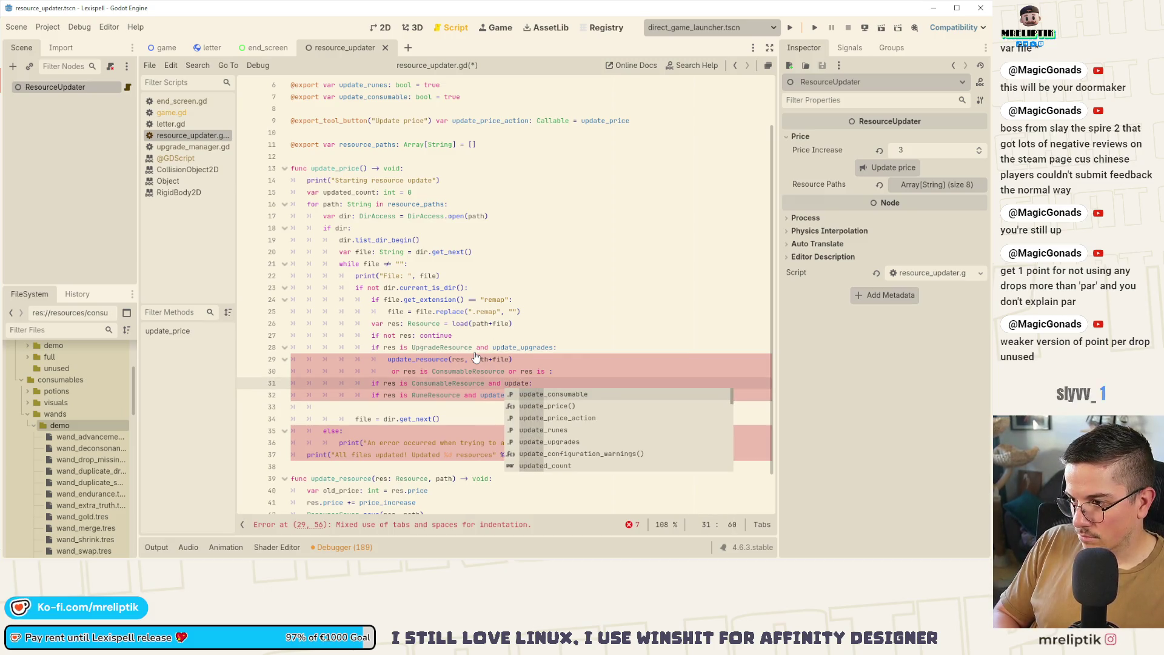
key(Return)
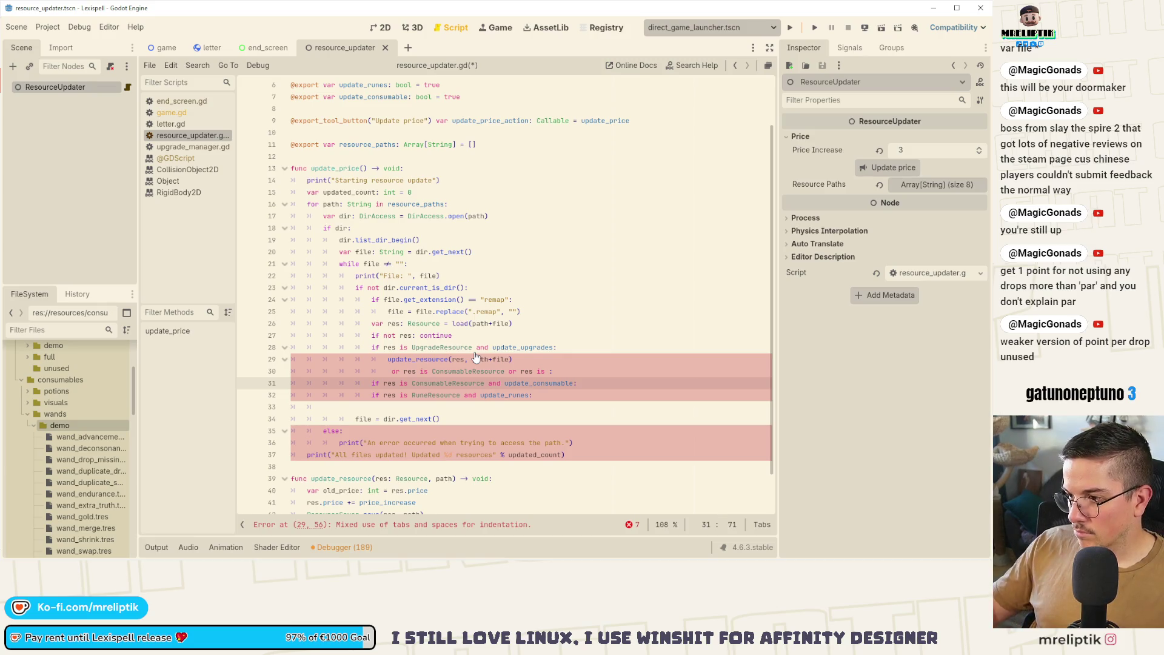
scroll(476, 358, up, 2)
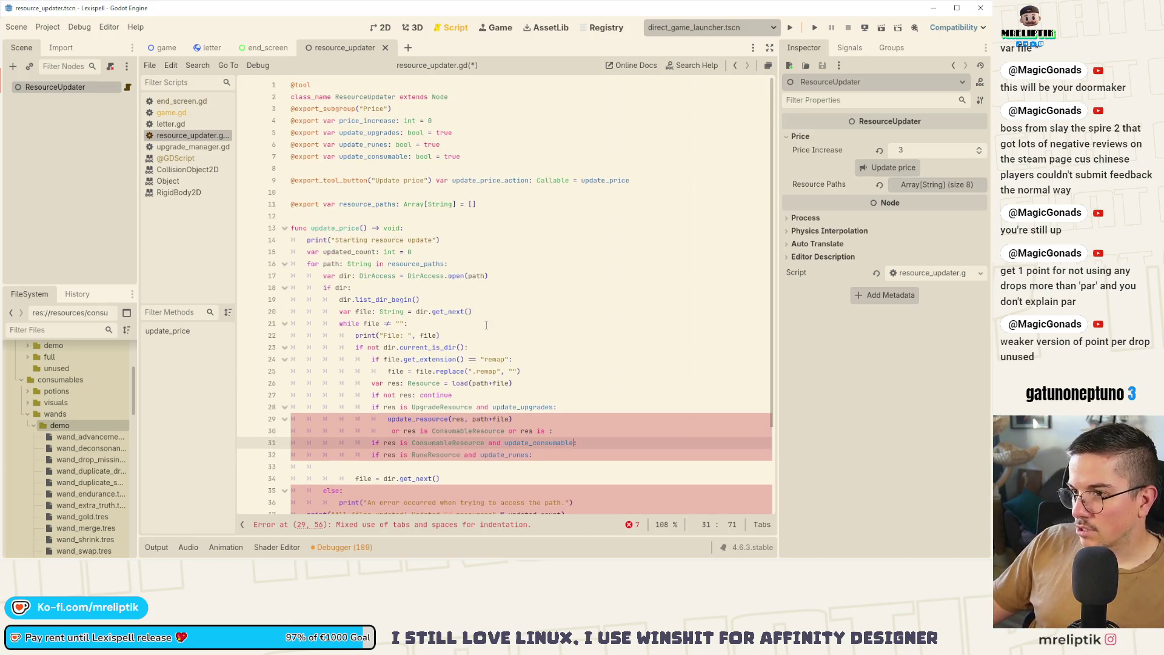
click(410, 157)
text(s)
Fix the branch indentation and place an update_resource call under the RuneResource check.
click(553, 443)
scroll(553, 425, down, 2)
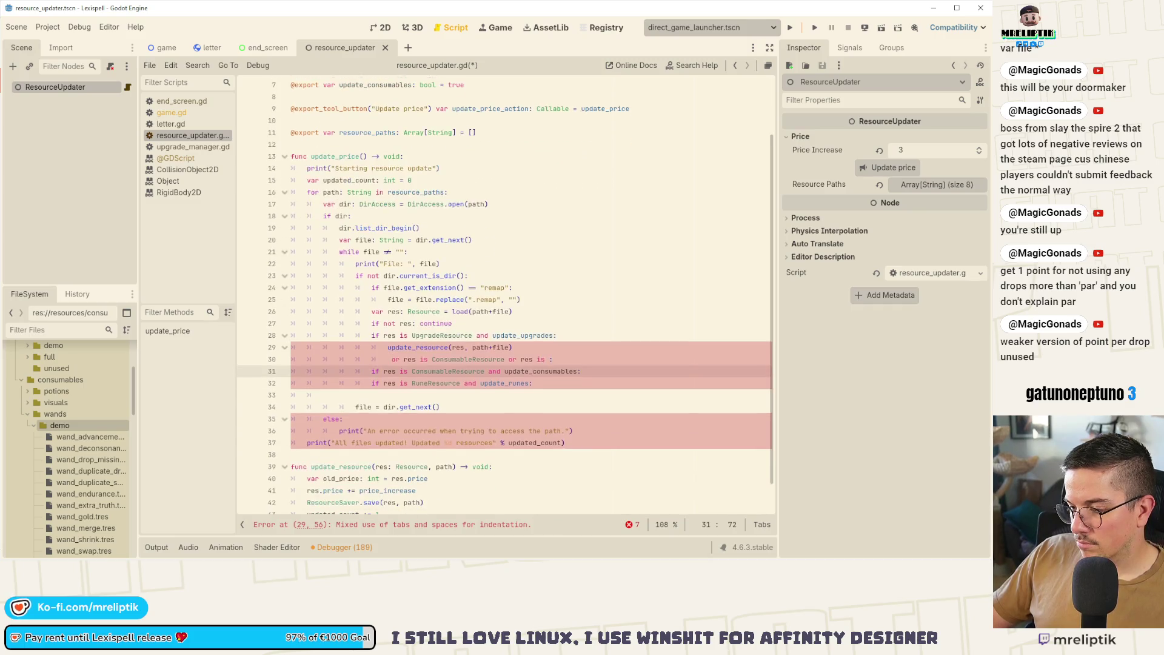
click(553, 348)
key(alt+Down)
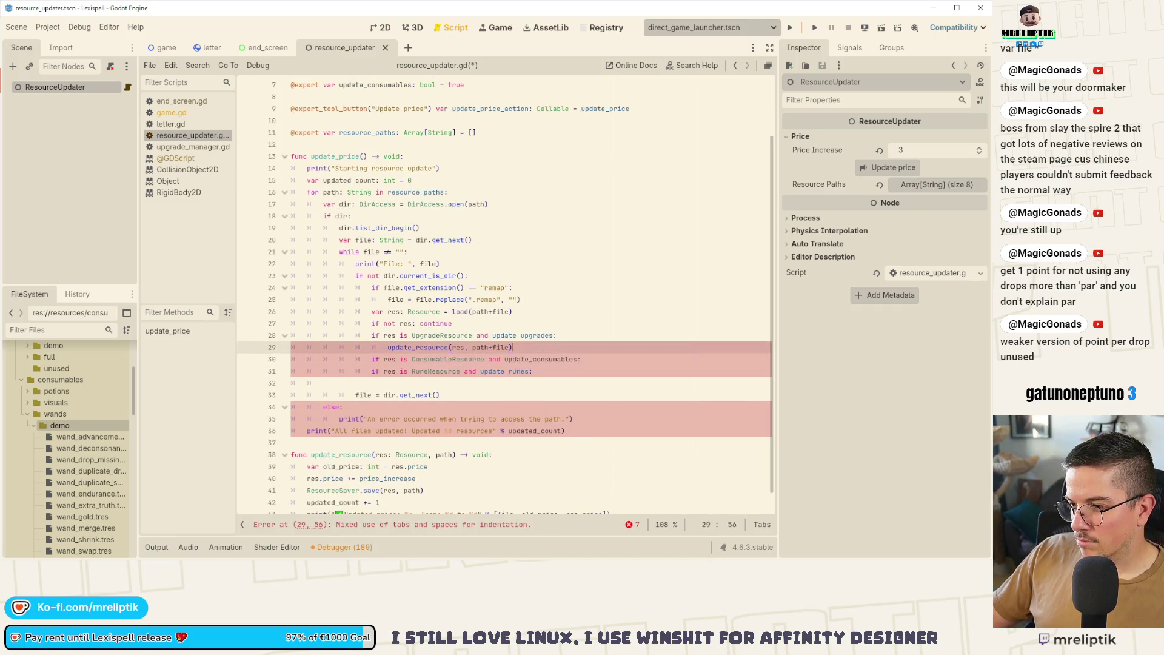
key(ctrl+shift+d)
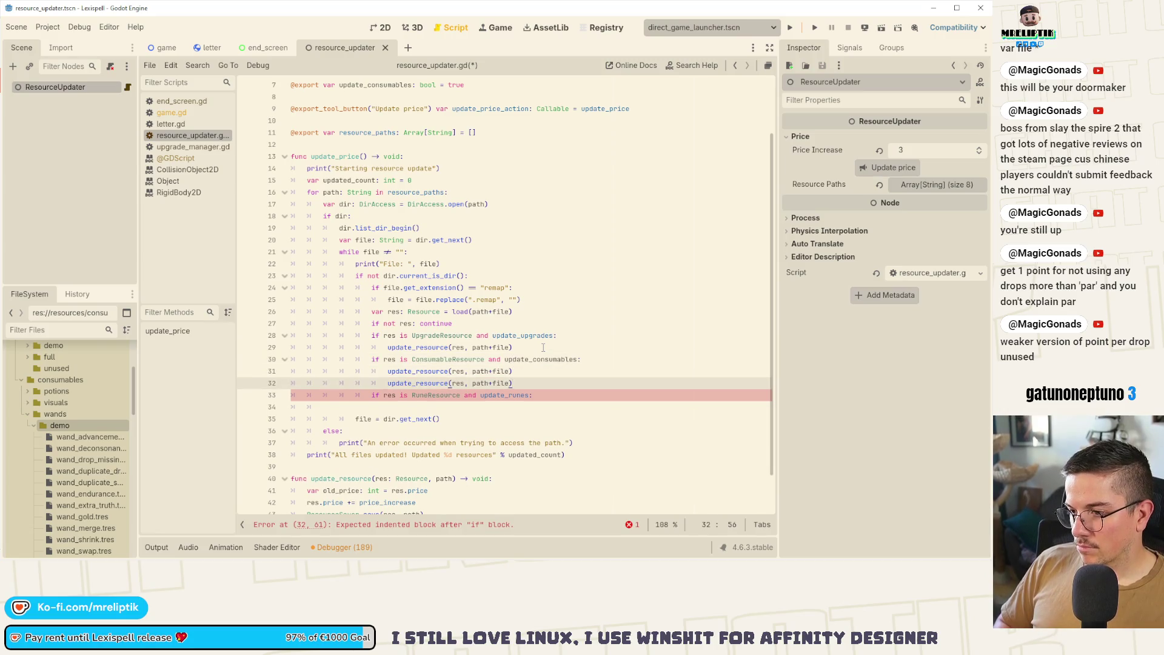
key(alt+Down)
key(ctrl+s)
Change the consumable and rune checks from if to elif and save.
click(372, 359)
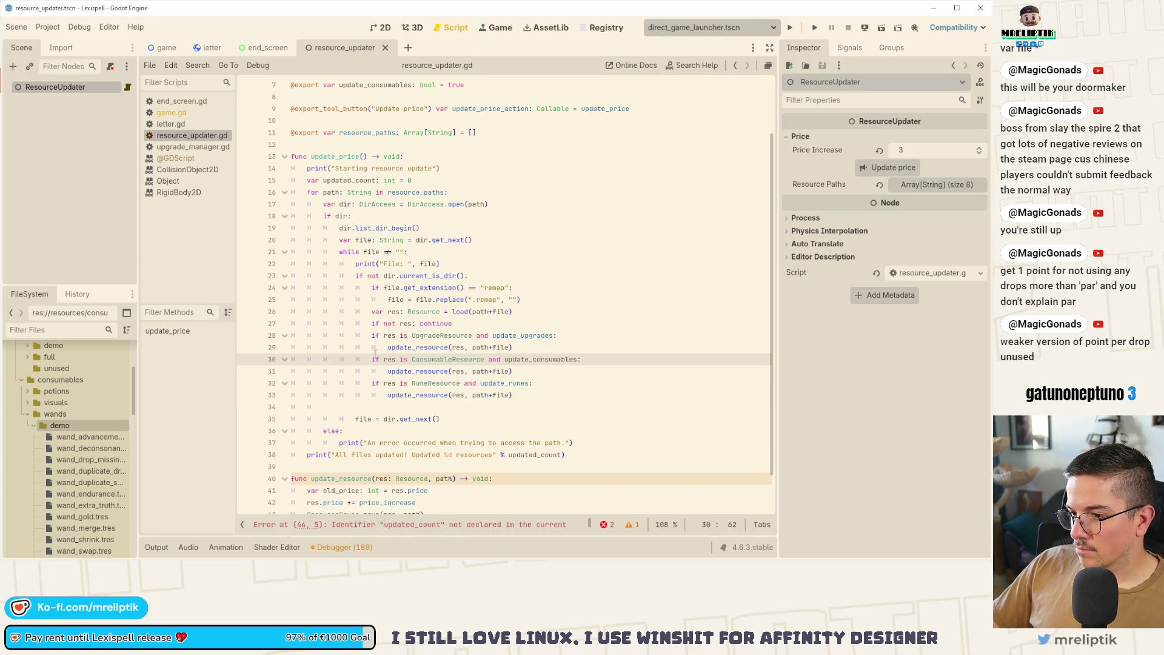
text(el)
key(Escape)
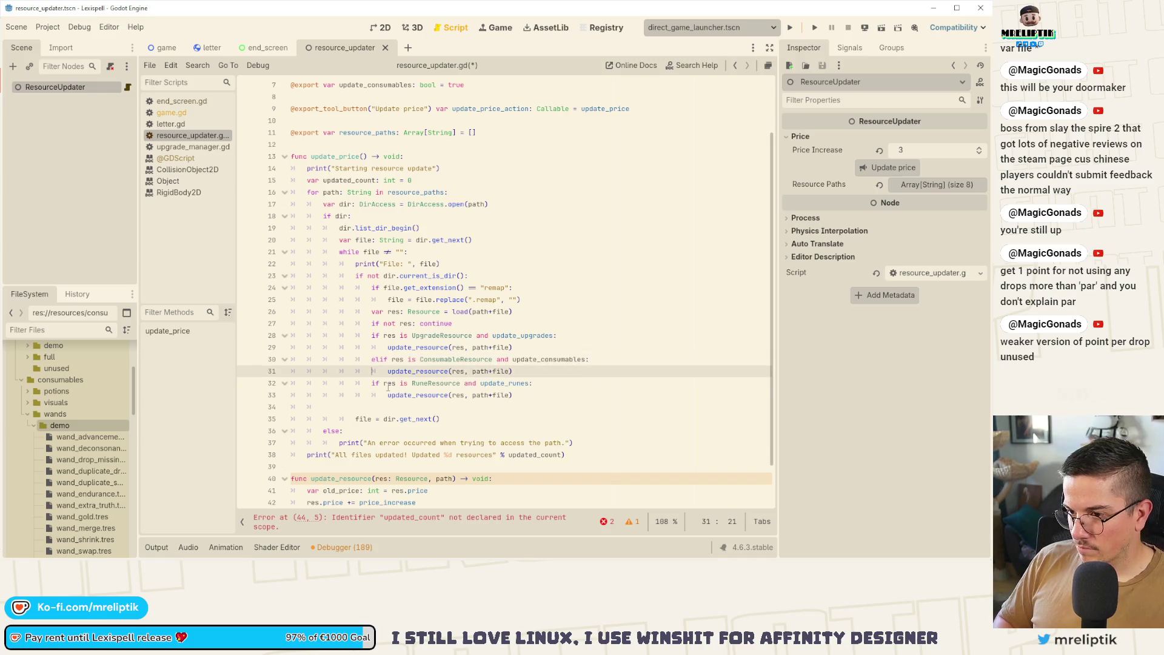
key(Down)
key(Down)
key(Left)
text(el)
key(ctrl+s)
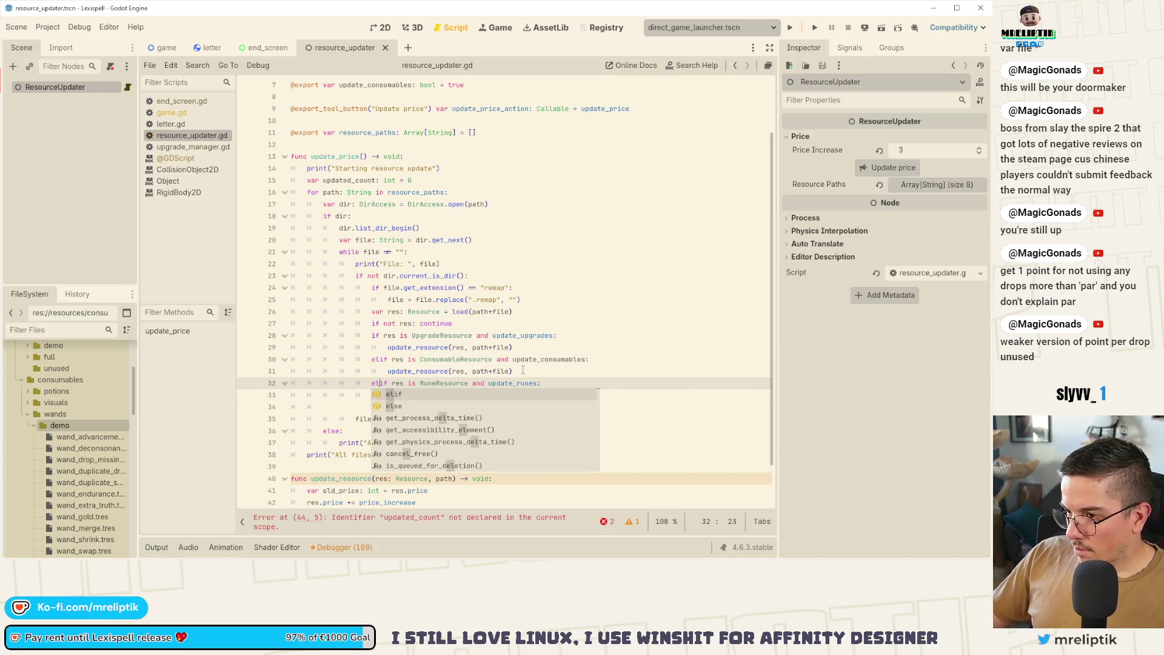
scroll(562, 369, down, 2)
key(ctrl+s)
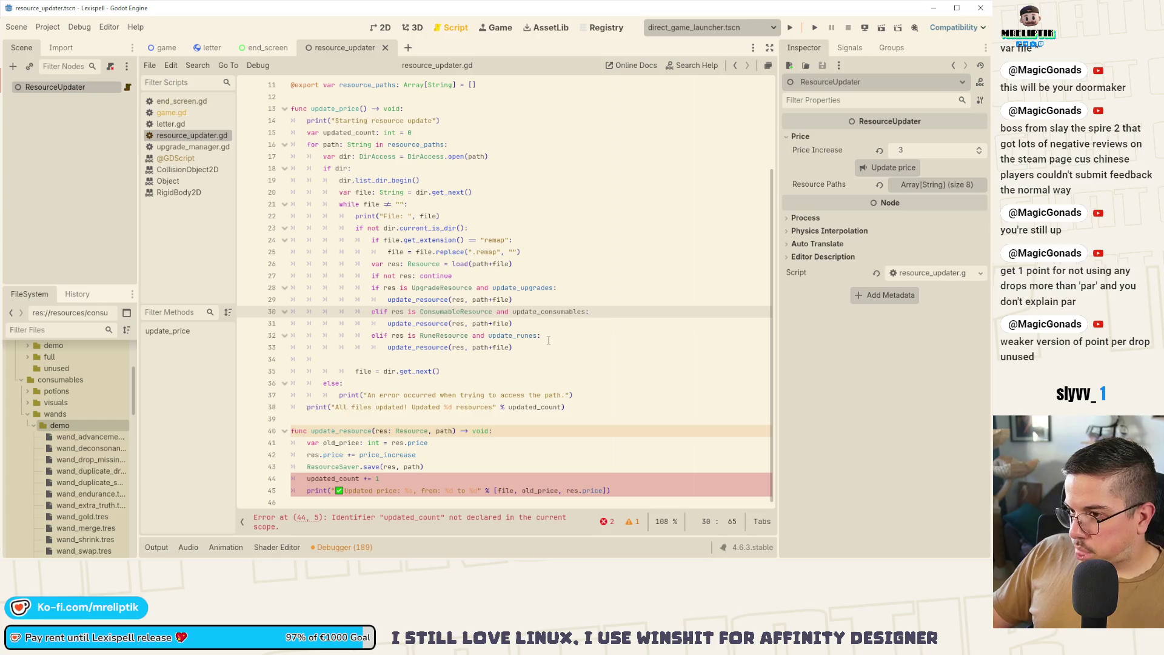
Replace the erroring updated_count and print lines with updated_count += 1 at the end of update_resource.
click(427, 480)
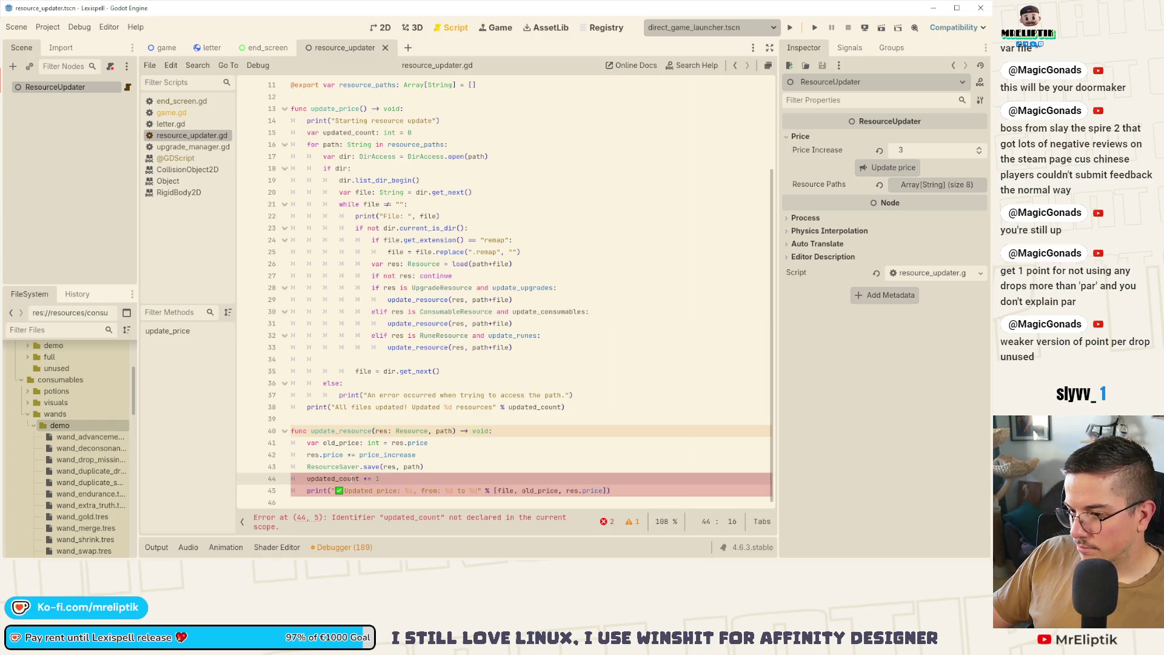
double_click(355, 479)
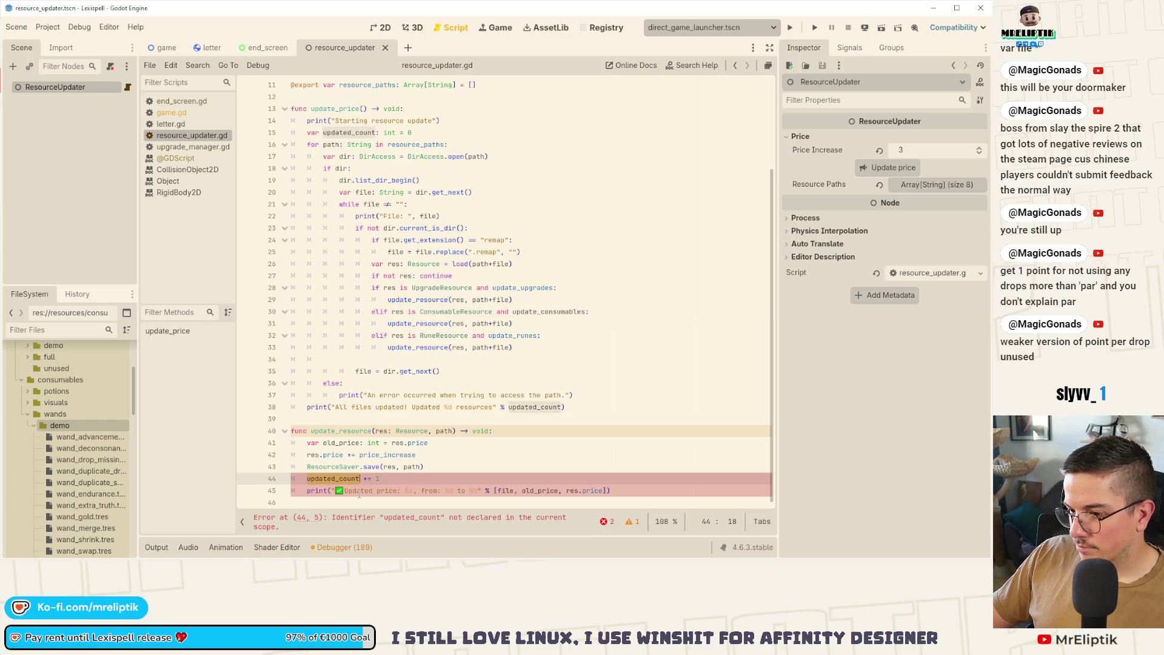
click(445, 432)
drag(307, 478, 611, 491)
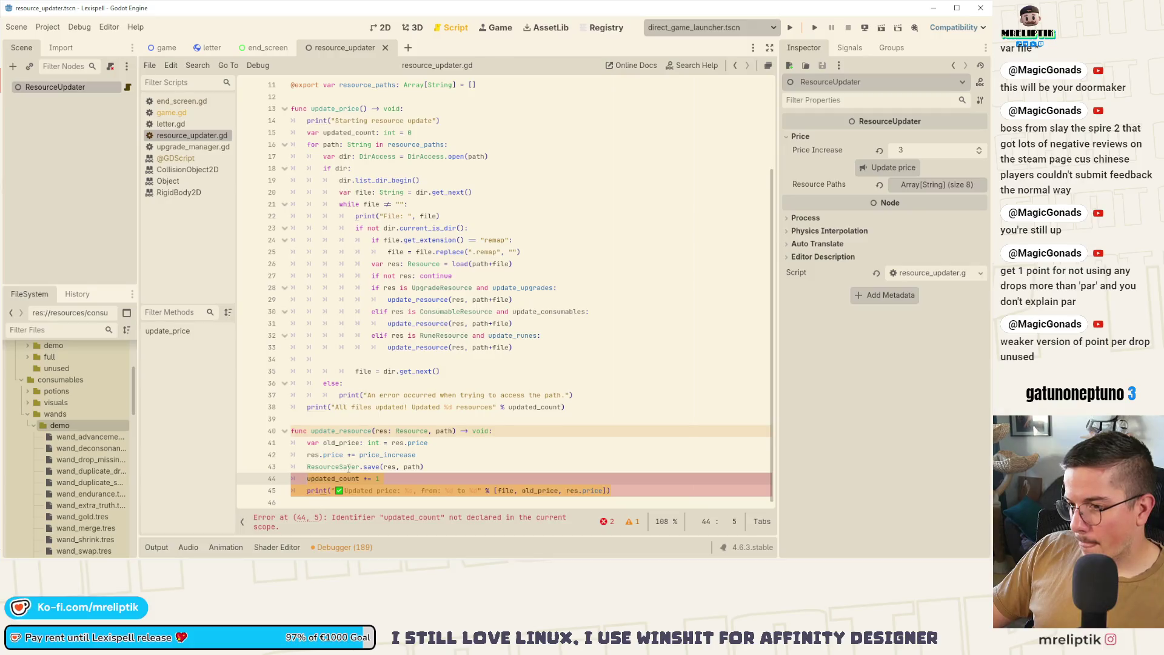
key(BackSpace)
click(531, 363)
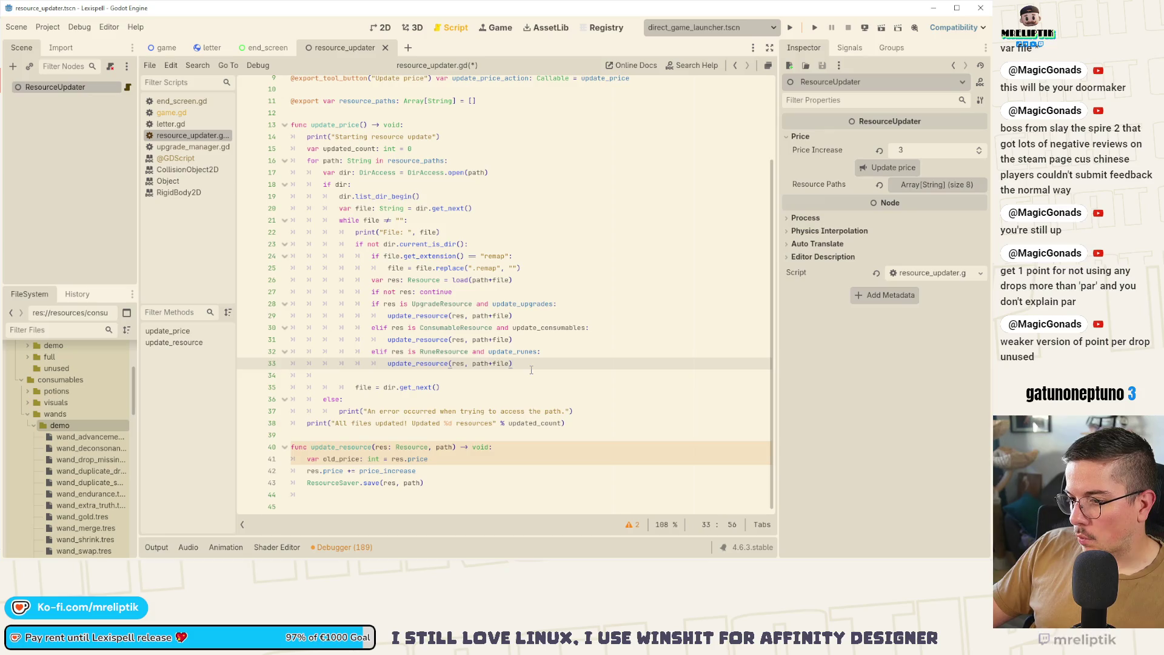
click(461, 495)
text(updated_count += 1)
key(ctrl+s)
Add a count parameter to update_resource and change the increment to count += 1.
click(424, 480)
click(455, 454)
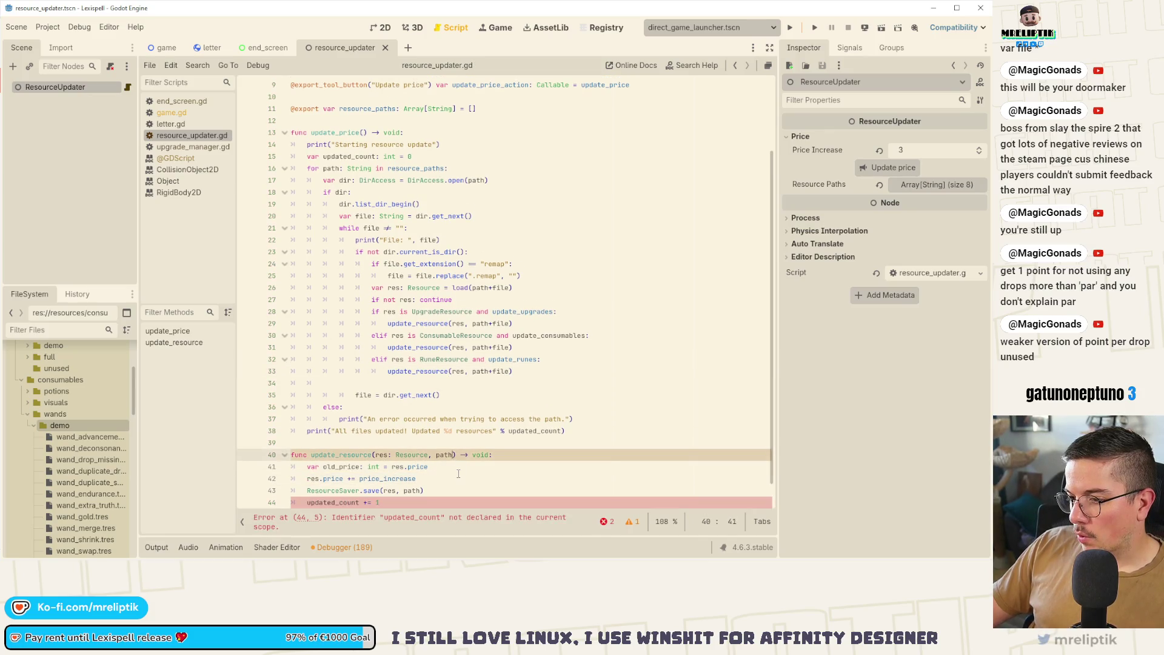
text(, count)
key(ctrl+s)
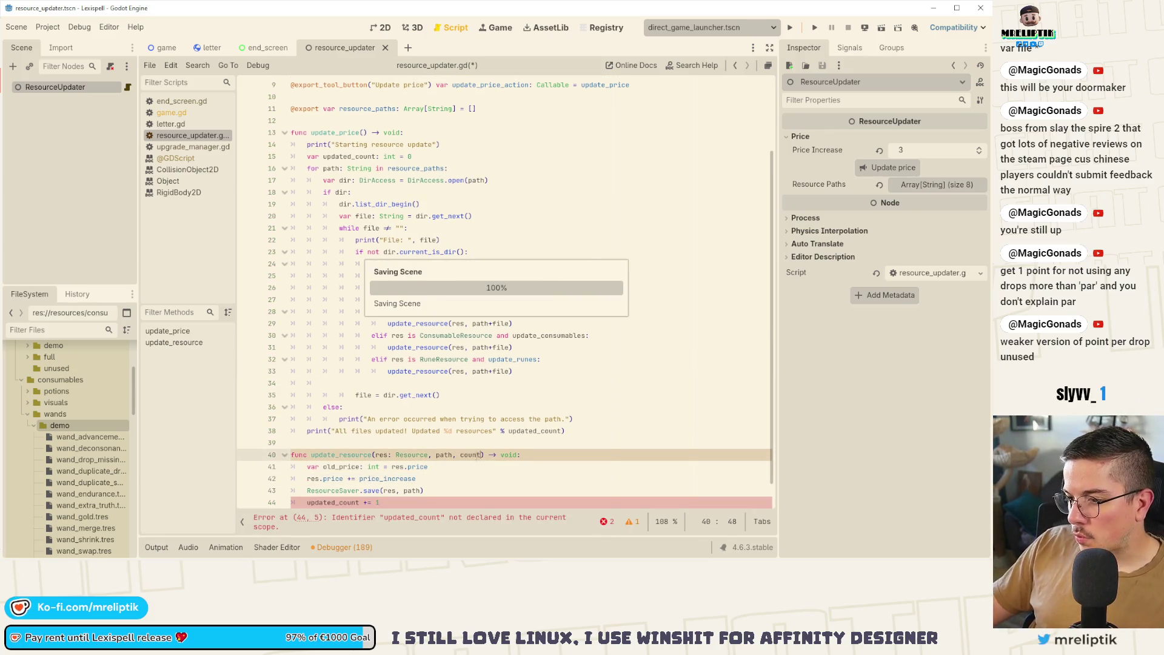
double_click(339, 501)
text(count)
key(ctrl+s)
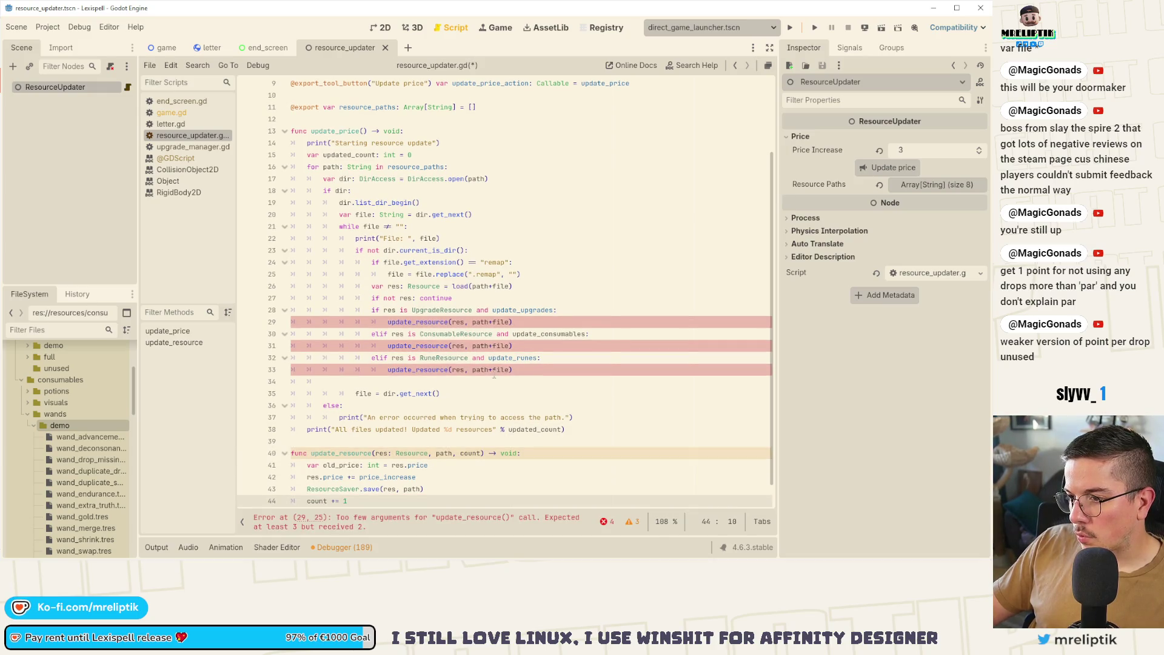
Pass updated_count as an extra argument in the update_resource calls on lines 29, 31 and 33.
click(510, 321)
alt+click(511, 346)
alt+click(511, 369)
text(n)
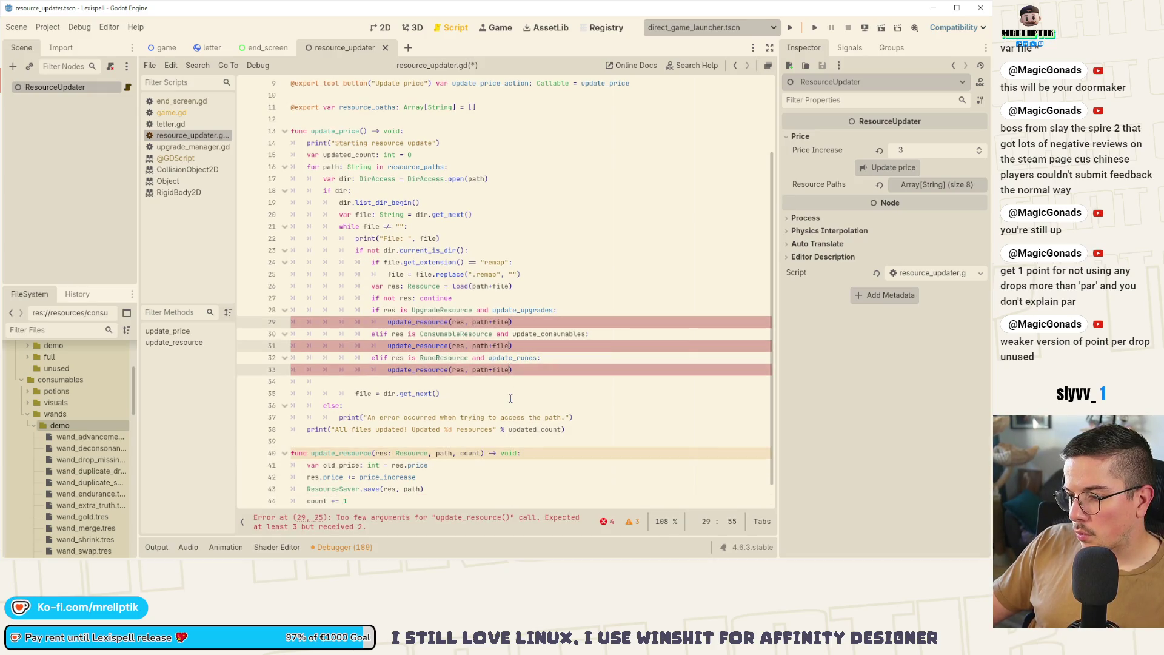
text( update)
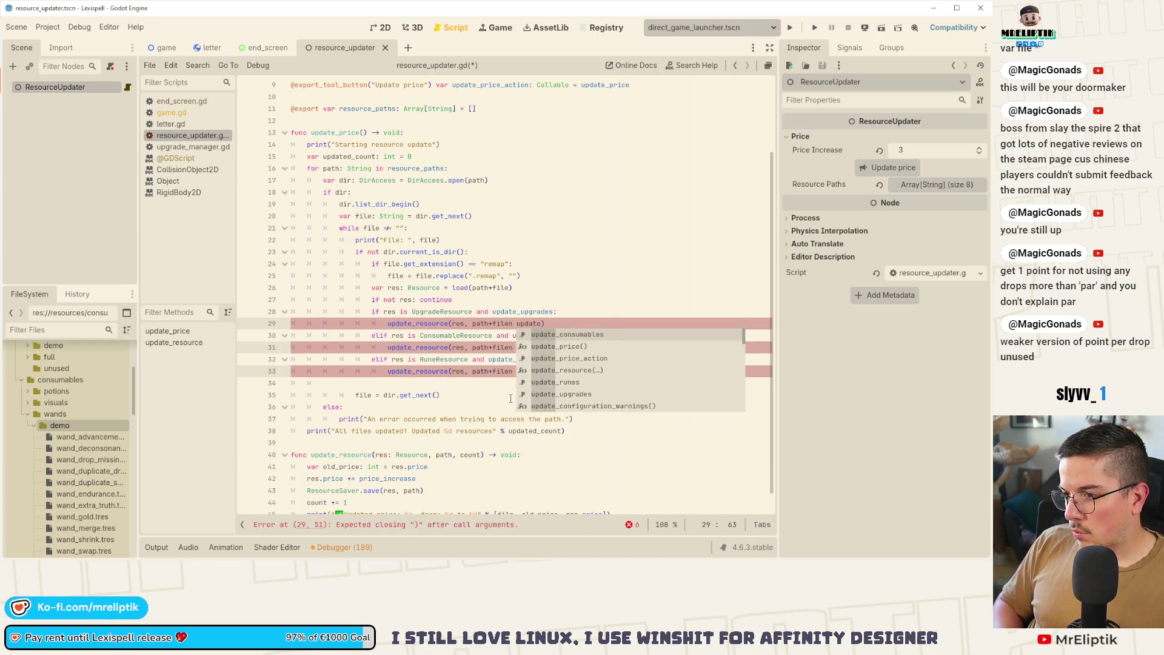
text(d_count)
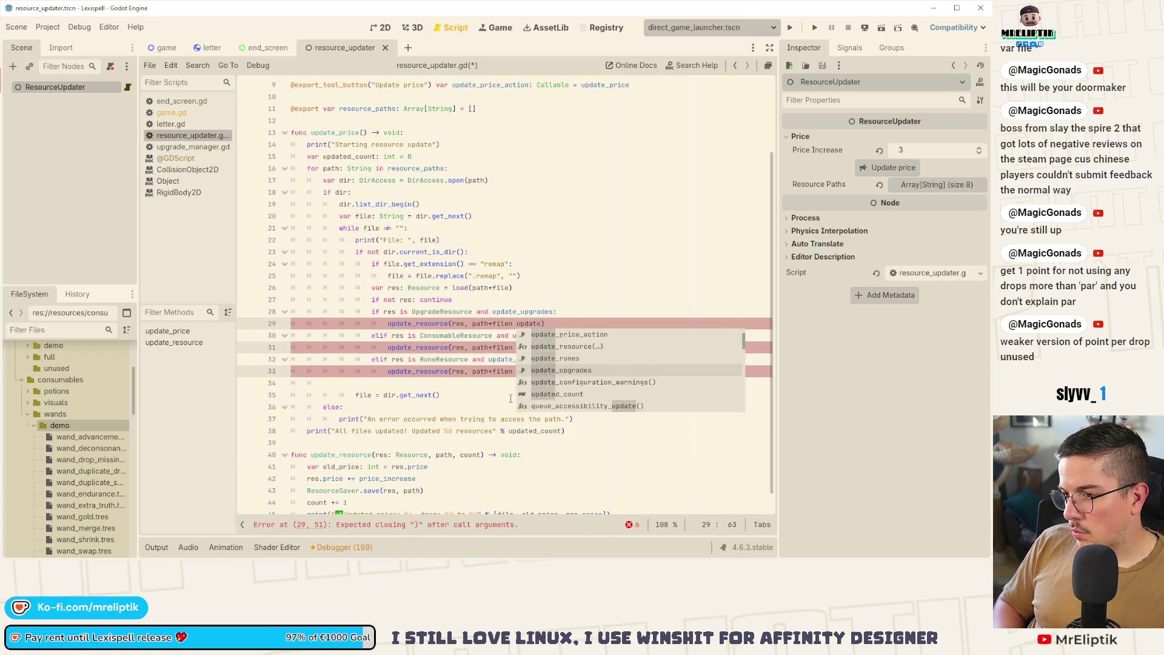
key(ctrl+s)
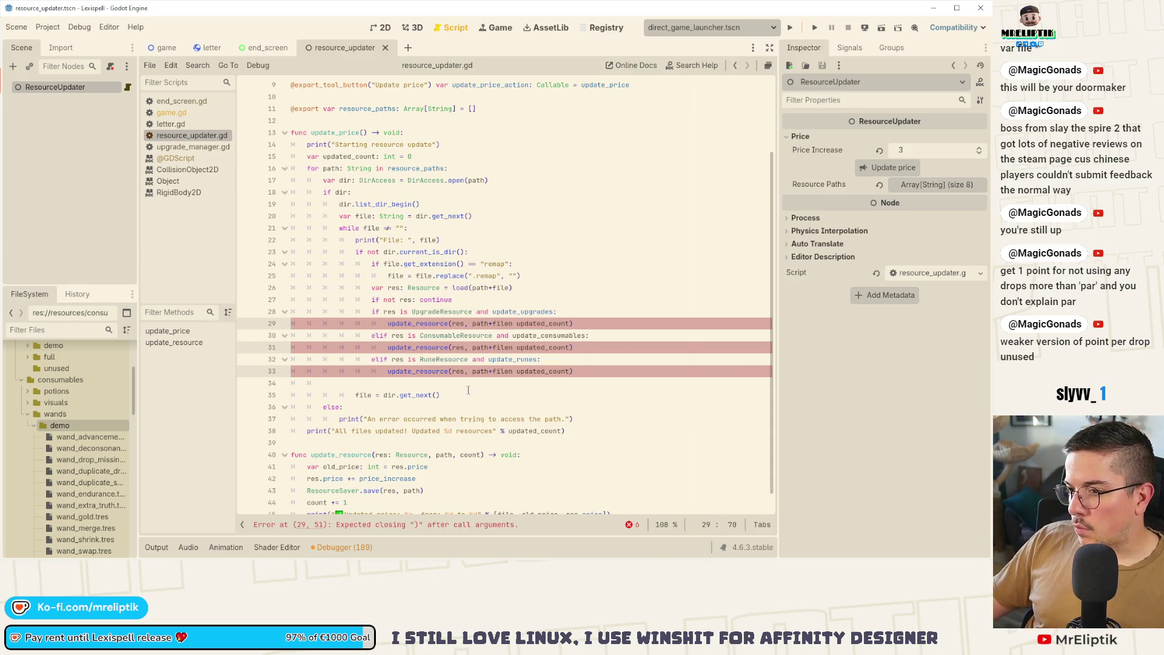
click(512, 323)
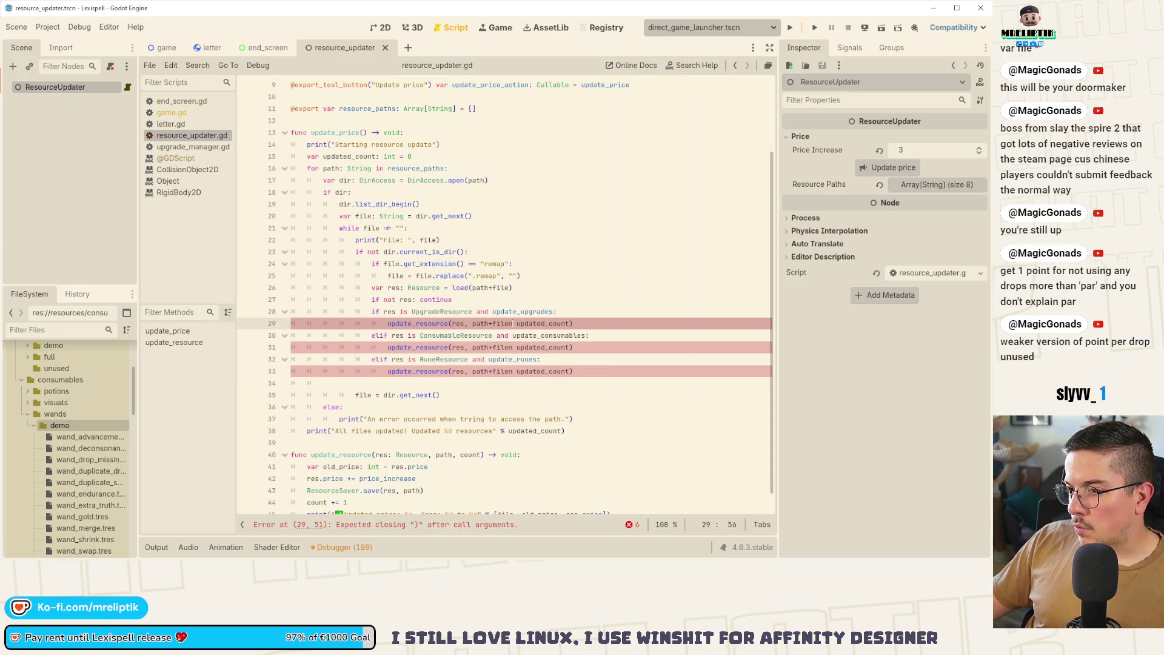
alt+click(513, 347)
alt+click(513, 371)
key(BackSpace)
text(,)
key(ctrl+s)
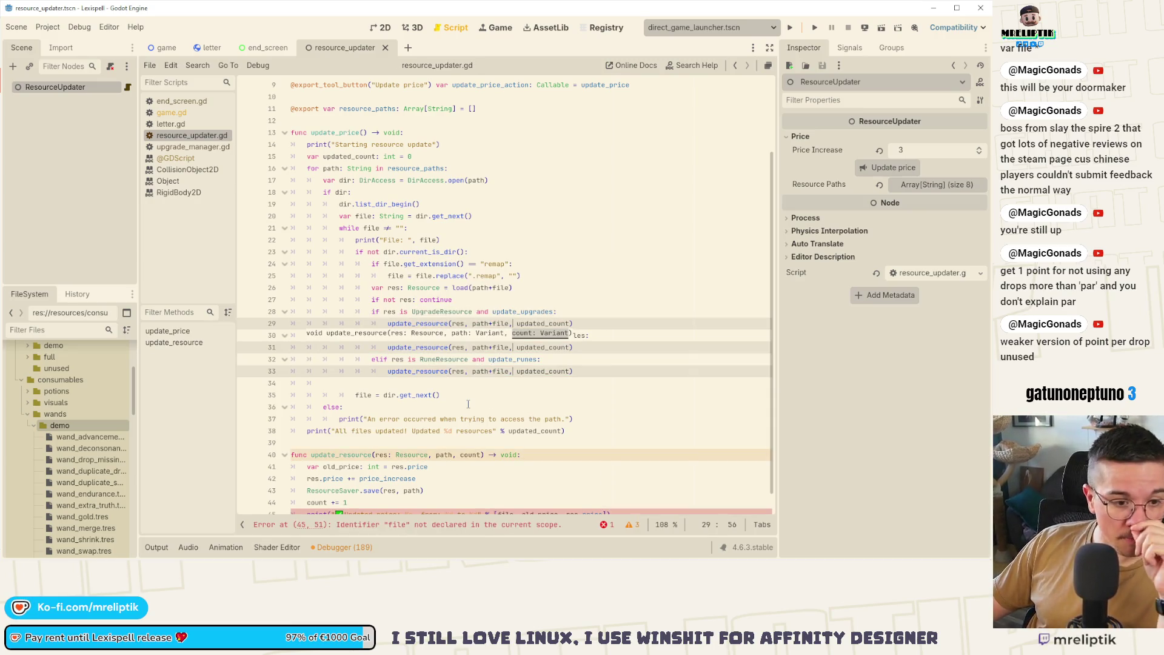
click(397, 381)
key(ctrl+s)
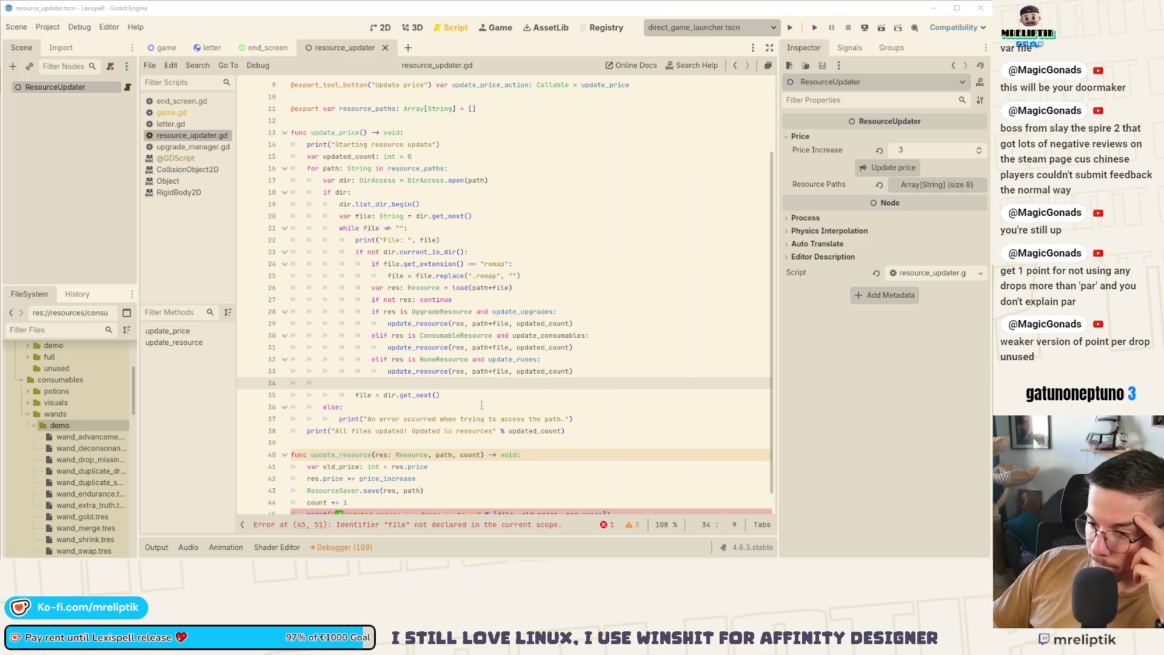
Insert file as an argument before path in all three update_resource calls.
click(446, 407)
scroll(446, 413, down, 1)
double_click(506, 495)
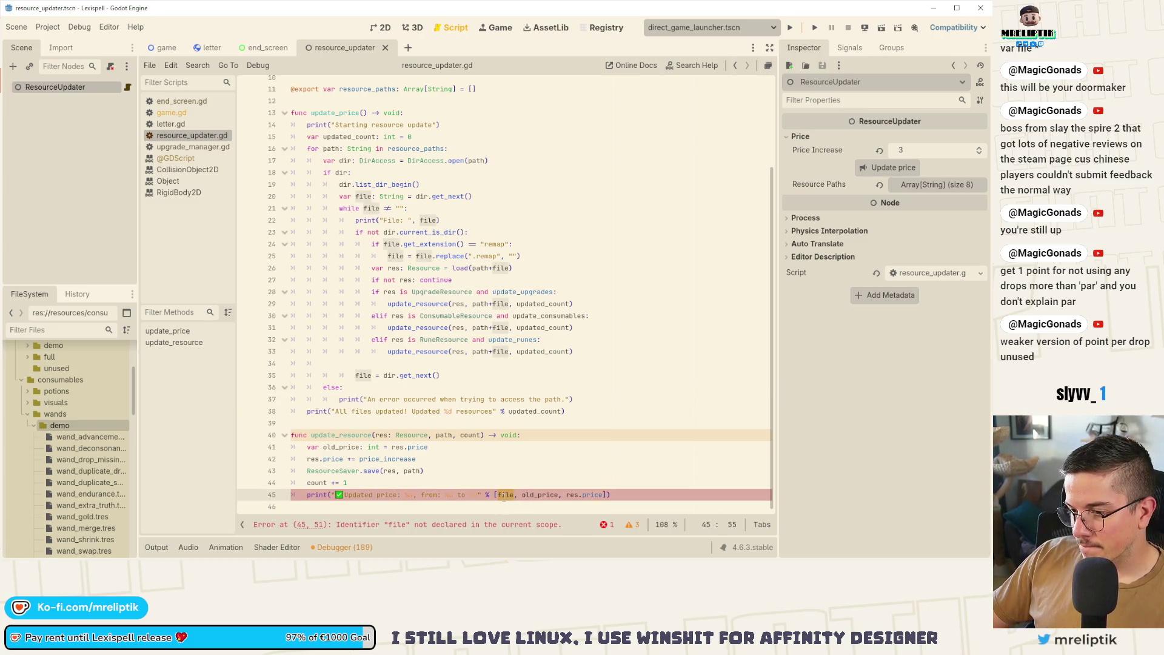
double_click(445, 435)
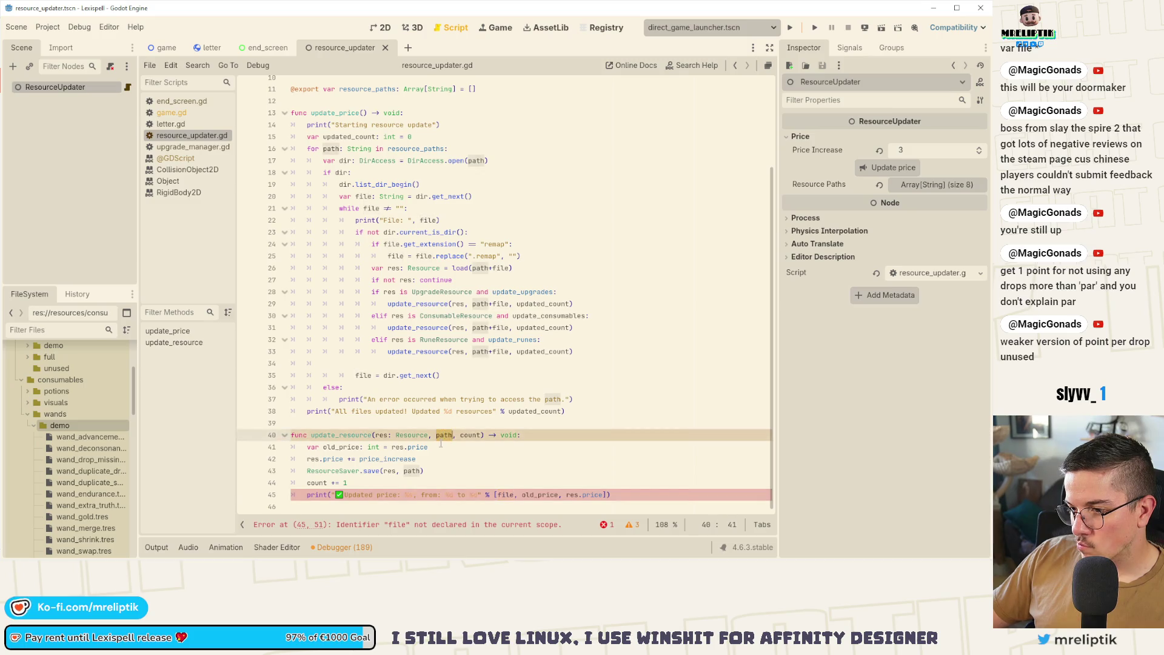
double_click(498, 268)
click(473, 304)
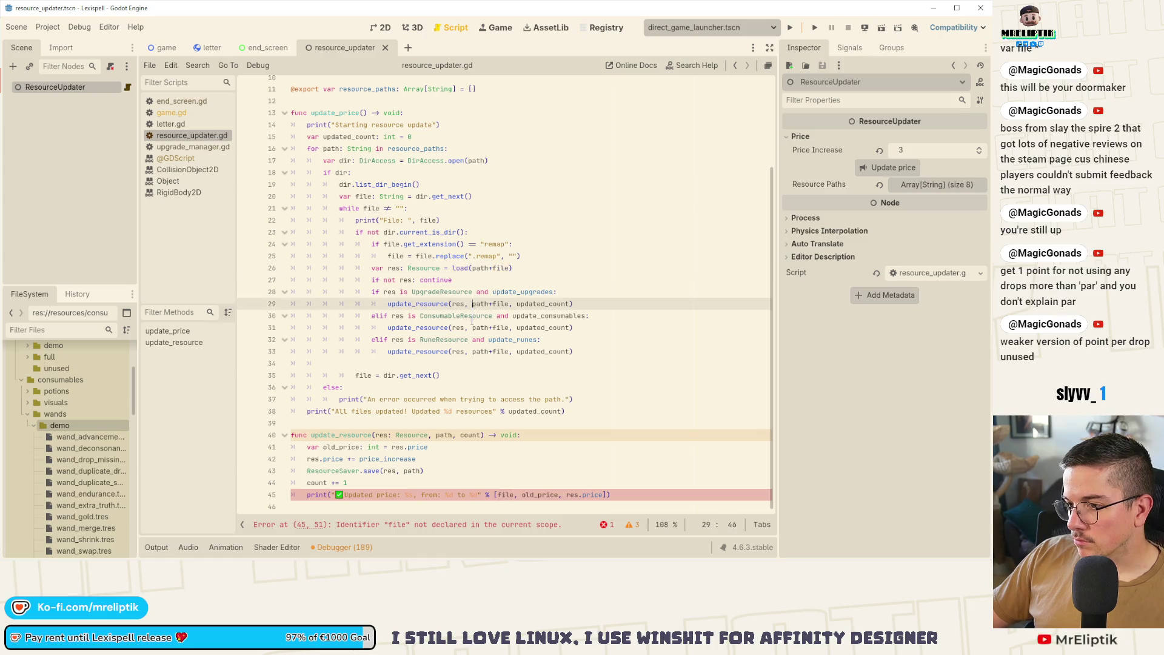
alt+click(473, 328)
alt+click(473, 351)
text(file,)
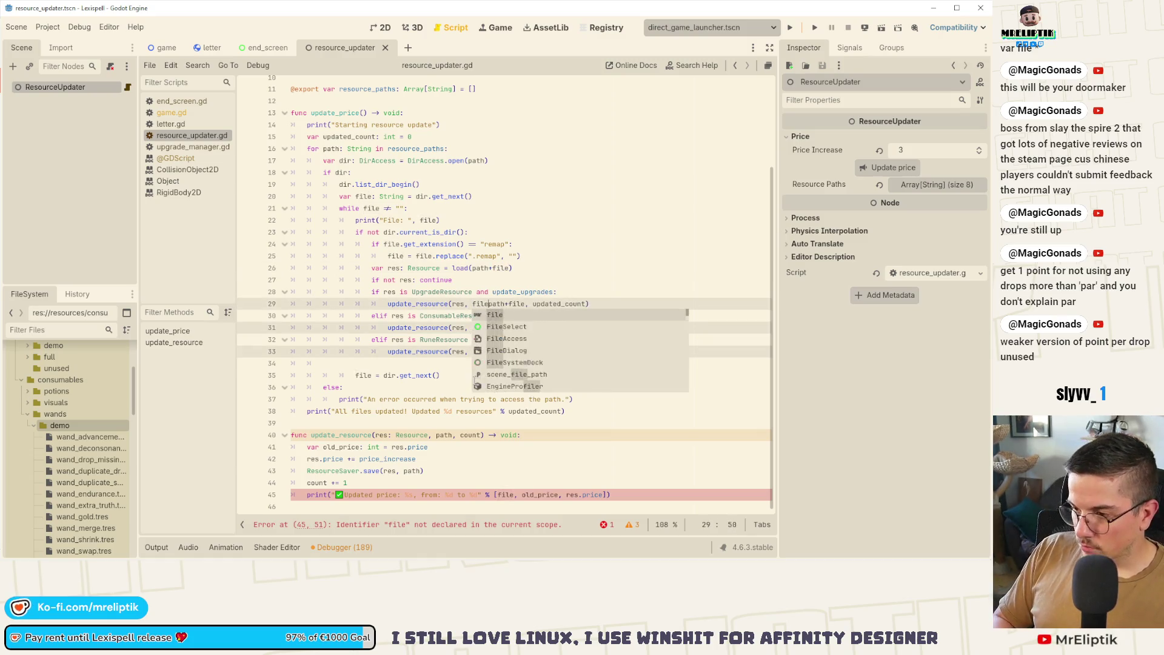
Type the parameters as file: String, path: String and count: int, then save the script.
click(434, 443)
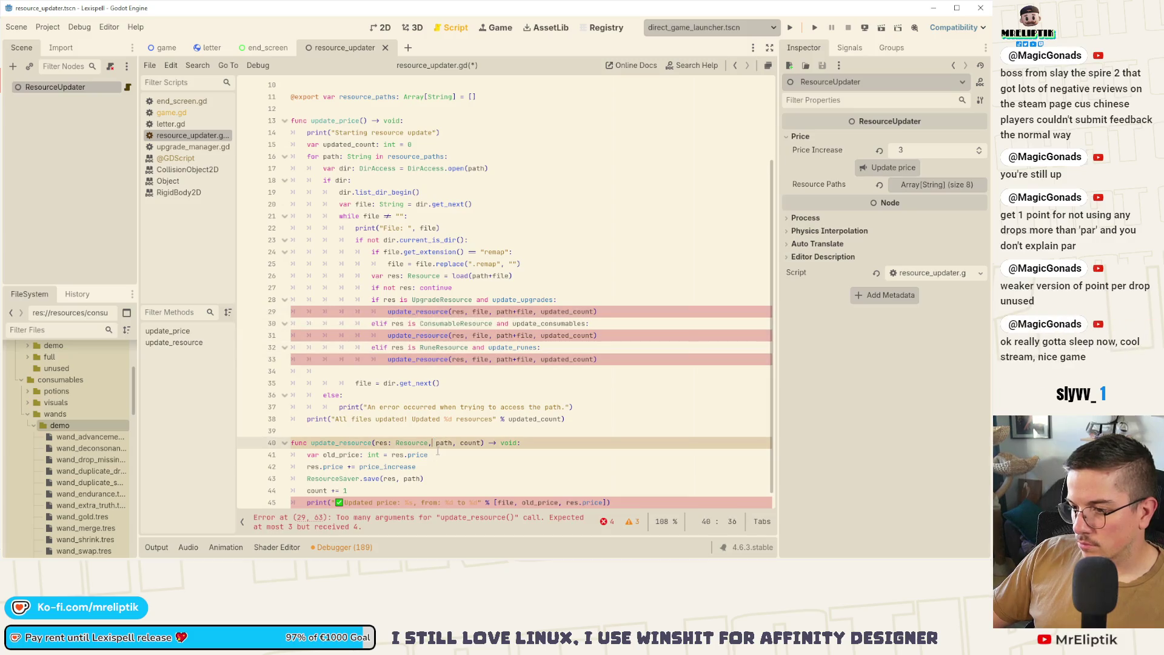
text(file:, )
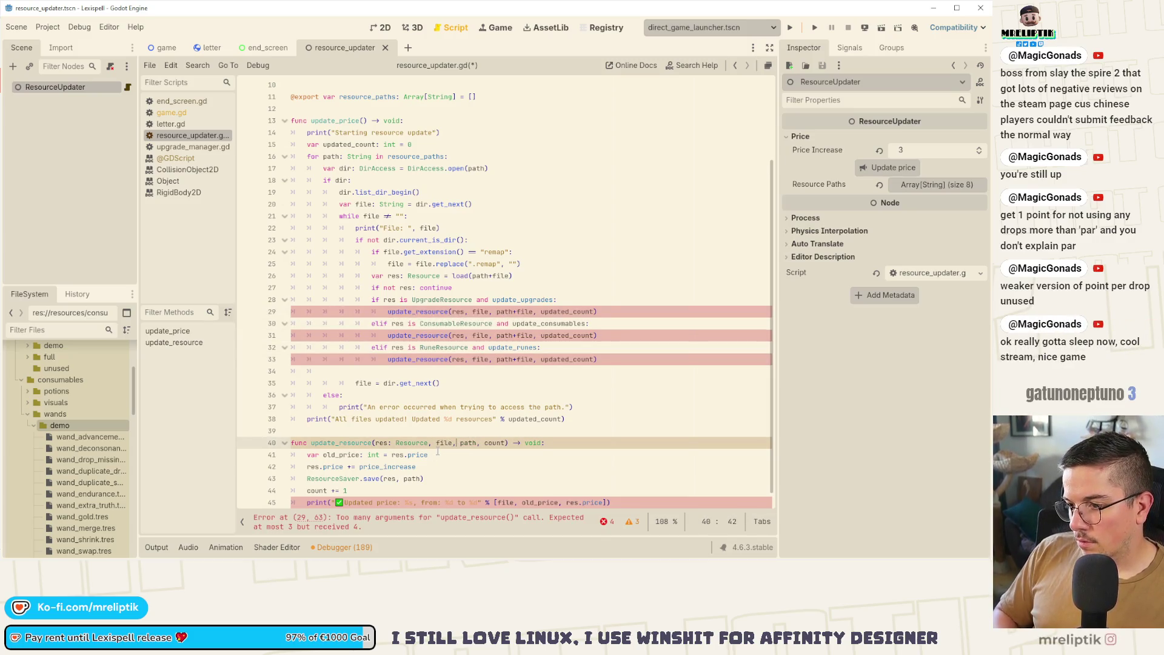
text(: String)
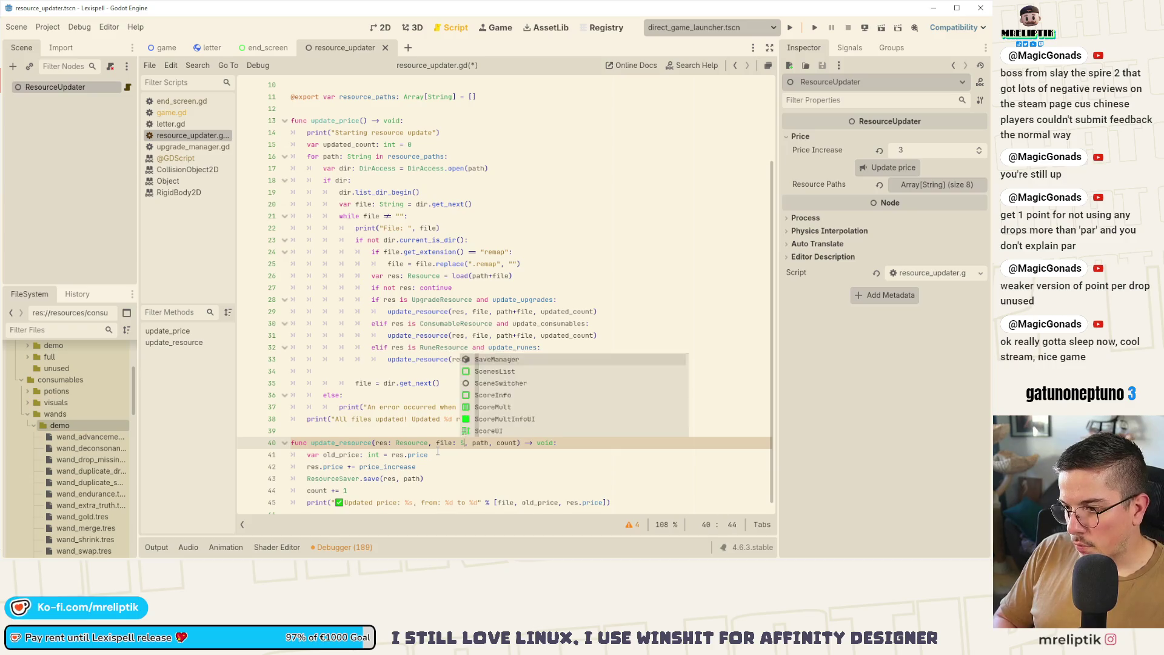
key(ctrl+Right)
text(: String)
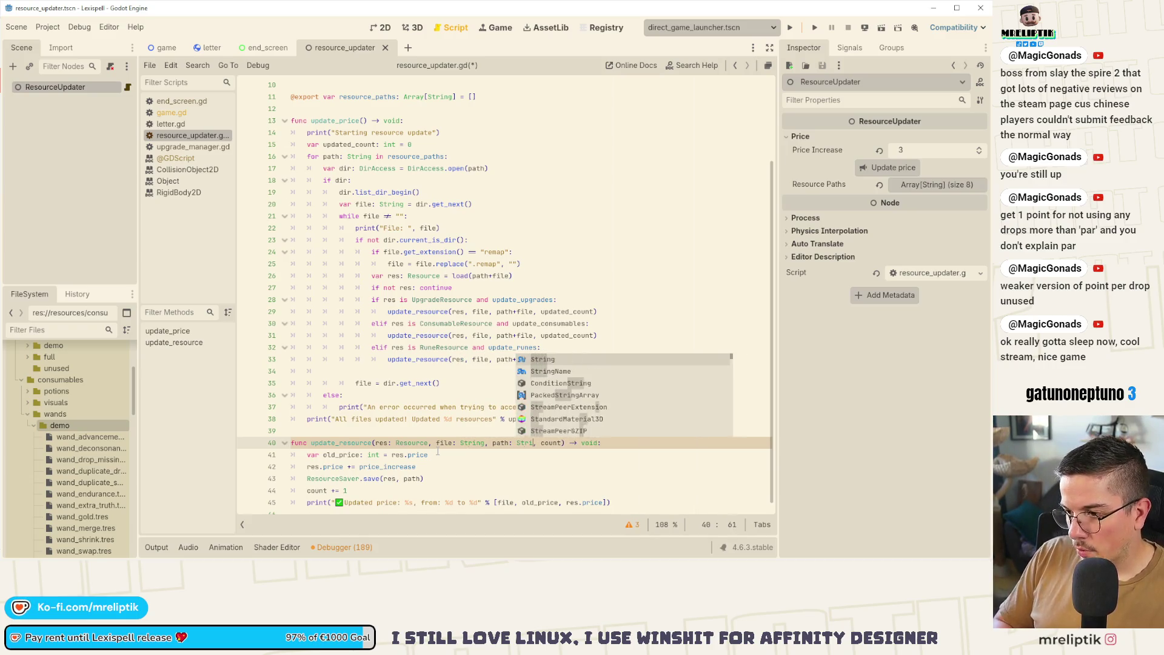
key(ctrl+Right)
text(: int)
key(ctrl+s)
click(458, 475)
scroll(457, 473, down, 1)
key(ctrl+s)
scroll(461, 461, up, 2)
Save and close the resource_updater scene, then reopen it through Quick Open.
scroll(479, 424, down, 2)
click(490, 392)
key(ctrl+s)
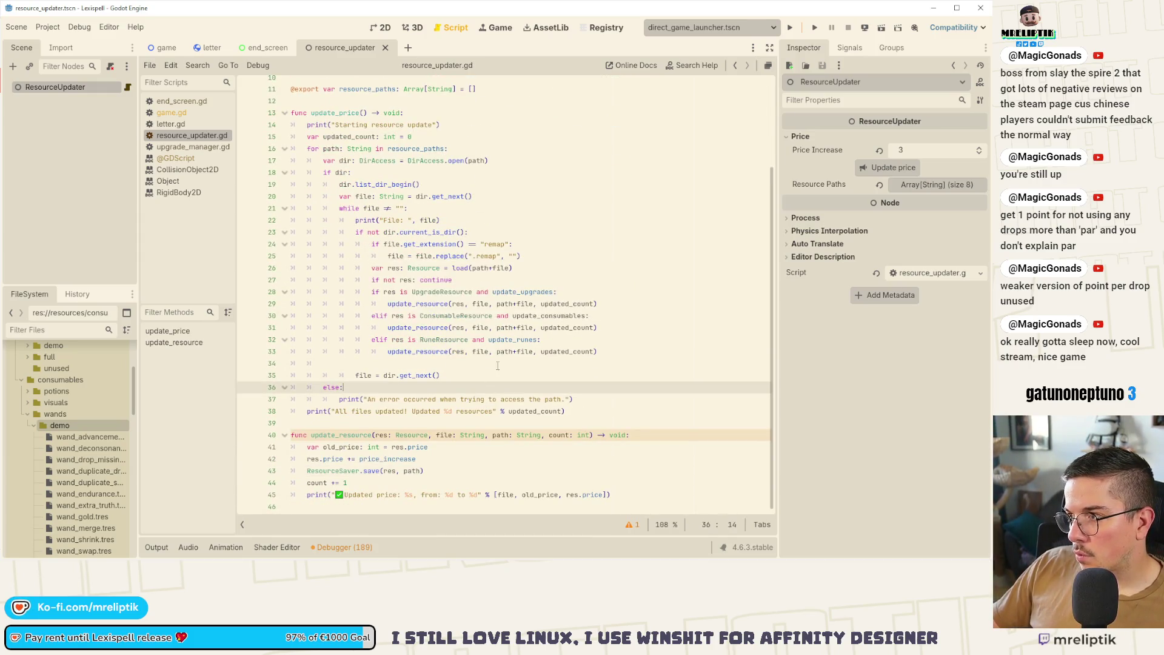
scroll(668, 243, up, 4)
key(ctrl+s)
click(171, 124)
click(183, 137)
key(ctrl+s)
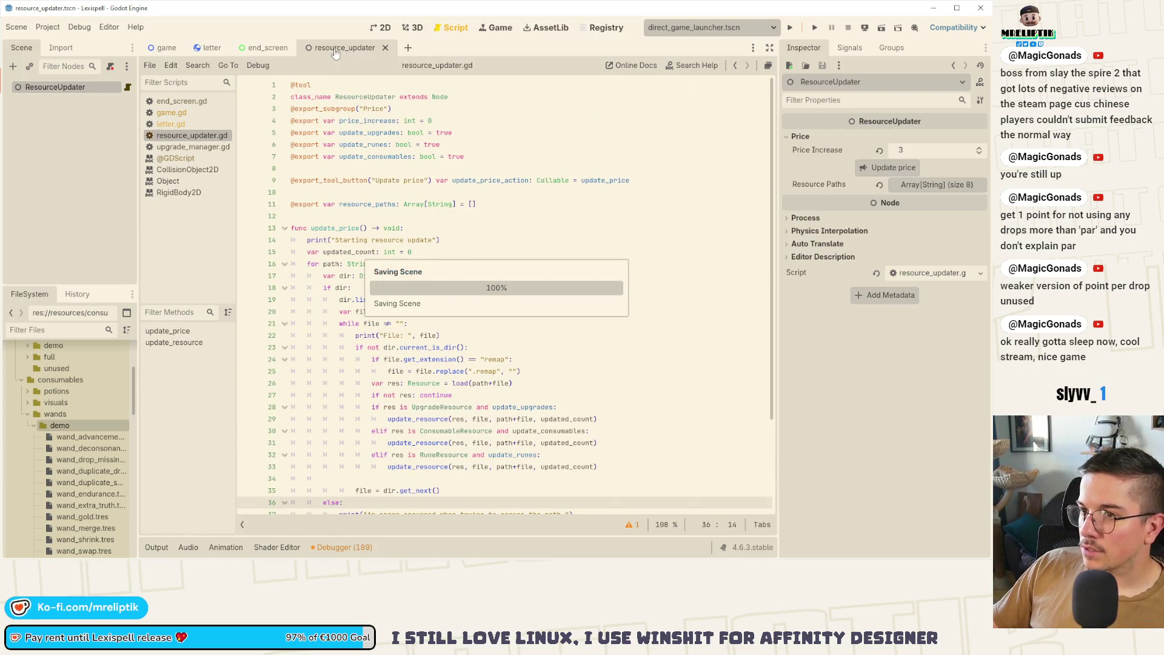
middle_click(338, 53)
key(ctrl+shift+o)
text(resource_updater)
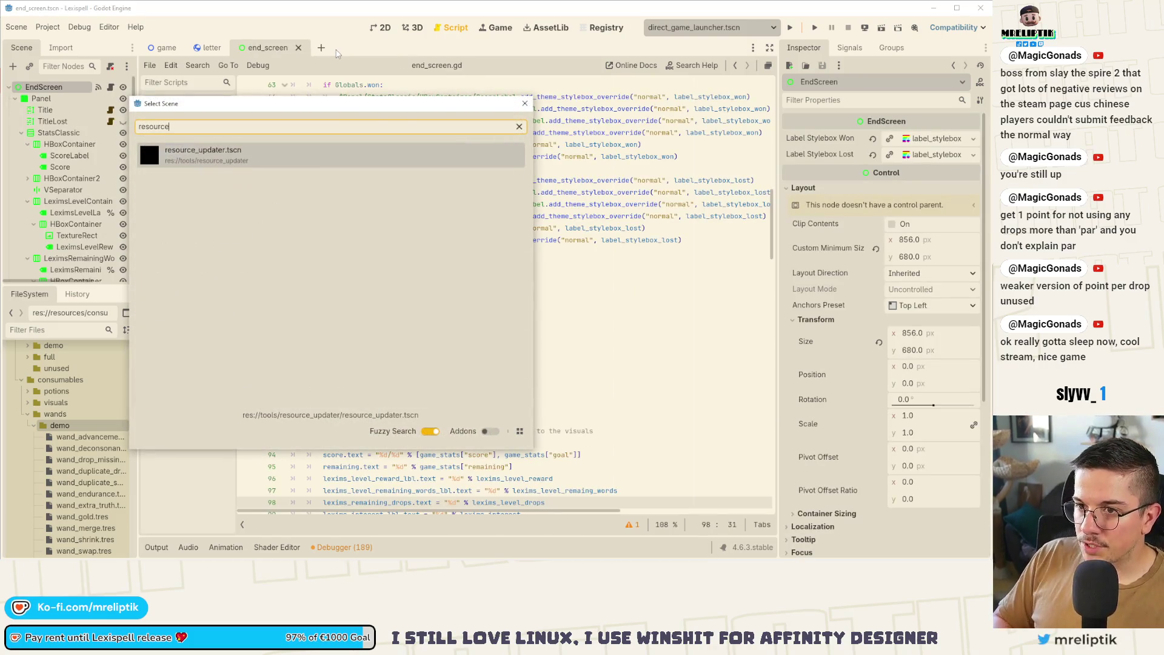
key(Return)
key(ctrl+s)
Set Price Increase to -3 with Update Runes and Update Consumables left checked, and save.
click(895, 183)
click(896, 199)
click(896, 183)
click(896, 199)
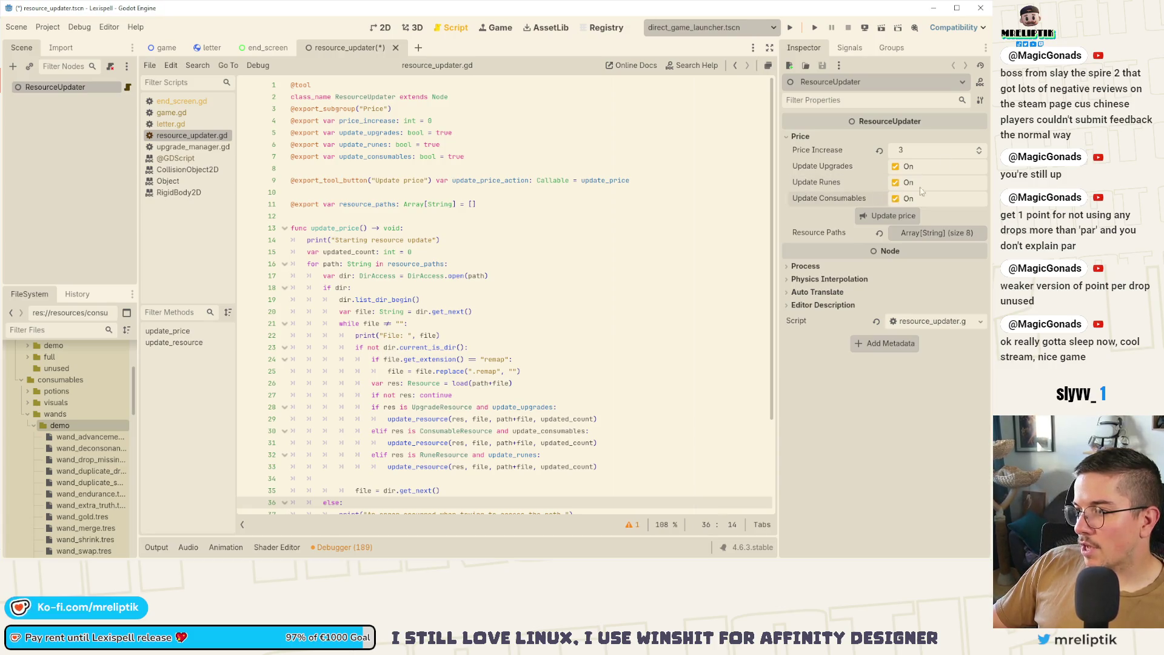
key(ctrl+s)
click(924, 150)
text(-)
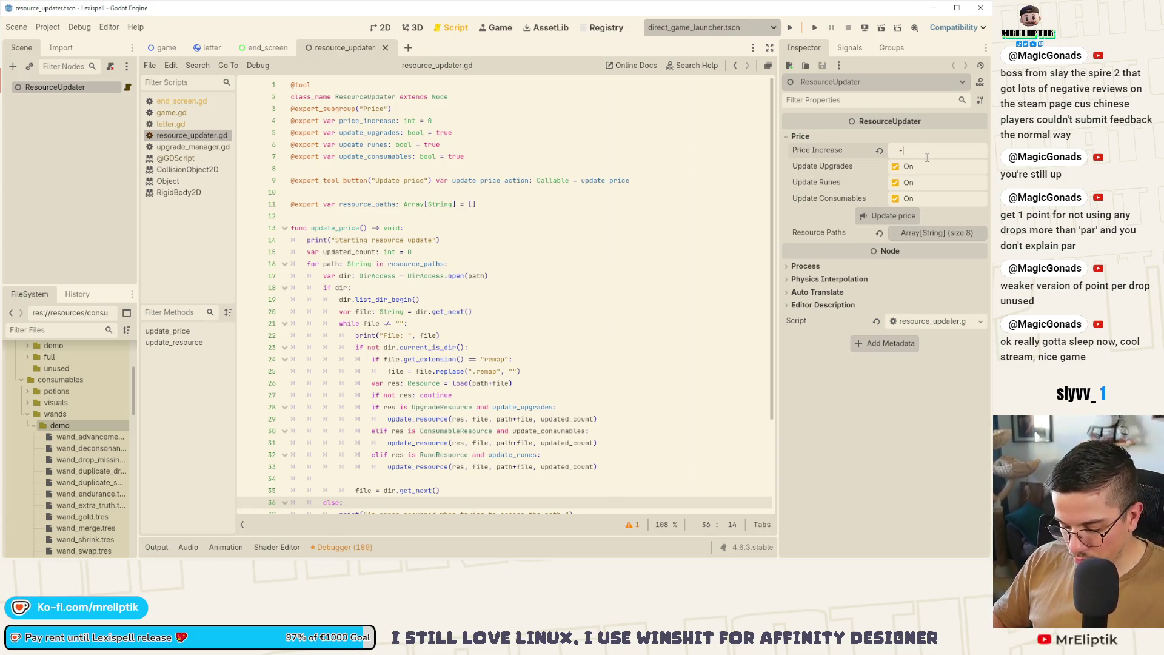
text(3)
key(Return)
key(ctrl+s)
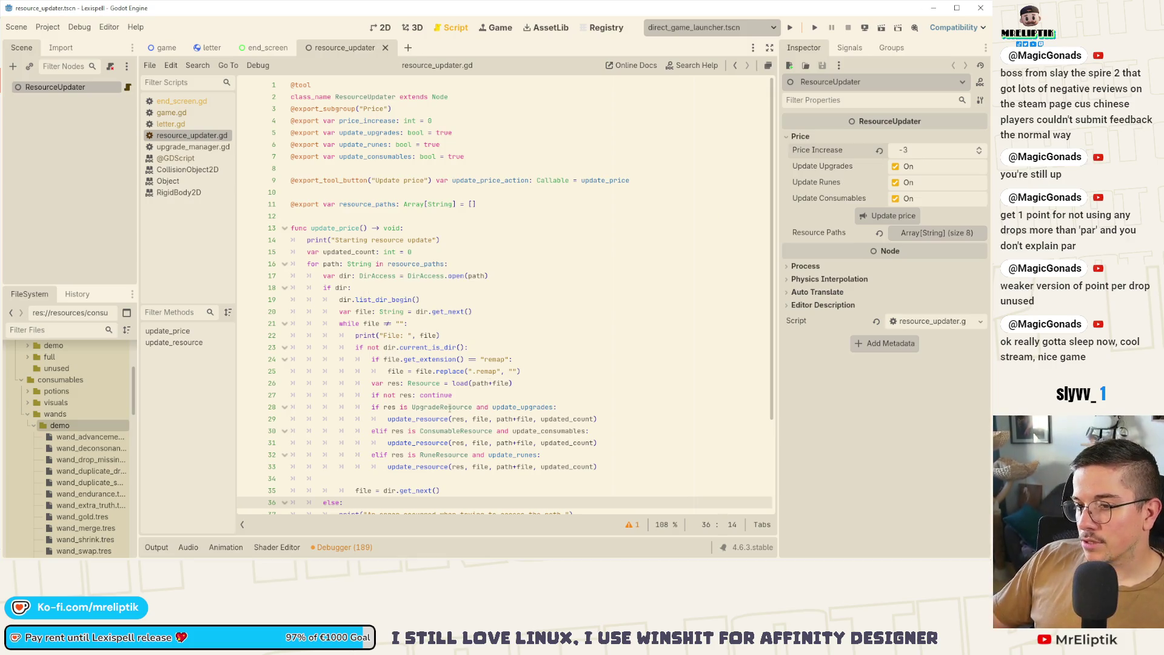
mouse_move(147, 556)
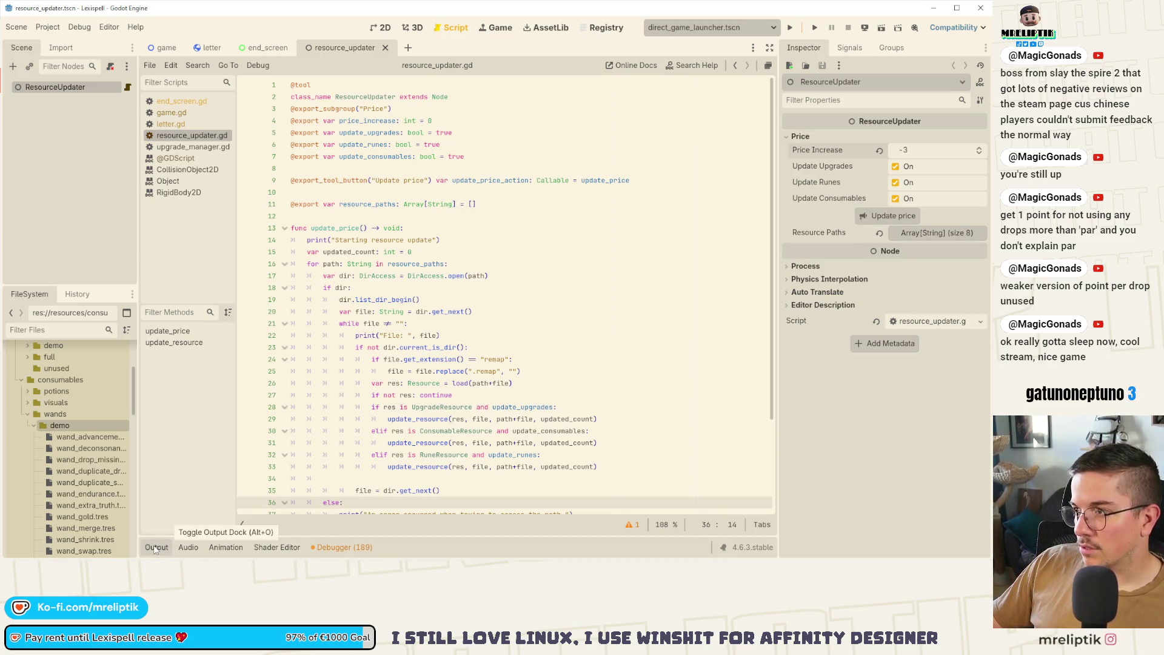
Show the price-update log in the Output panel, checking VS Code briefly.
click(156, 548)
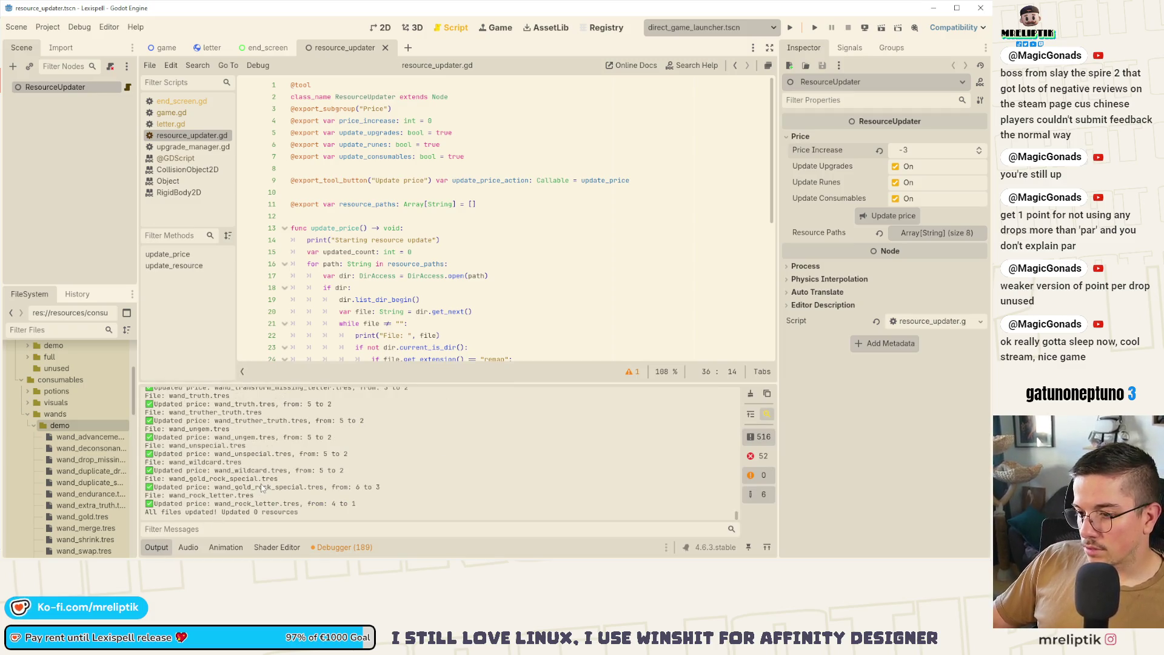
mouse_move(267, 559)
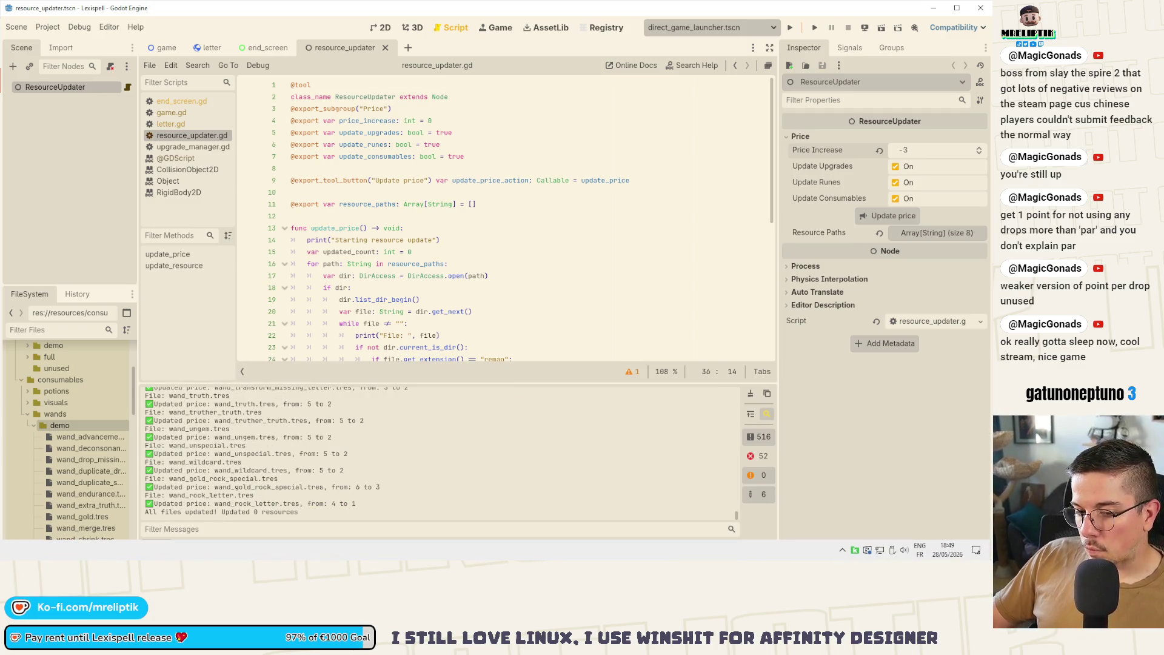
key(alt+Tab)
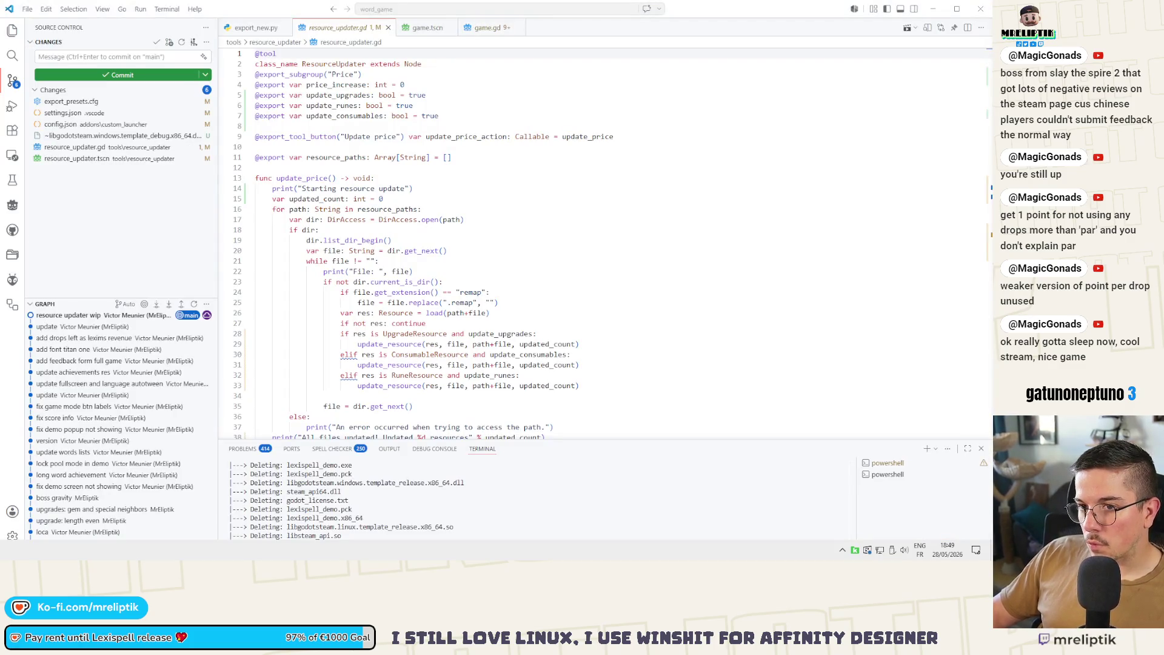
key(alt+Tab)
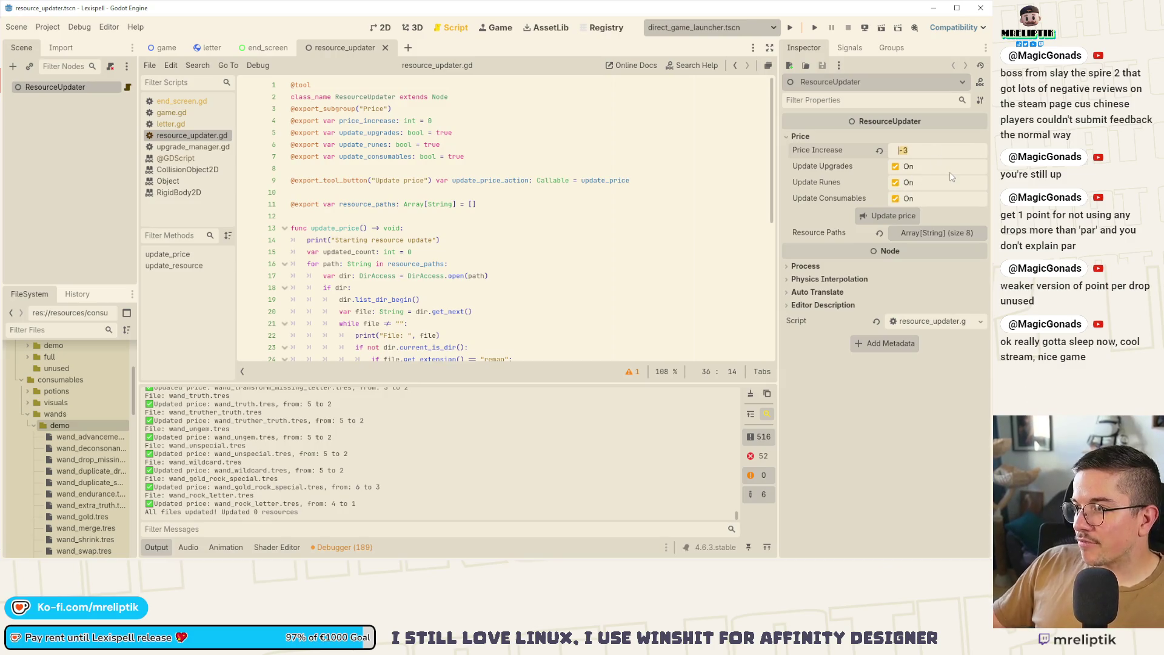
Commit Price Increase as 3 and uncheck Update Runes and Update Consumables.
key(Return)
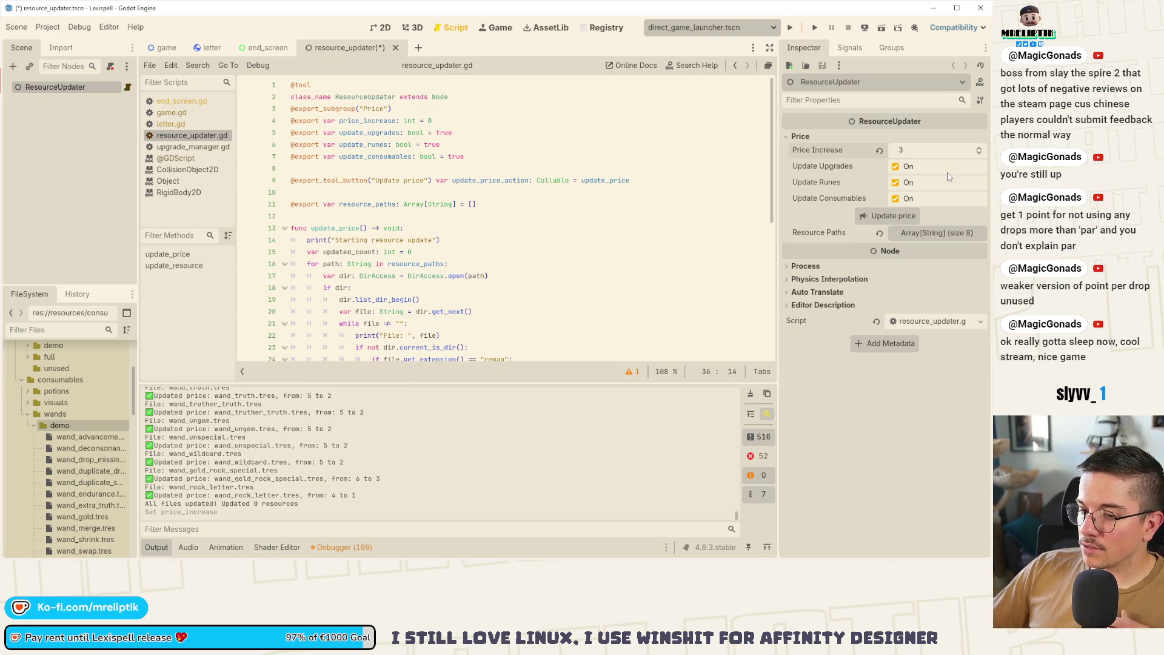
click(895, 182)
click(896, 199)
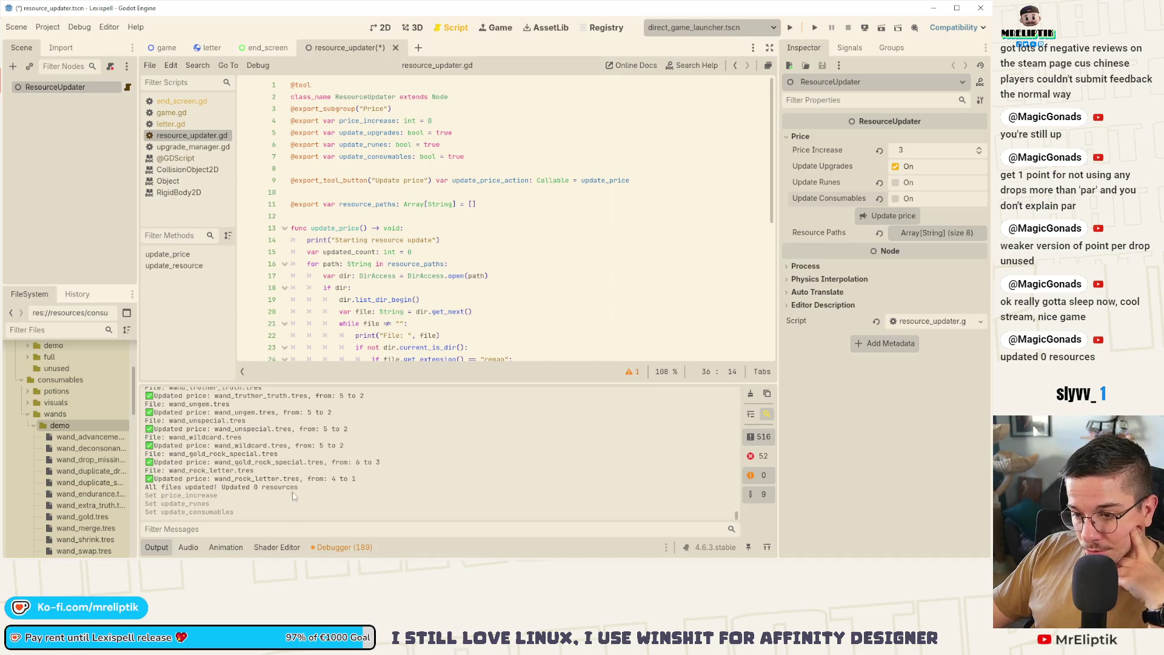
Trace where count and updated_count are used and look up help for ResourceSaver.save.
double_click(270, 489)
scroll(410, 296, down, 7)
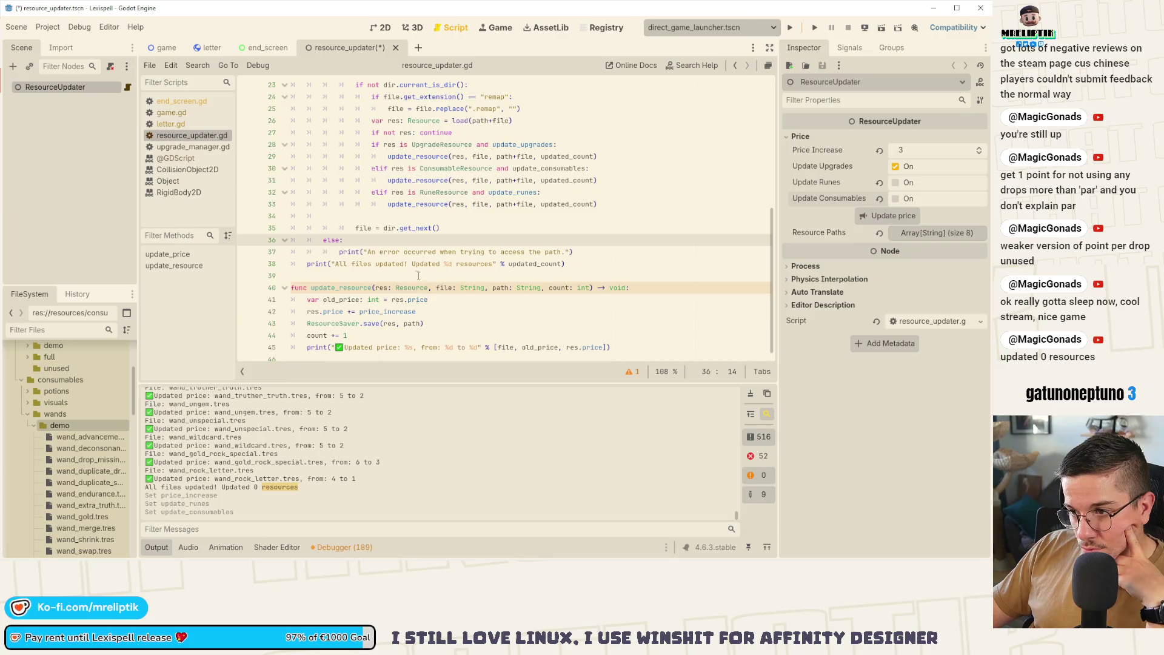
double_click(317, 336)
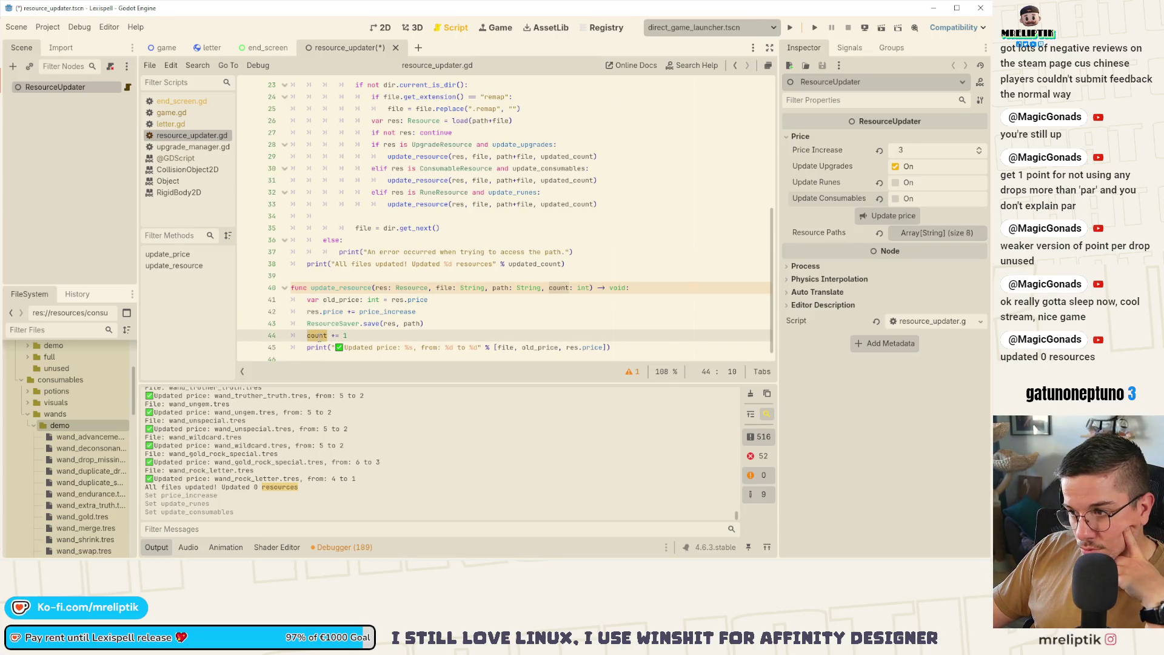
double_click(559, 288)
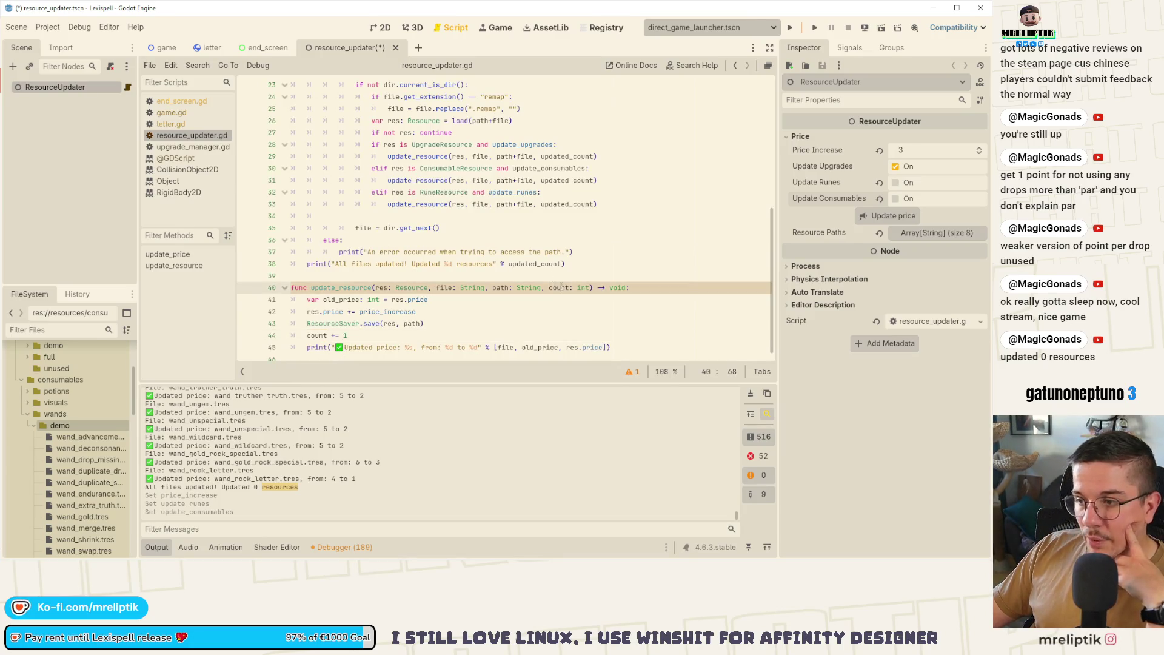
scroll(481, 287, up, 4)
scroll(481, 287, down, 3)
double_click(567, 241)
scroll(560, 269, down, 1)
click(529, 346)
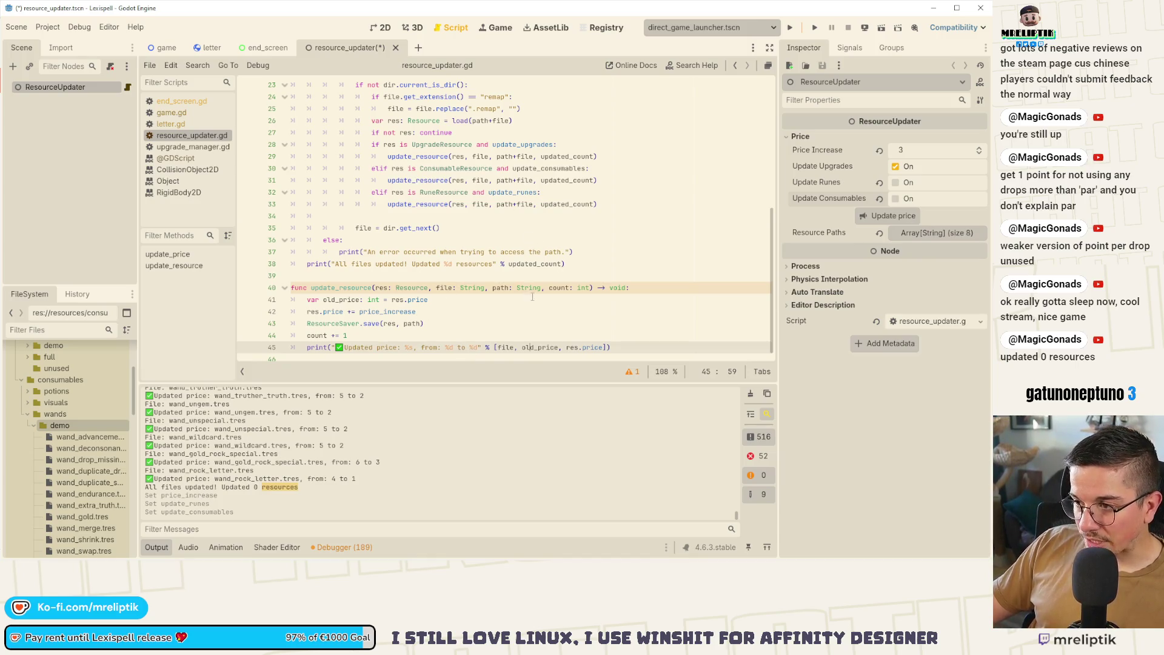
click(365, 332)
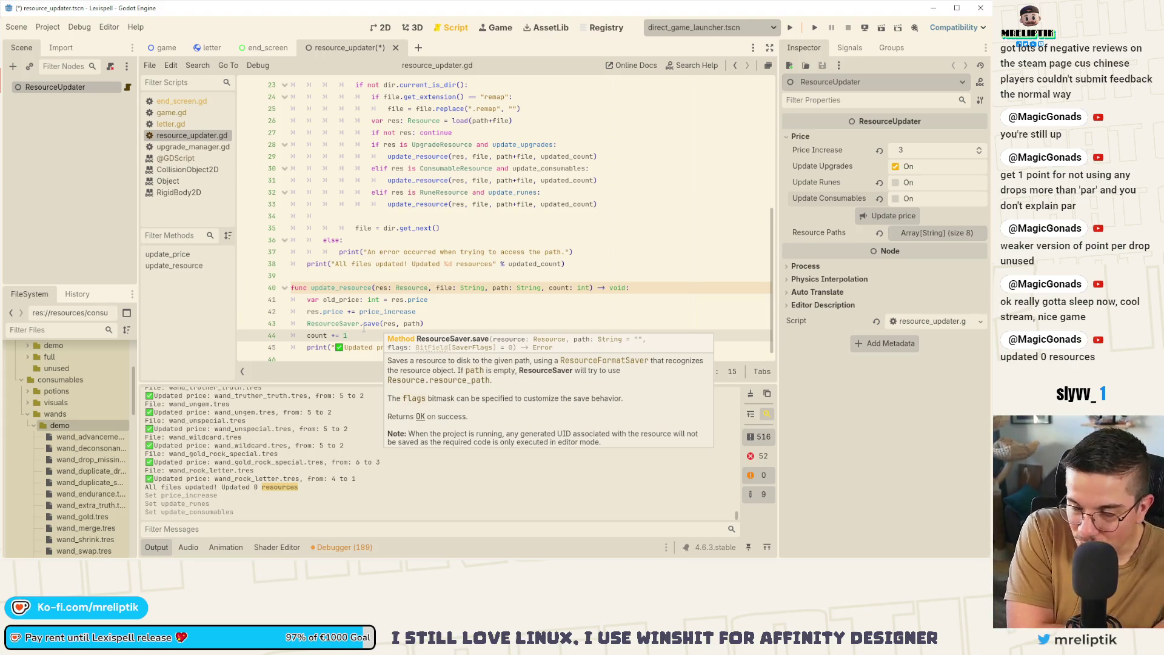
scroll(614, 183, up, 5)
scroll(614, 183, down, 4)
click(619, 192)
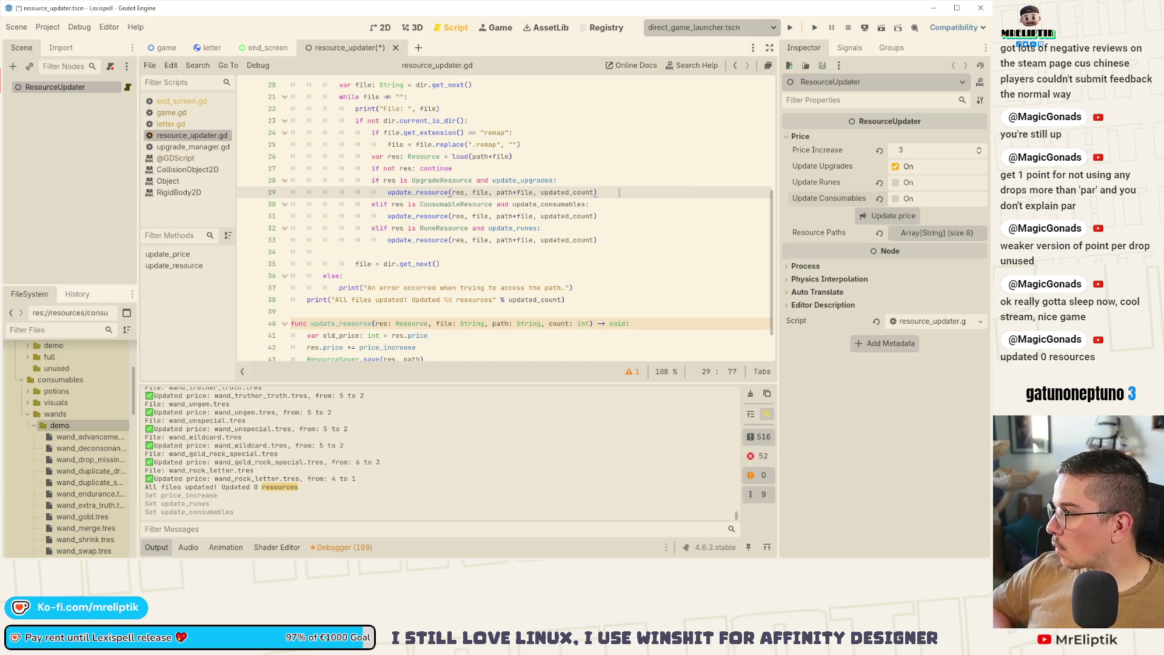
scroll(555, 299, down, 1)
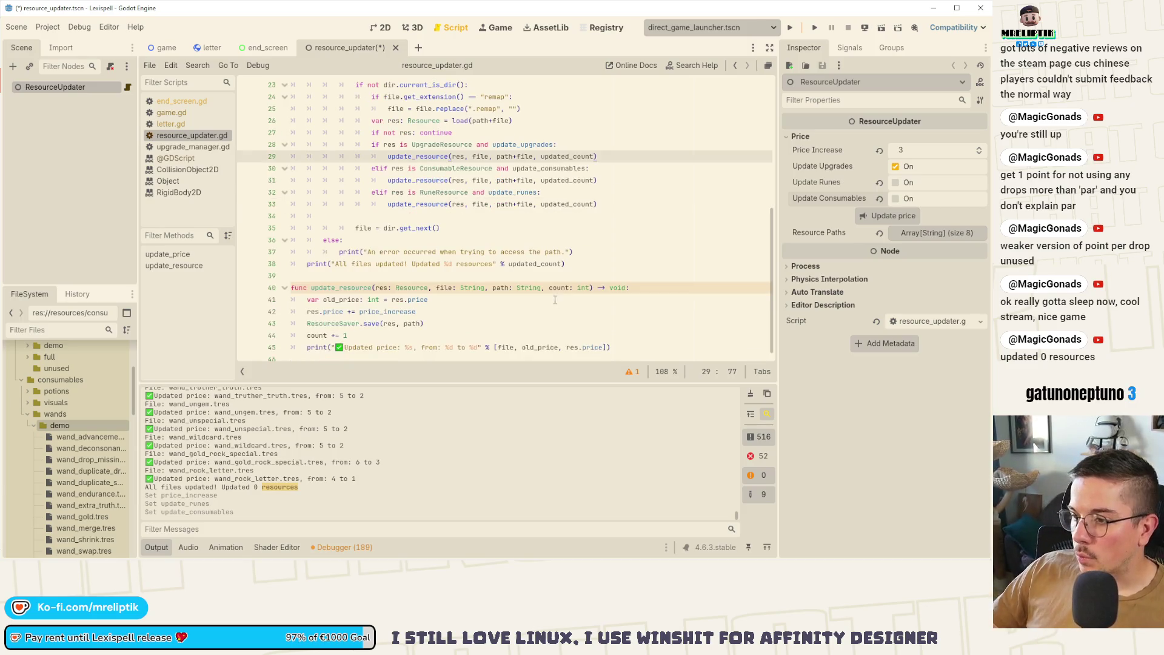
Delete the count: int parameter and the count += 1 line from update_resource, then save.
double_click(560, 287)
key(BackSpace)
key(Delete)
key(Delete)
key(Delete)
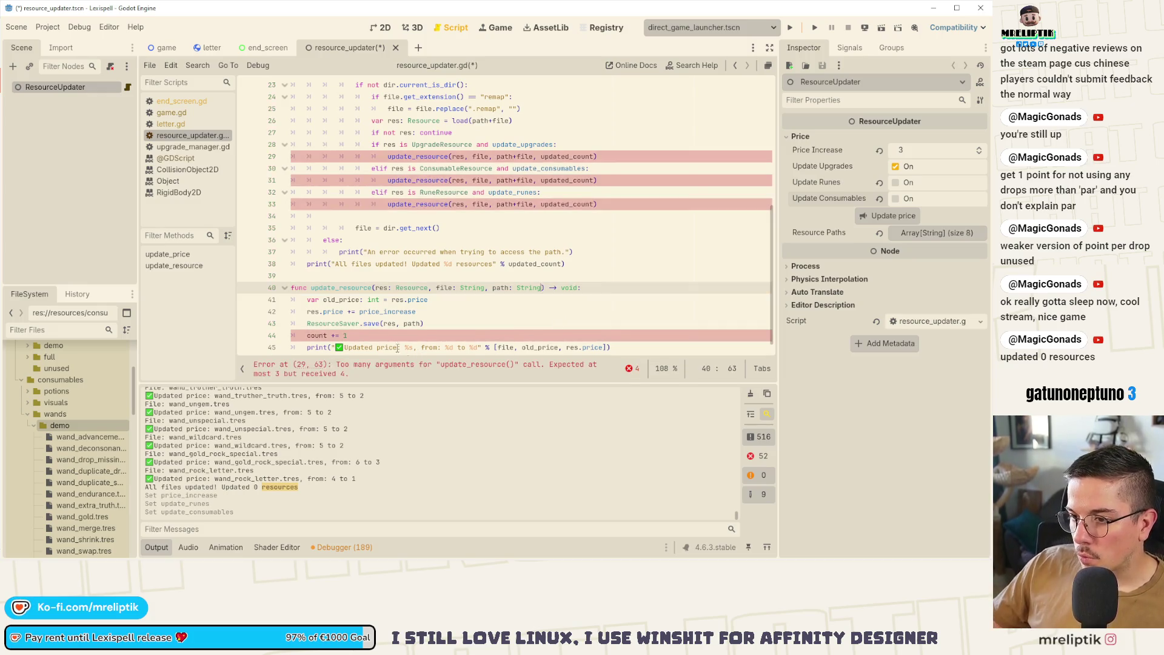
click(570, 330)
key(ctrl+shift+k)
key(ctrl+s)
Remove updated_count from all three update_resource calls using multiple carets, then save.
double_click(563, 145)
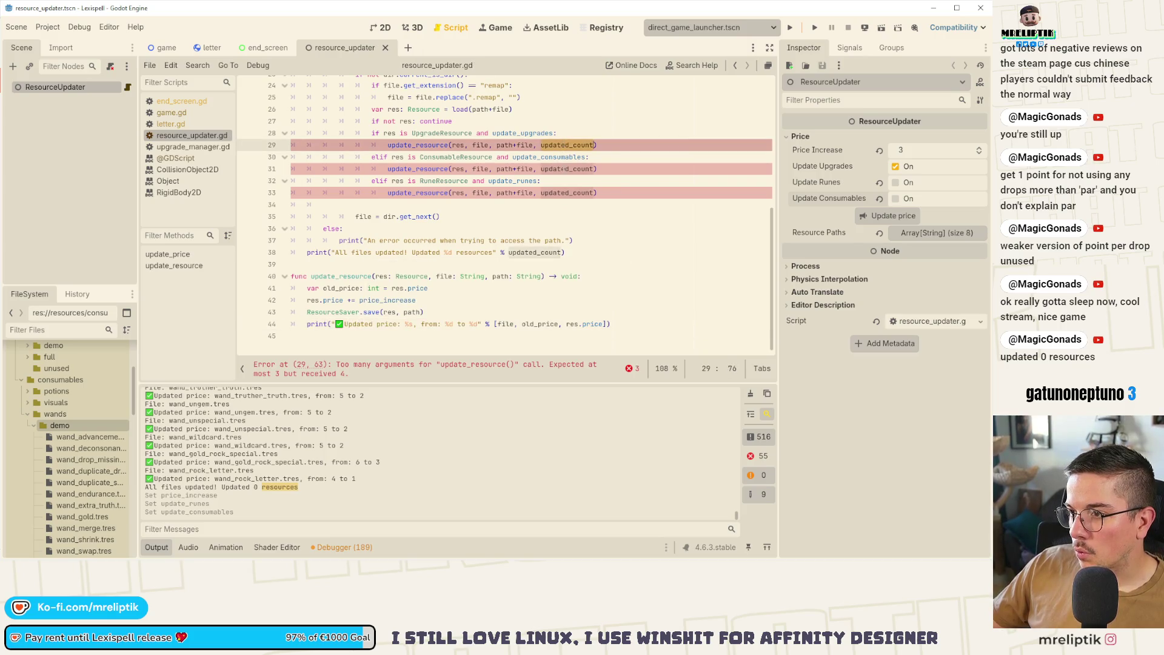
key(ctrl+d)
key(ctrl+d)
key(Left)
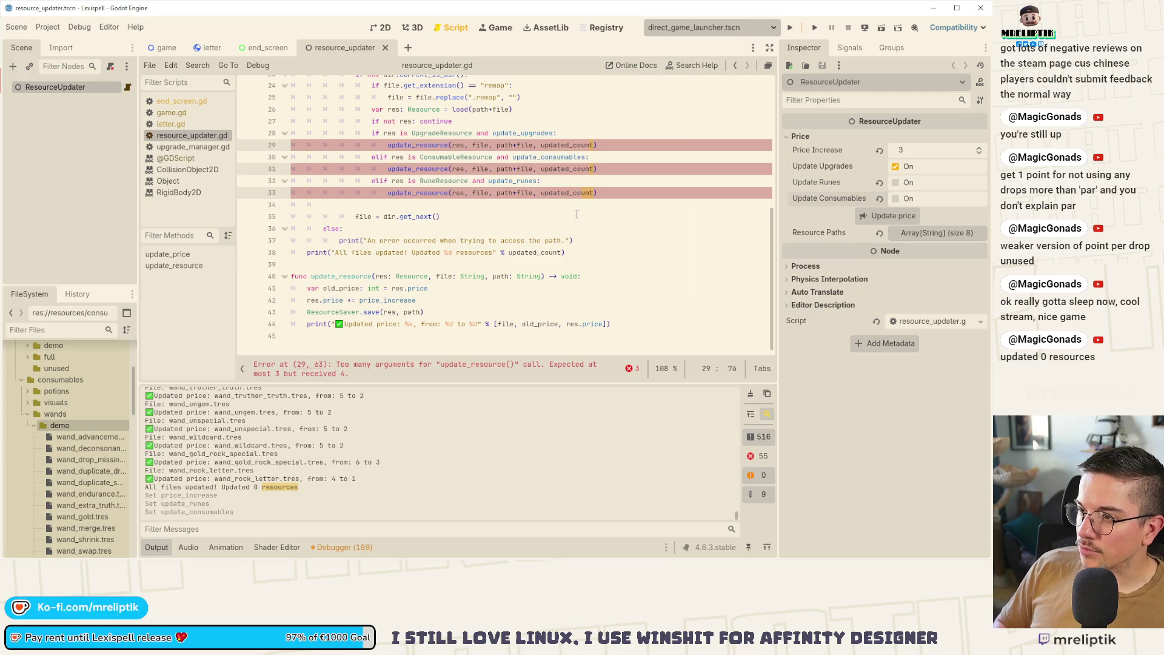
key(ctrl+BackSpace)
key(ctrl+s)
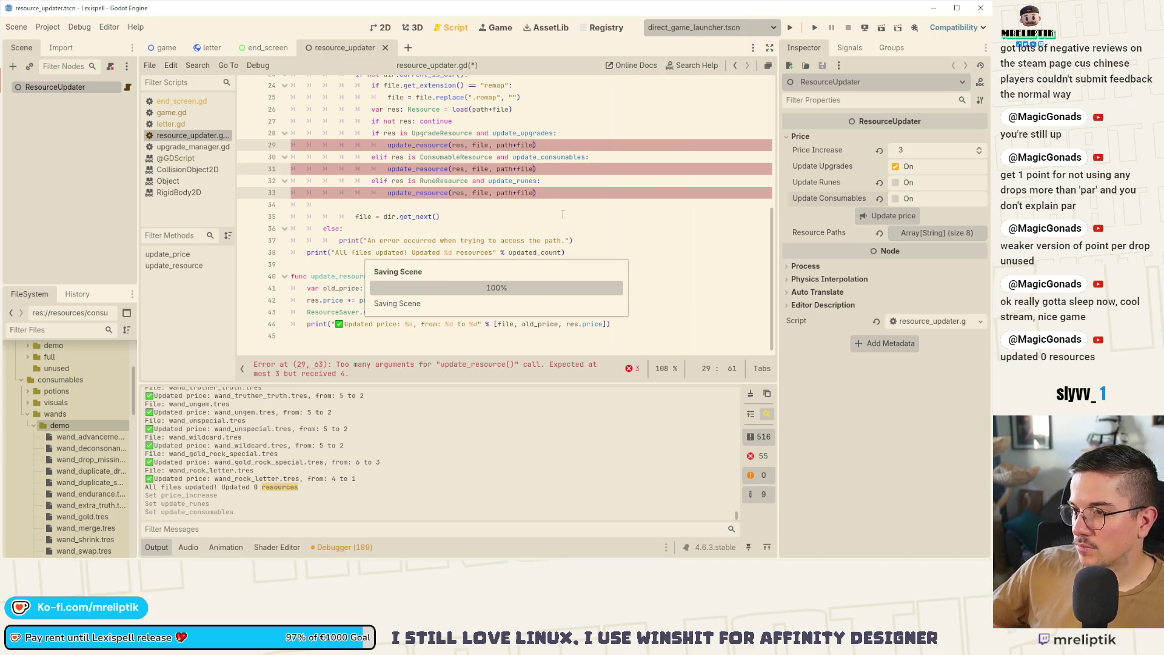
Change the summary print to "All files updated!", keeping the old count message as a comment.
scroll(546, 243, up, 1)
click(521, 228)
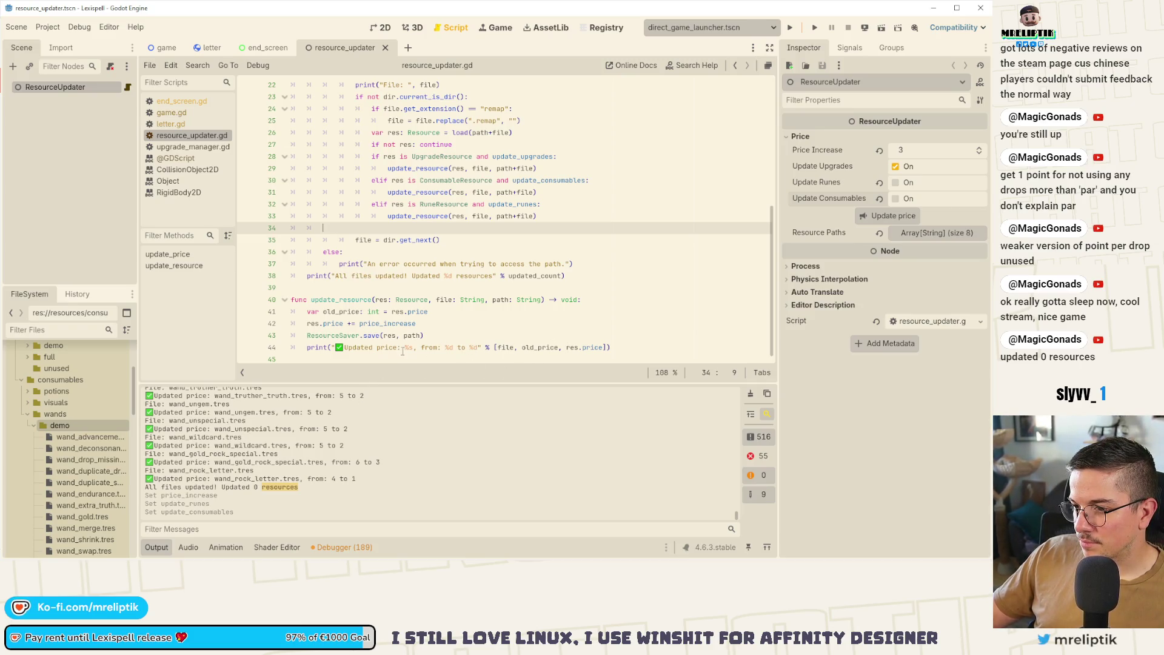
click(452, 334)
key(ctrl+s)
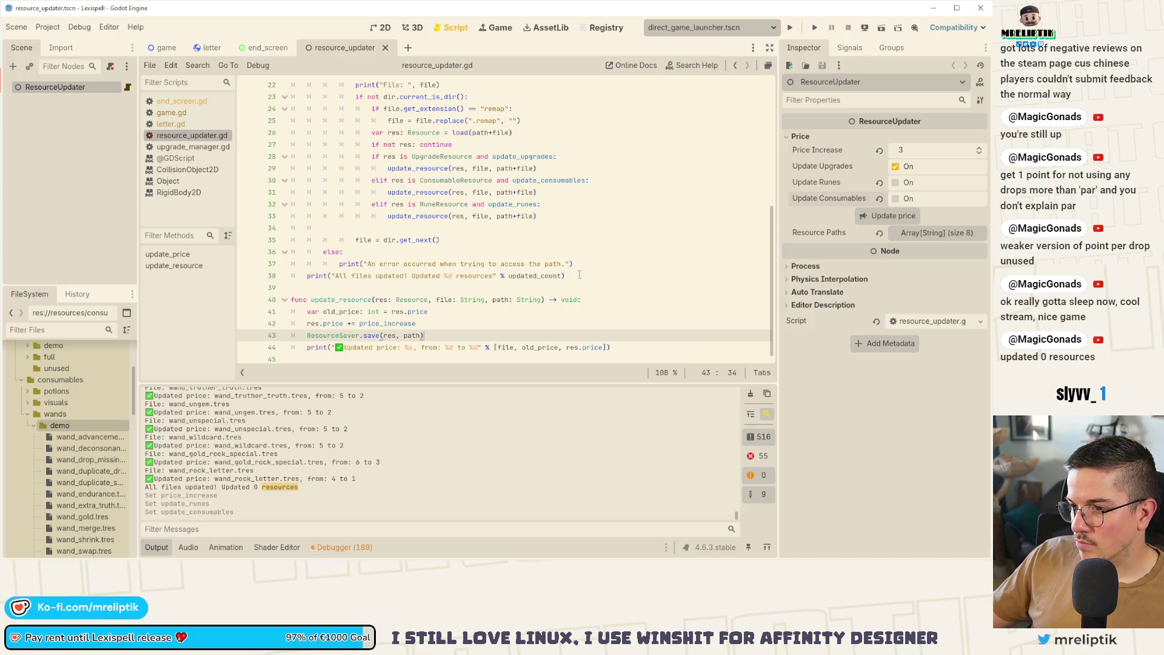
click(561, 276)
key(ctrl+shift+d)
key(ctrl+k)
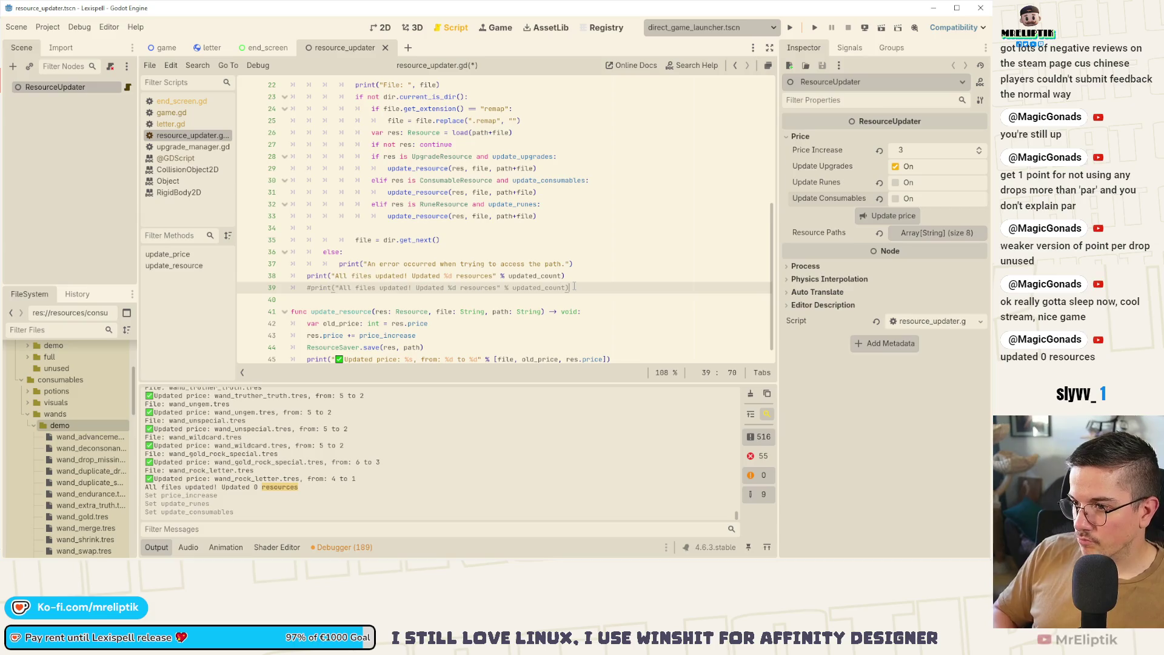
key(Up)
key(ctrl+shift+Left)
key(ctrl+shift+Left)
key(ctrl+shift+Left)
key(BackSpace)
text(")
key(ctrl+s)
key(ctrl+s)
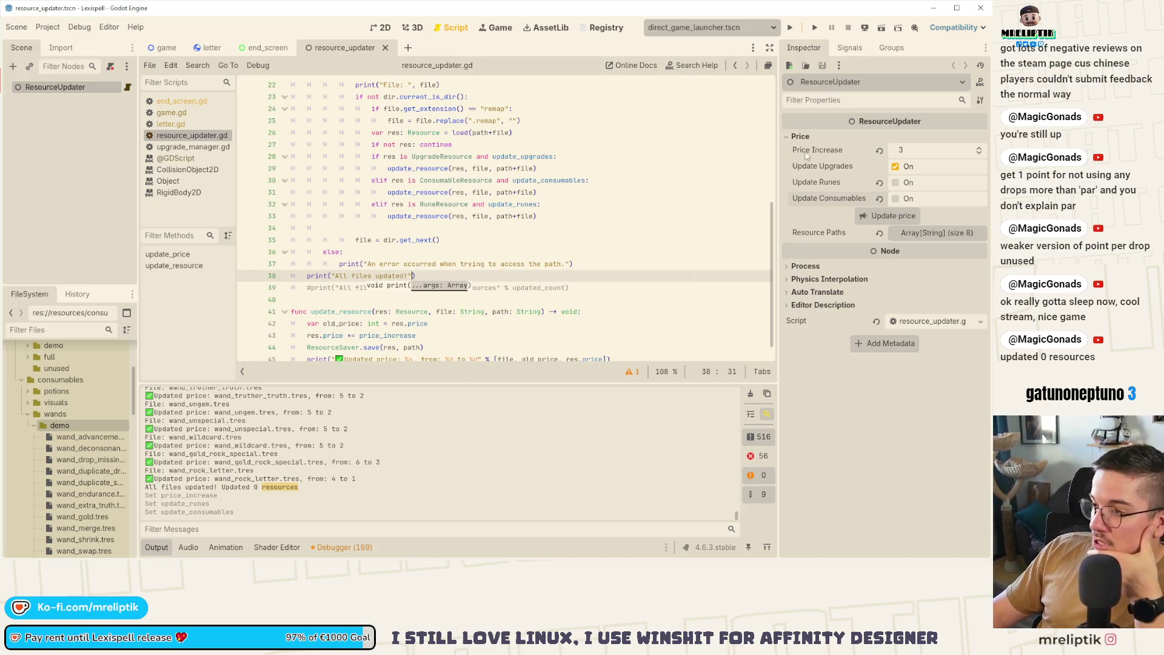
Clear the Output log, glance at VS Code, and return to the Godot editor.
click(751, 395)
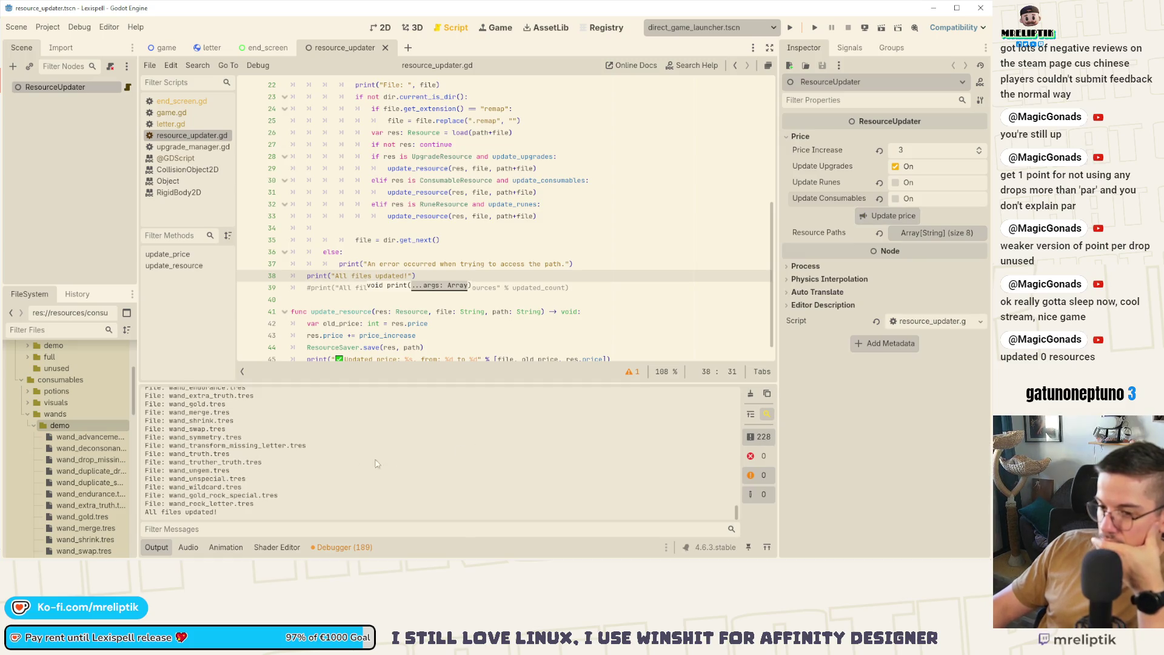
scroll(277, 488, up, 10)
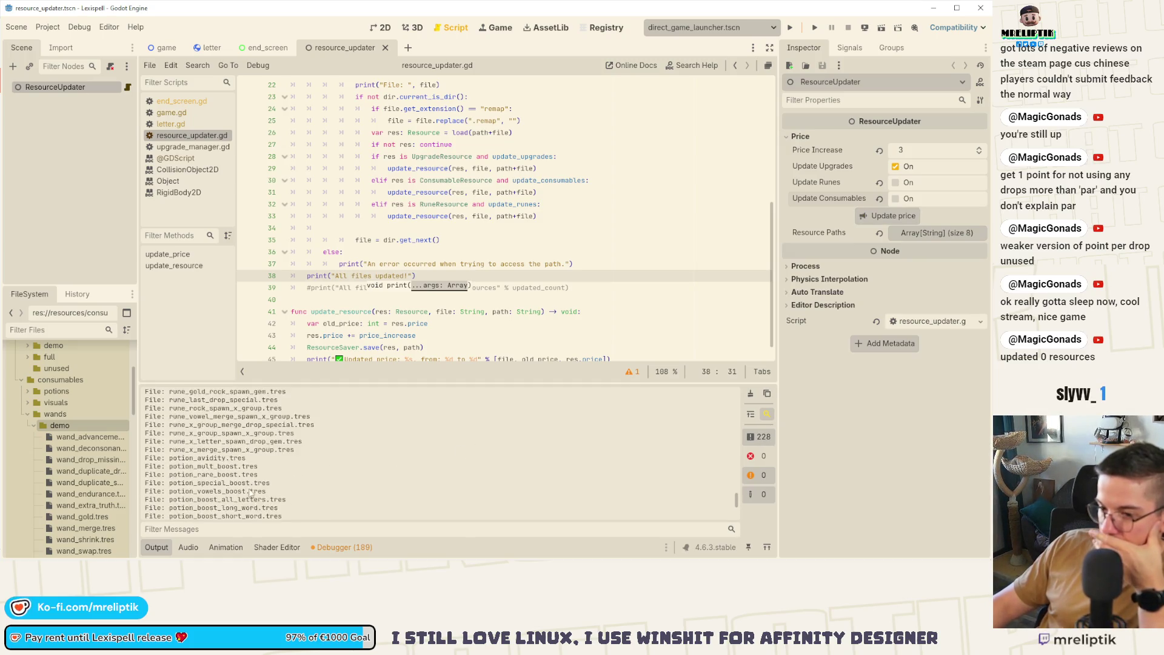
scroll(243, 480, down, 10)
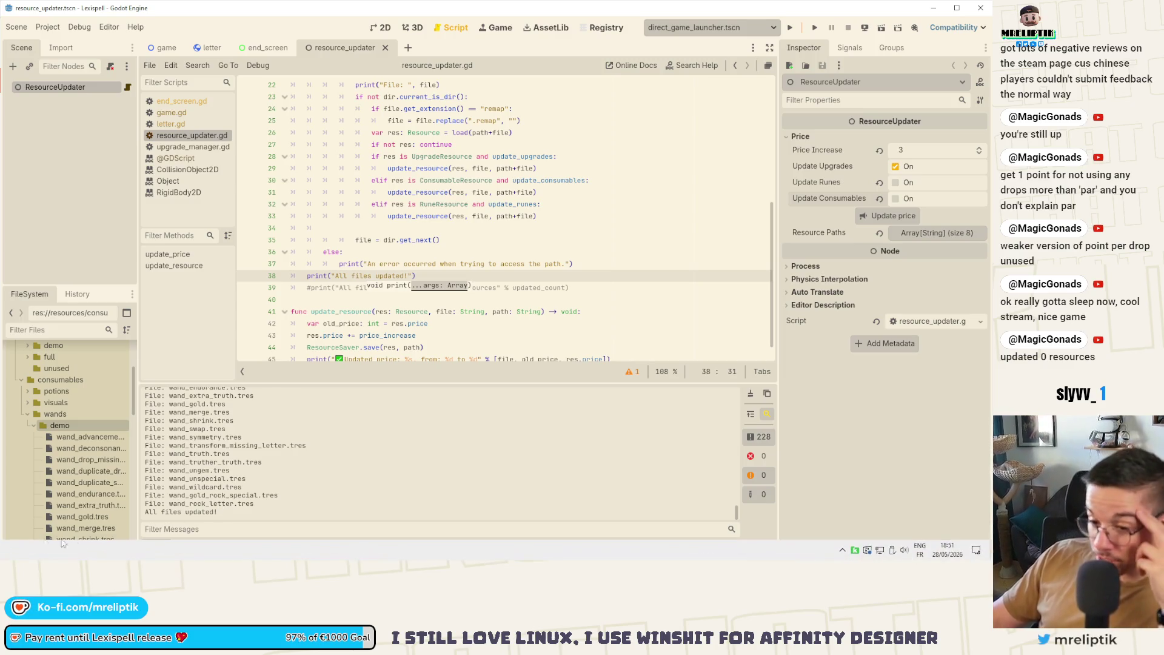
click(64, 544)
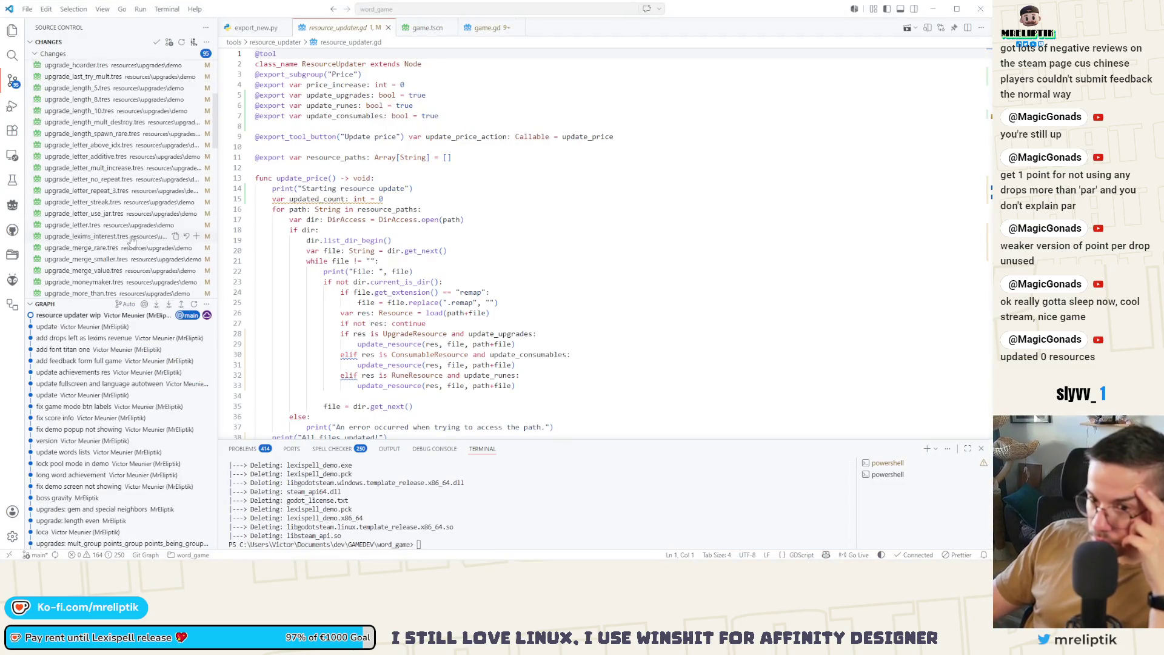
scroll(143, 243, down, 8)
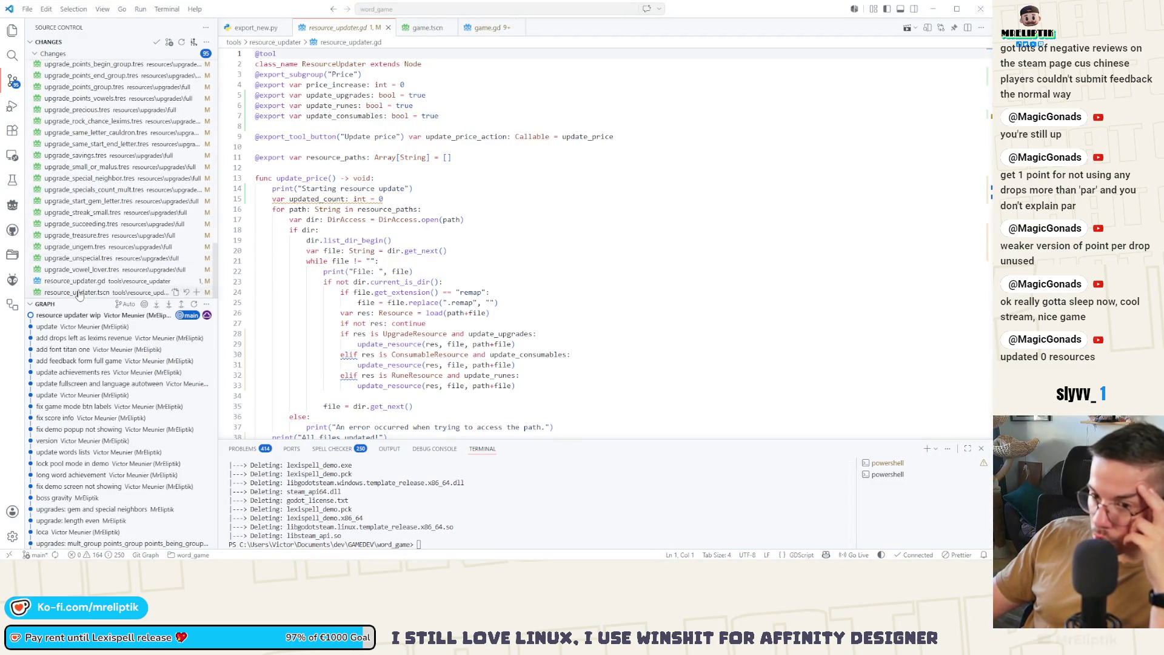
key(alt+Tab)
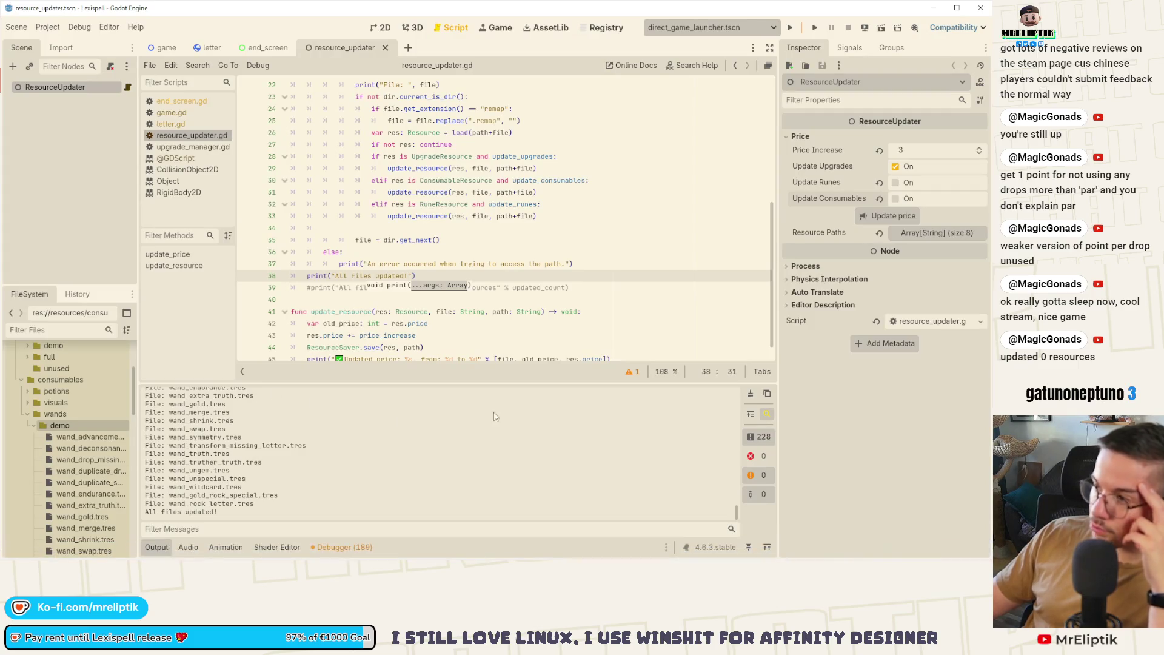
Set Price Increase to 1, uncheck Update Upgrades, check Update Runes and Update Consumables, then save and run.
double_click(981, 154)
click(896, 167)
click(896, 182)
click(896, 199)
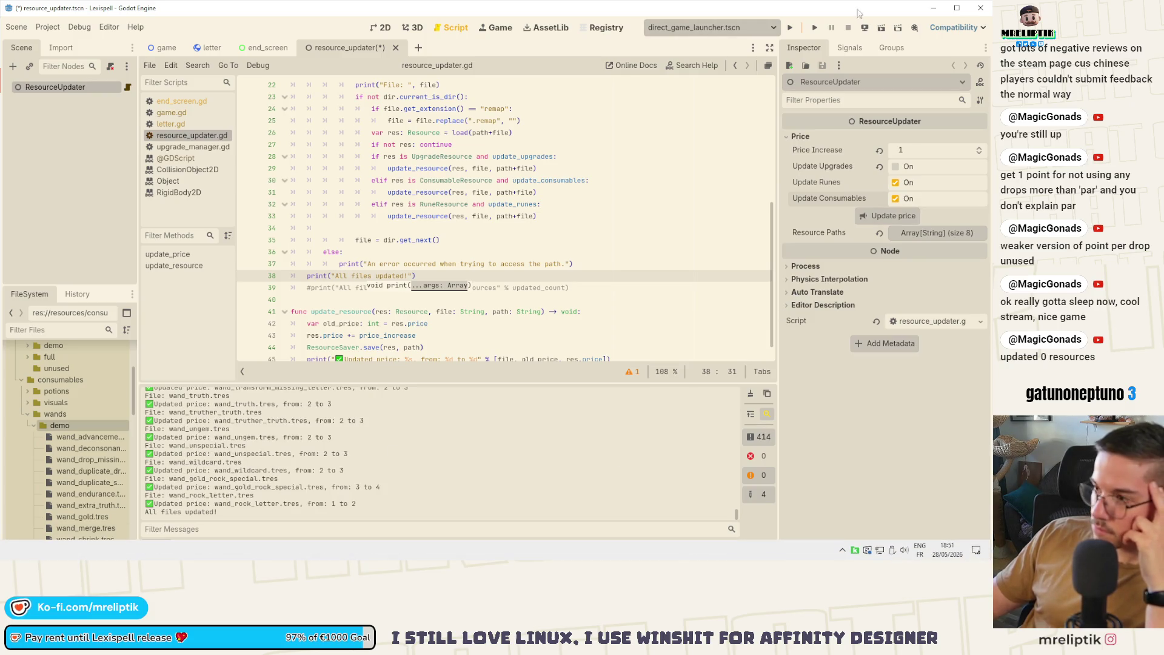
click(790, 27)
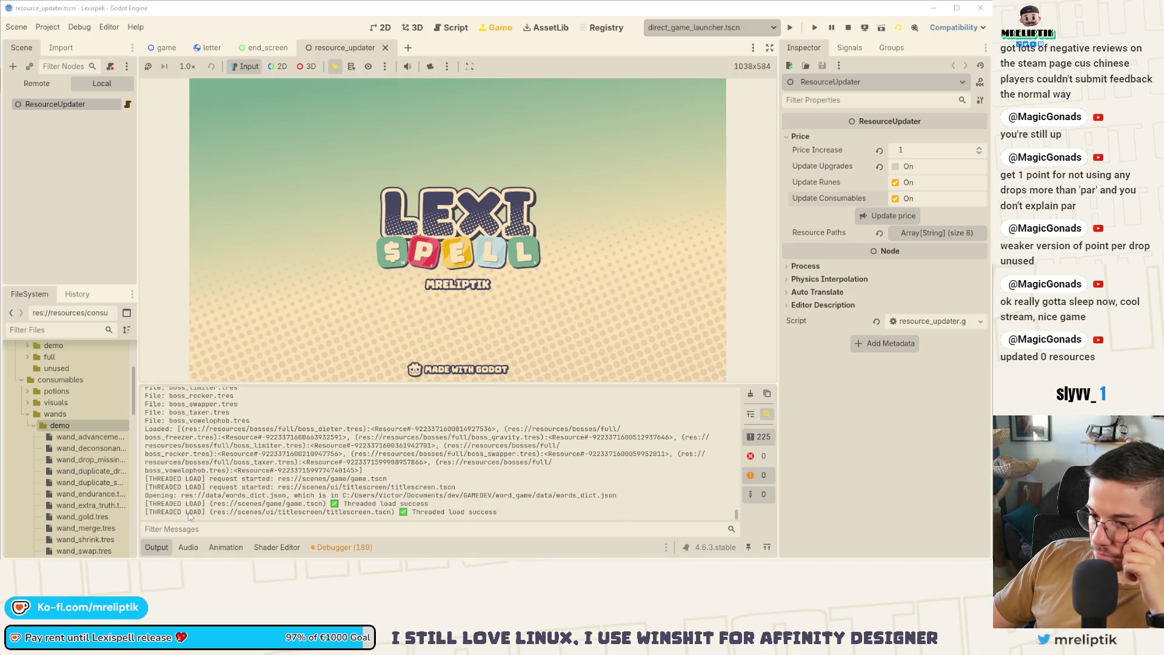
Start chapter 1, try a T-O-M word, then clear it and stash the yellow A tile.
click(286, 344)
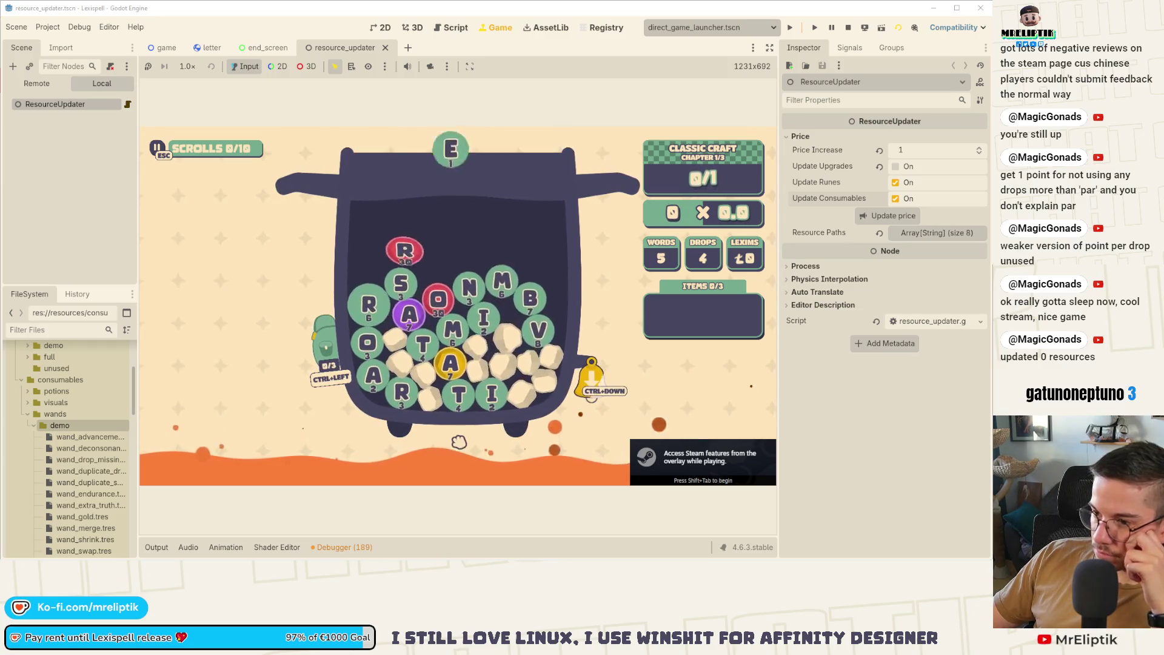
click(422, 346)
click(452, 300)
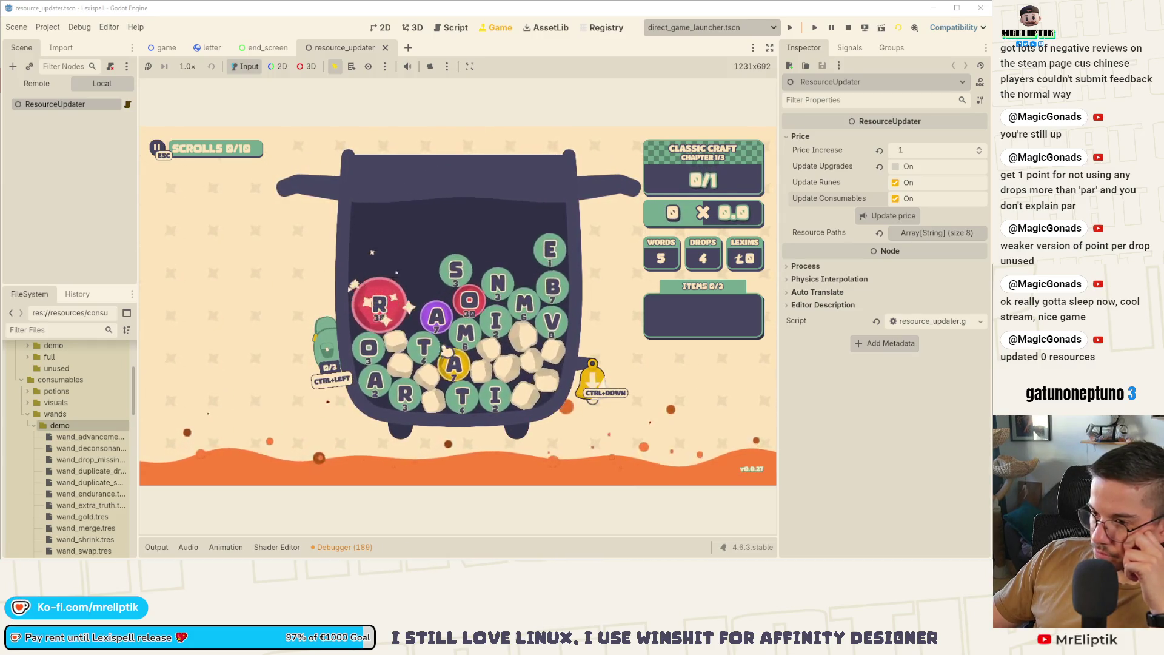
click(459, 343)
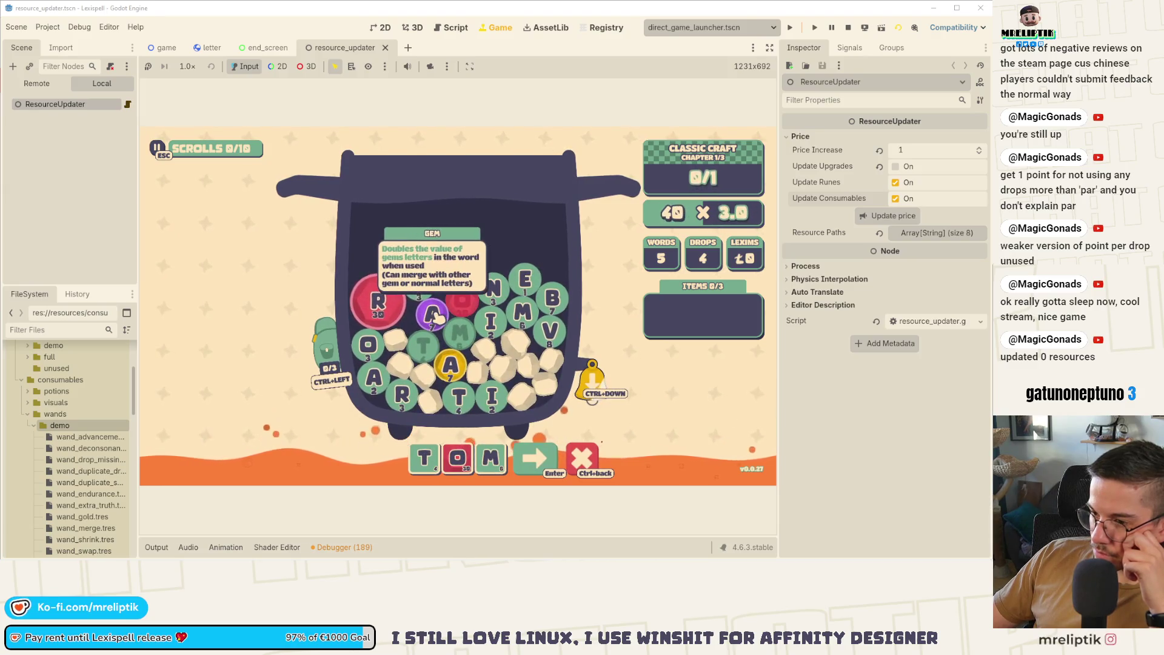
key(ctrl+BackSpace)
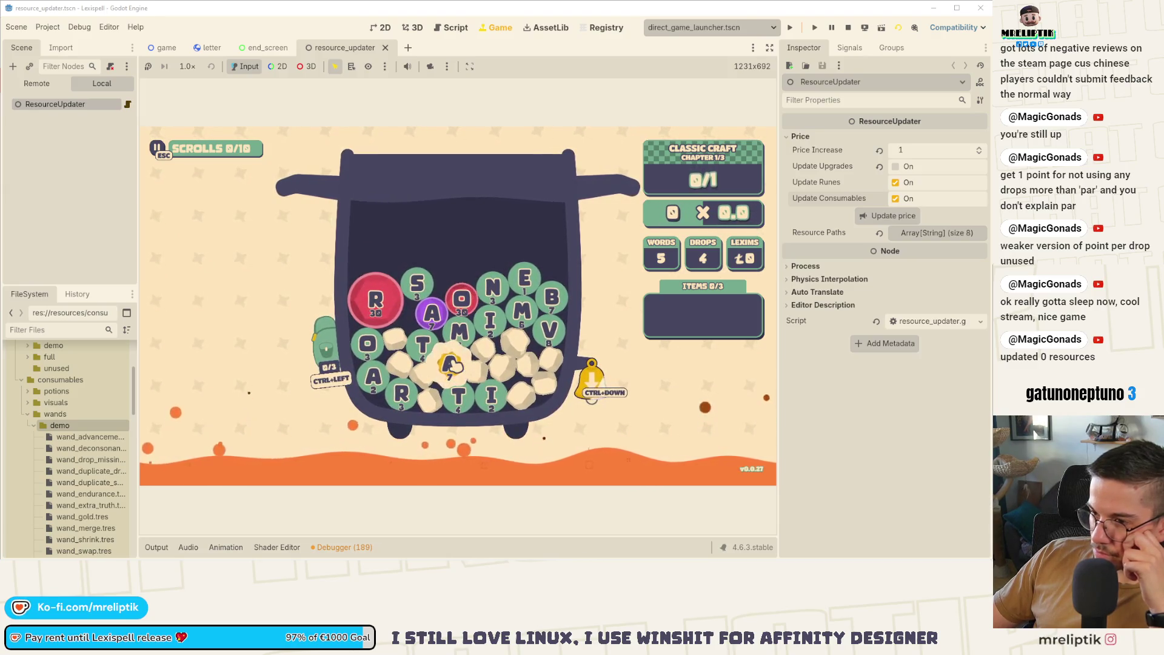
key(ctrl+Left)
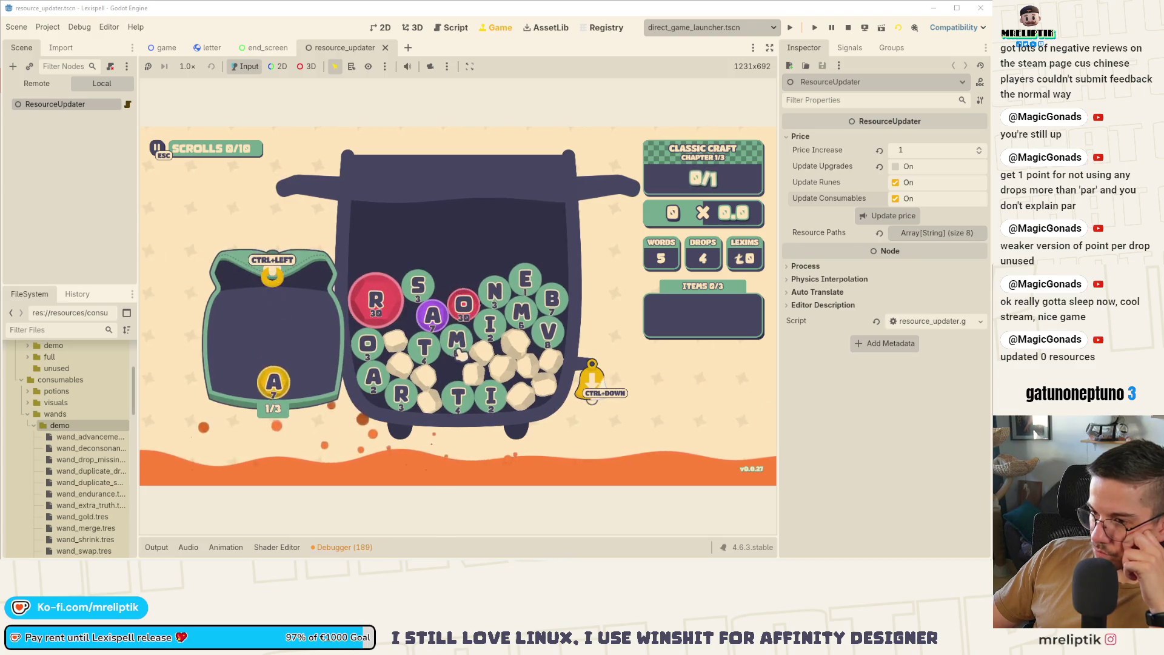
Rebuild the word as ROAST using the red R and submit it.
key(s)
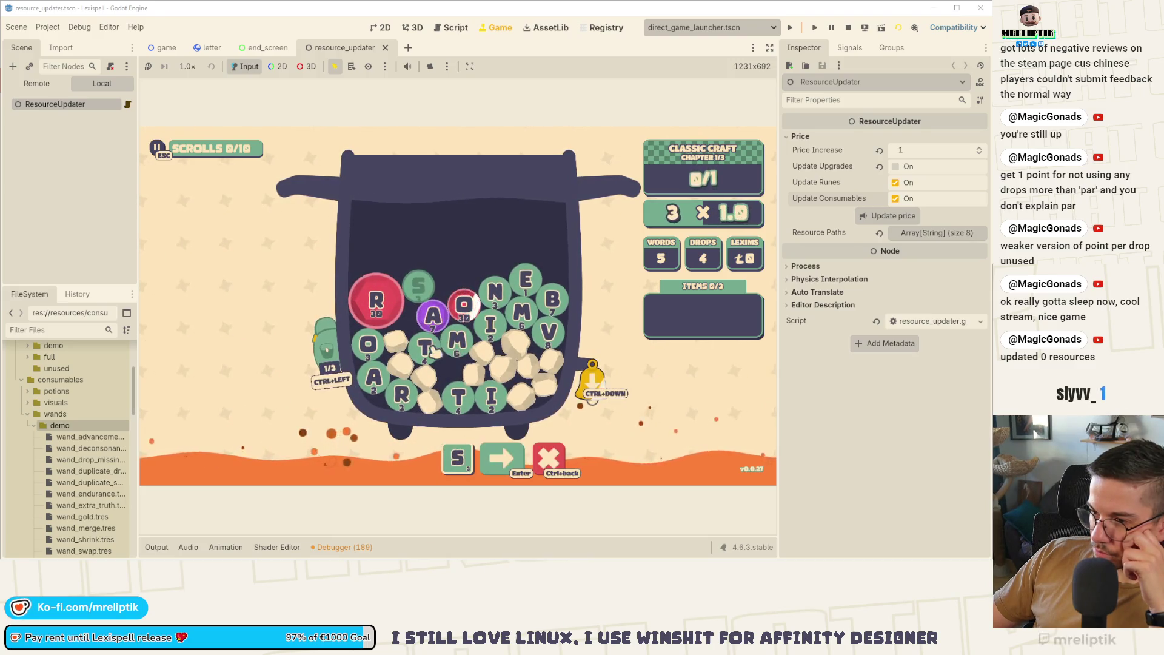
click(423, 355)
click(404, 395)
click(376, 299)
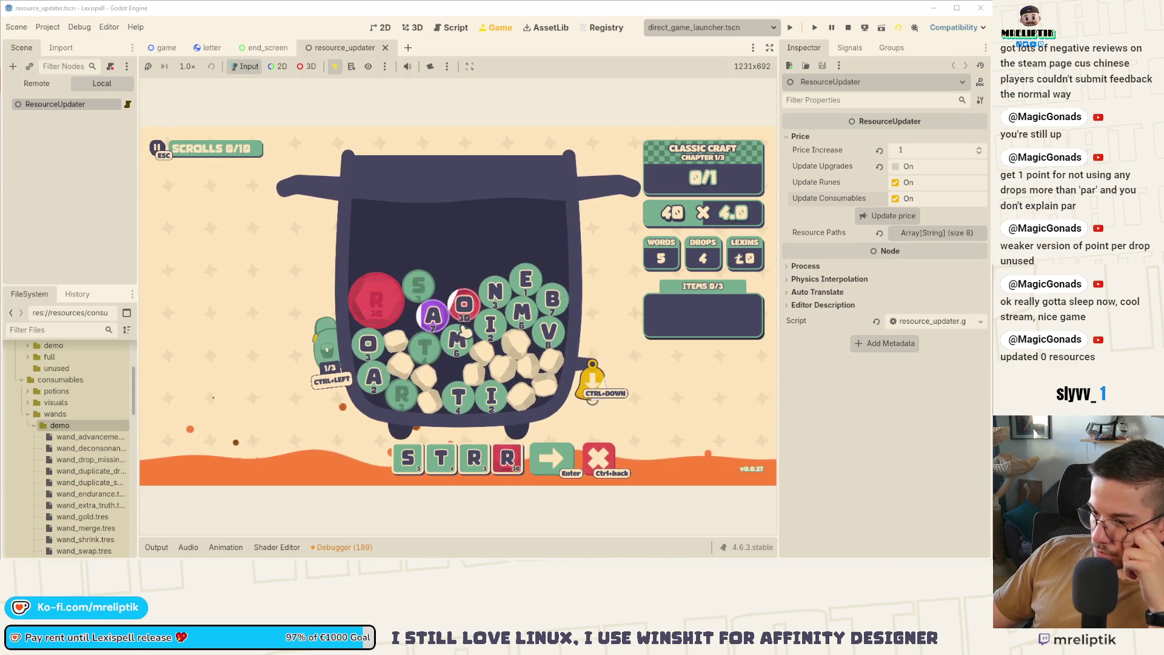
click(474, 458)
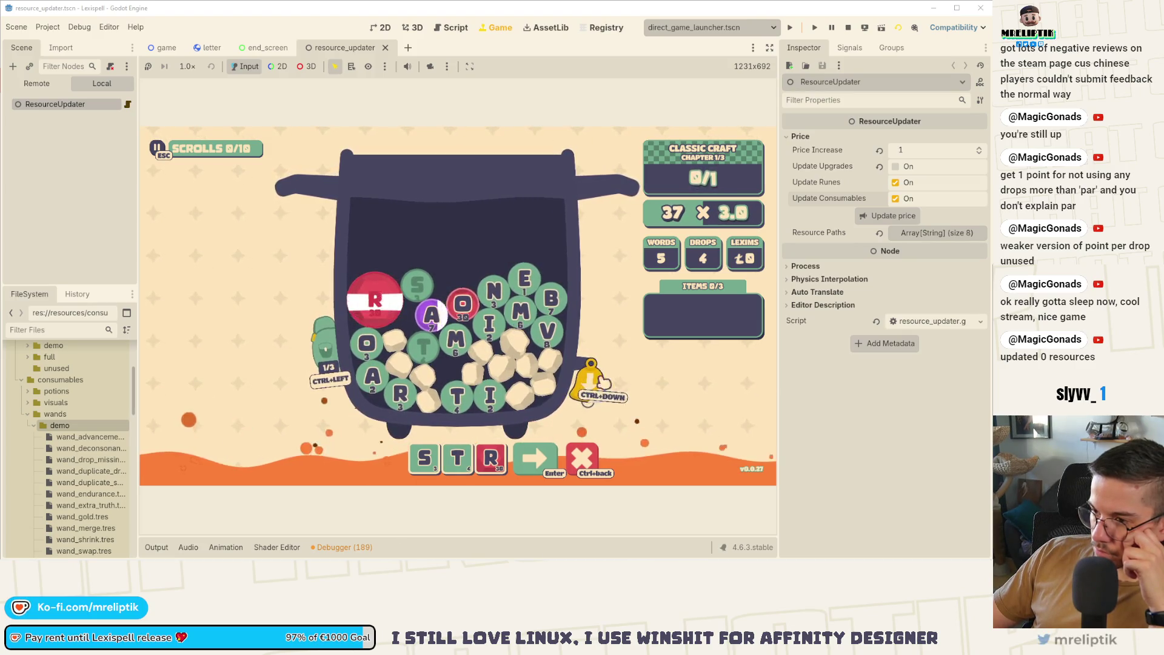
key(BackSpace)
key(BackSpace)
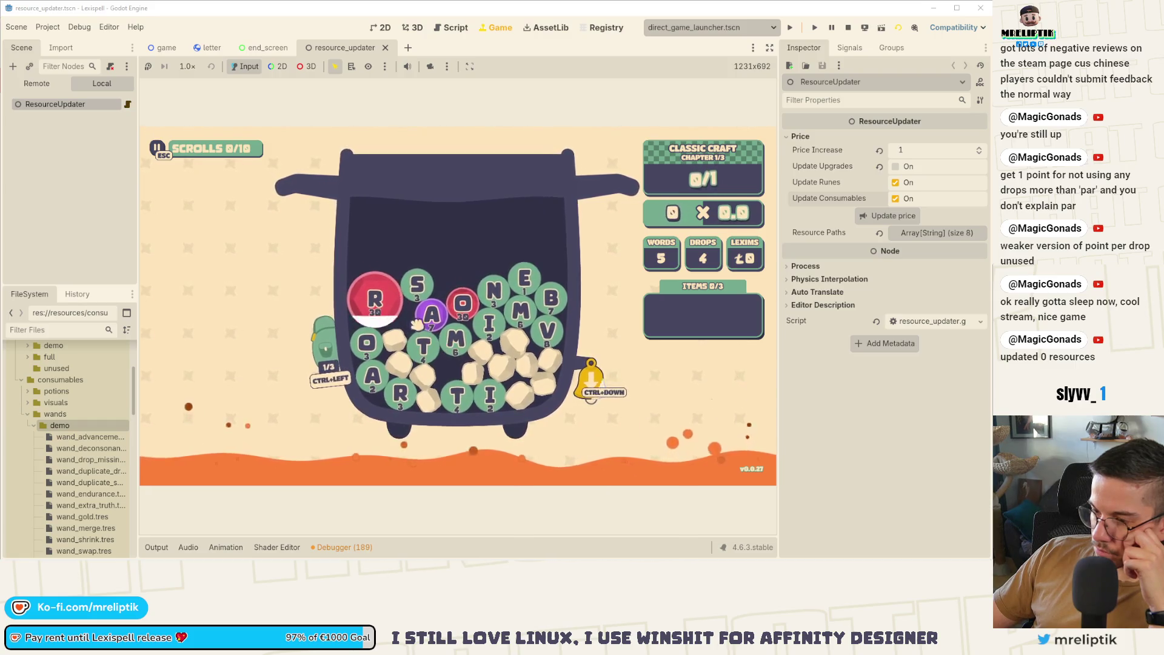
text(oast)
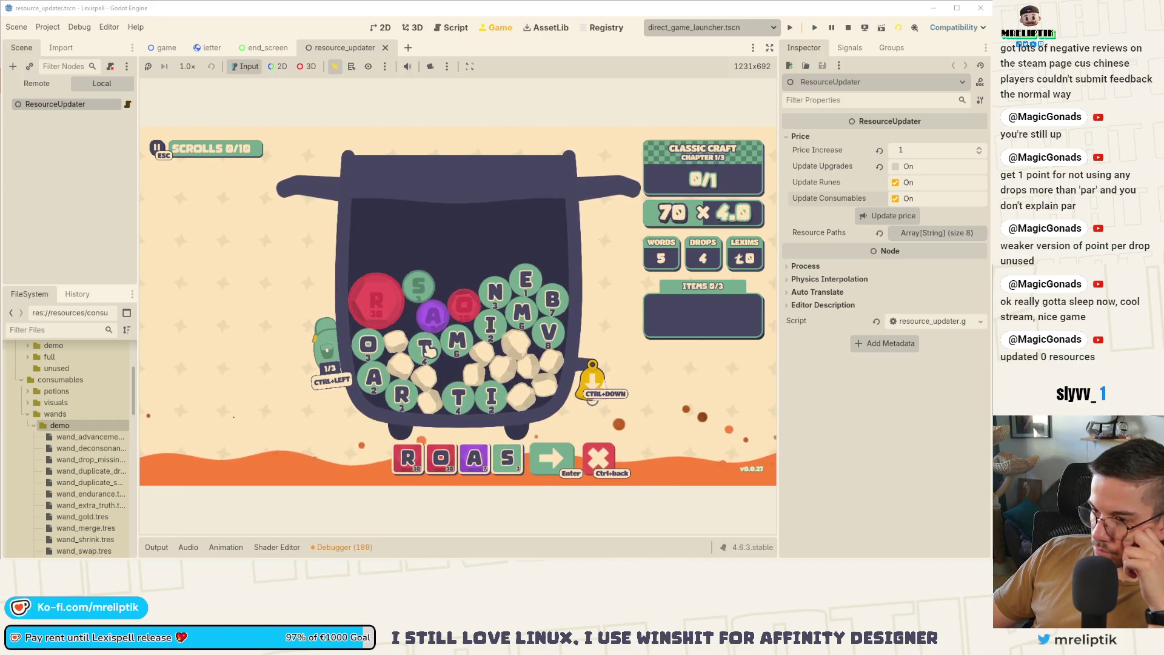
key(Return)
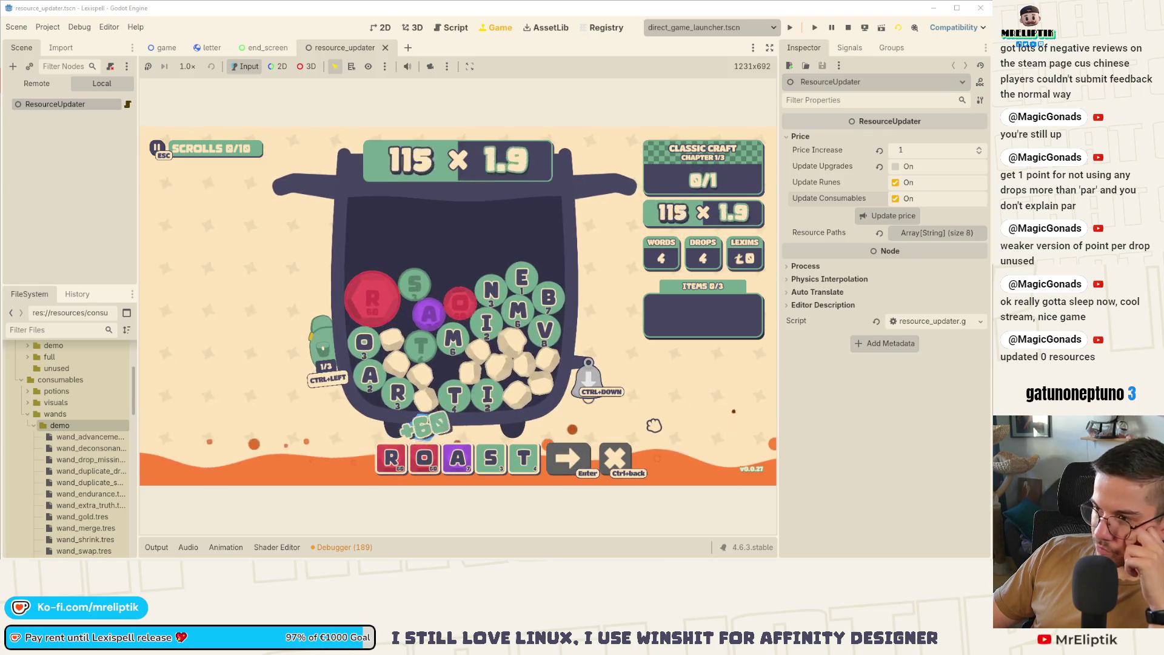
Continue past the scoring, skip the enchantment, open the Arcanery shop, then switch to the localization sheet.
key(Return)
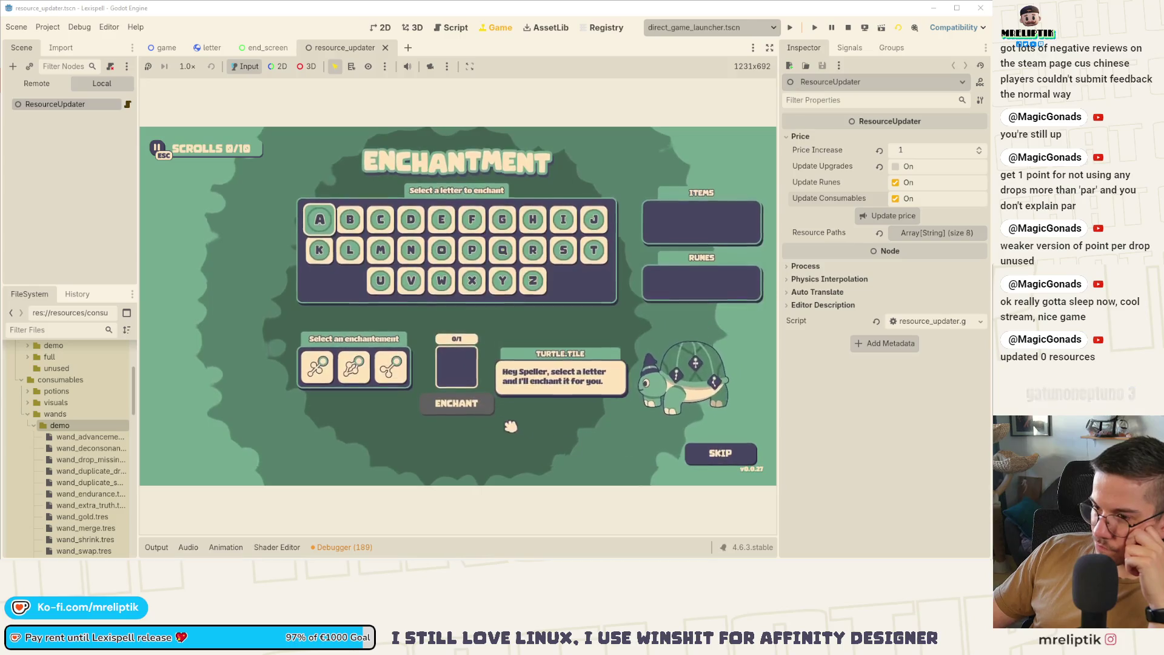
click(721, 453)
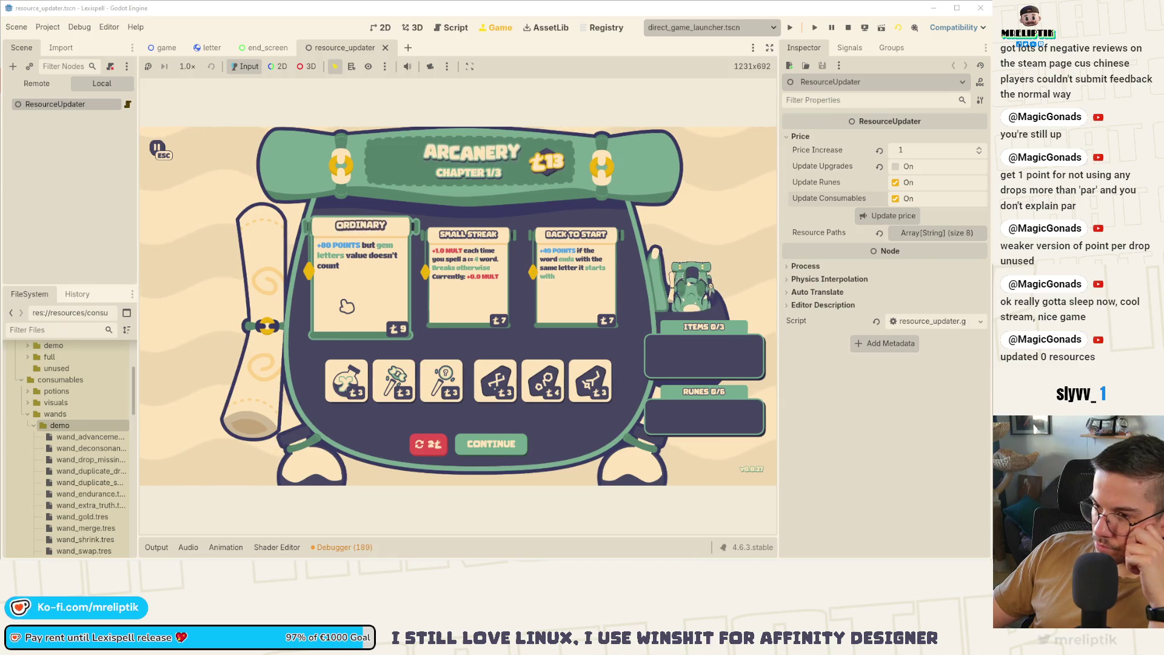
click(346, 306)
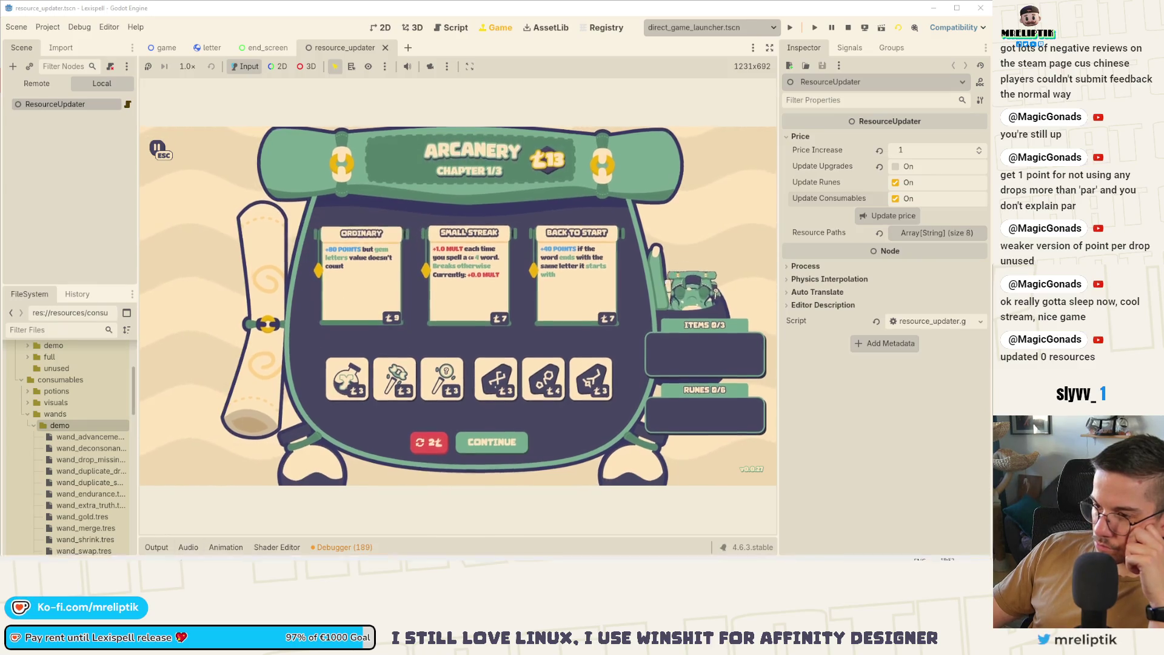
key(alt+Tab)
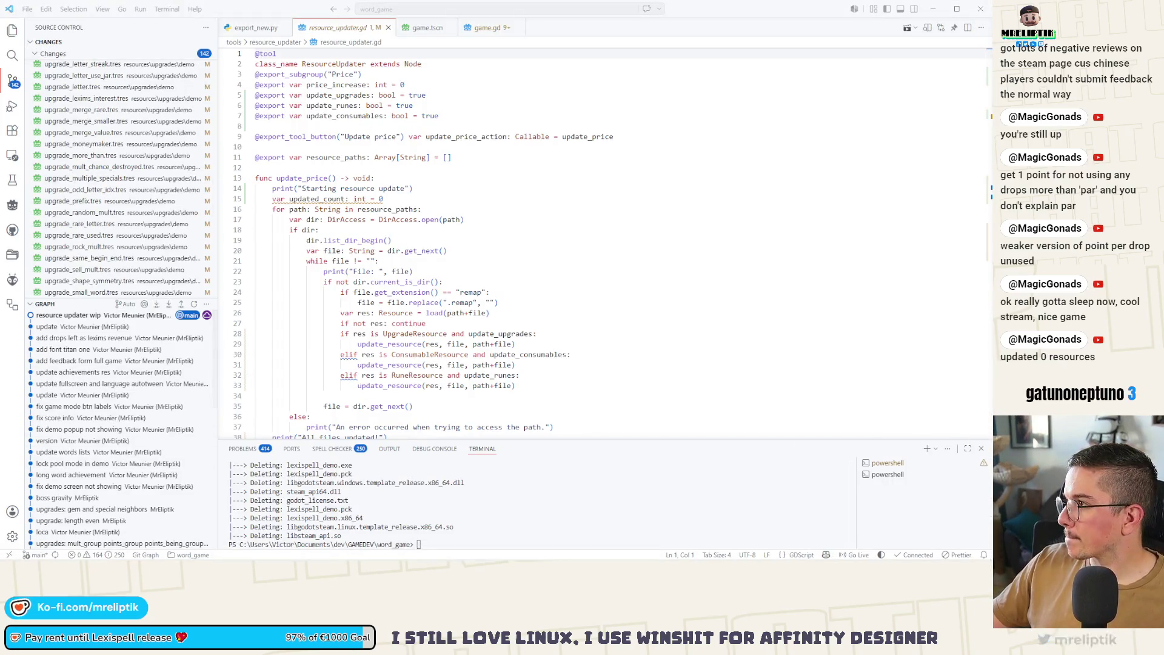
key(alt+Tab)
Search the localization sheet for 'small streak' to find the small streak entry.
click(342, 317)
key(ctrl+f)
text(small streak)
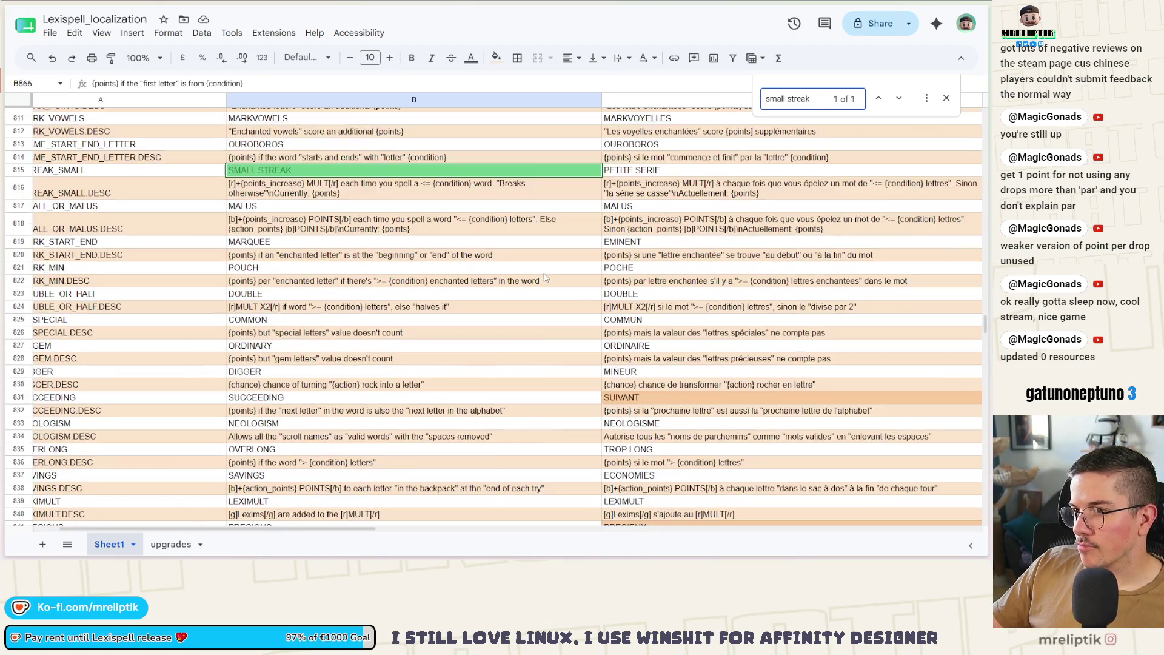
Wrap the <= {condition} word phrase in quotes in cell B816 and commit the edit.
double_click(413, 183)
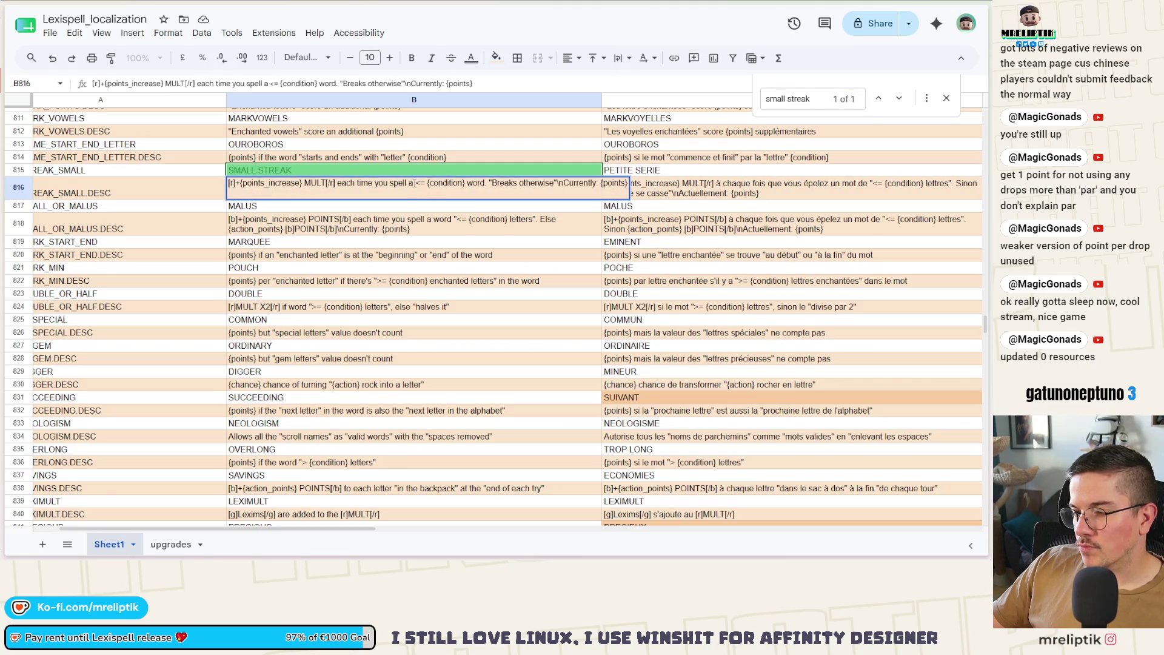
text(")
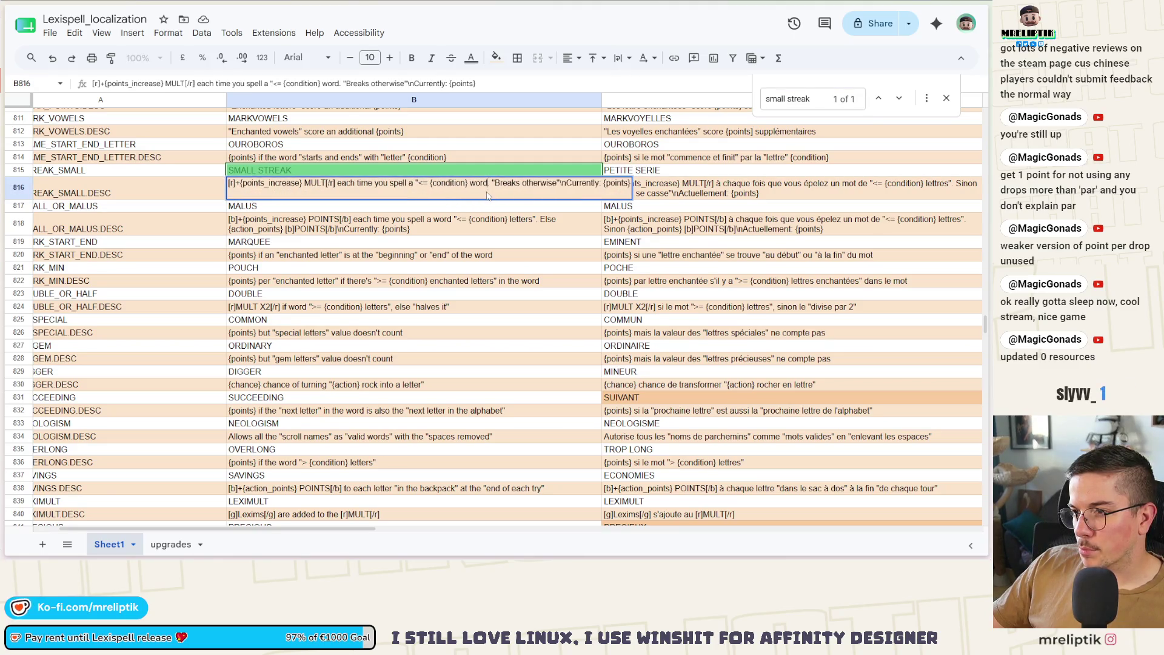
click(614, 244)
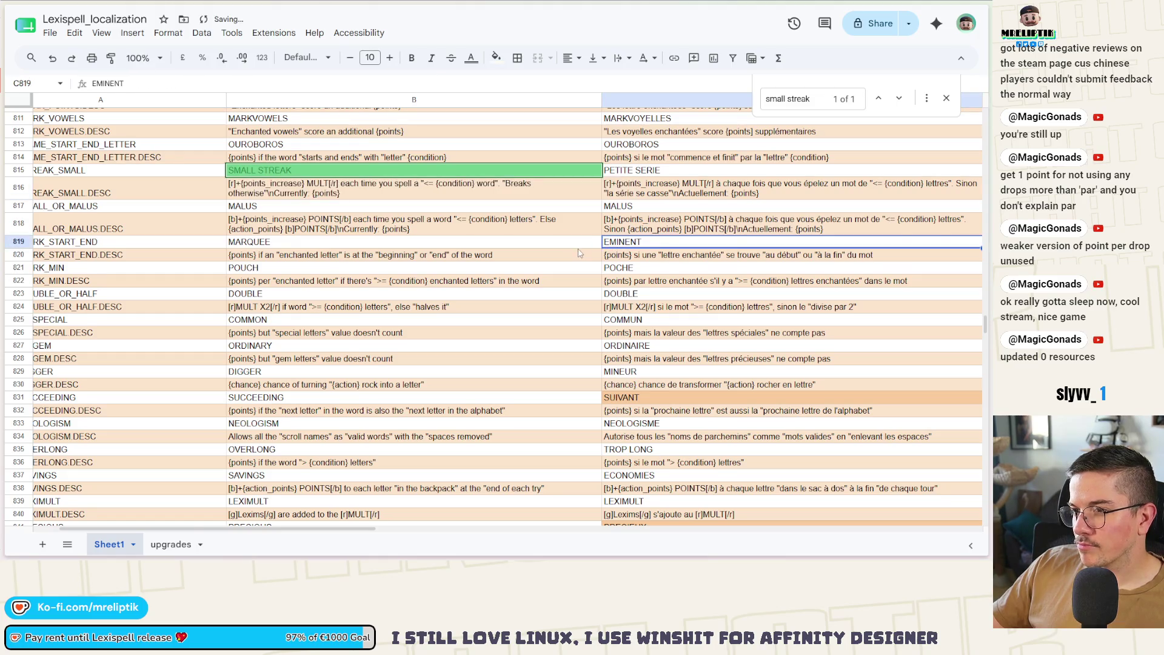
mouse_move(101, 545)
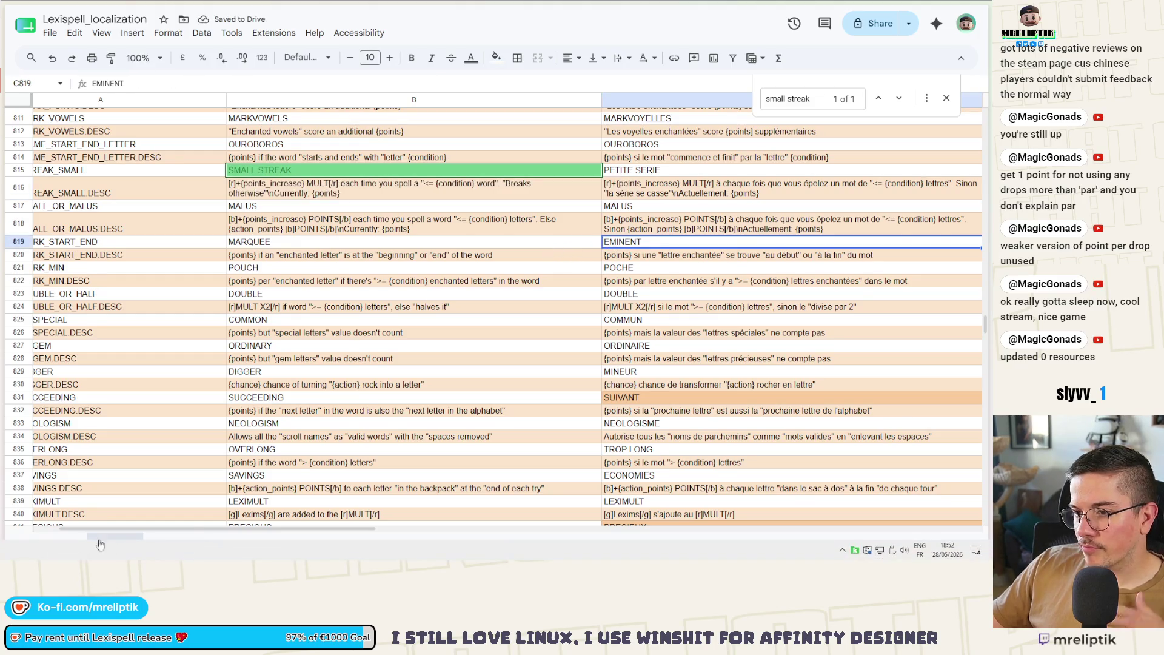
key(alt+Tab)
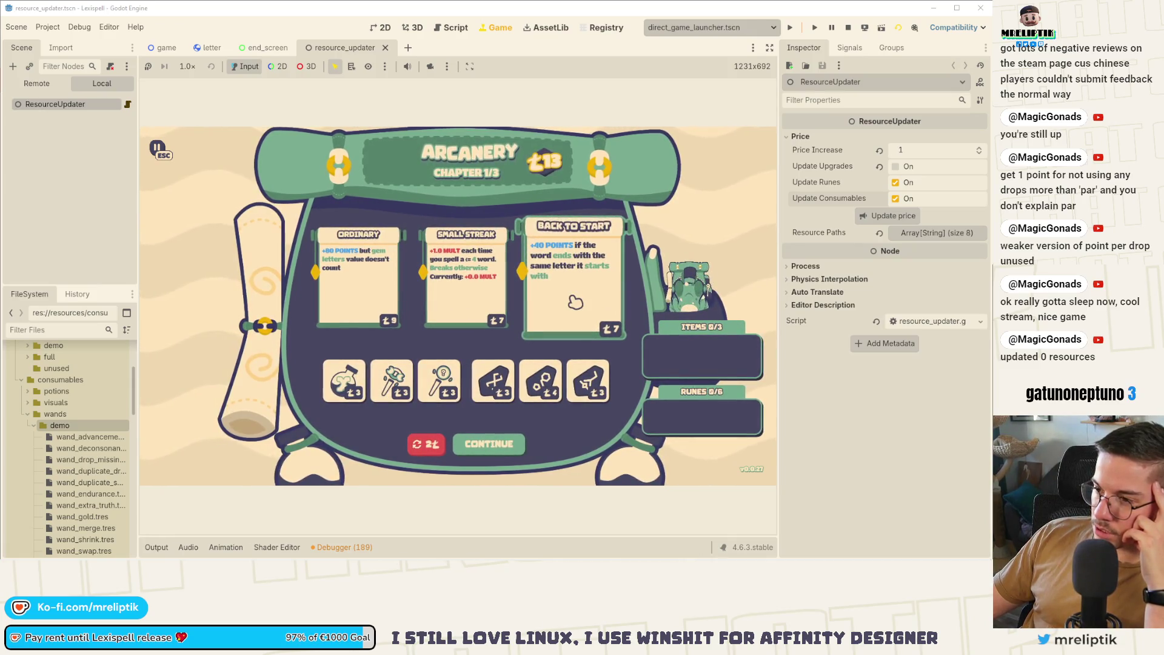
Reroll the shop offers, buy the Rich Friend card, and continue into chapter 2.
click(418, 446)
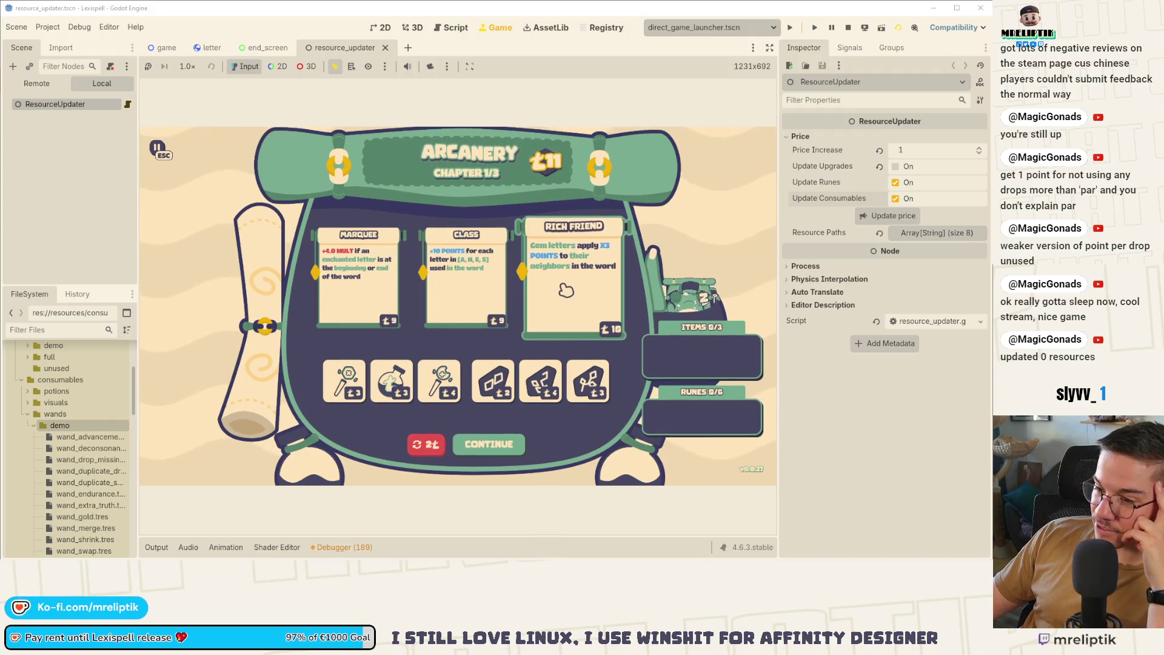
click(566, 291)
click(493, 447)
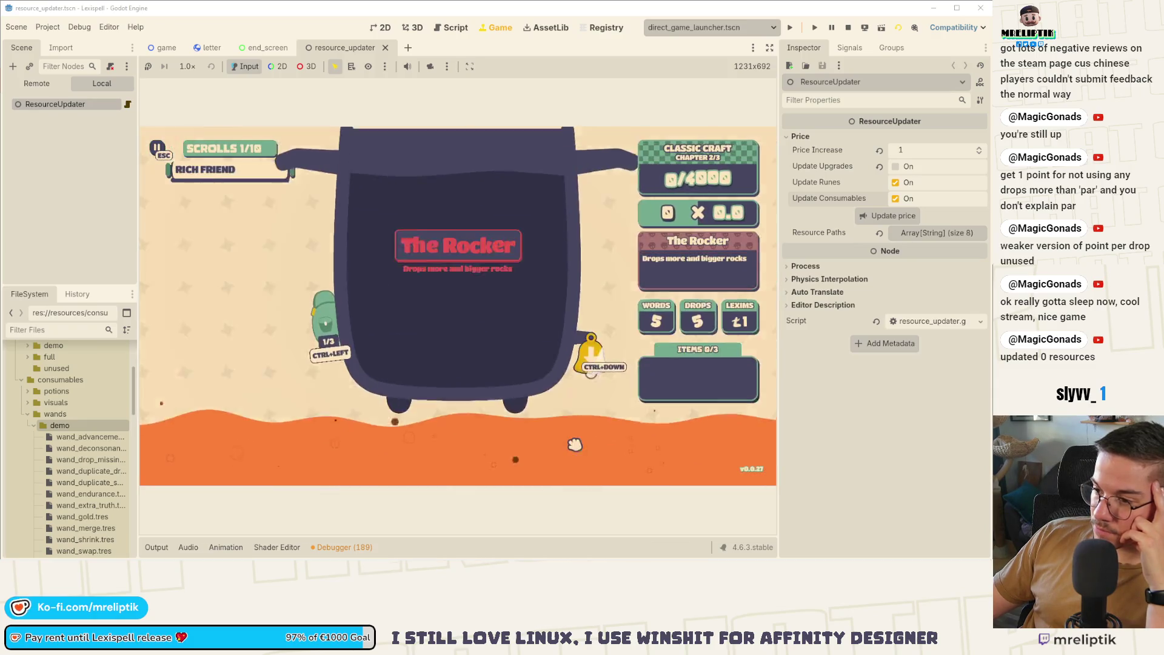
Stash the E tile, discard the partial word, and submit the word PAIN.
click(575, 445)
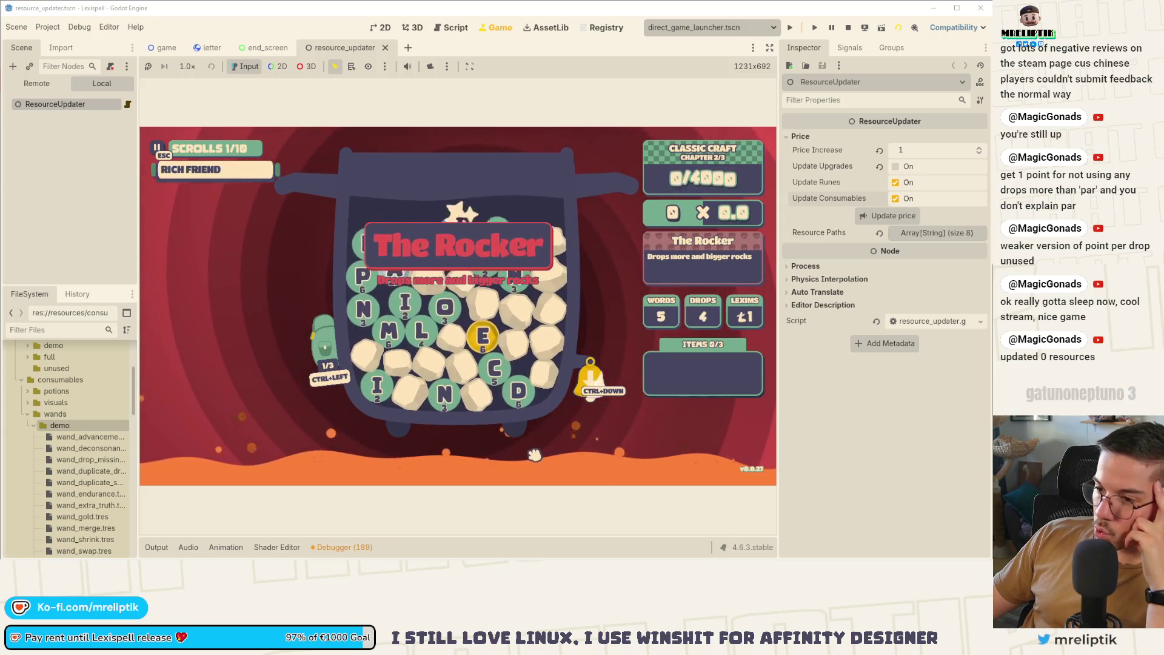
mouse_move(342, 404)
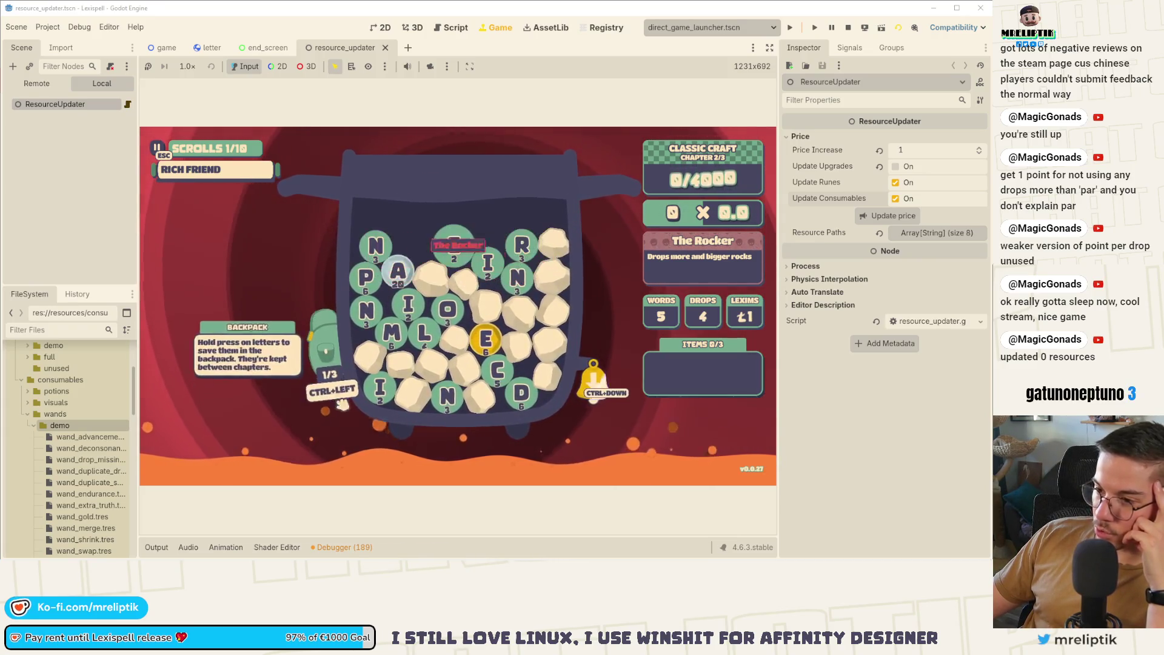
ctrl+click(485, 343)
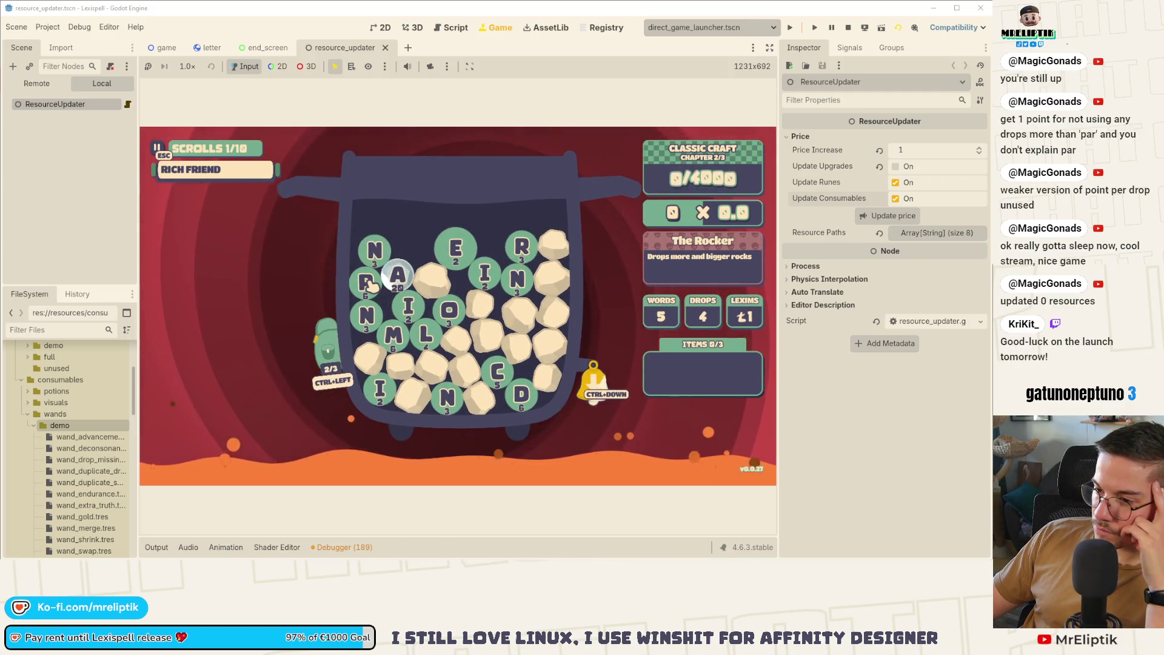
click(485, 358)
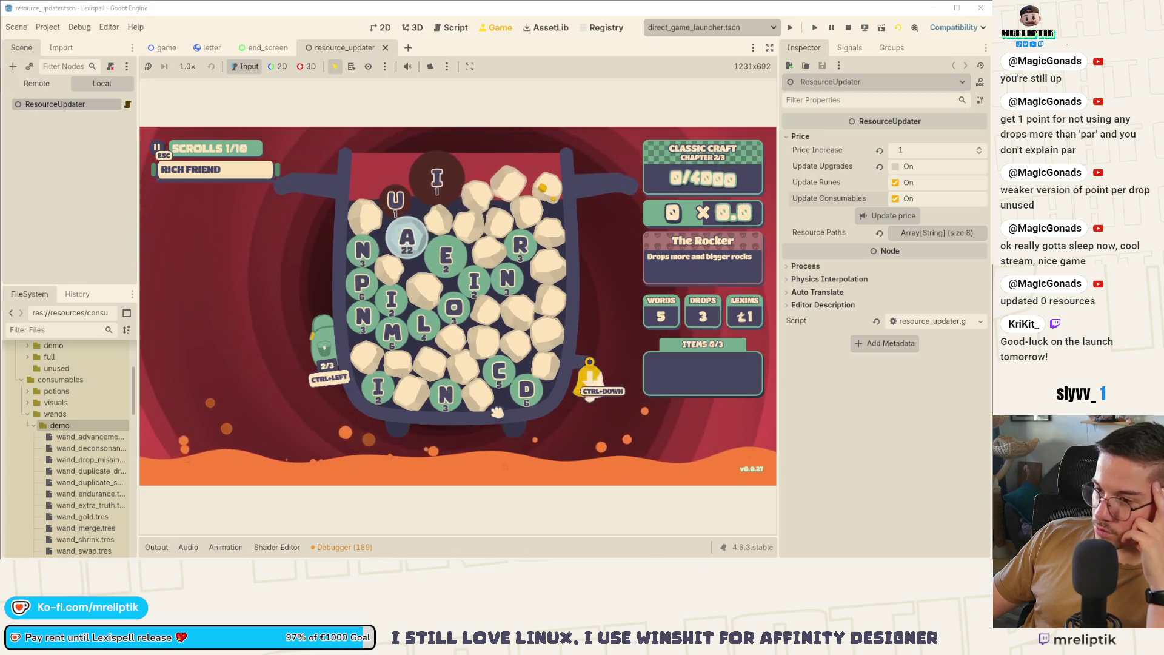
click(588, 455)
text(PAIN)
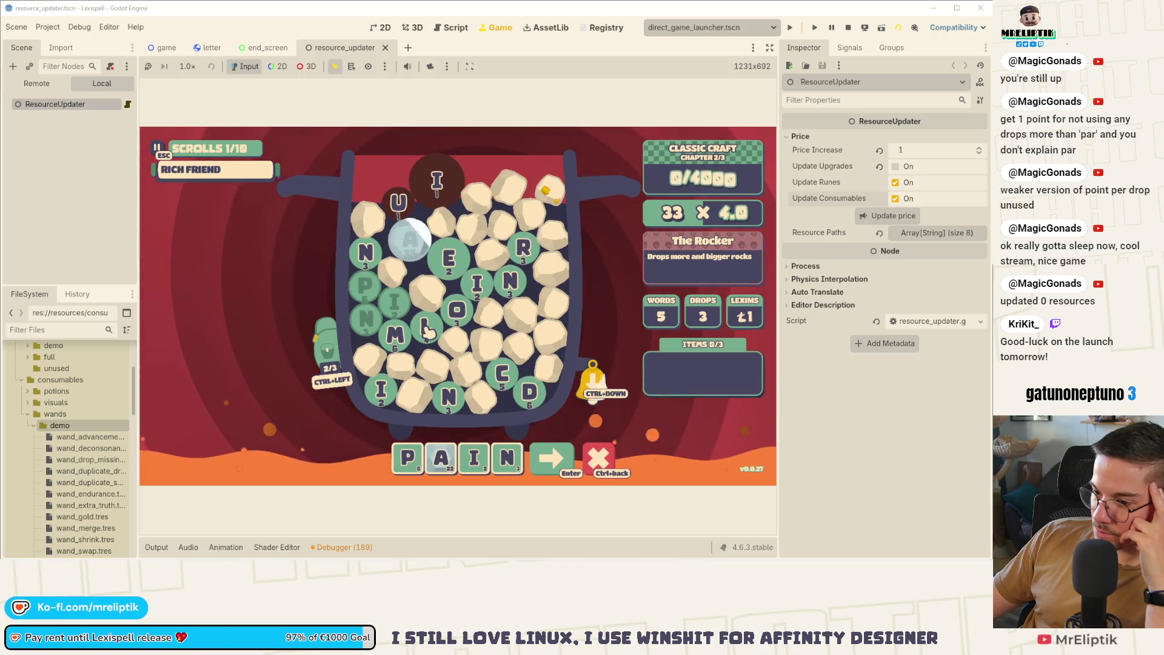
key(Return)
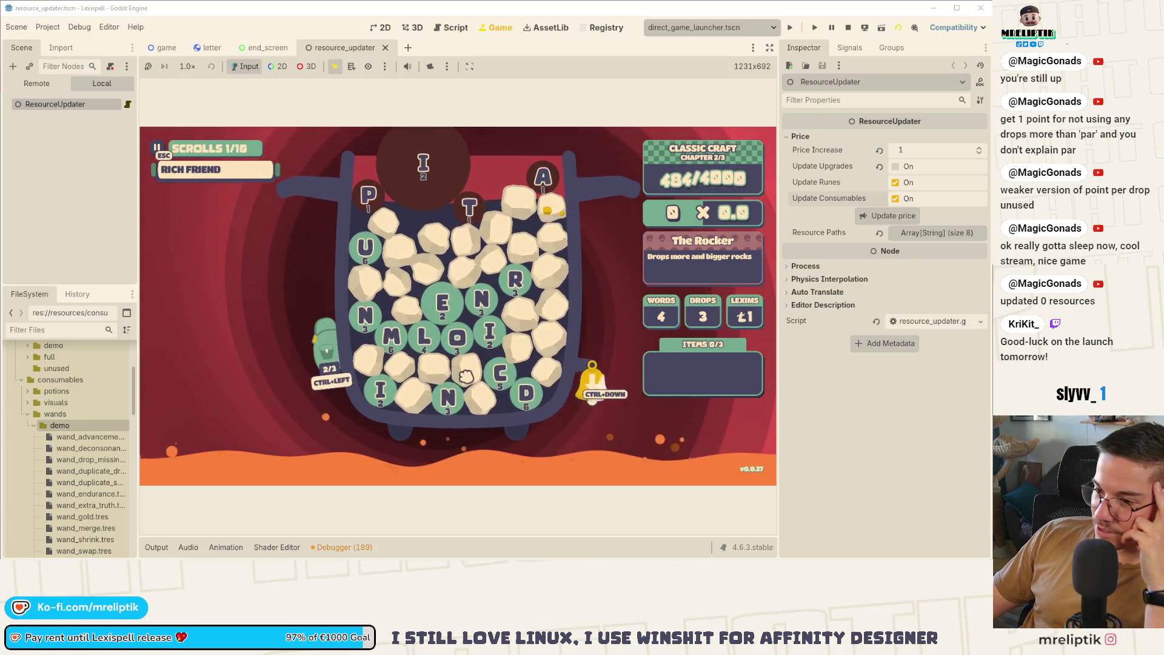
Spell MELON from the M, E, L, O, N tiles and submit it, reaching 574 points.
click(392, 336)
click(442, 302)
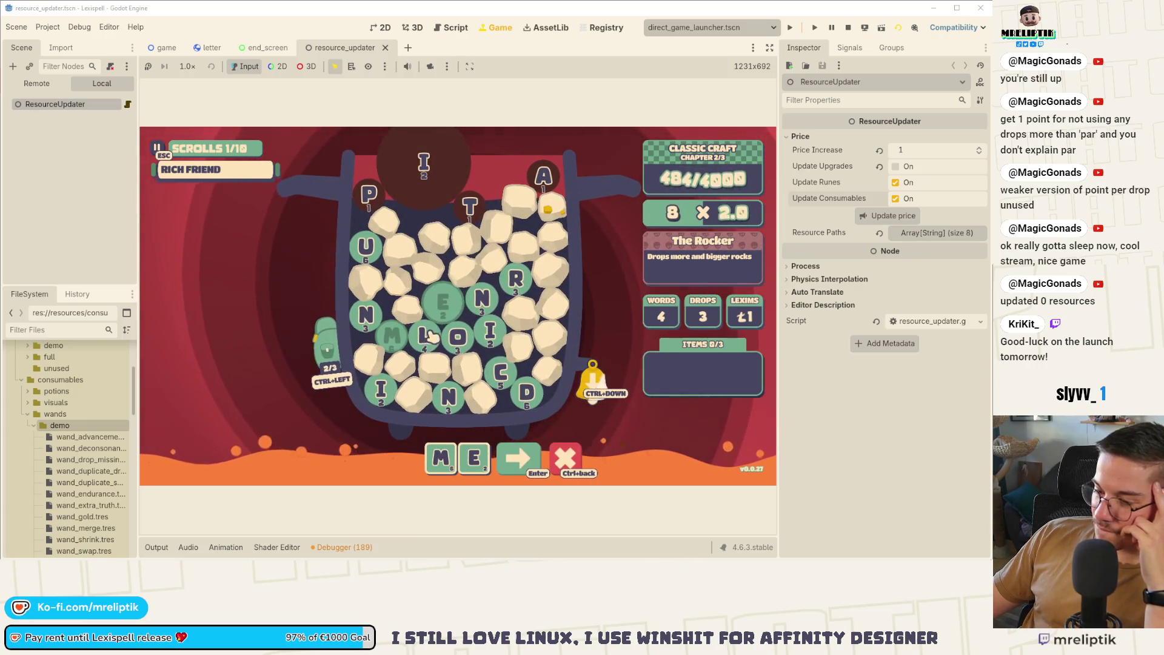
click(429, 336)
click(458, 336)
click(482, 298)
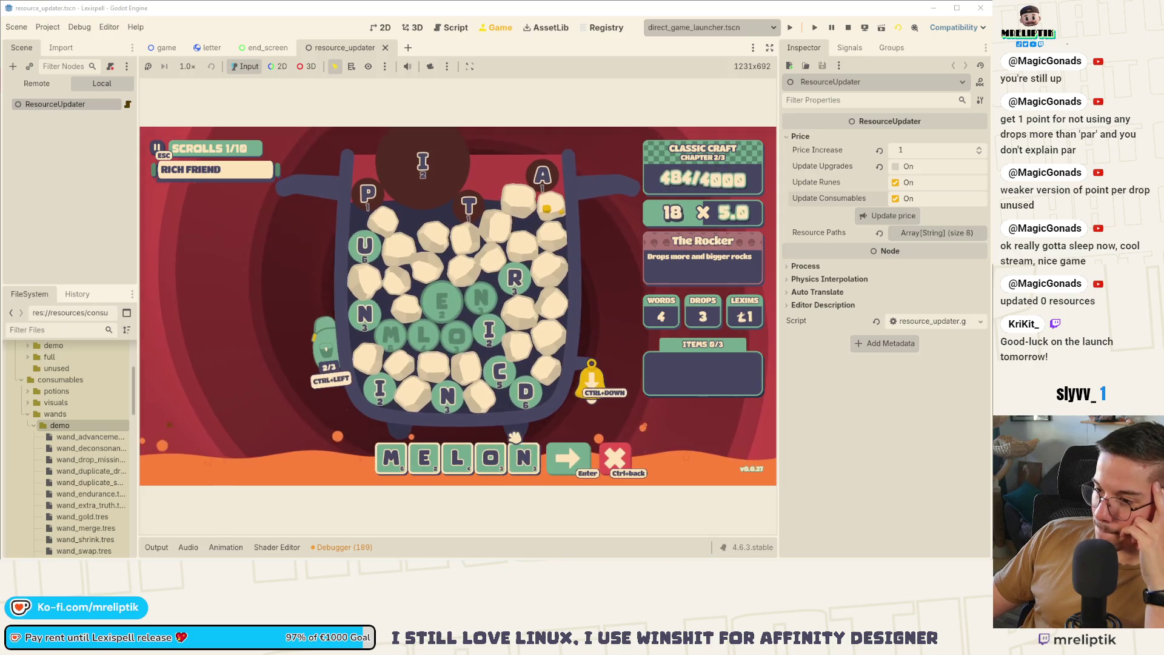
click(580, 461)
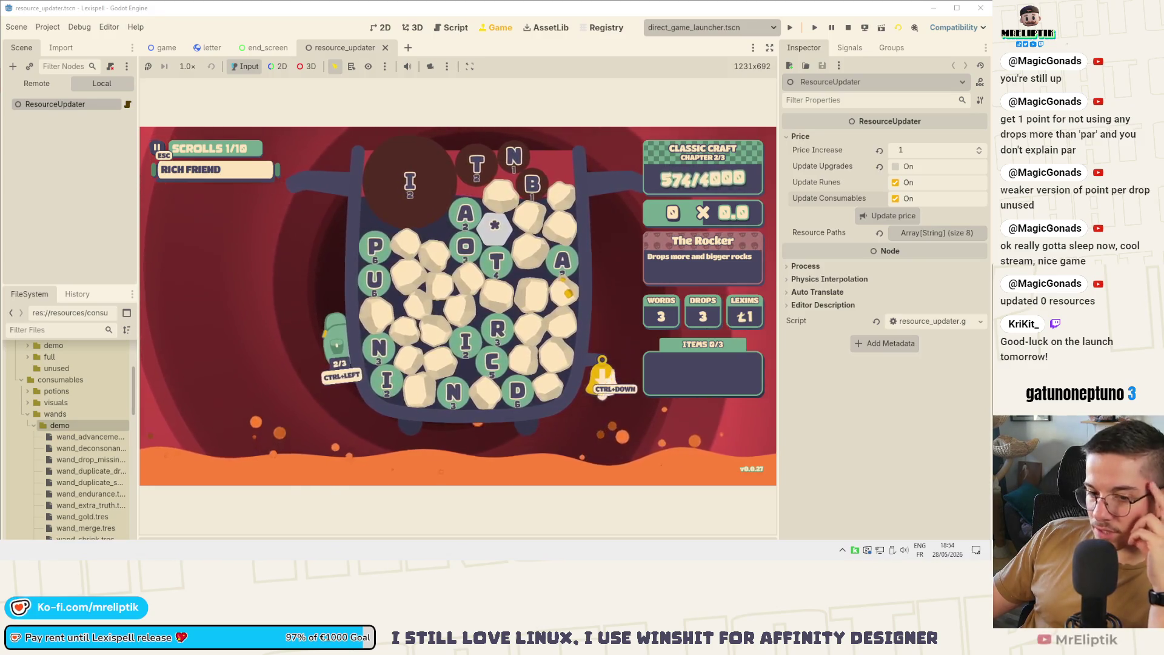
key(alt+Tab)
scroll(72, 225, down, 10)
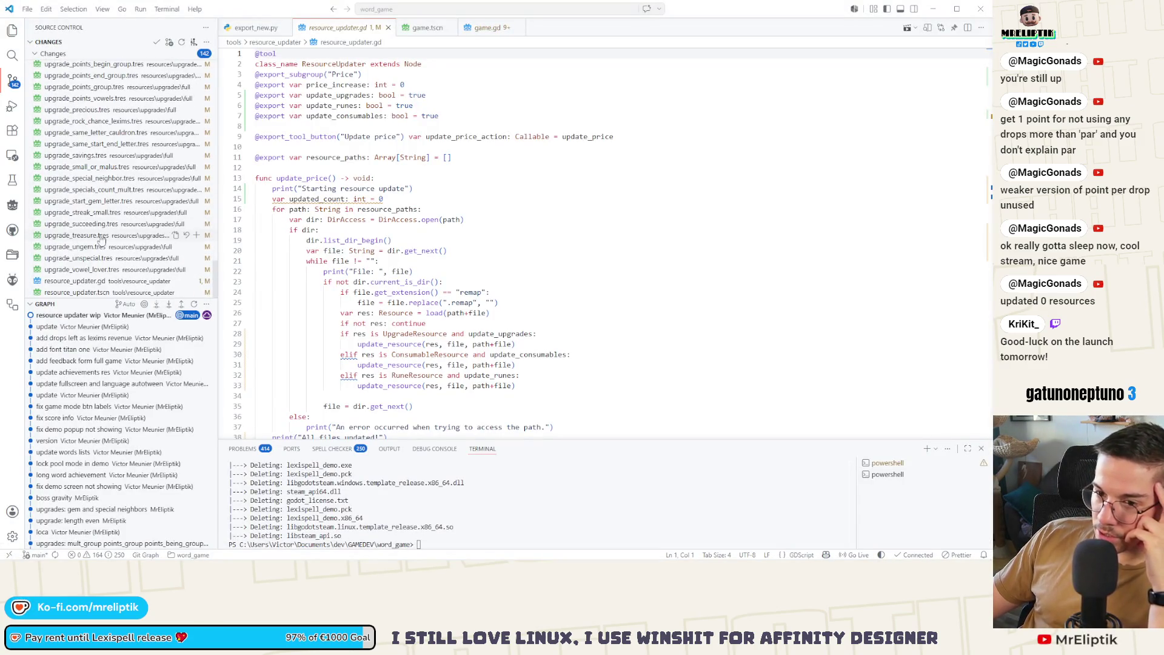
Review the diffs of wand_ungem, wand_truther_truth, wand_truth, wand_transform_missing_letter, wand_swap and wand_shrink.
scroll(115, 243, up, 15)
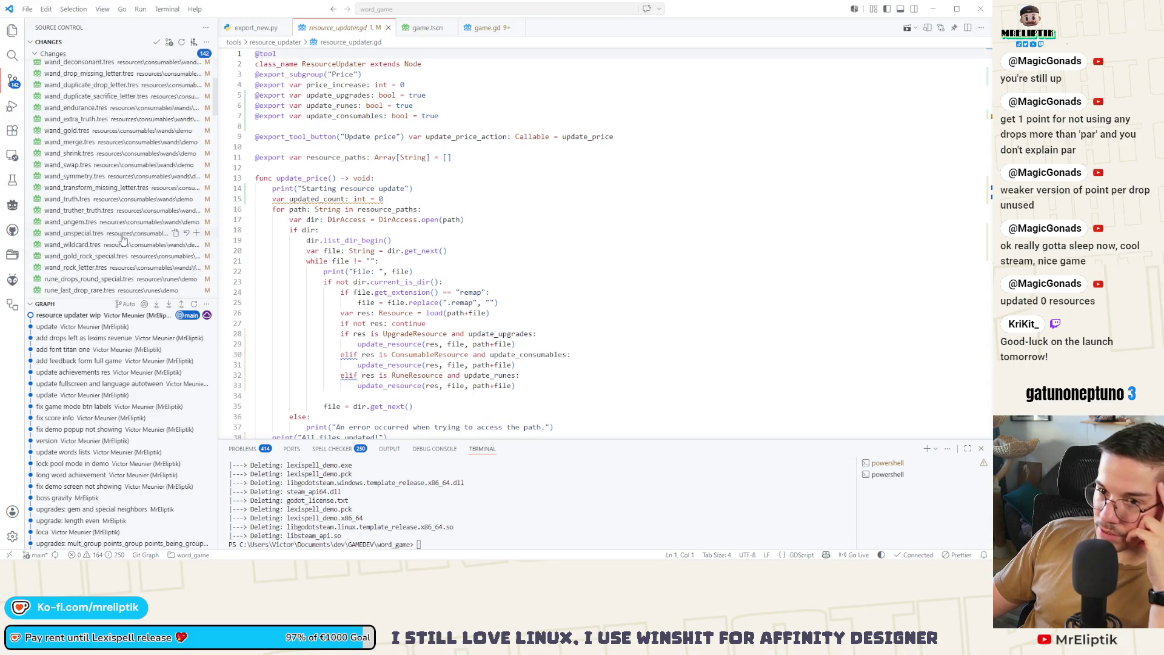
click(95, 171)
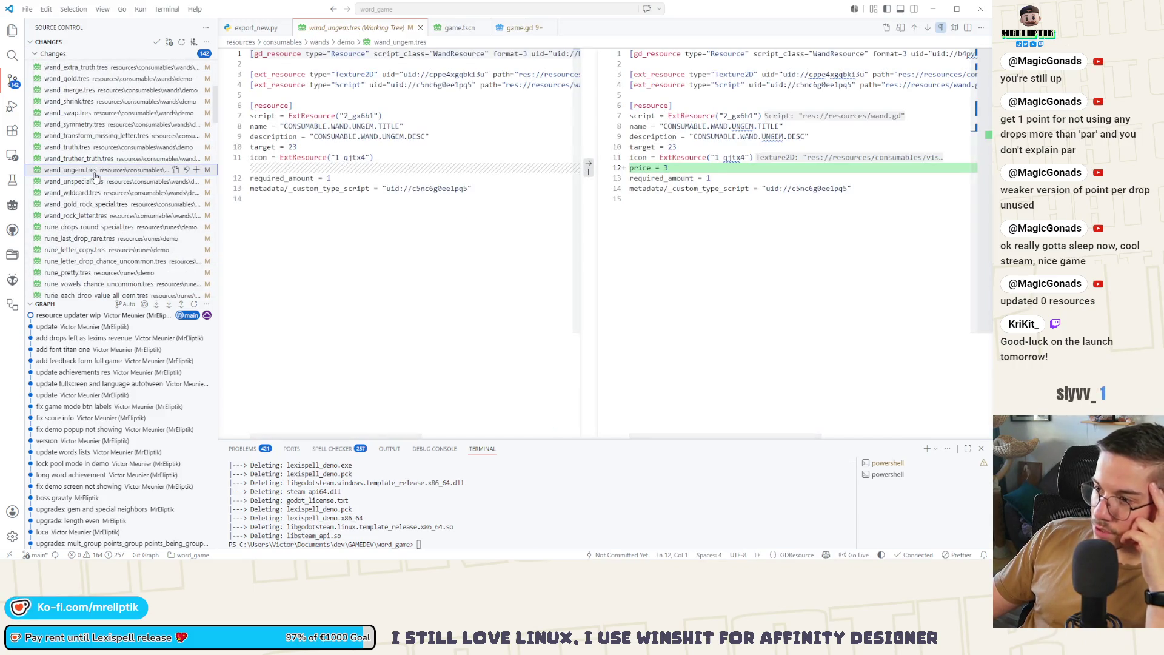
click(97, 162)
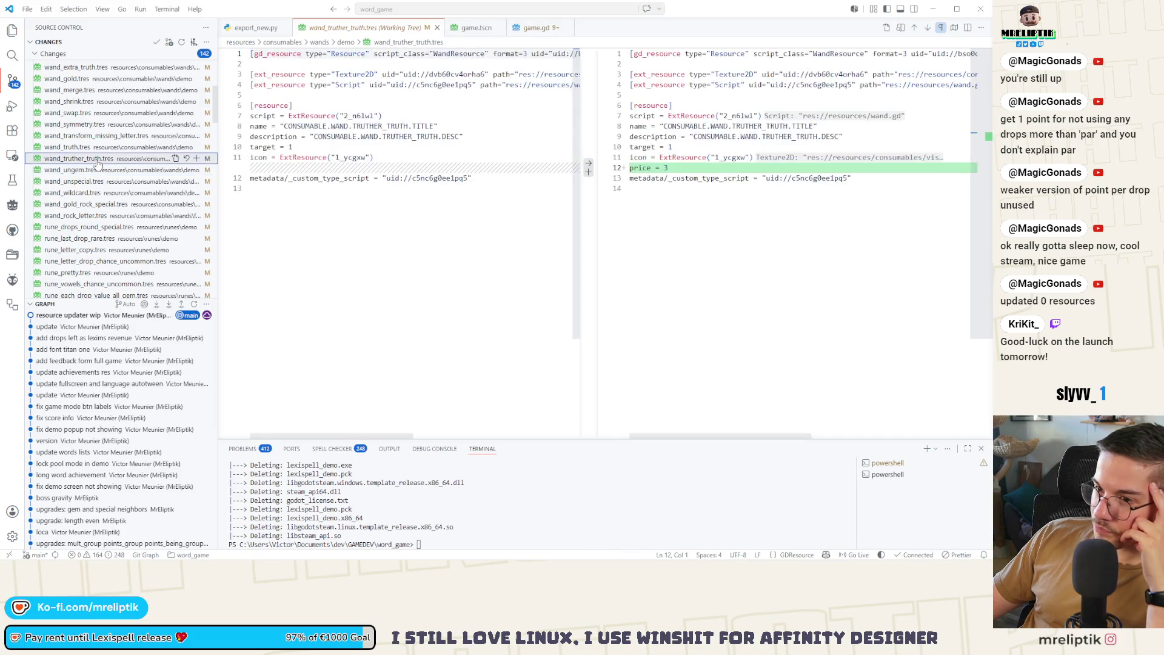
click(99, 150)
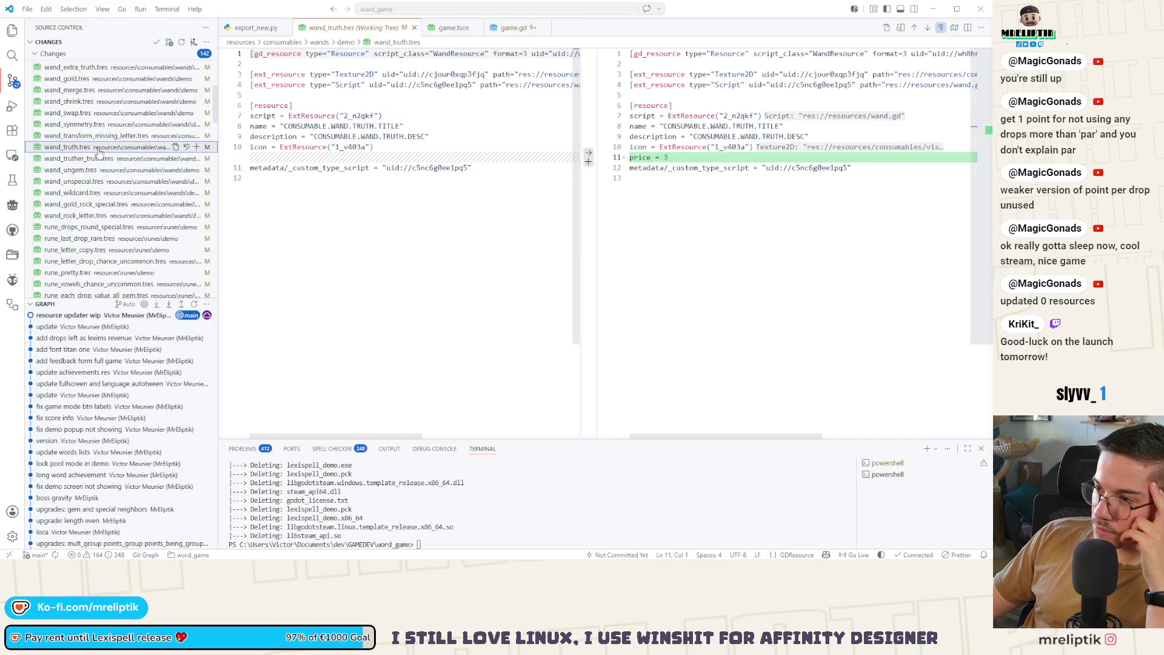
click(106, 136)
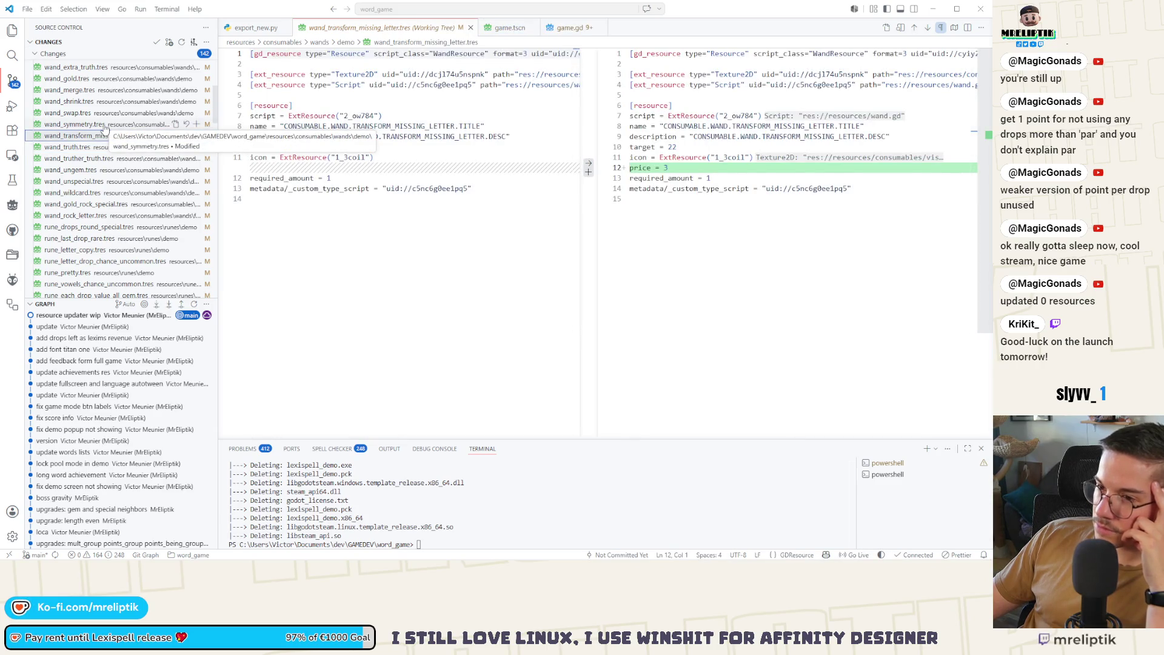
click(106, 113)
scroll(109, 174, up, 2)
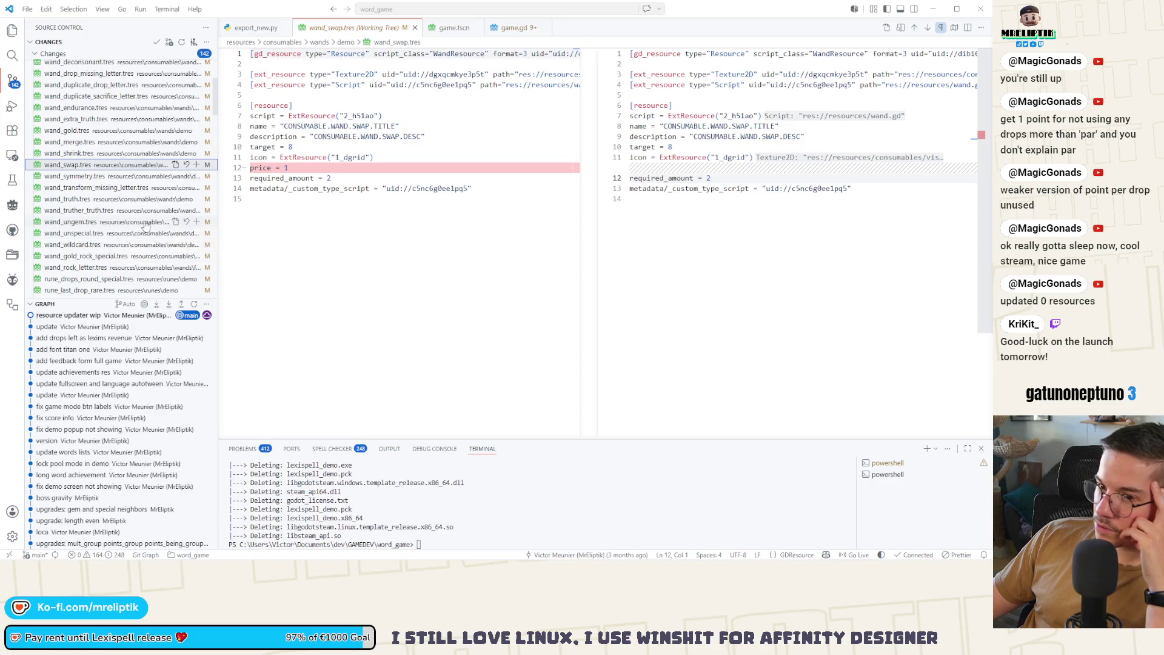
click(109, 154)
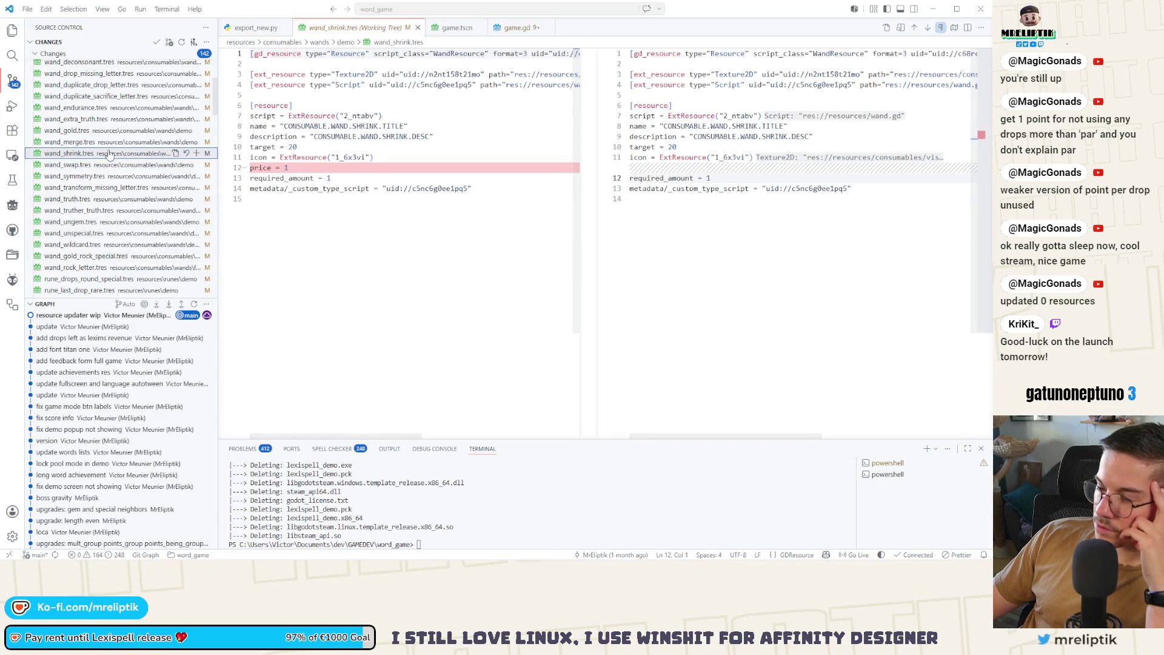
Review the wand_merge, wand_gold, wand_extra_truth (5 to 6), wand_endurance and wand_duplicate_sacrifice_letter diffs.
scroll(385, 161, down, 3)
scroll(385, 161, up, 3)
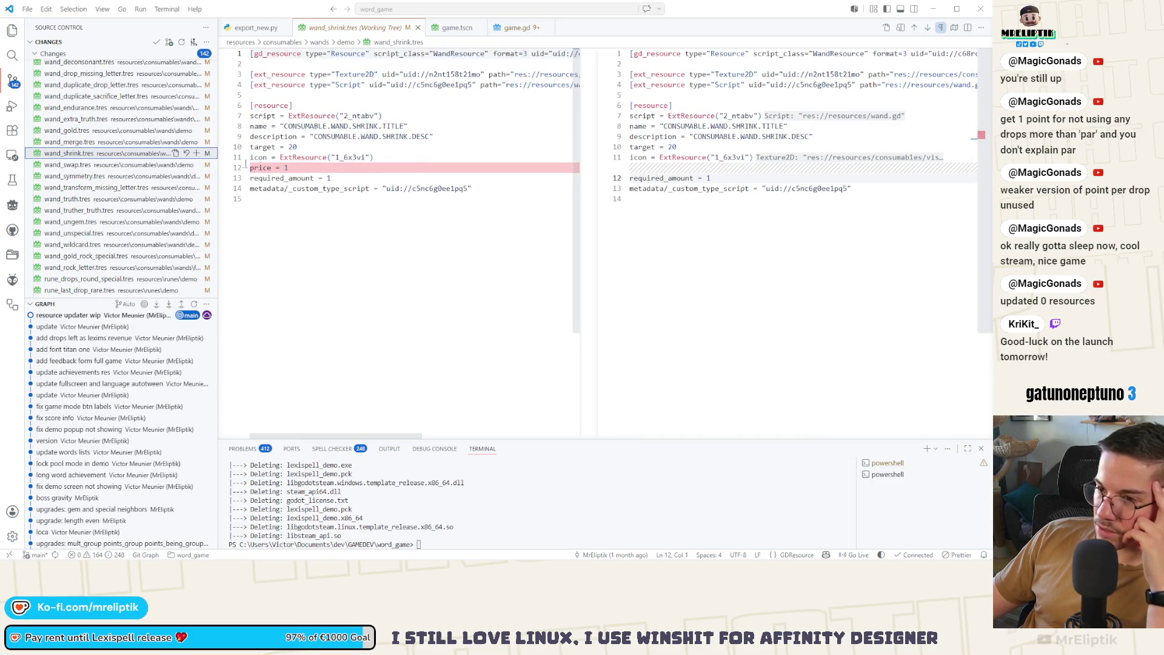
click(73, 141)
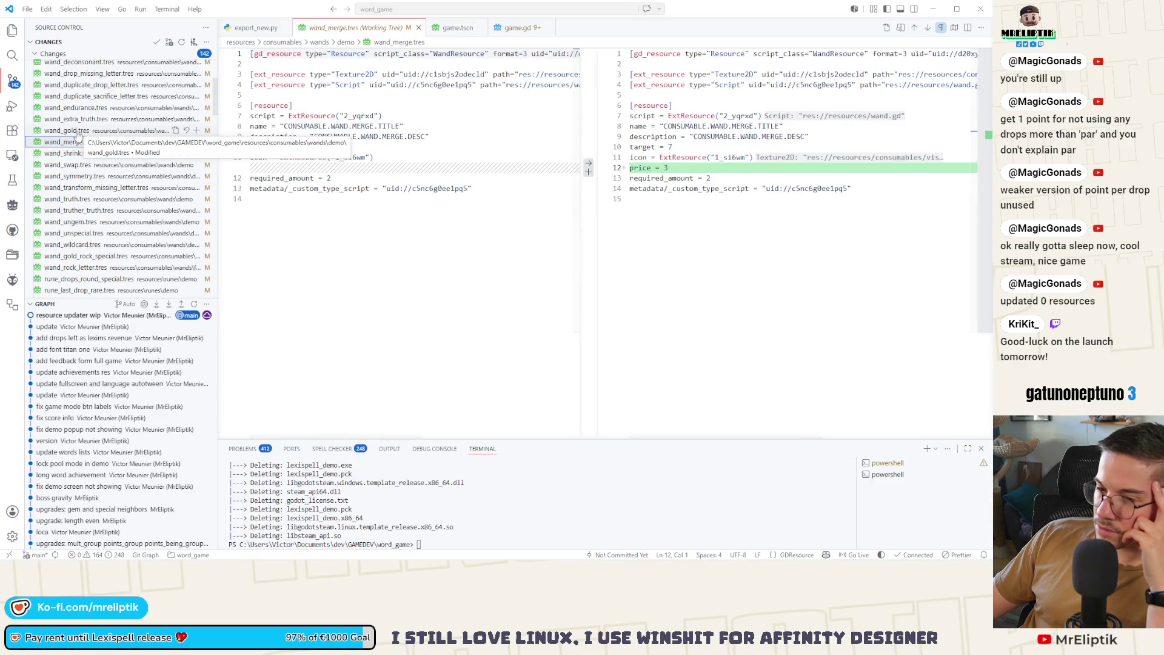
click(71, 154)
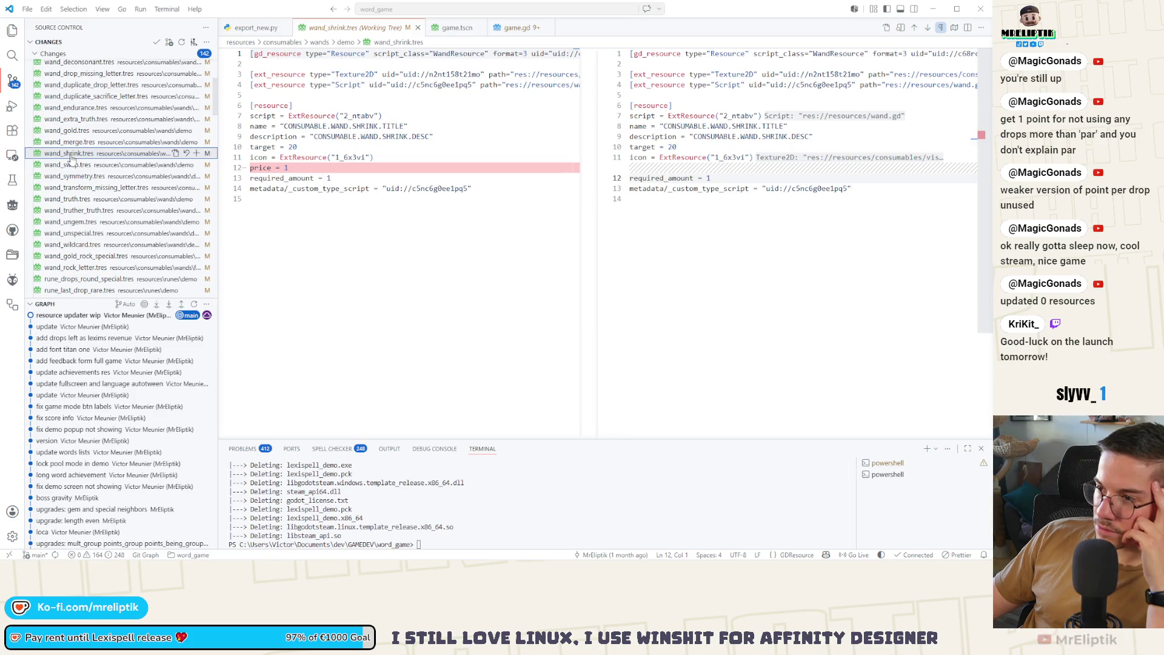
click(73, 131)
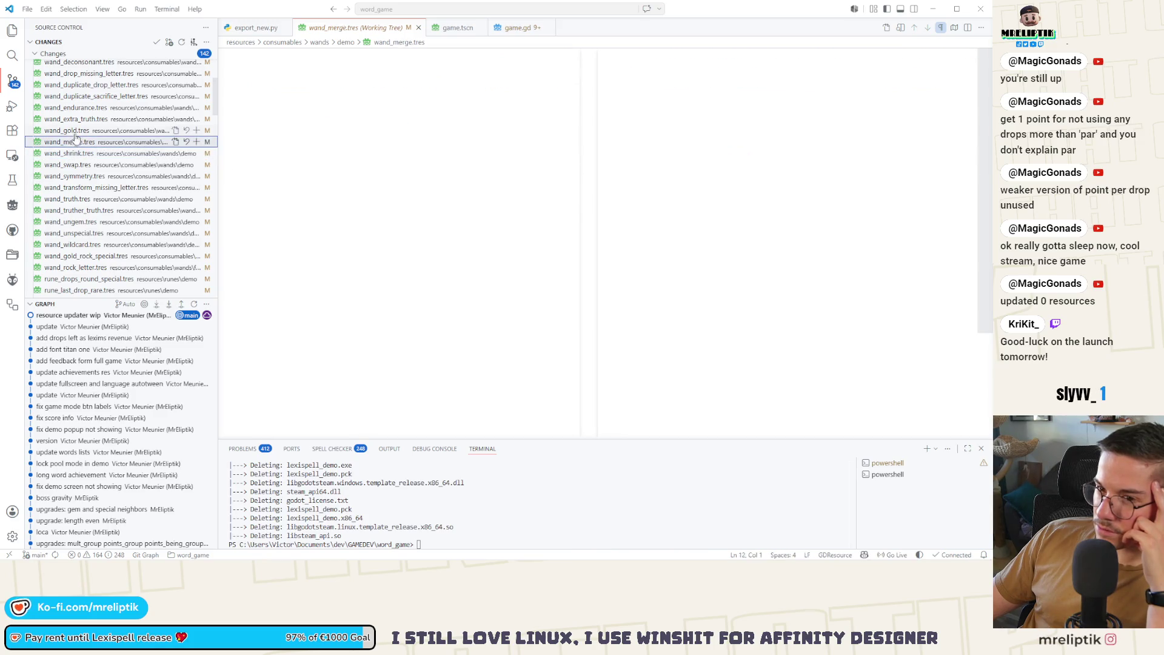
click(77, 119)
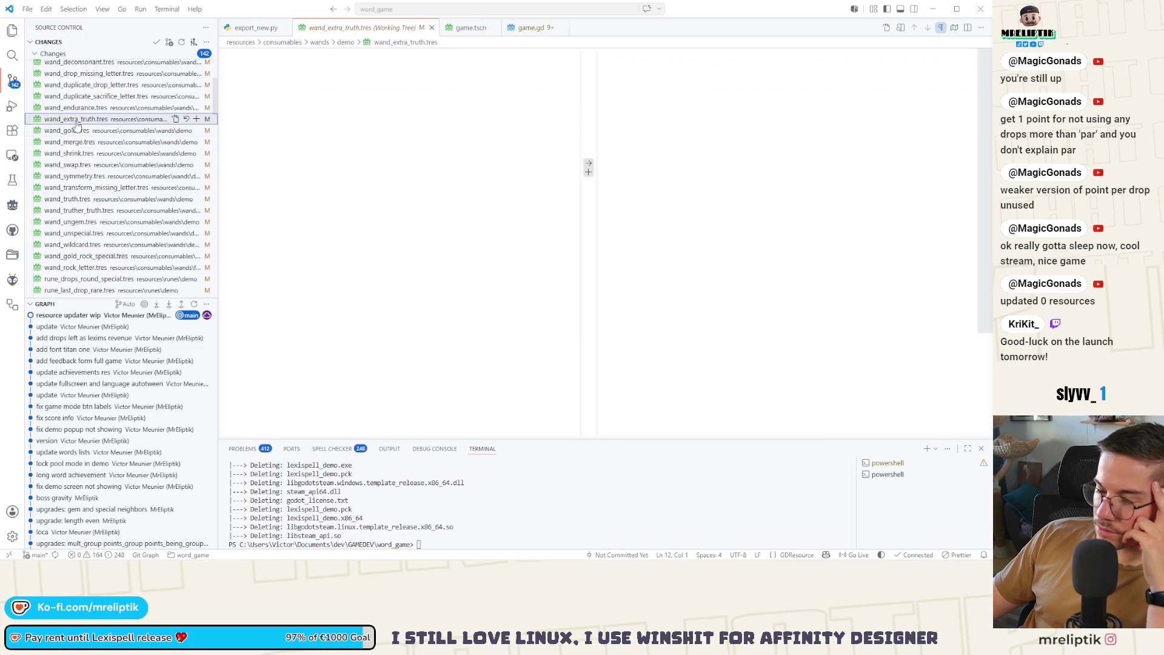
click(76, 108)
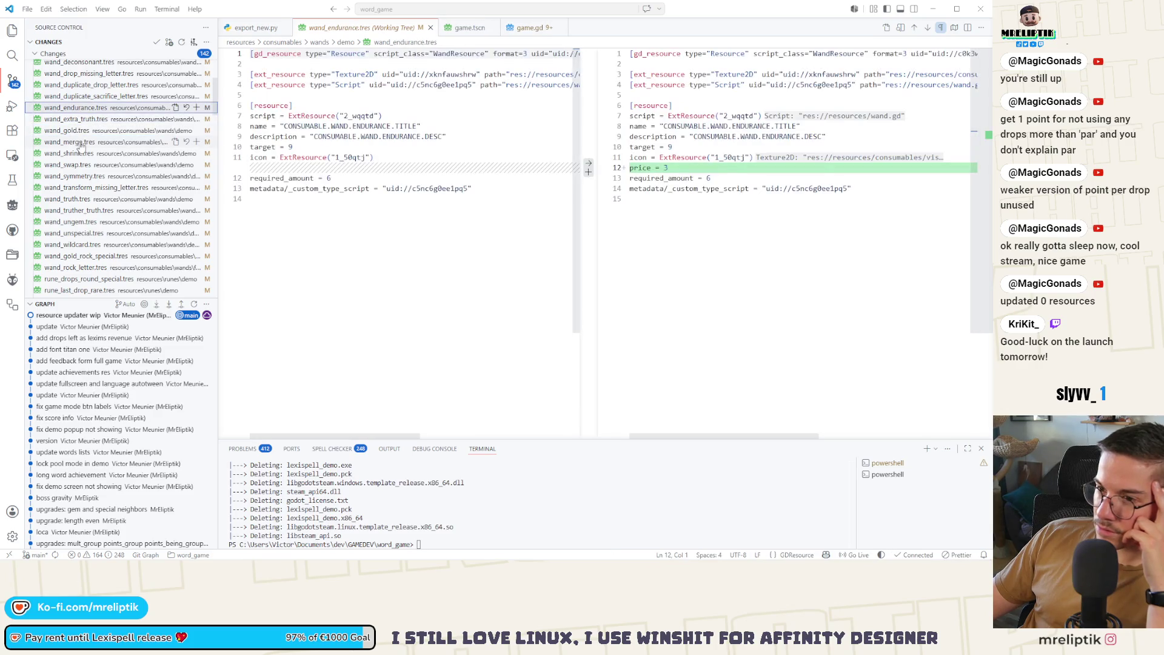
click(65, 121)
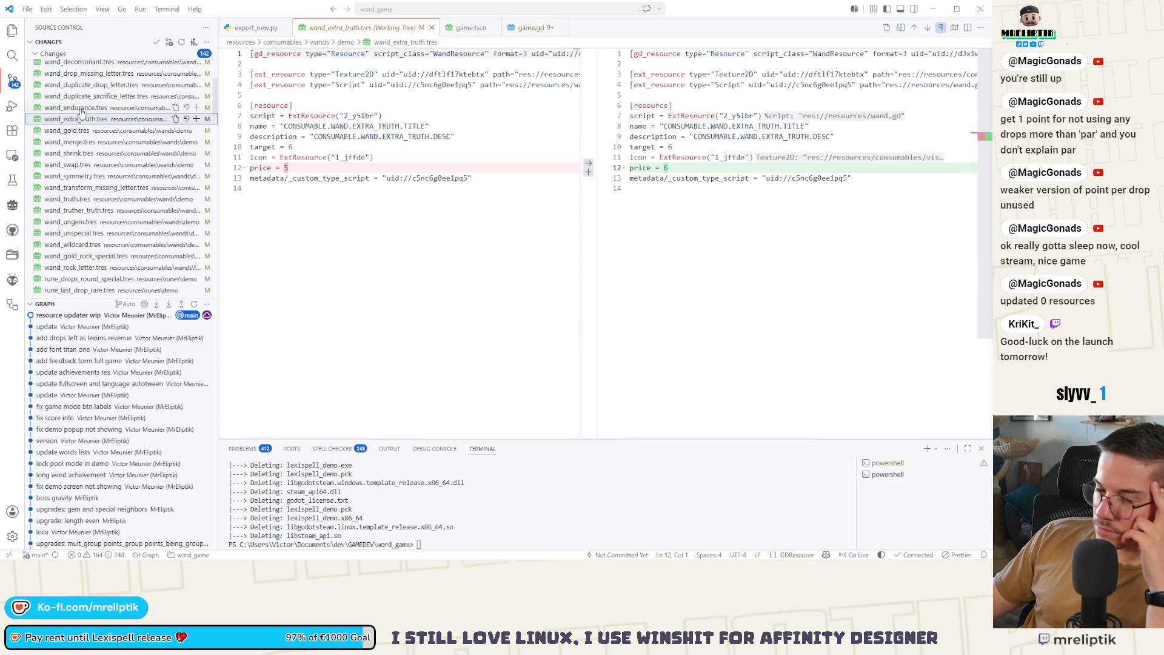
click(78, 98)
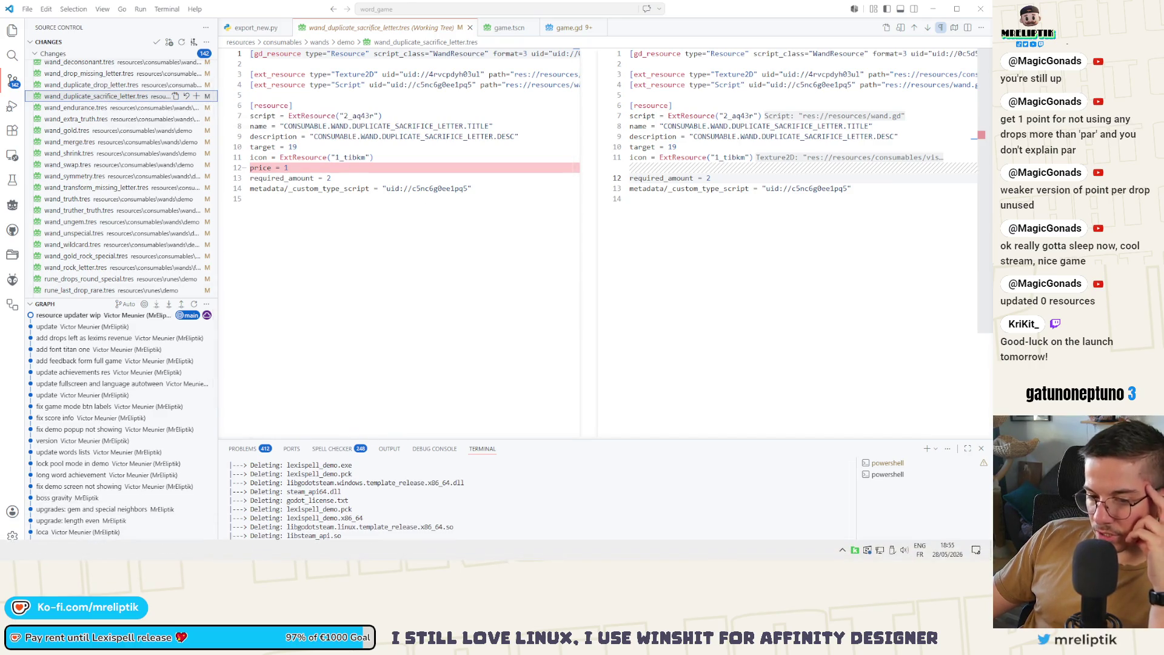
Back in Godot, widen the FileSystem dock and inspect wand_deconsonant.tres.
key(alt+Tab)
drag(132, 408, 201, 424)
click(112, 447)
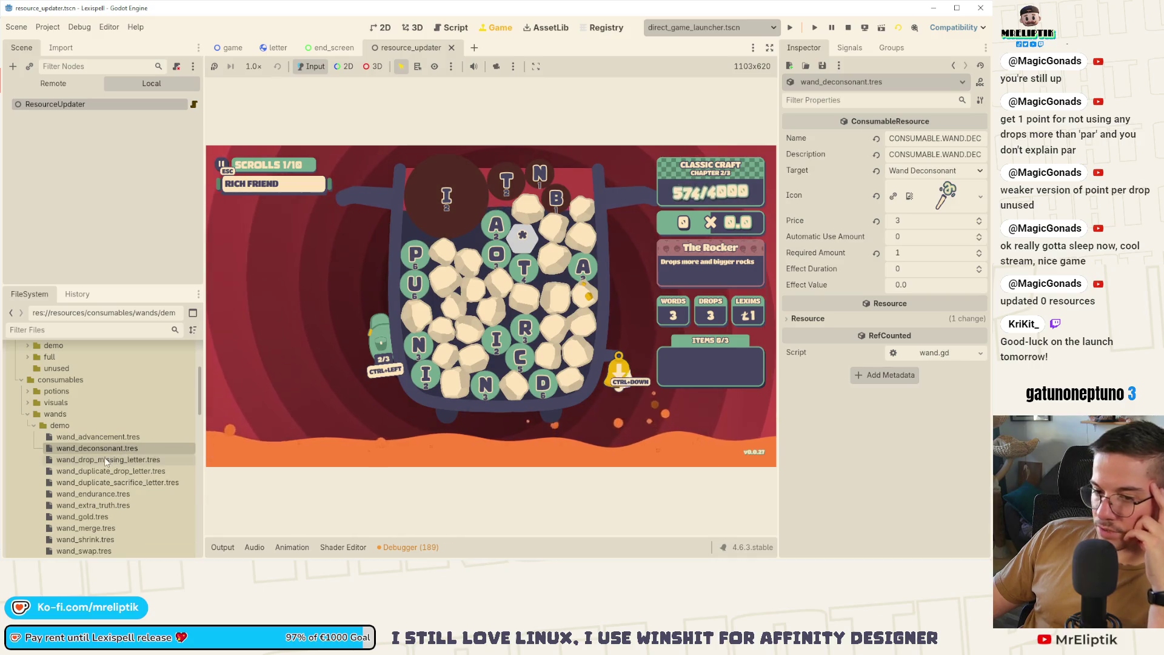
Inspect the wand resources in turn, from wand_endurance through wand_merge, wand_symmetry, wand_ungem to wand_wildcard.
click(105, 459)
click(103, 471)
click(102, 482)
click(102, 493)
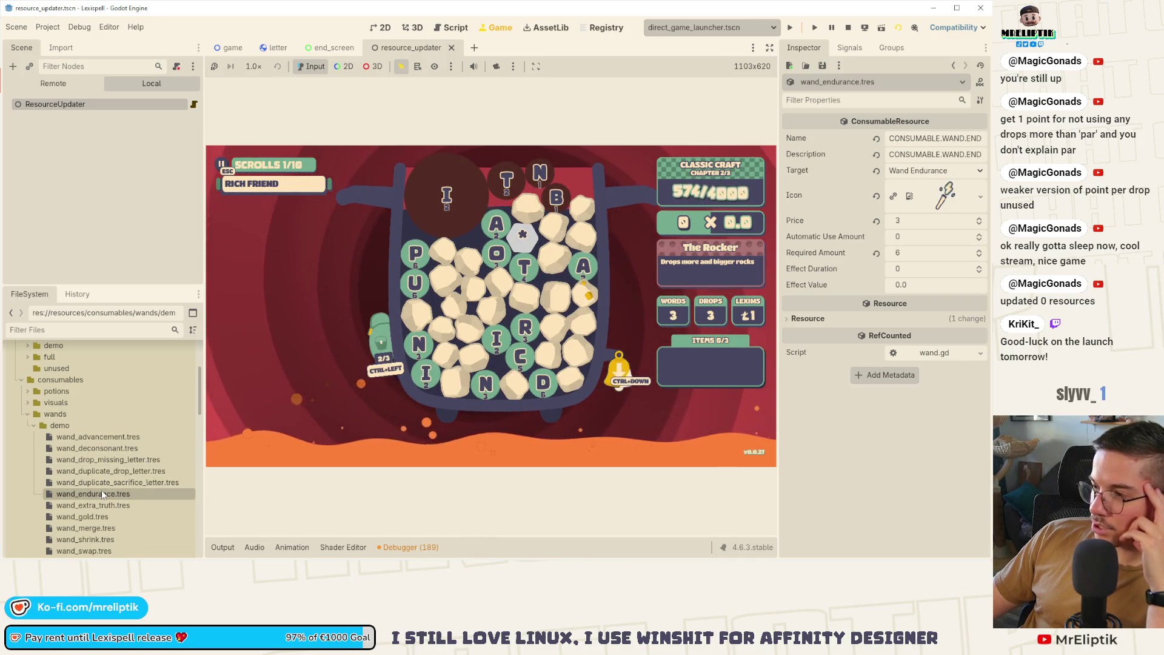
scroll(100, 490, down, 1)
click(80, 501)
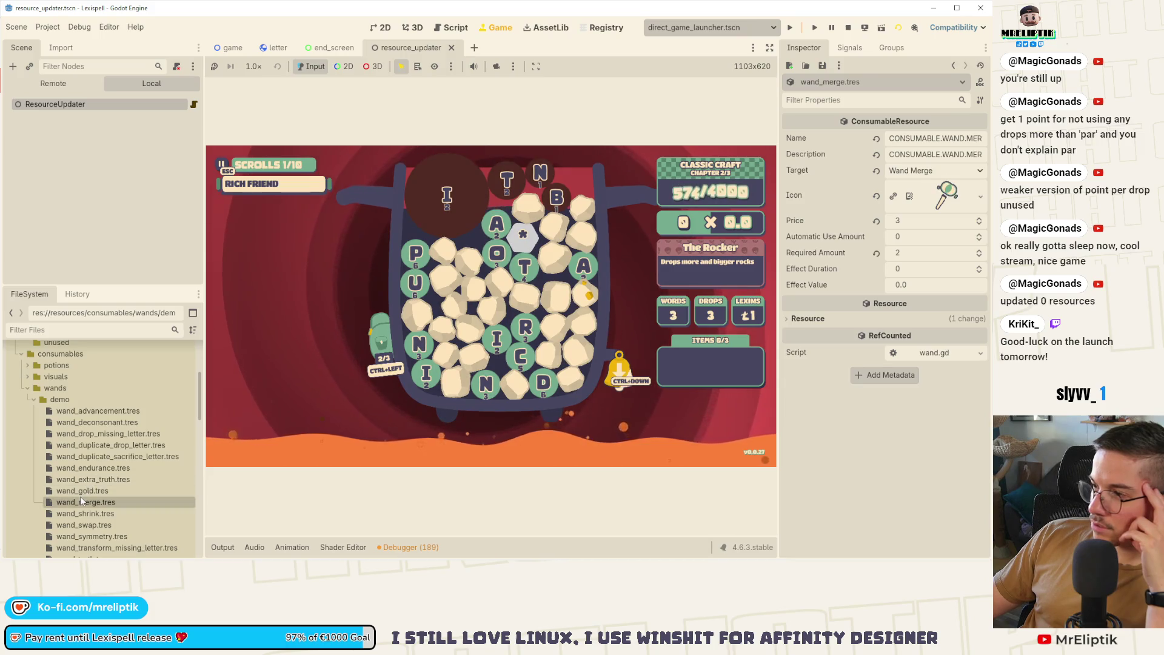
scroll(97, 473, down, 2)
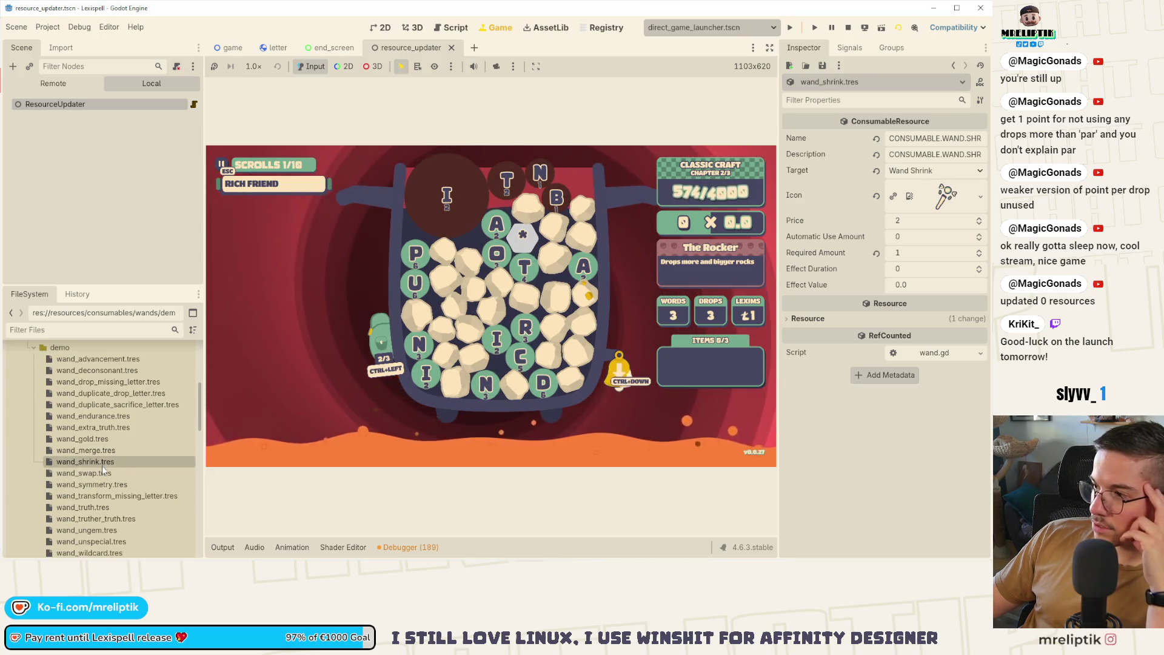
click(91, 484)
scroll(100, 473, down, 2)
click(91, 444)
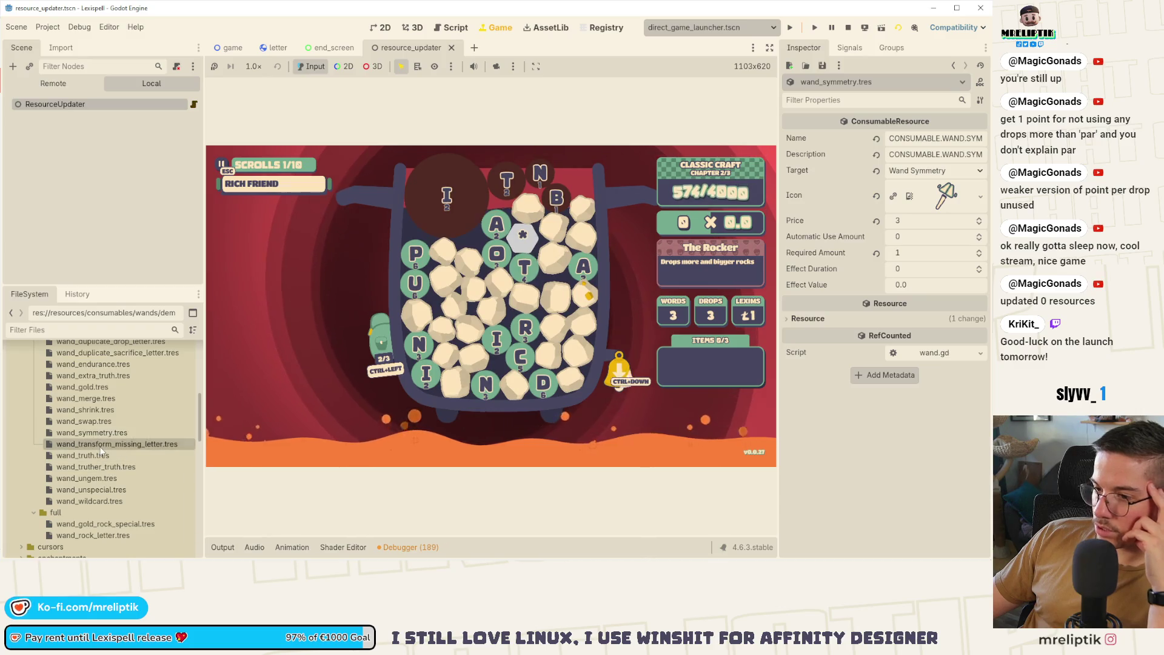
click(93, 465)
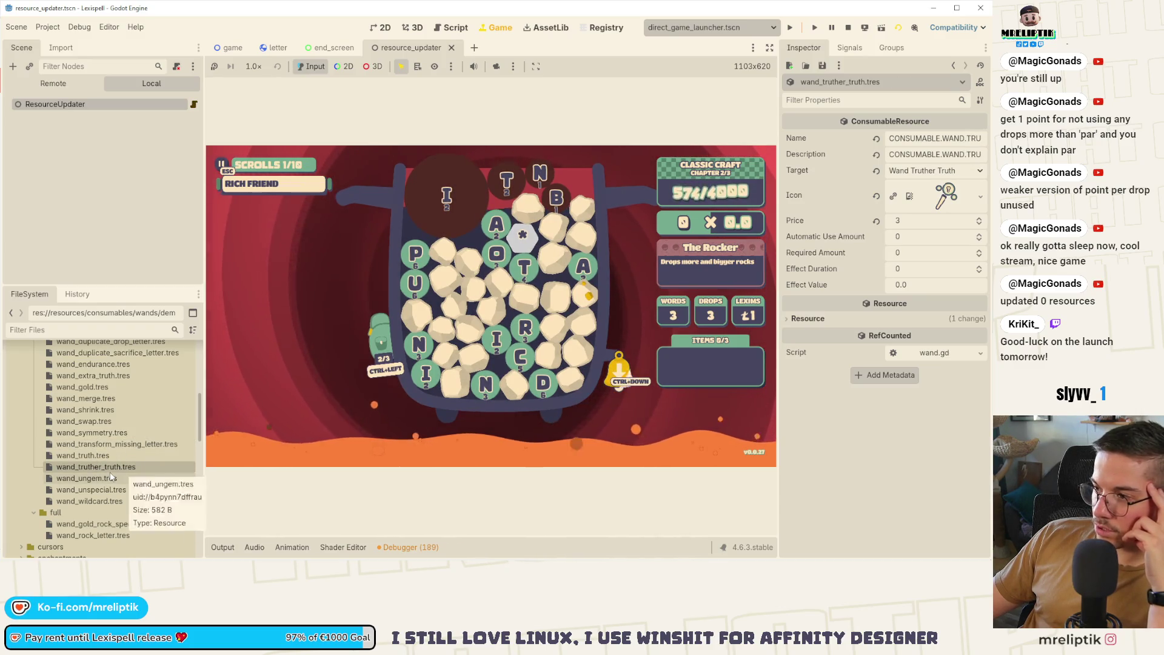
click(100, 479)
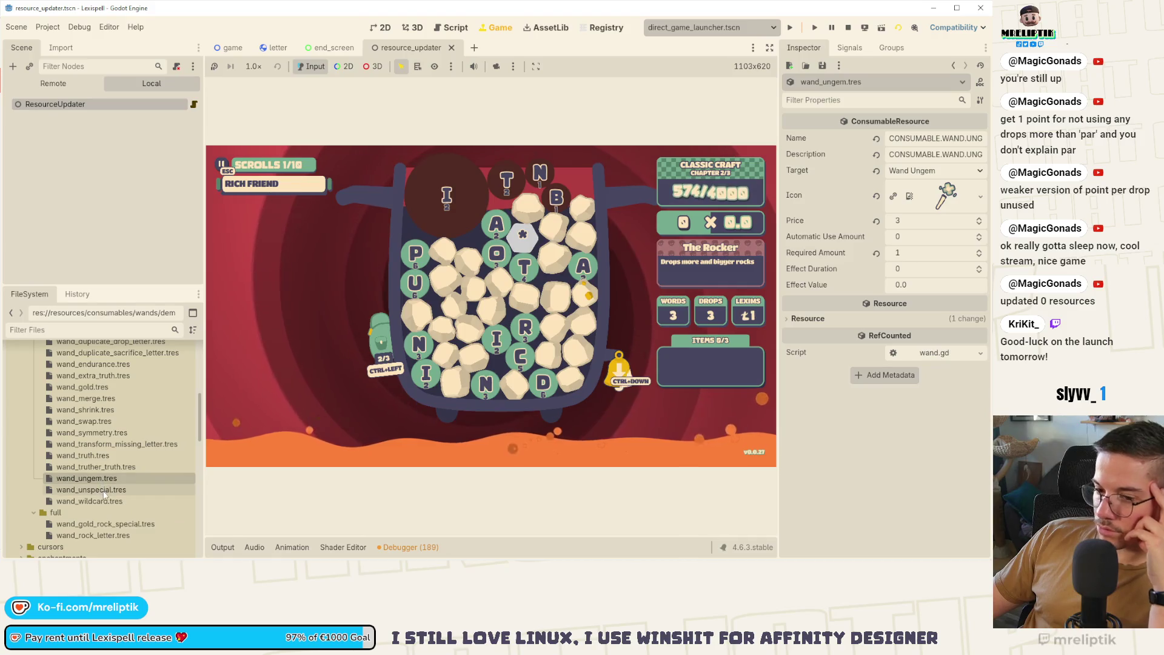
click(97, 501)
scroll(107, 470, up, 7)
scroll(108, 468, down, 3)
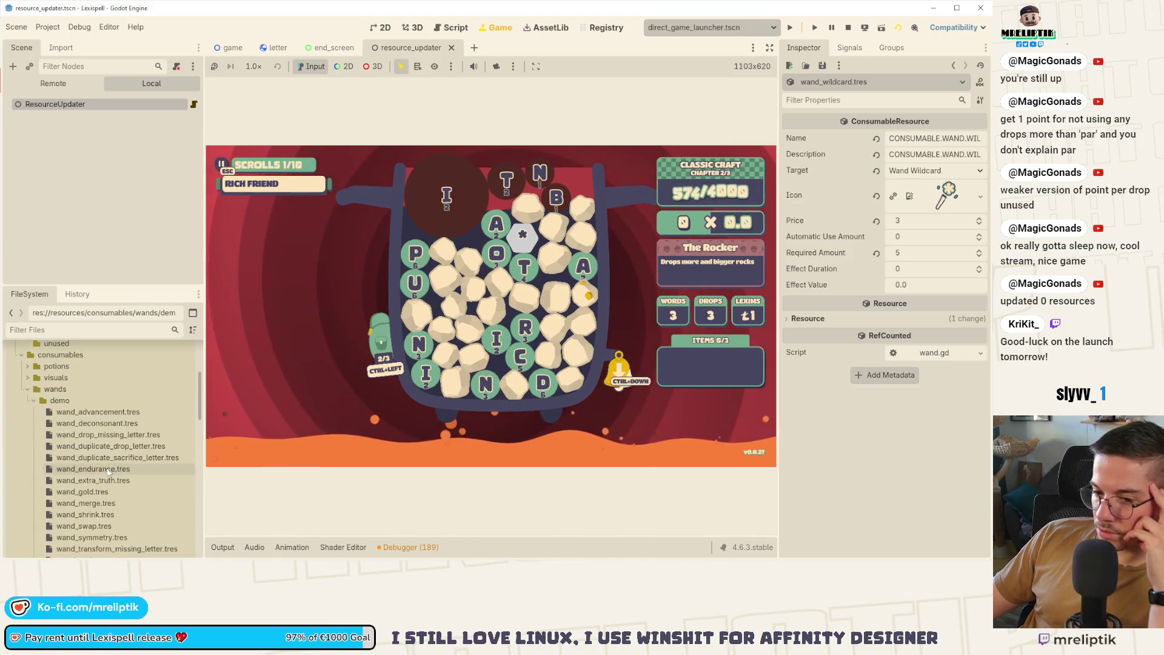
Collapse the demo wands folder, inspect wand_rock_letter.tres, then collapse the full wands folder.
click(33, 402)
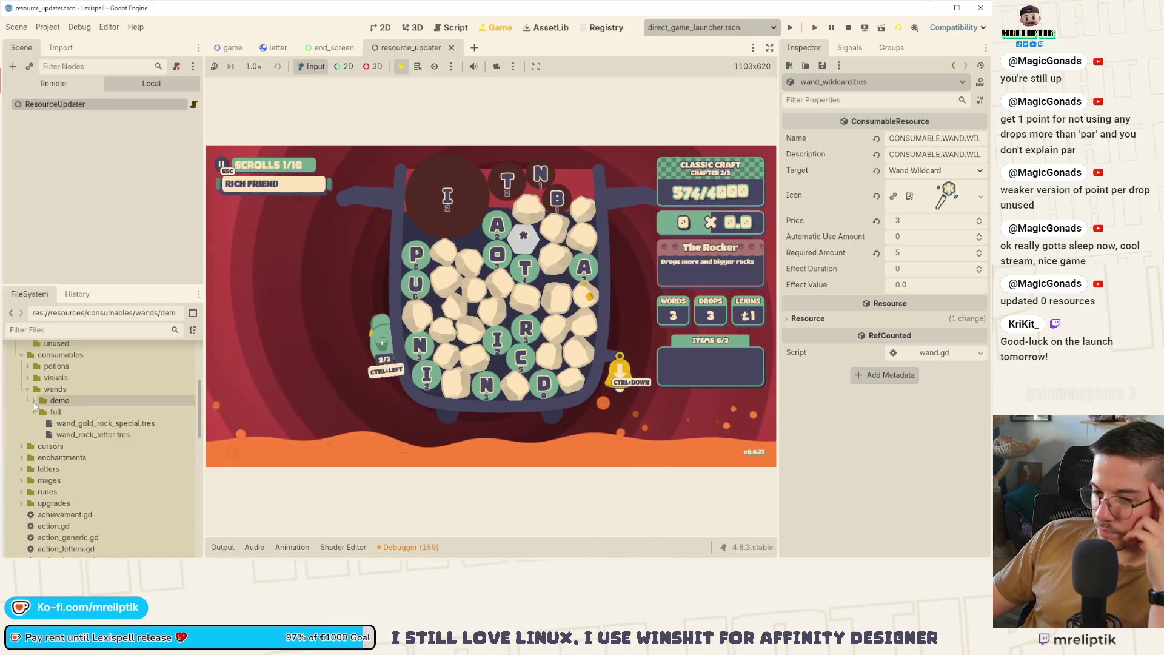
click(91, 434)
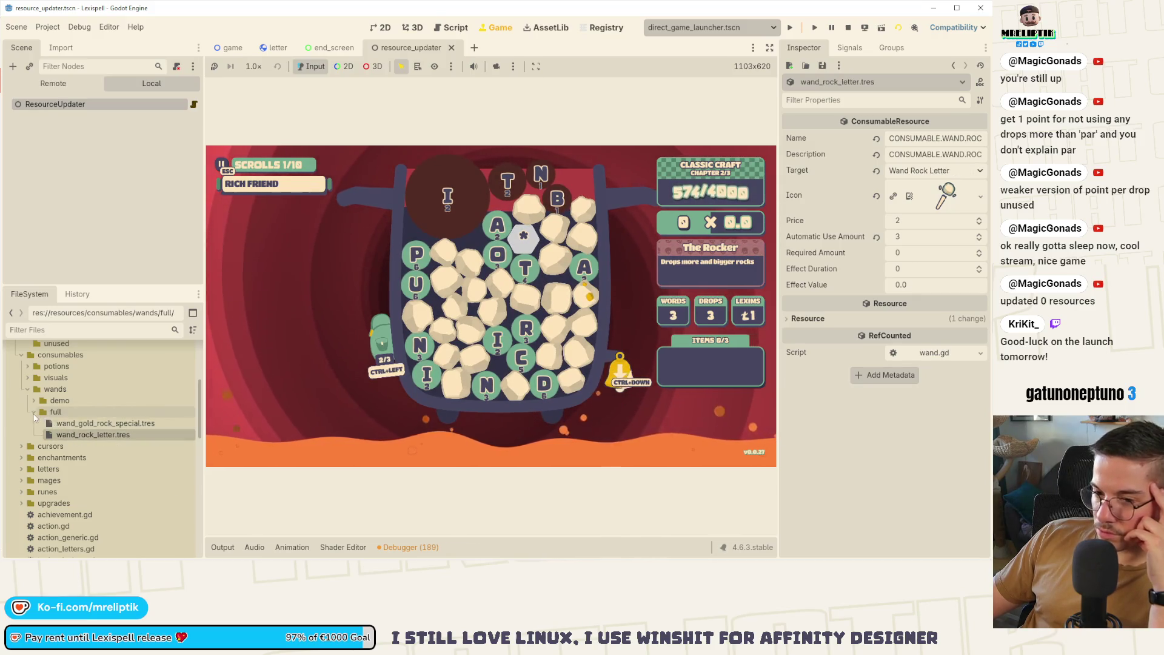
click(34, 413)
scroll(34, 416, up, 2)
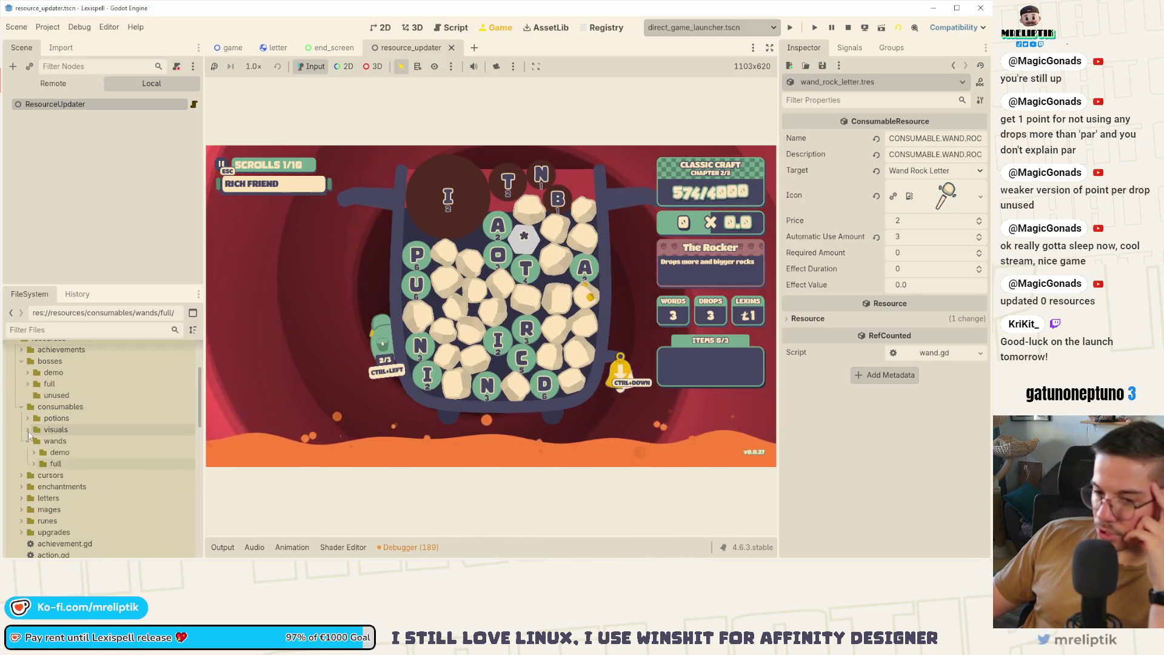
Inspect the potion resources: rare_boost, vowels_boost, boost_short_word and letters_to_lexims, each priced 3.
click(28, 418)
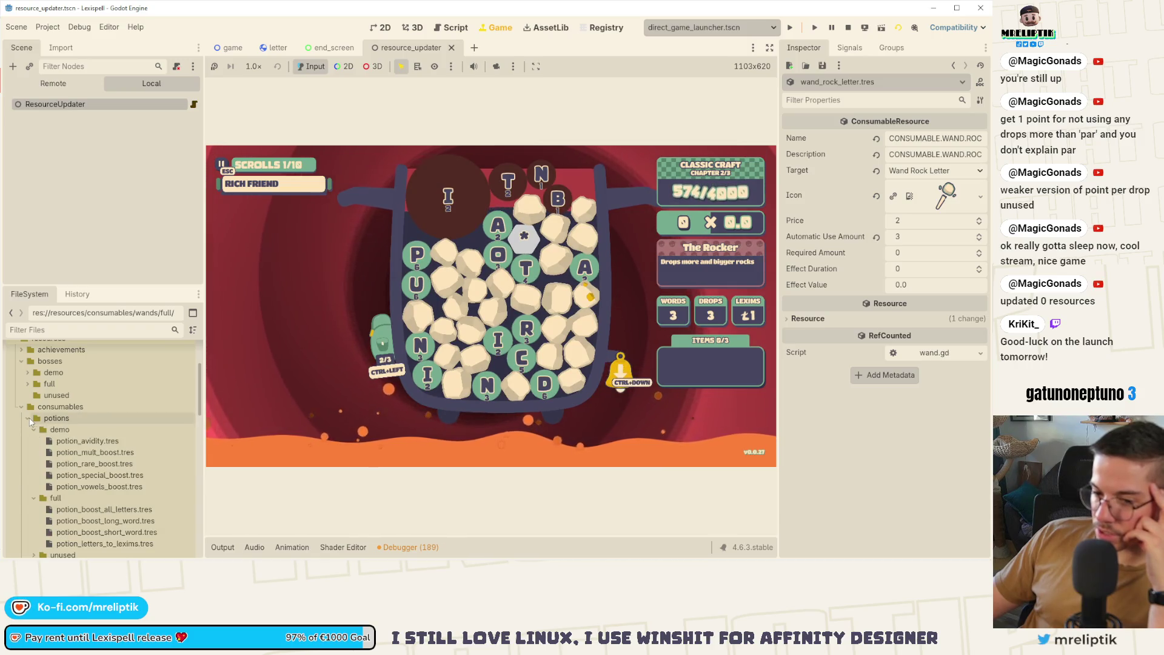
click(97, 464)
click(93, 478)
click(85, 485)
scroll(85, 482, down, 3)
click(89, 443)
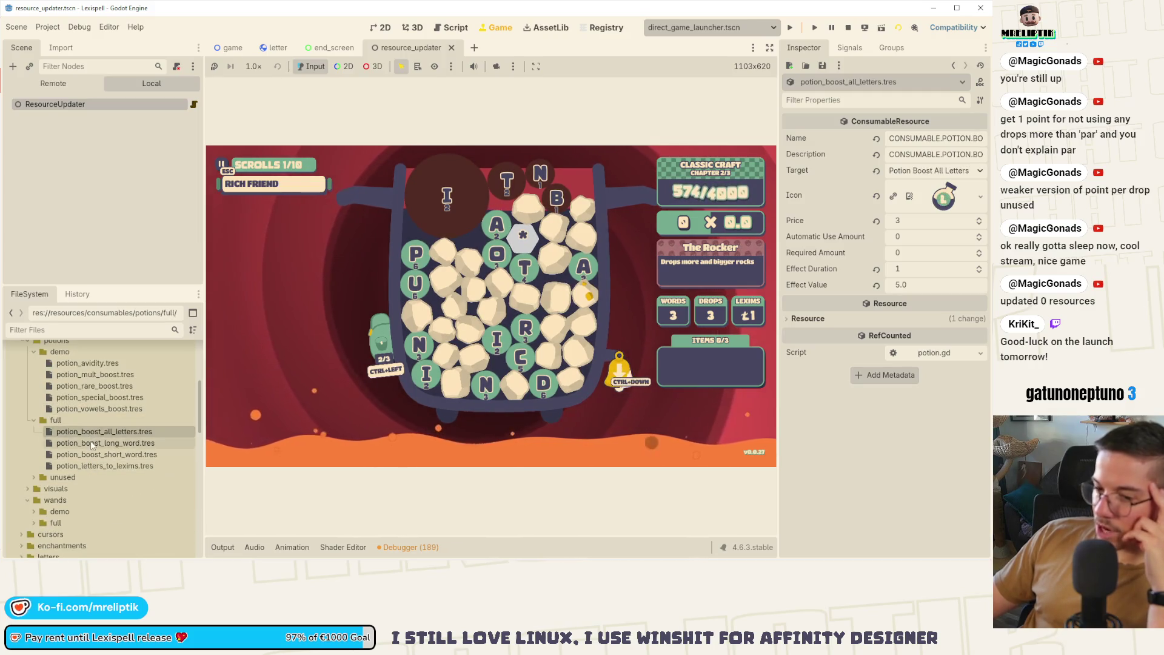
click(90, 454)
click(89, 466)
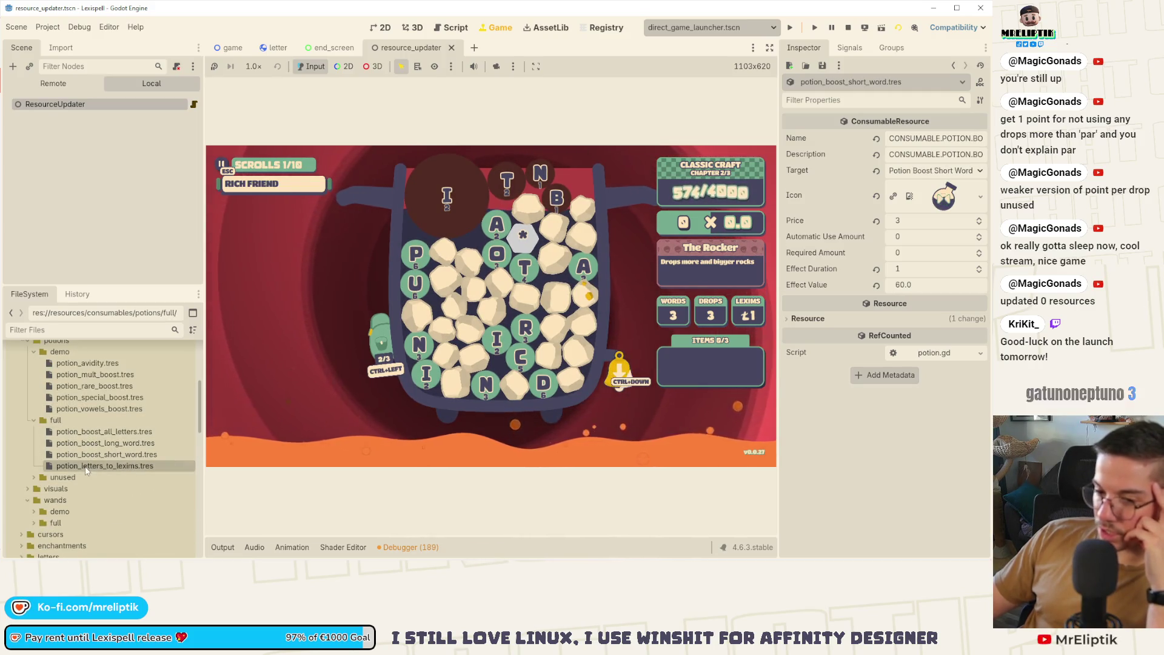
Collapse the full and potions folders and stop the running game with F8.
click(39, 419)
click(34, 352)
click(33, 363)
scroll(36, 370, up, 2)
click(28, 391)
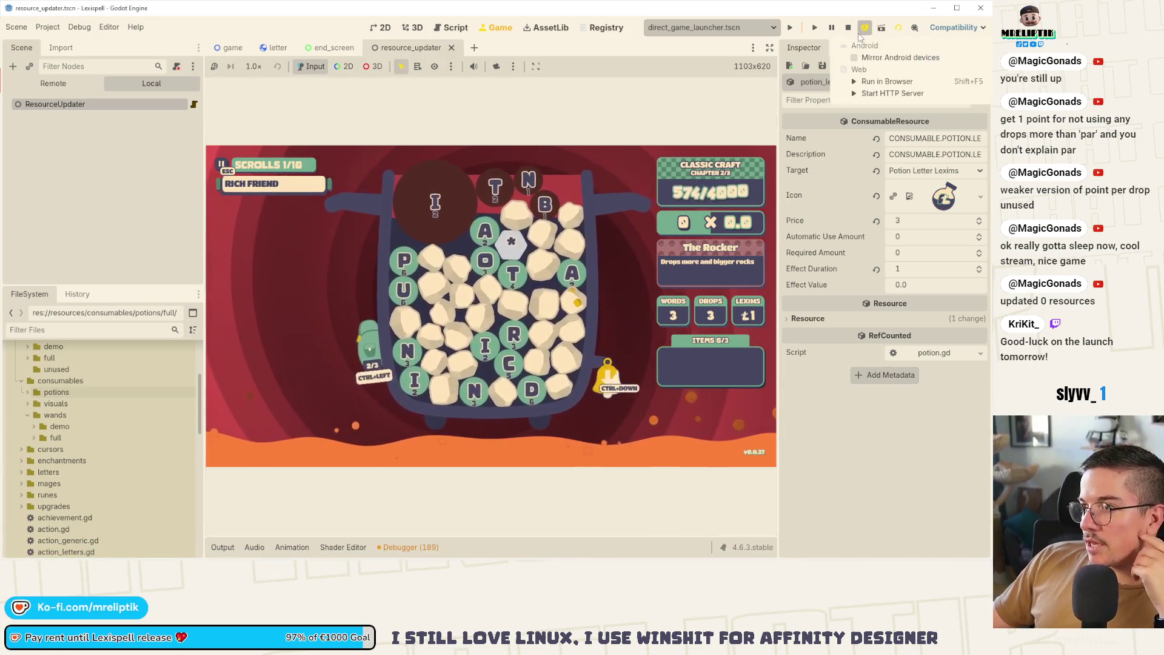
key(F8)
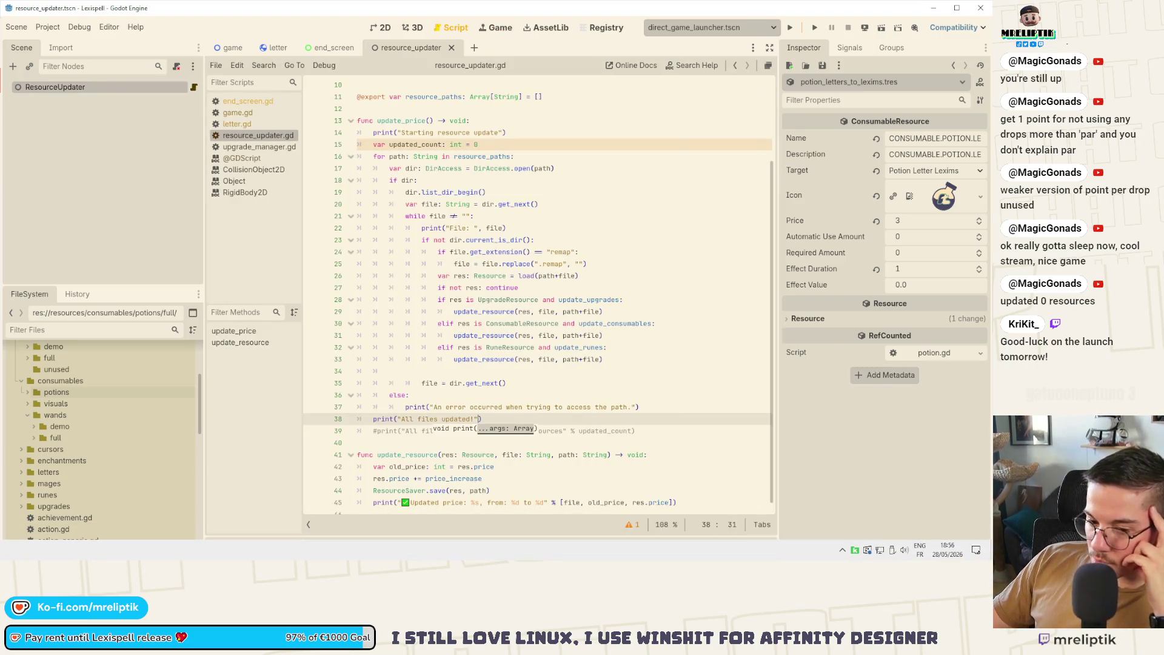
Glance at the VS Code change diff and return to the Godot editor.
key(alt+Tab)
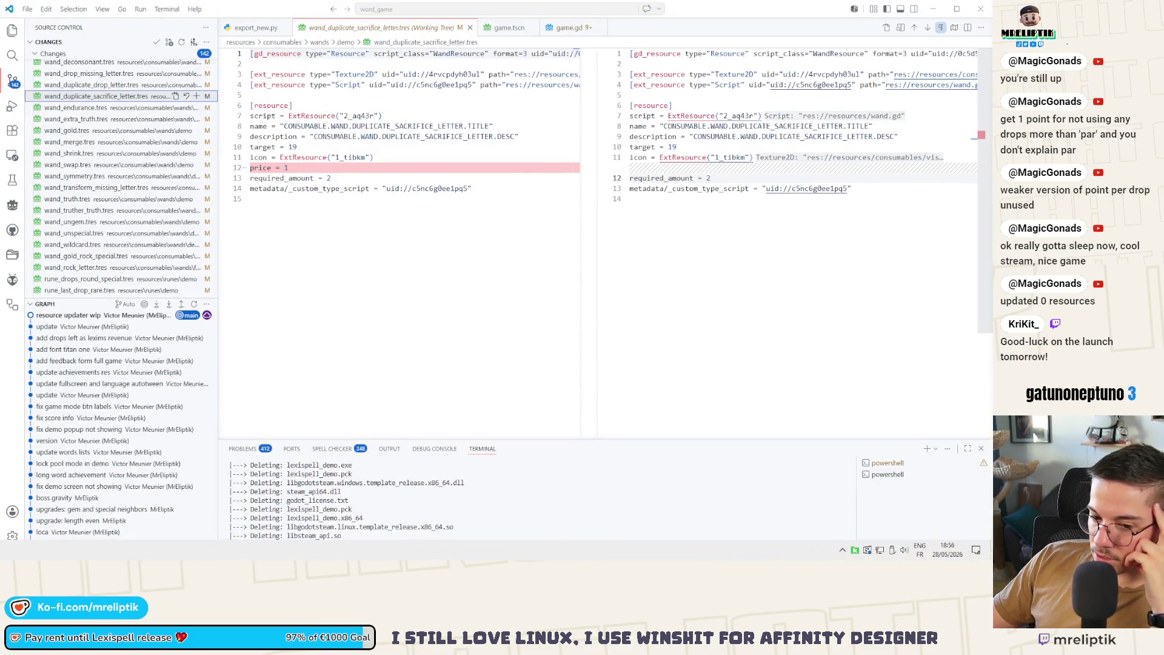
key(alt+Tab)
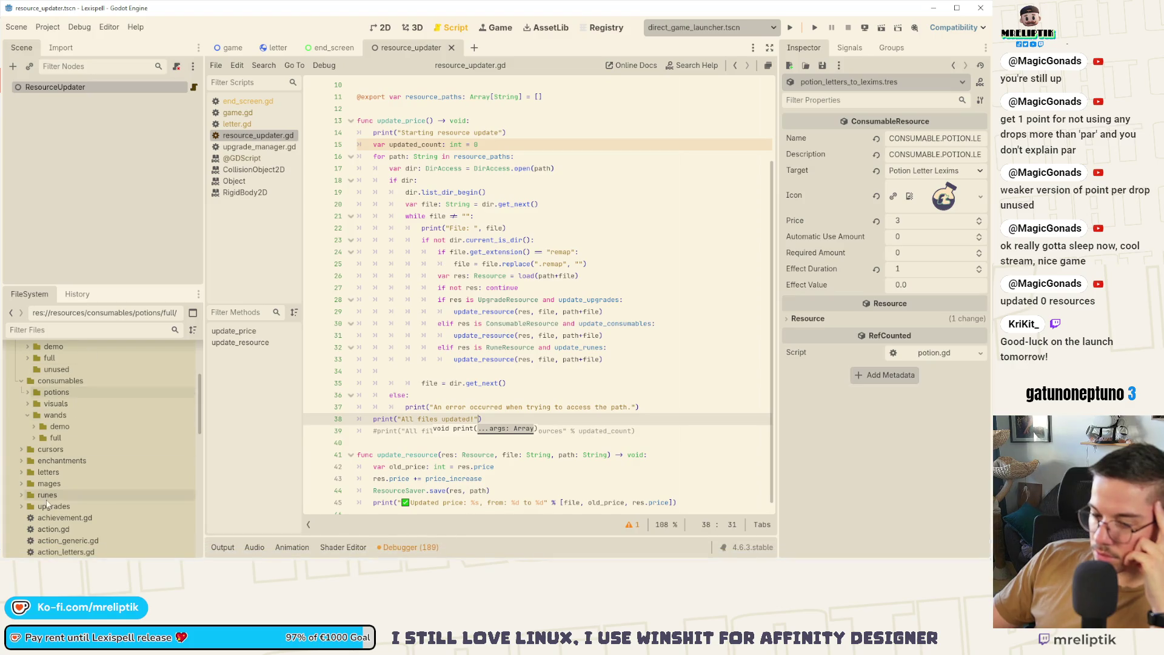
mouse_move(3, 555)
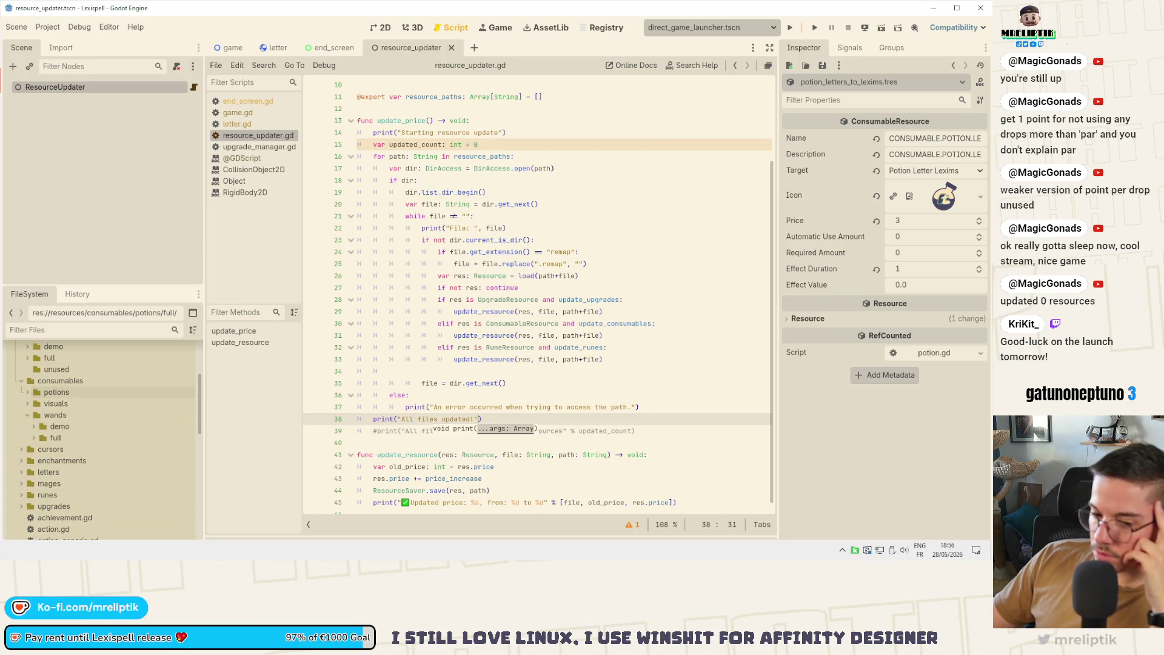
key(alt+Tab)
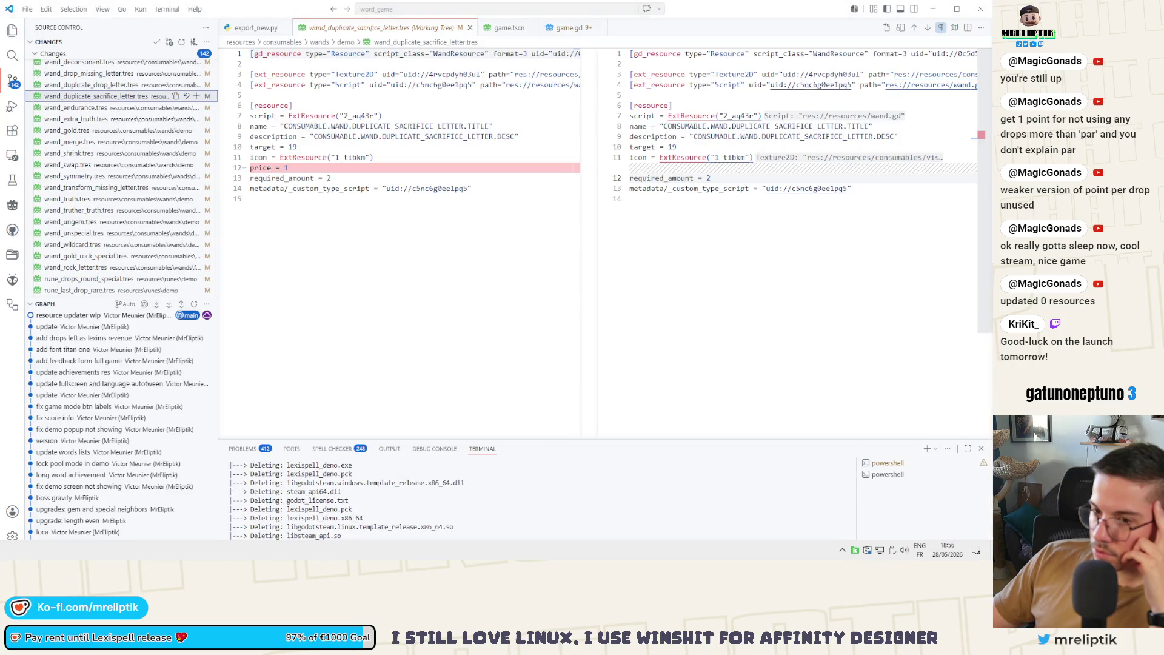
key(alt+Tab)
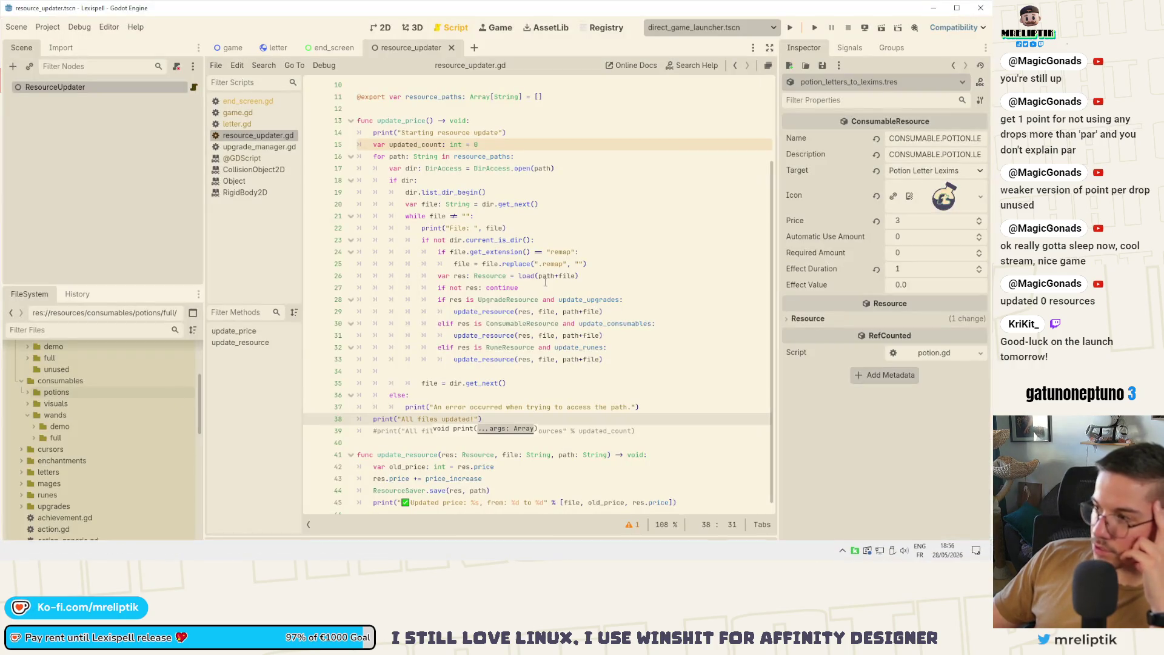
Select the ResourceUpdater node, change its Price Increase from 1 to -1, and apply the update.
click(108, 89)
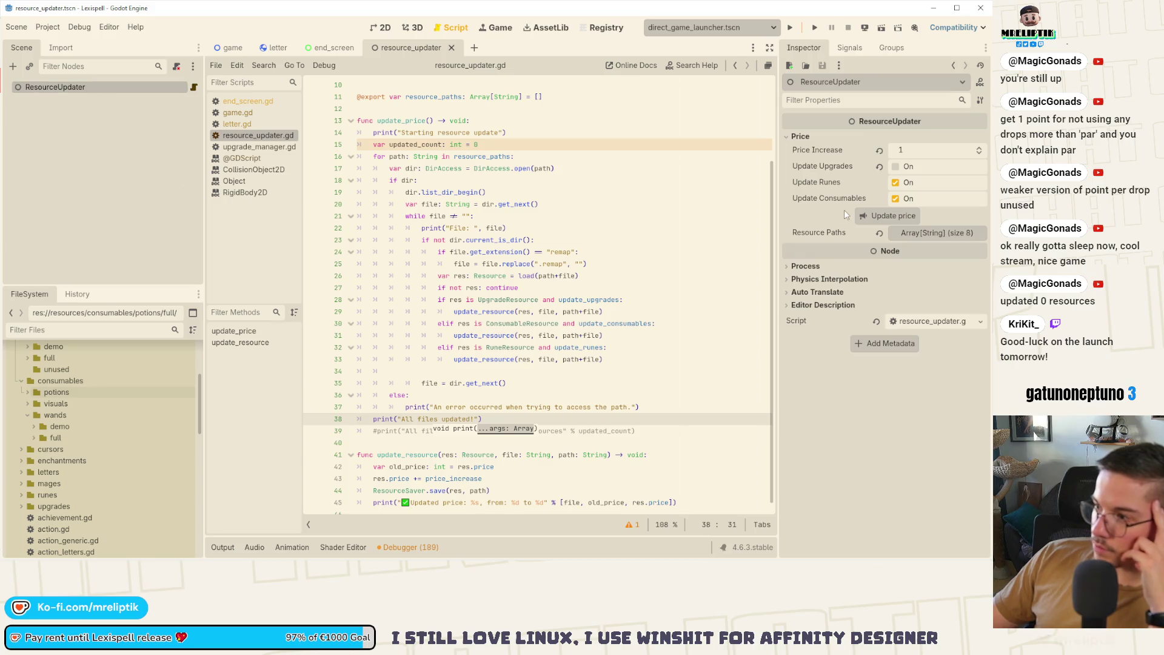
double_click(980, 153)
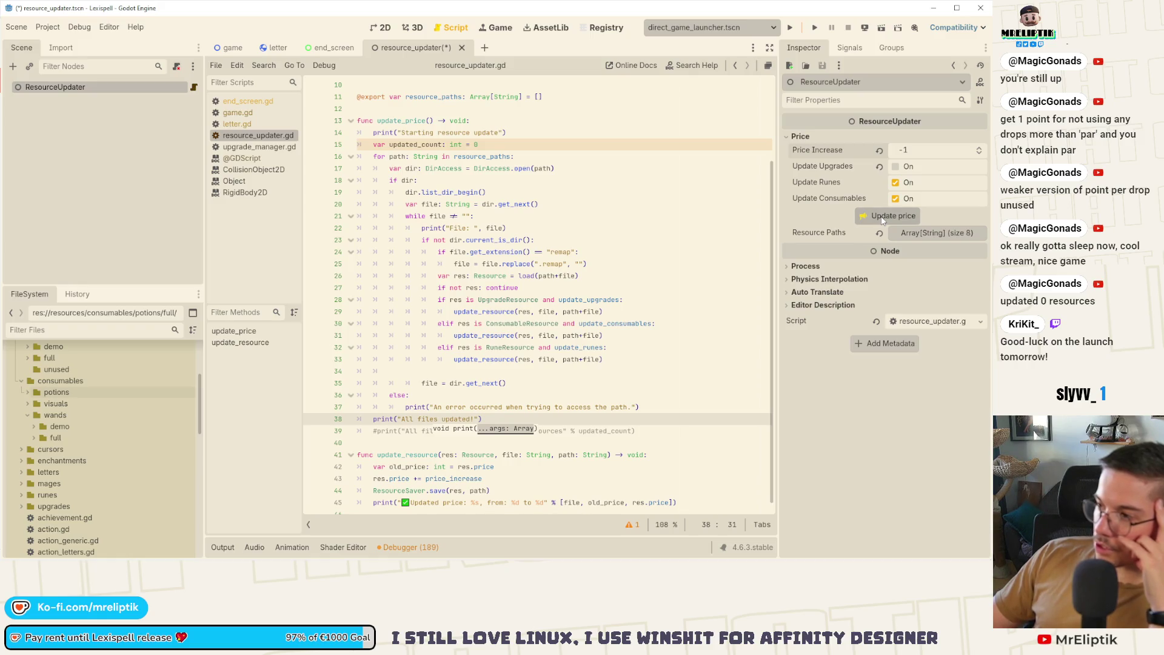
mouse_move(513, 251)
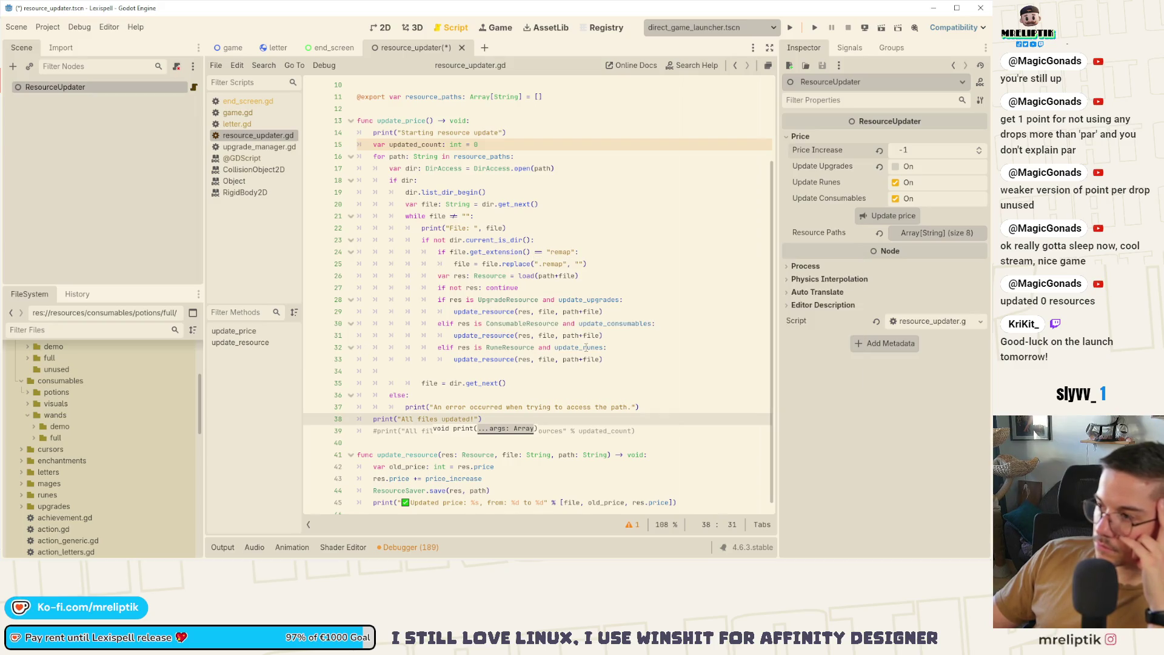
click(121, 549)
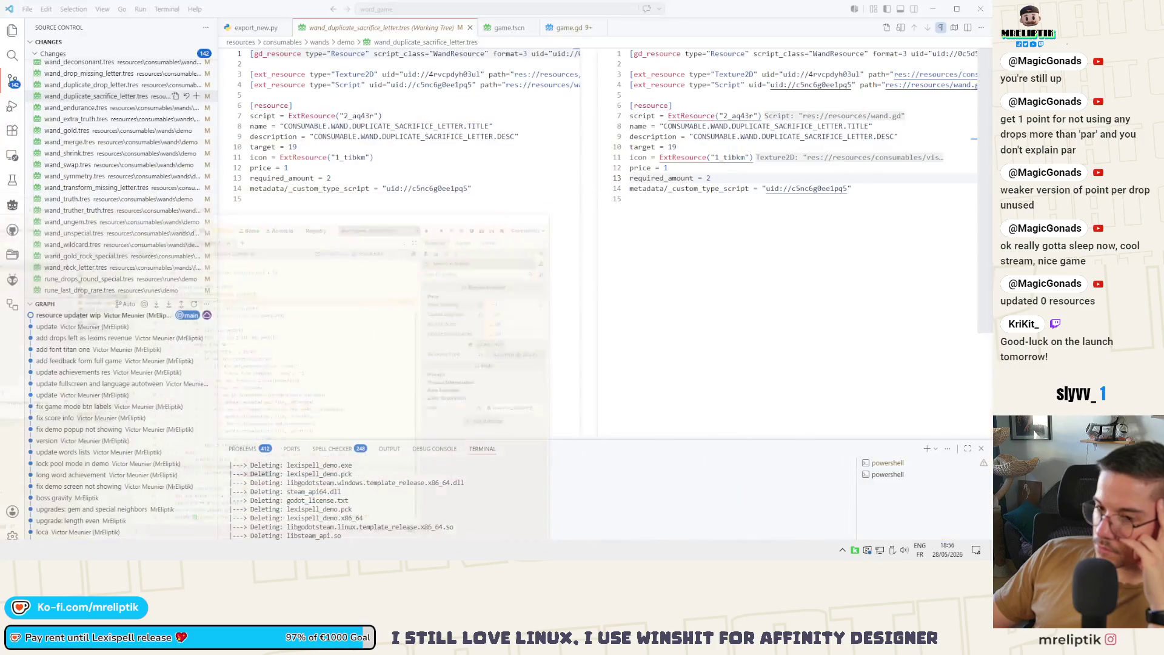
Check the upgrade_anacyclic (4 to 7) and upgrade_alphabet (6 to 9) price diffs.
scroll(110, 200, down, 5)
scroll(110, 200, up, 10)
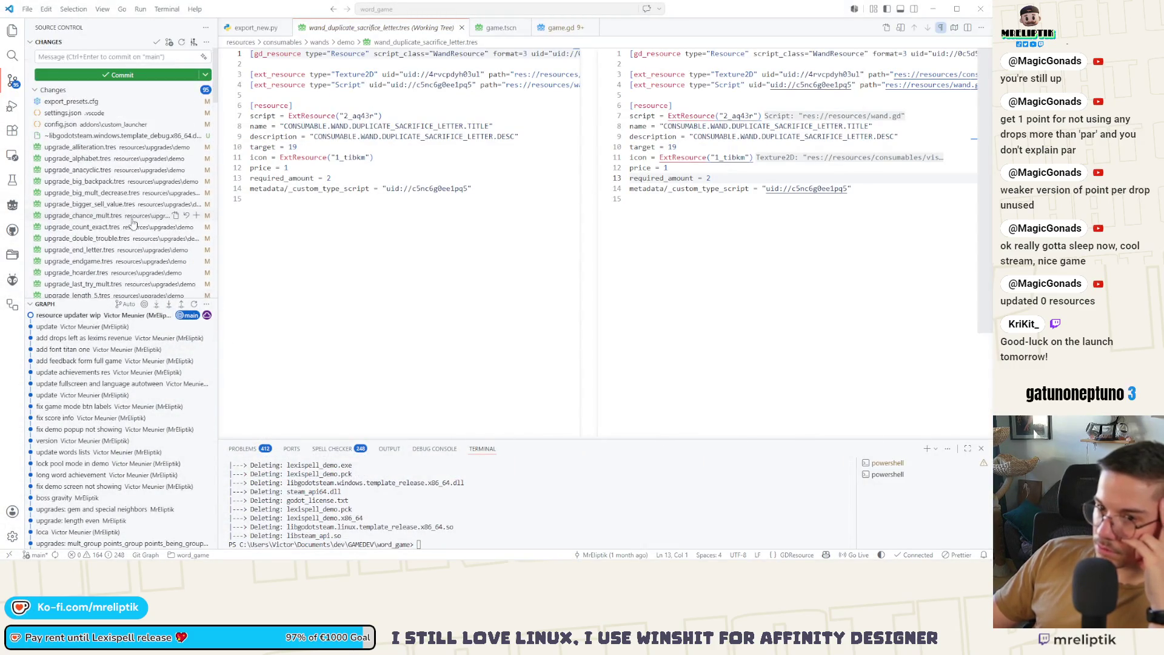
click(103, 170)
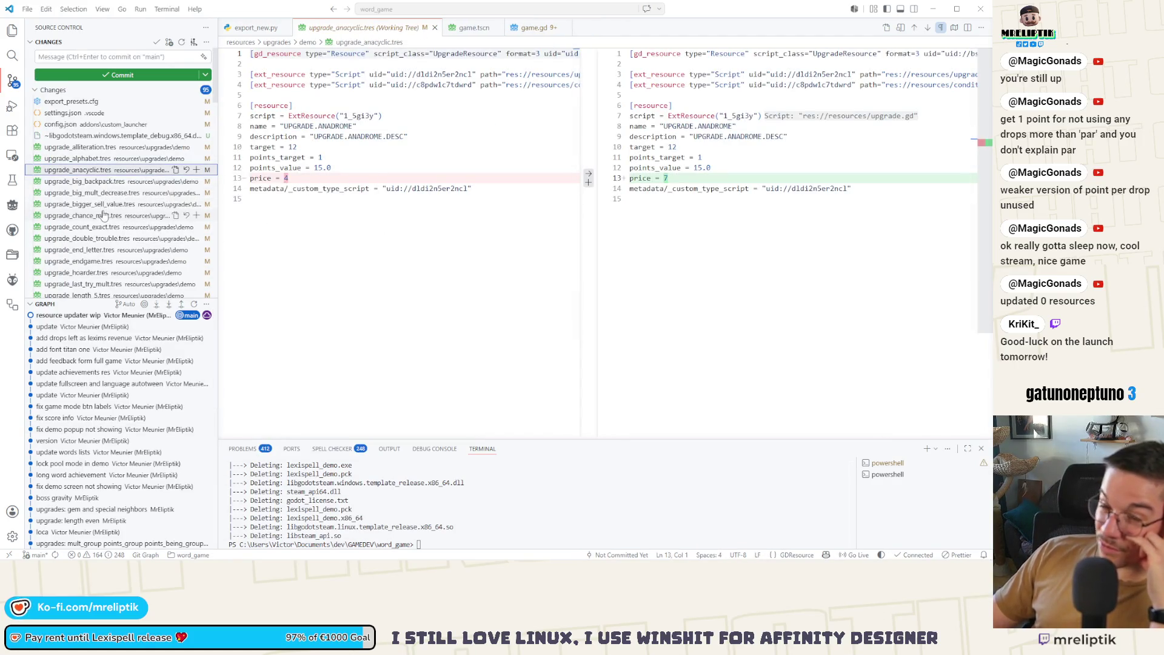
click(85, 159)
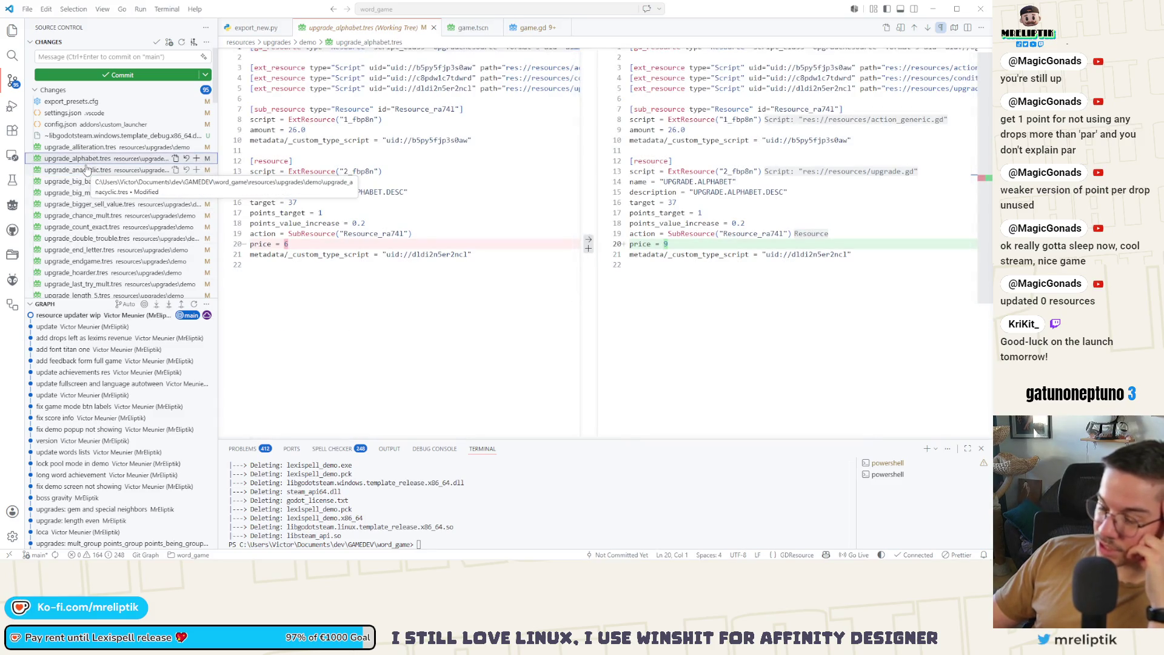
mouse_move(218, 552)
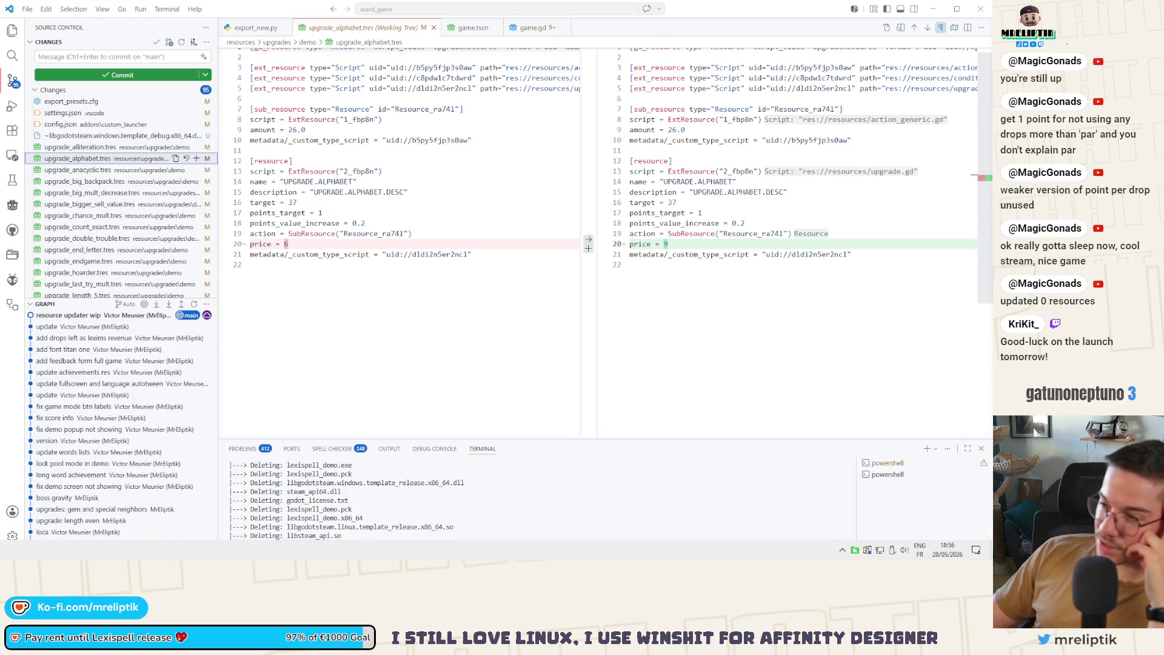
key(alt+Tab)
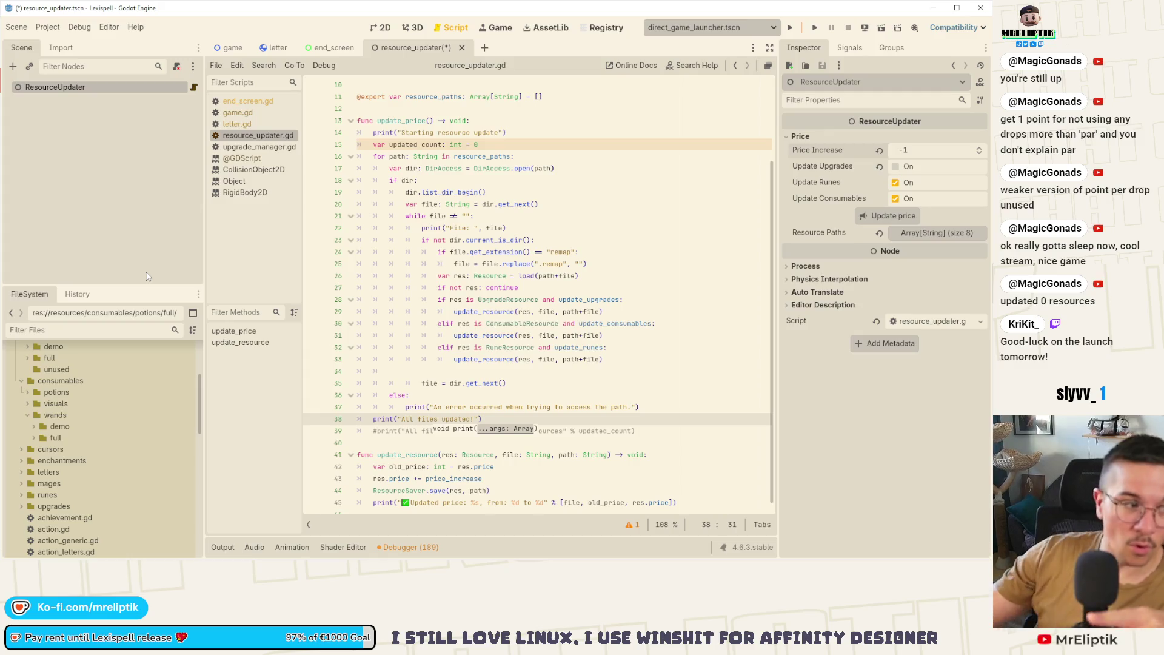
Reselect the resource_updater scene and save it with Ctrl+S.
click(102, 242)
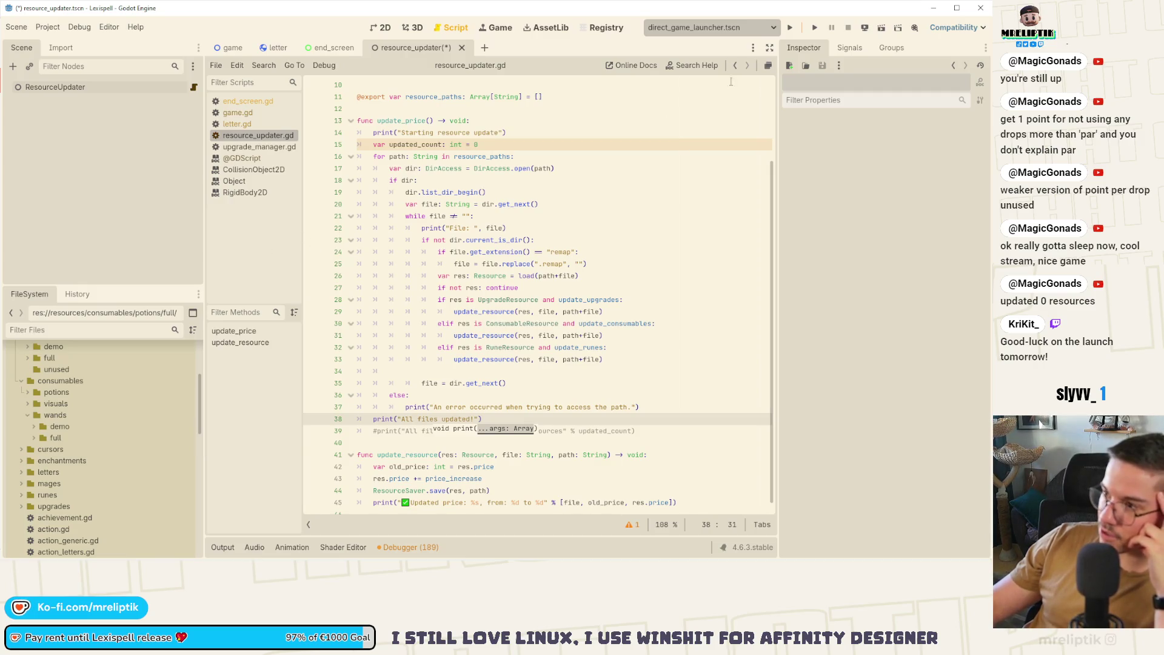
click(402, 51)
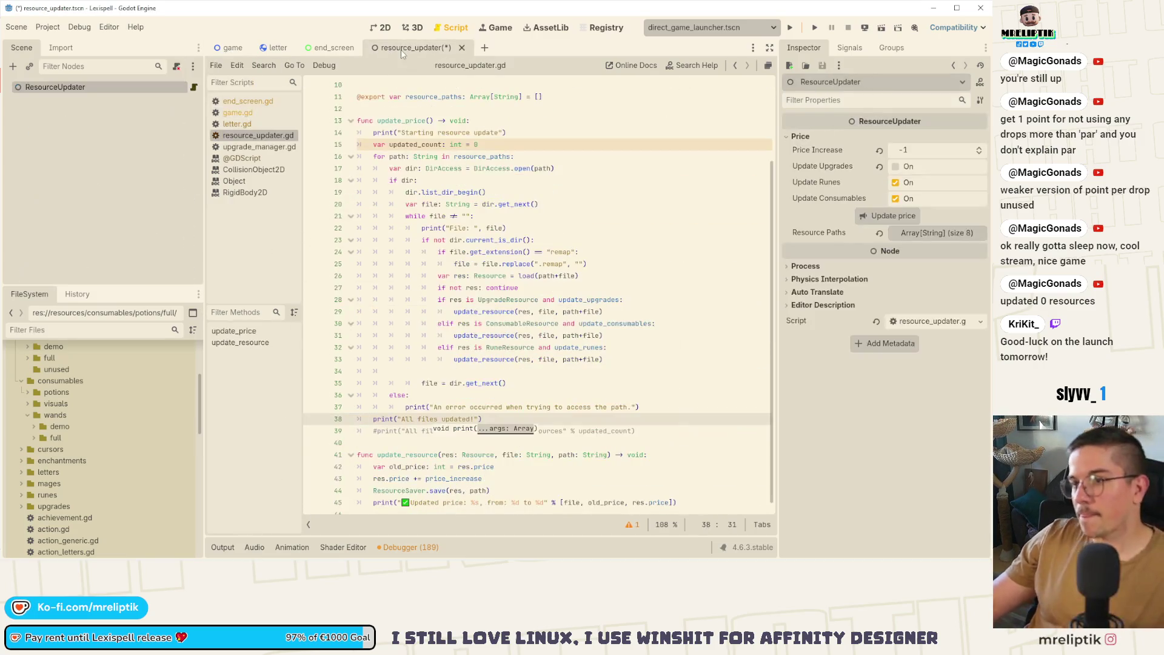
key(ctrl+s)
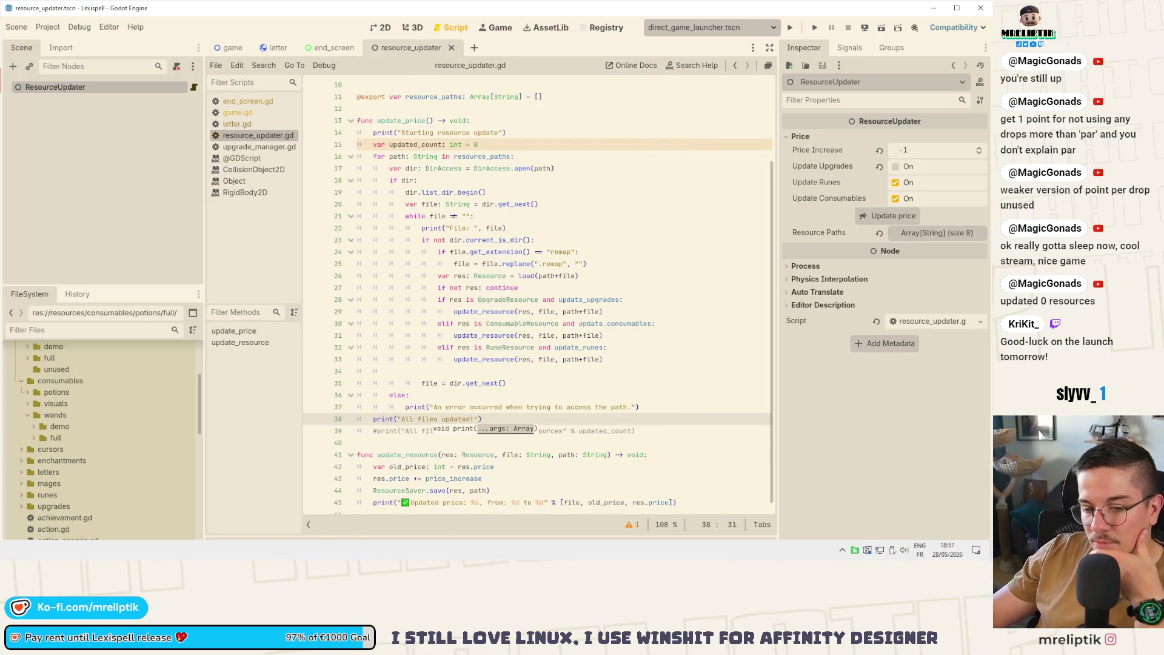
key(alt+Tab)
scroll(100, 249, down, 6)
Stage resource_updater.gd and resource_updater.tscn after viewing the script diff.
click(76, 280)
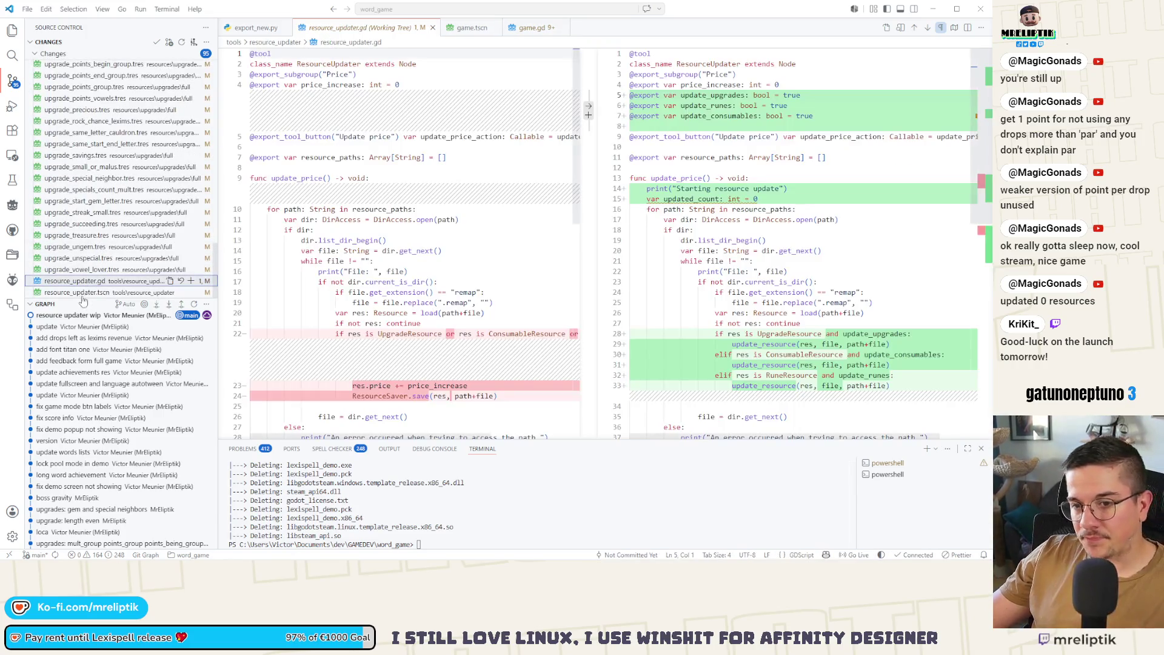
click(81, 296)
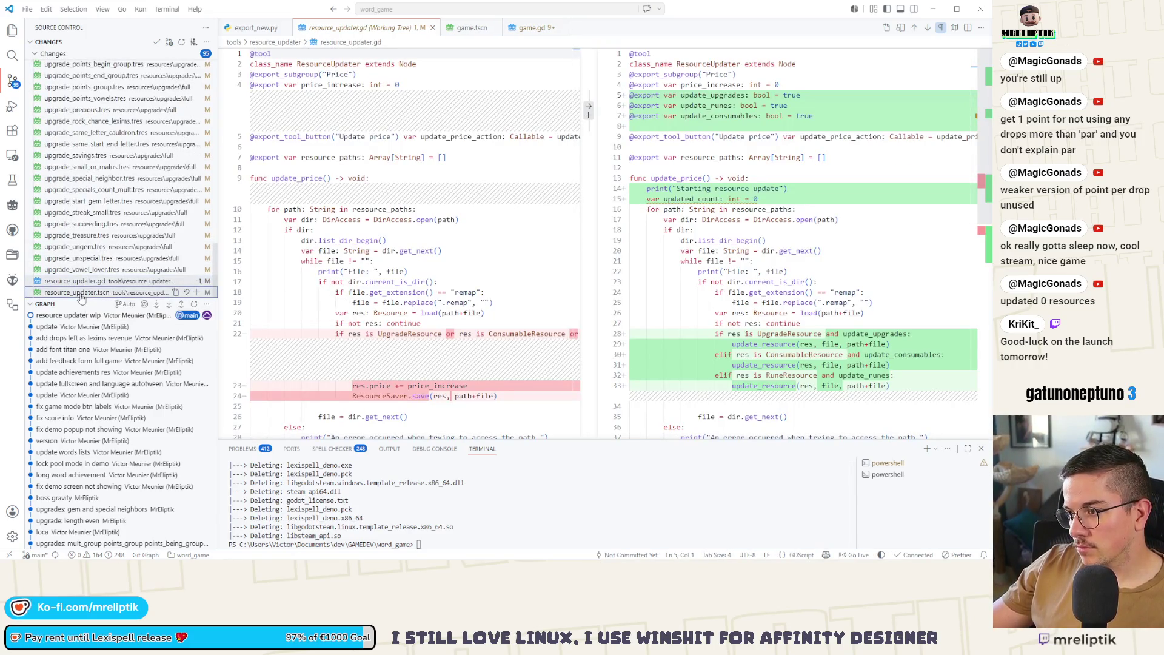
click(191, 280)
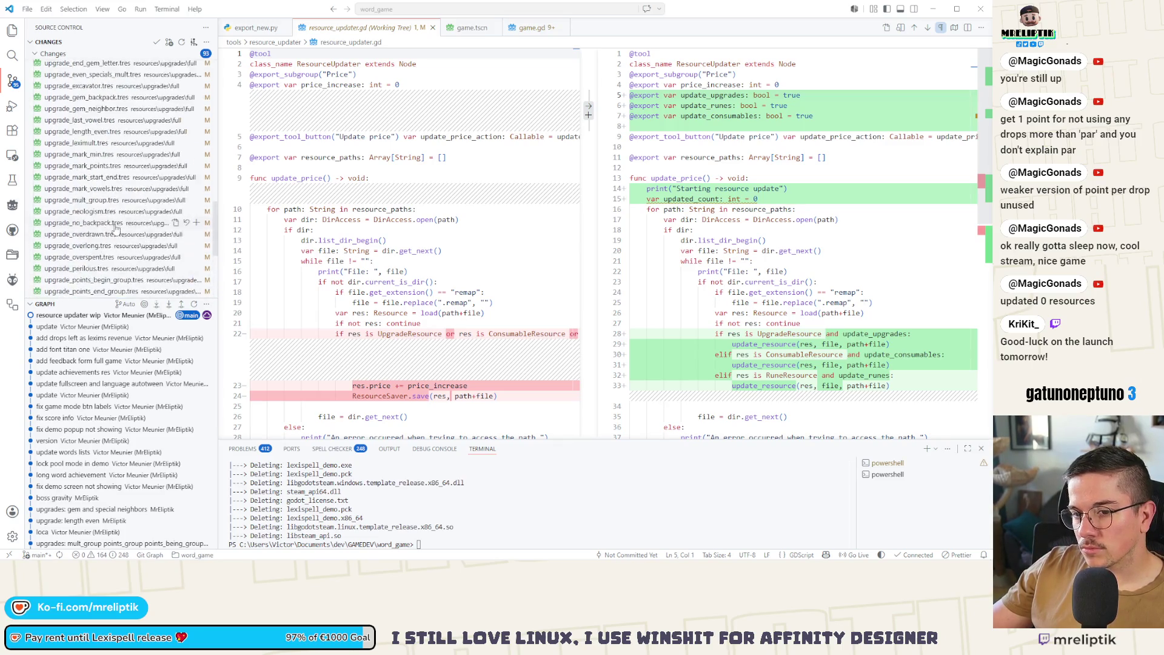
Commit the staged files with the message 'add option to not update all resource'.
click(72, 54)
text(add)
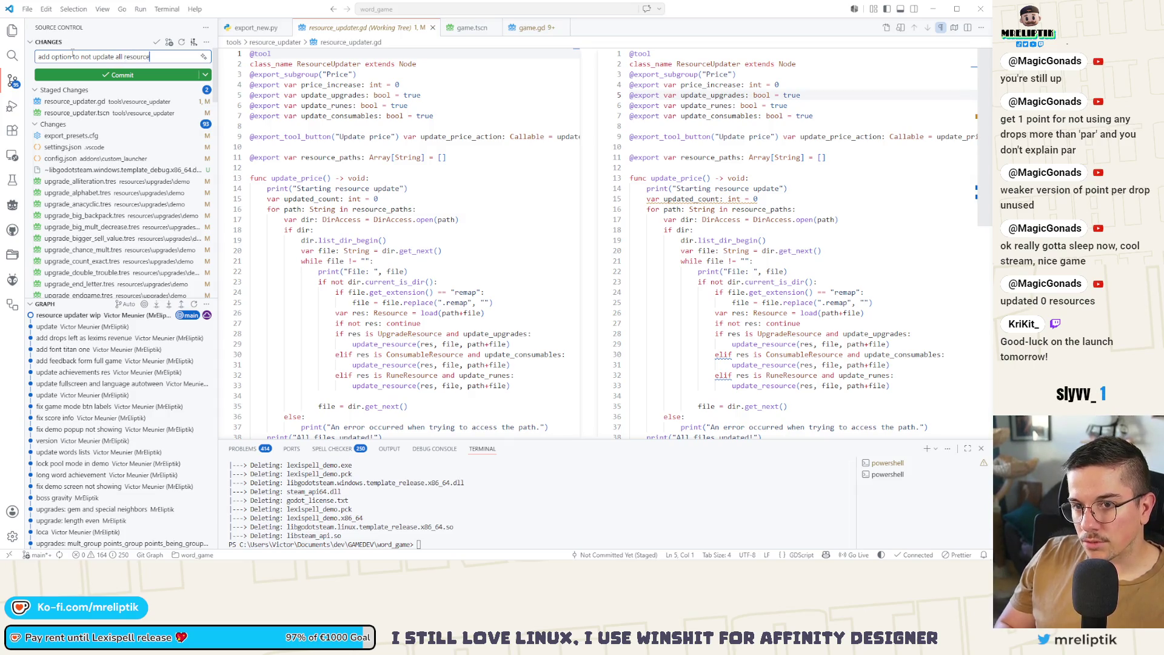
click(97, 75)
scroll(134, 258, down, 3)
scroll(134, 257, down, 5)
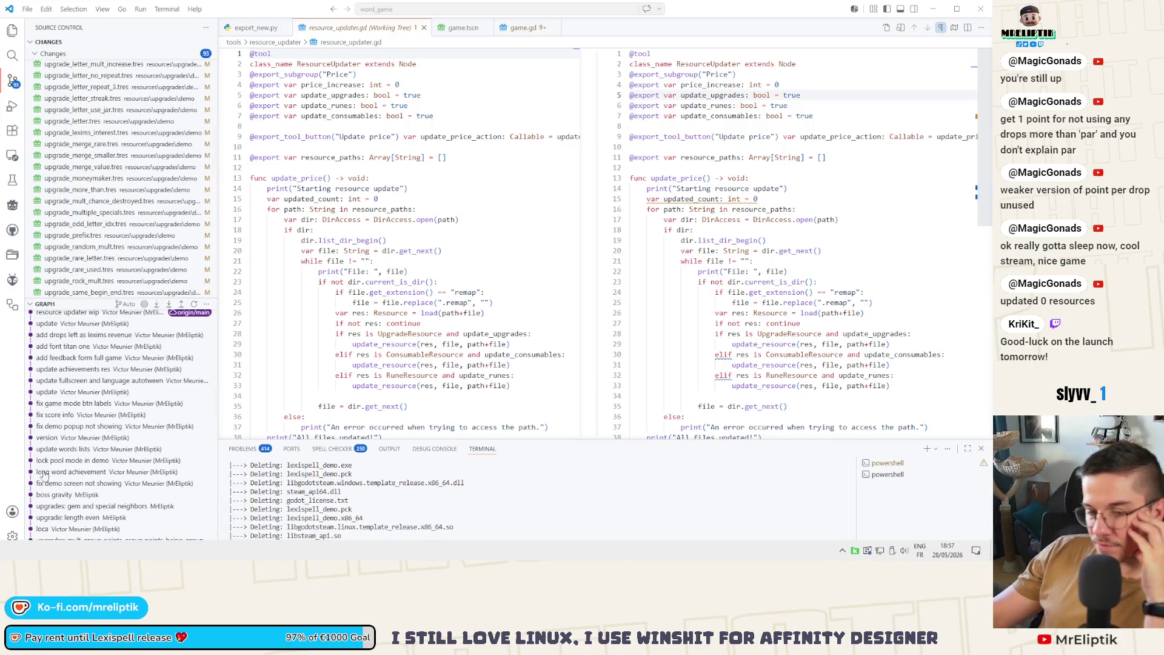
scroll(206, 482, down, 1)
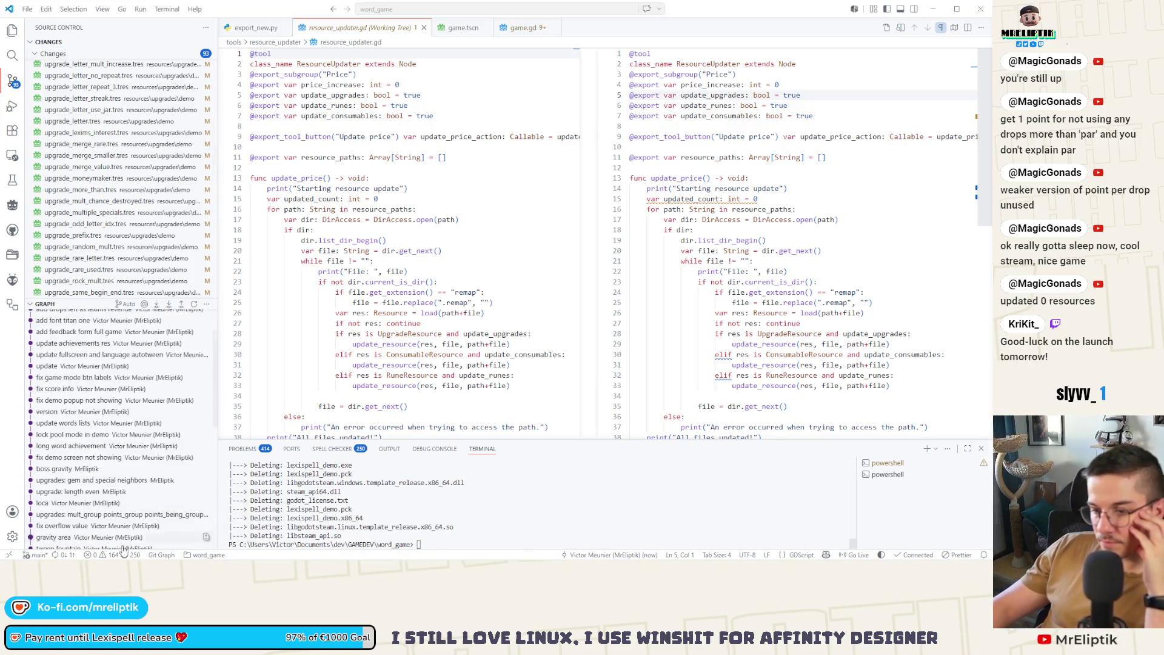
scroll(123, 534, down, 1)
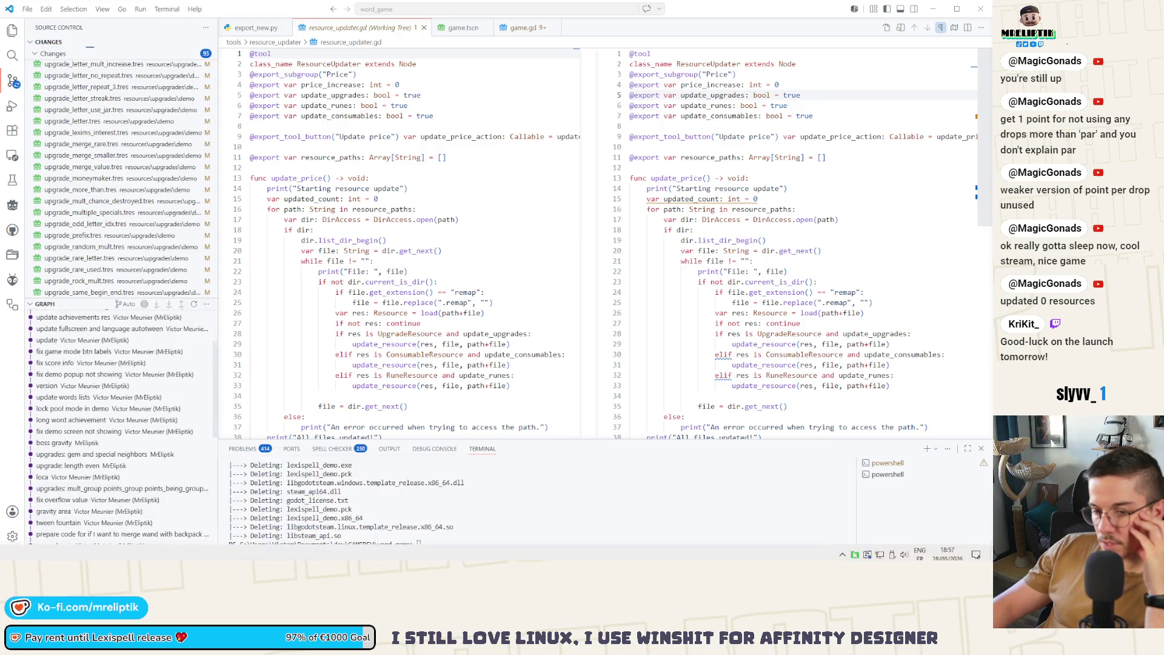
key(alt+Tab)
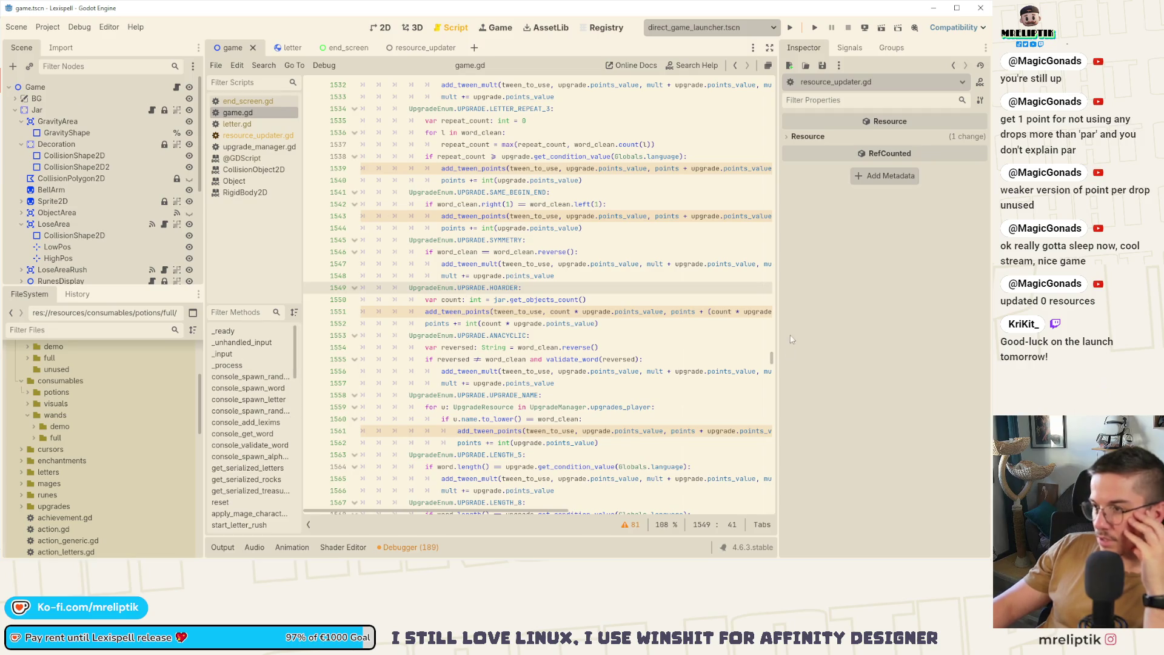
Make the third levels_full entry the boss by setting its boss value to true.
drag(773, 367, 769, 47)
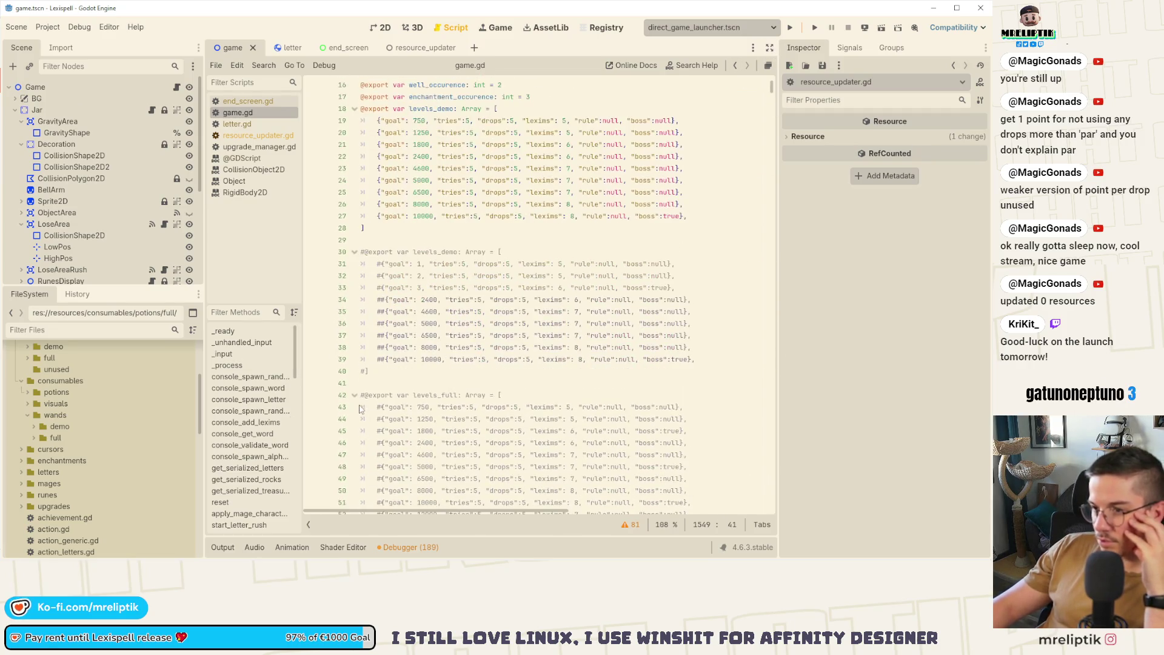
scroll(366, 410, down, 10)
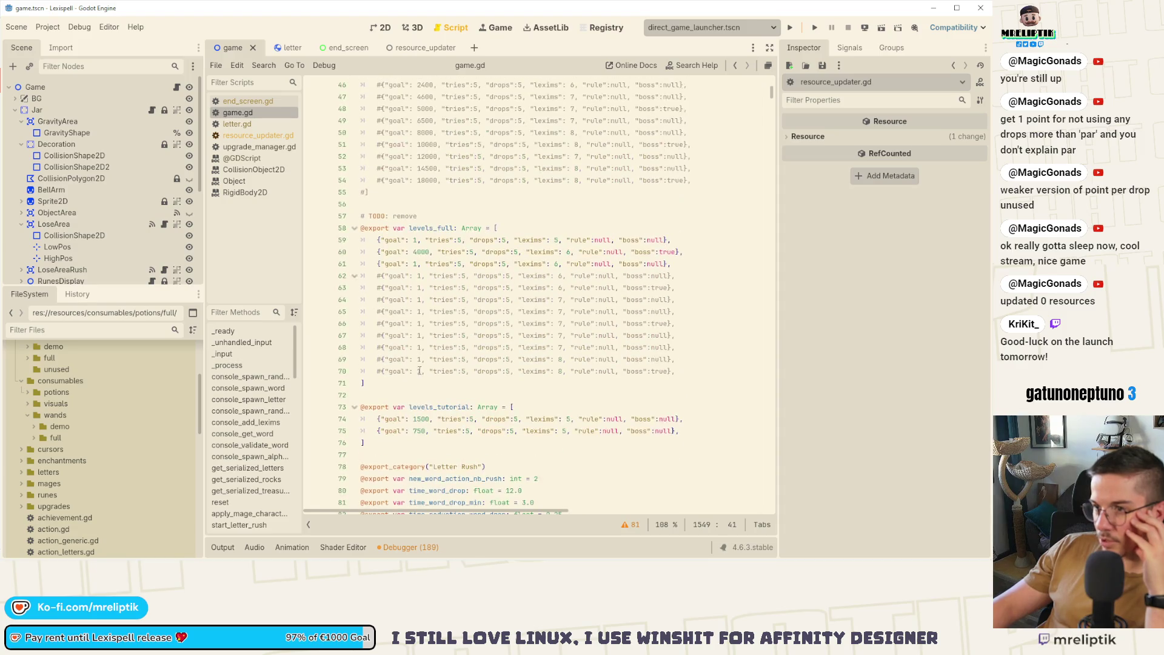
double_click(420, 253)
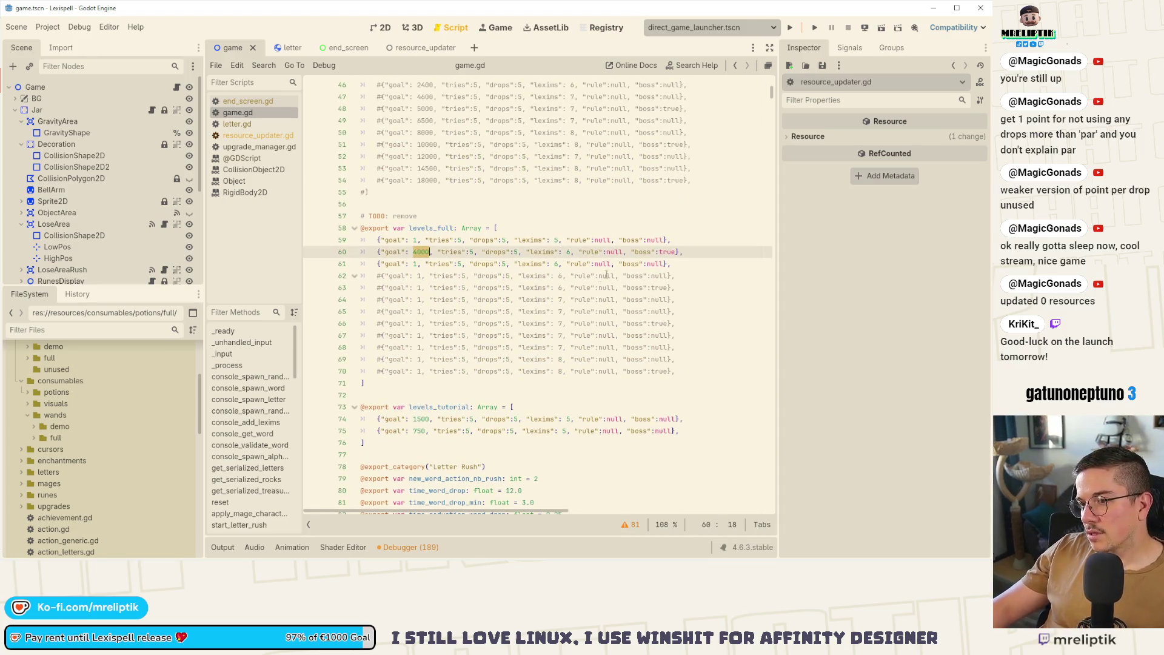
click(363, 264)
shift+click(647, 264)
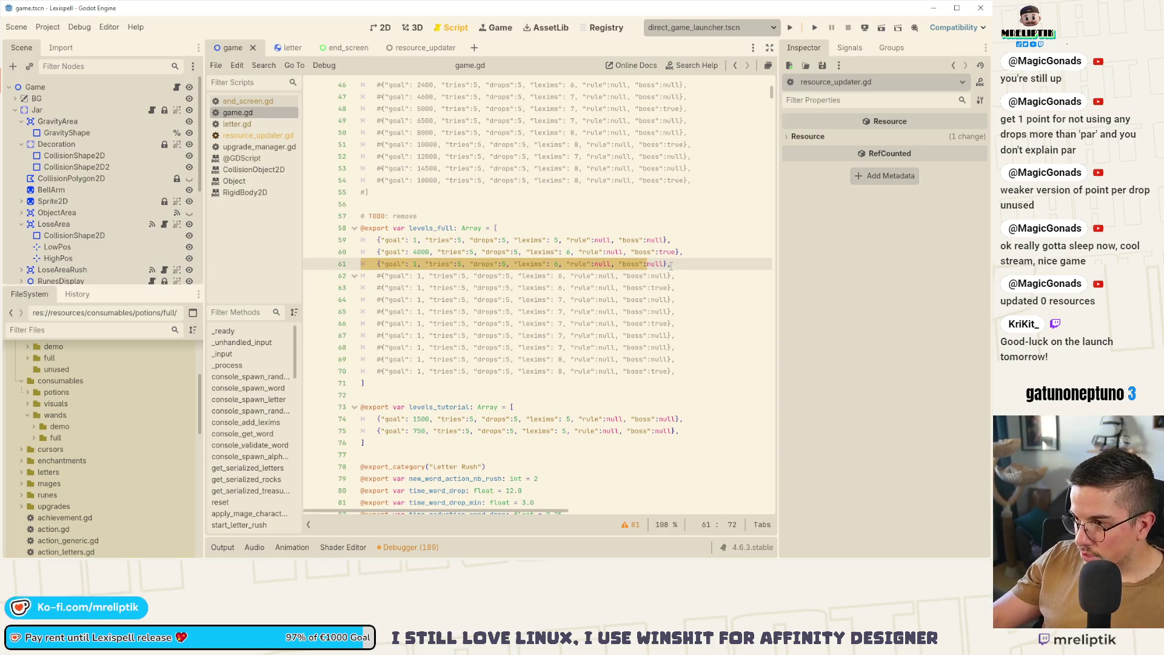
key(Right)
key(ctrl+Delete)
text(t)
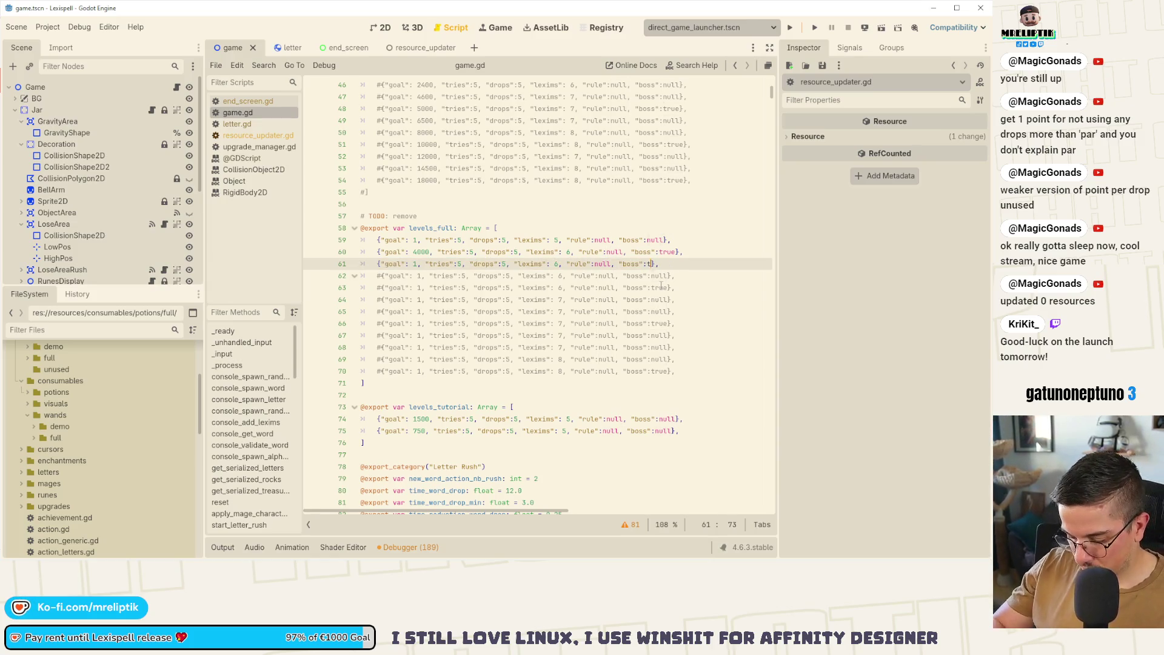
key(Return)
Set the second level's boss to null and its goal from 4000 to 1, then save game.gd.
key(Up)
key(BackSpace)
key(ctrl+Delete)
text(nul)
key(Return)
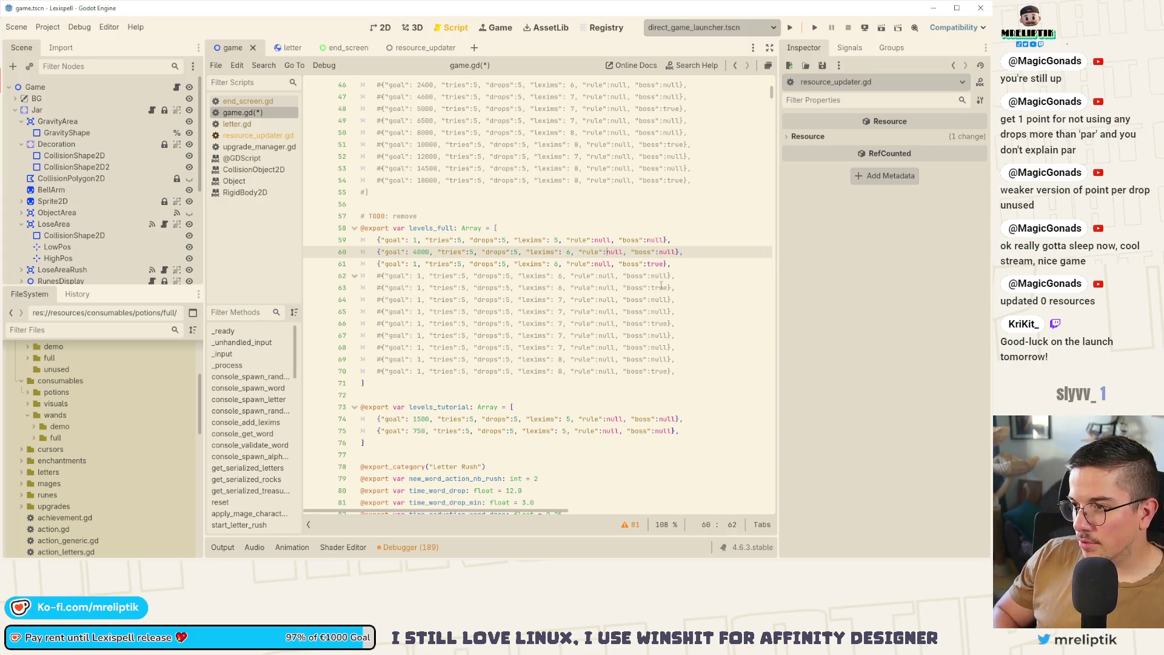
text(1)
key(ctrl+s)
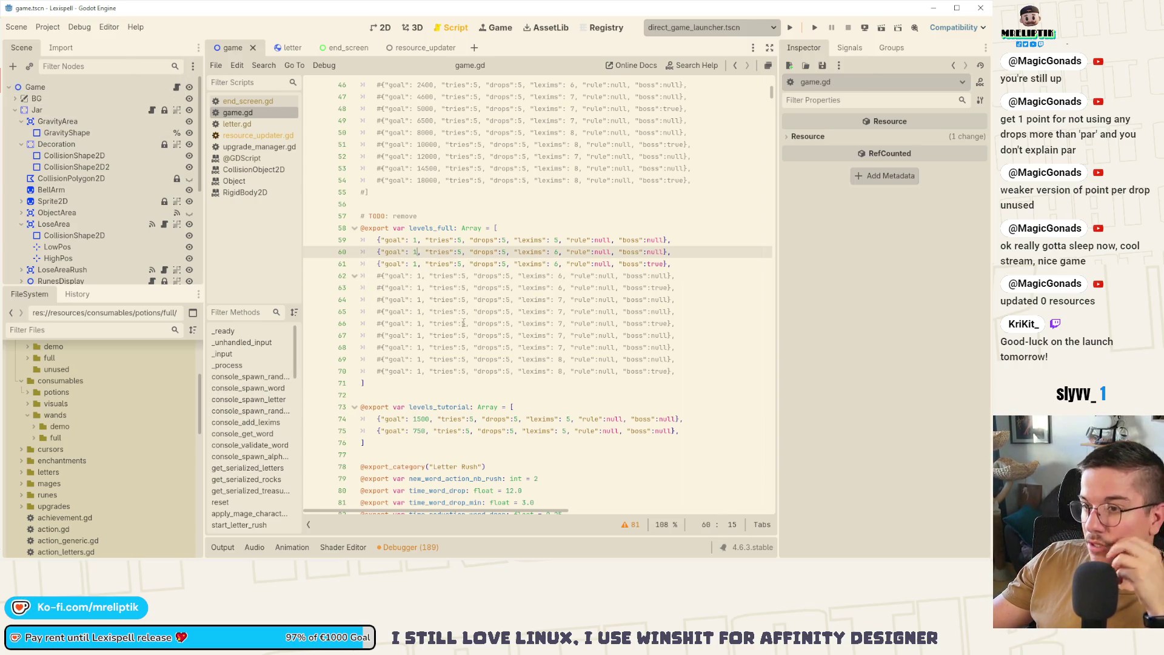
scroll(464, 324, up, 15)
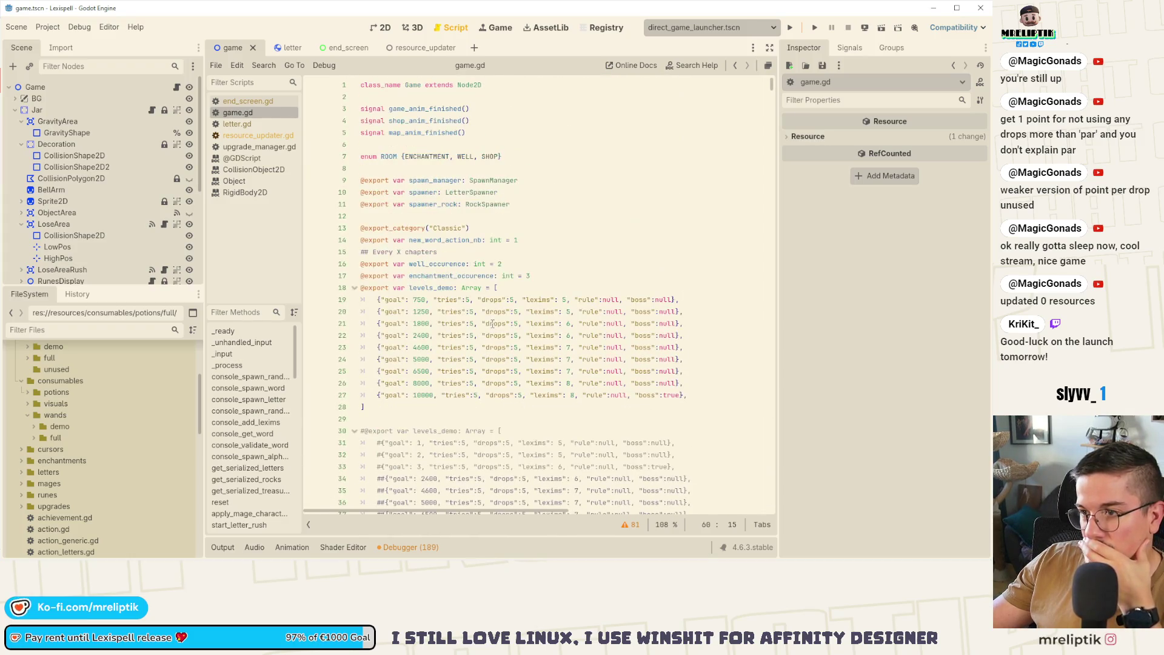
Search game.gd for 'enchantment' to reach the room-queue code in handle_next_scene.
click(464, 406)
key(ctrl+f)
text(enchan)
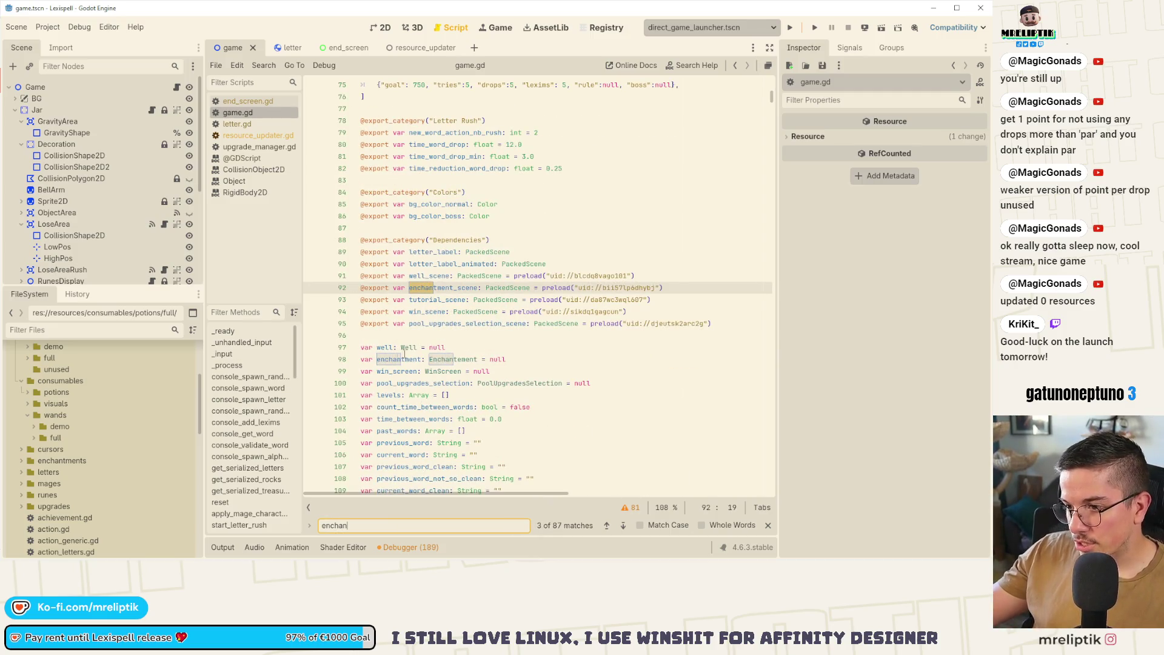
text(tment)
click(627, 529)
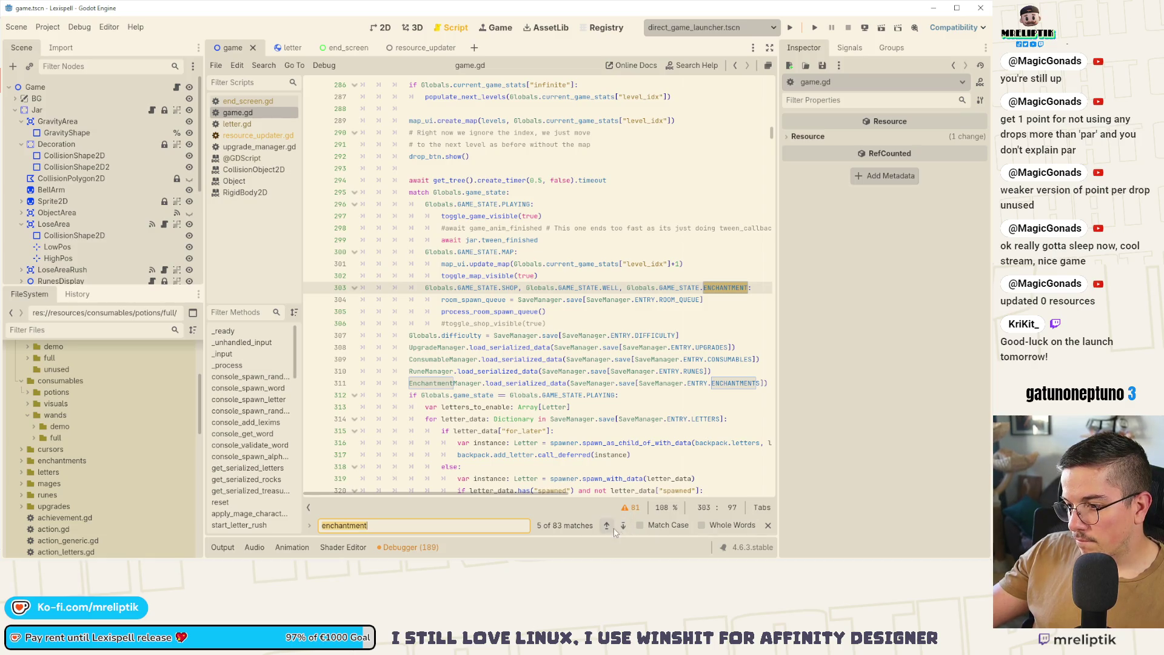
click(624, 525)
click(623, 525)
click(623, 525)
click(624, 525)
click(623, 525)
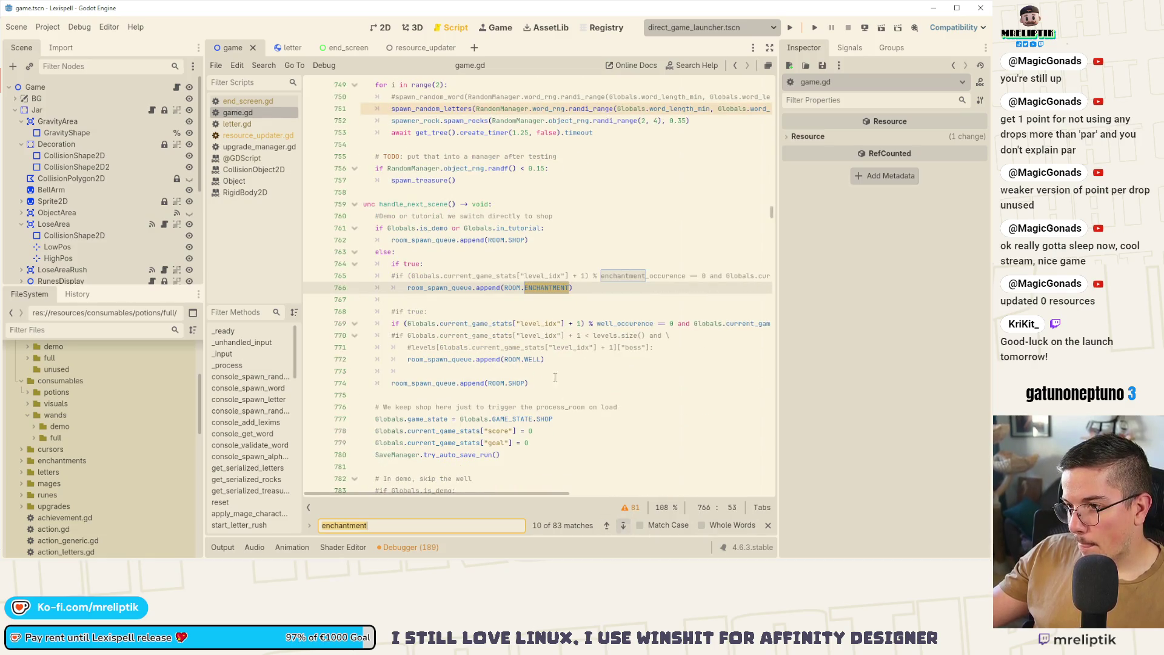
Comment out 'if true:', restore the enchantment occurrence condition, save, and show the Game node's properties.
click(425, 263)
key(ctrl+k)
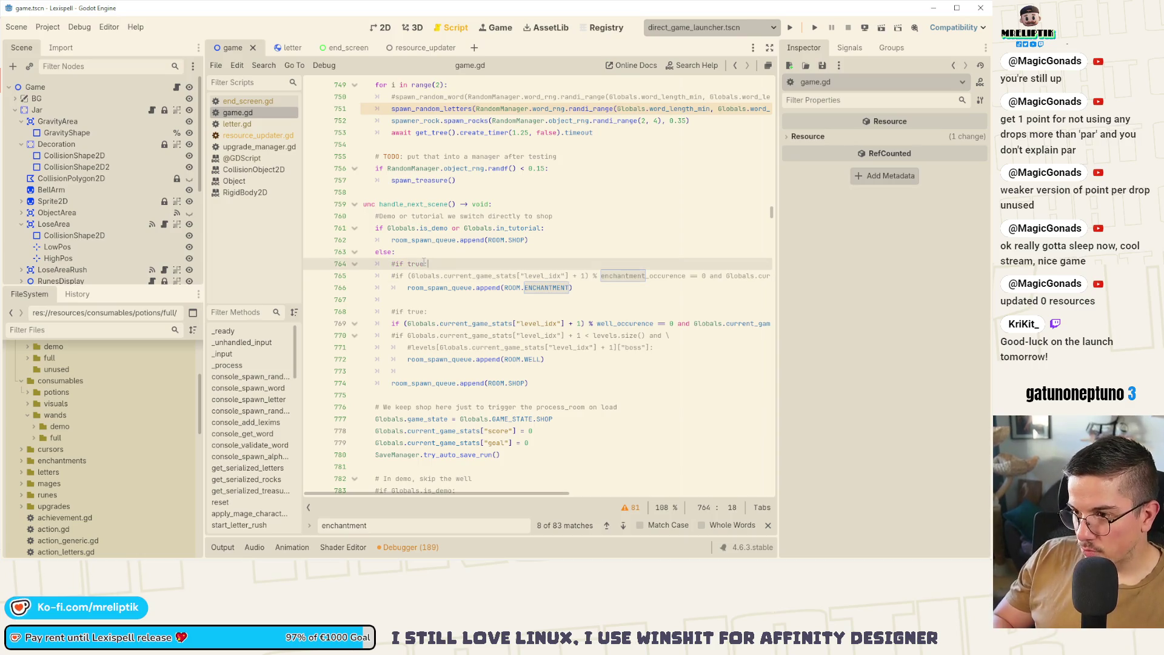
key(Down)
key(ctrl+k)
key(ctrl+s)
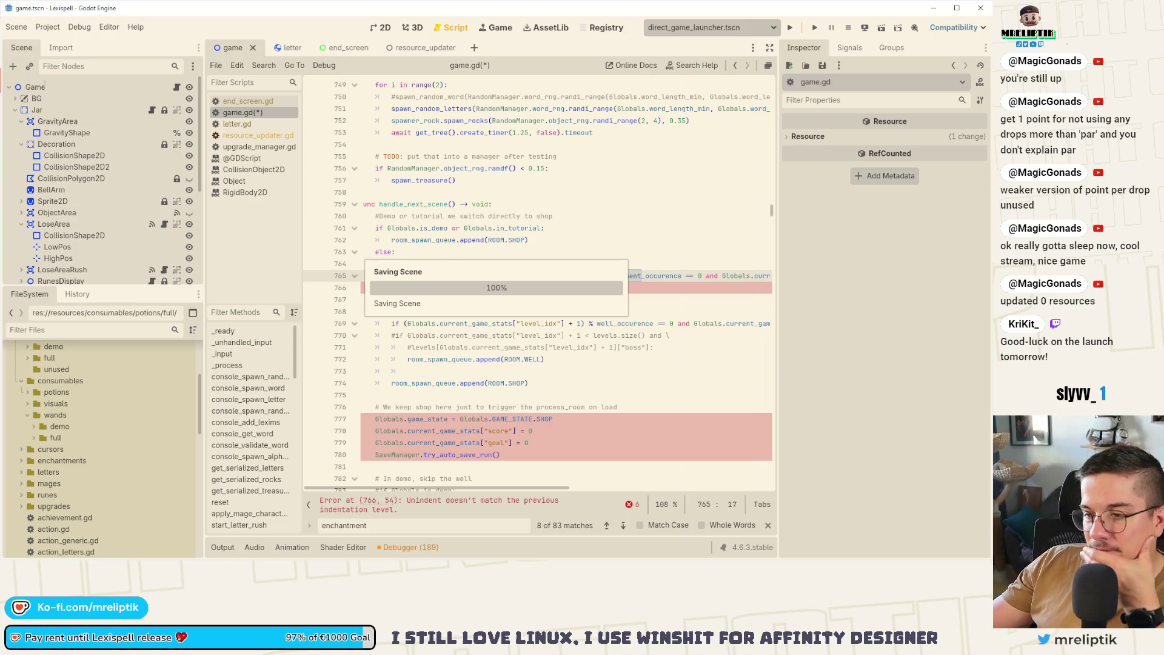
click(57, 89)
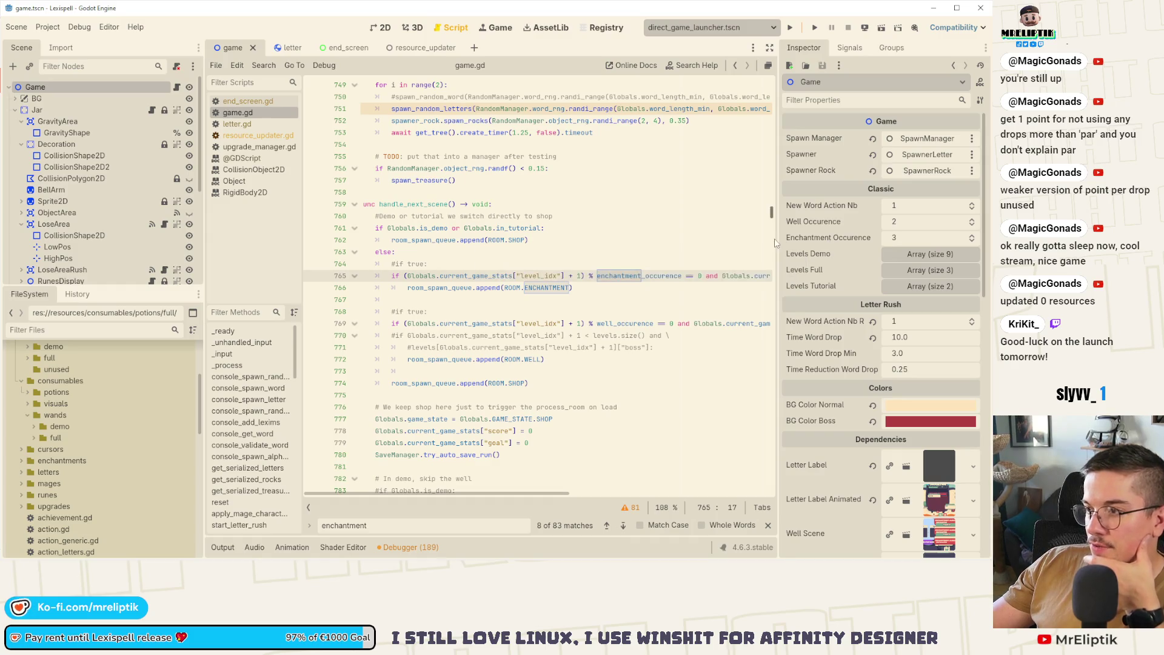
drag(776, 239, 767, 243)
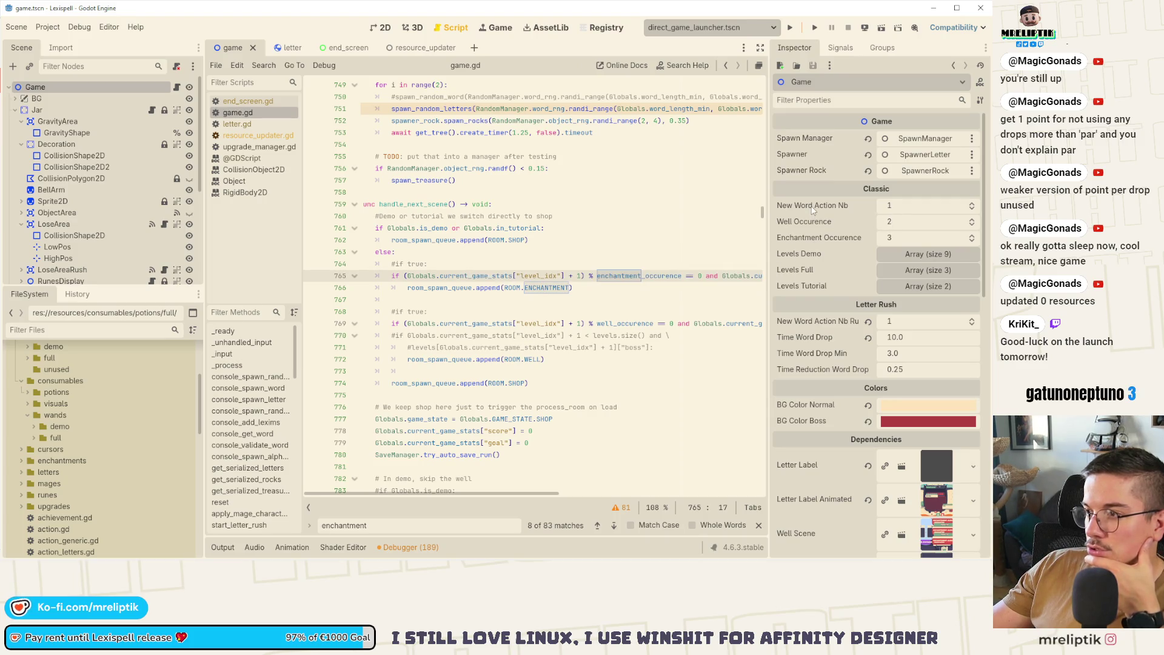
Run the Lexispell project for a playtest.
click(790, 27)
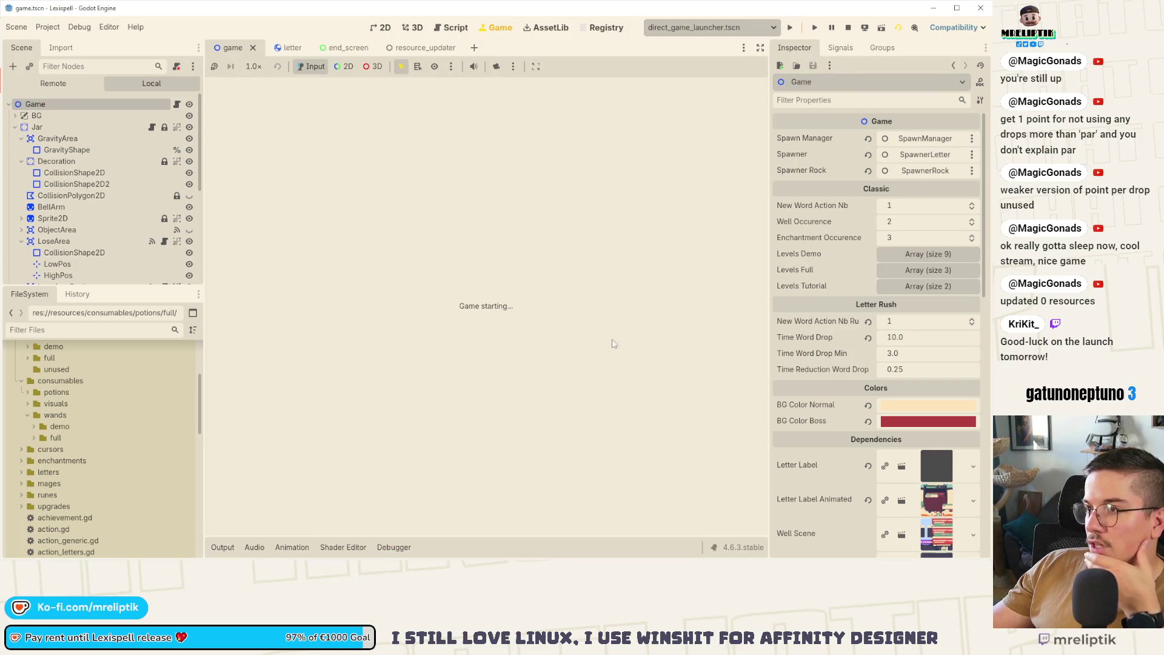
click(842, 551)
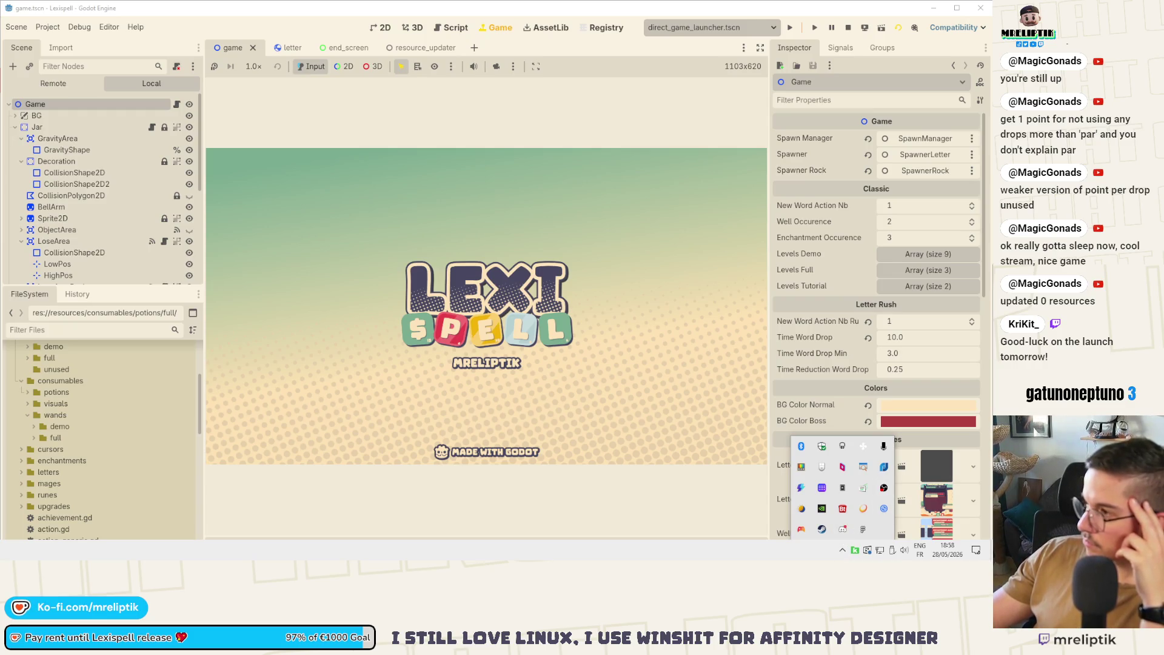
key(Escape)
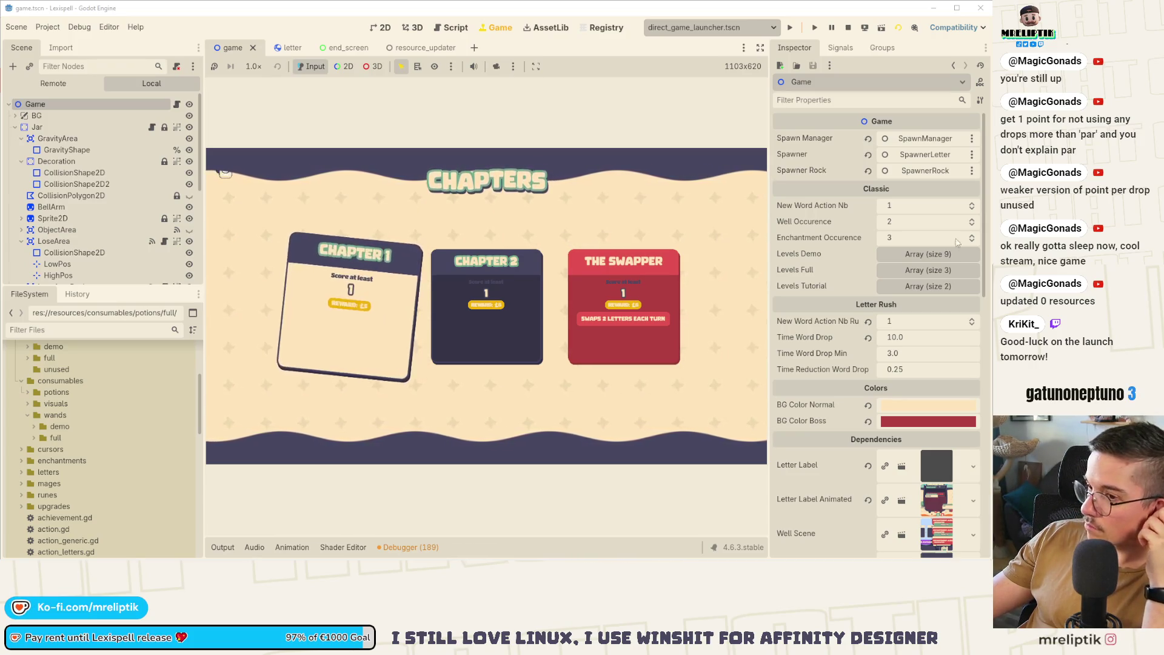
Start Chapter 1, drop more letters, and submit the word CURSE to clear it.
click(340, 306)
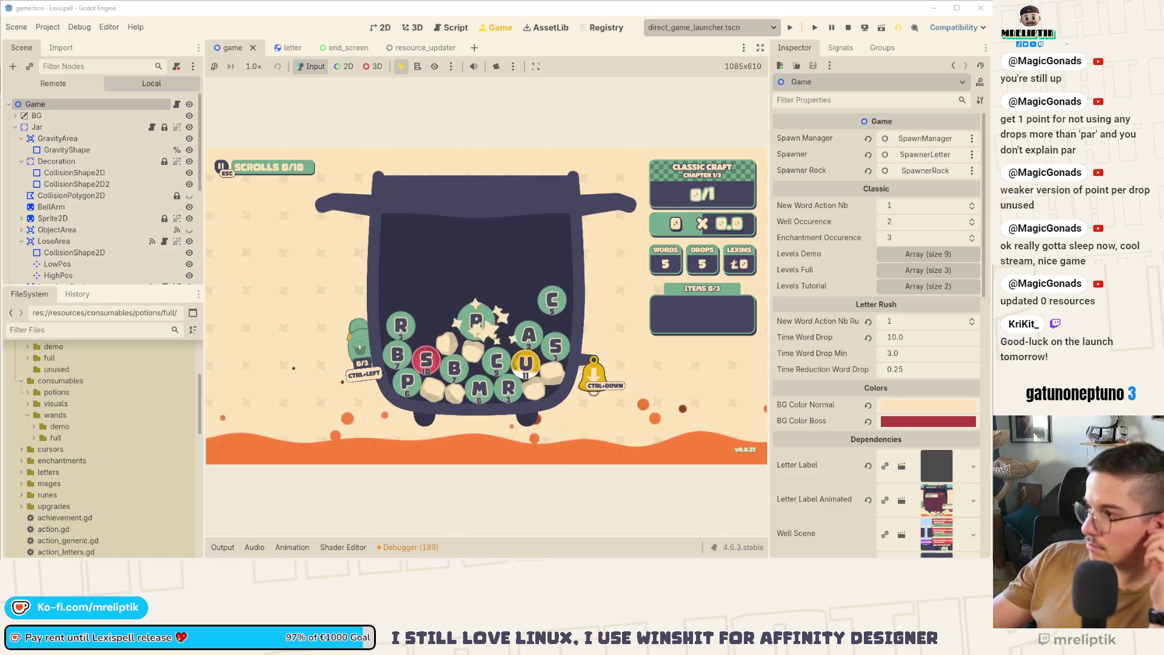
click(603, 384)
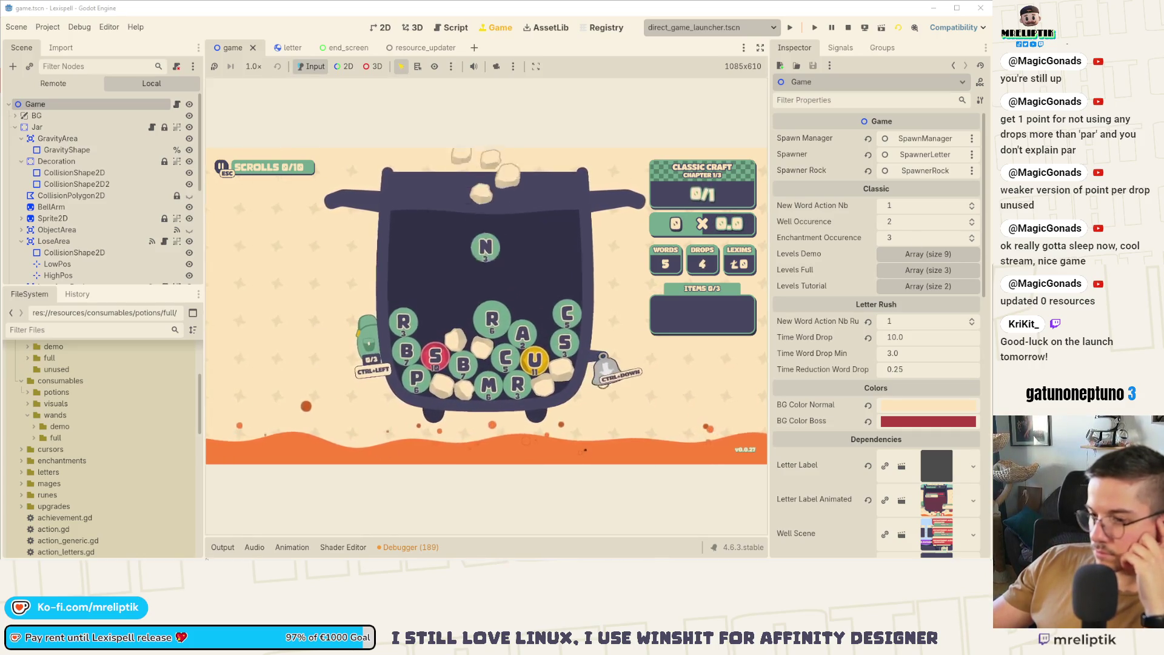
text(cu)
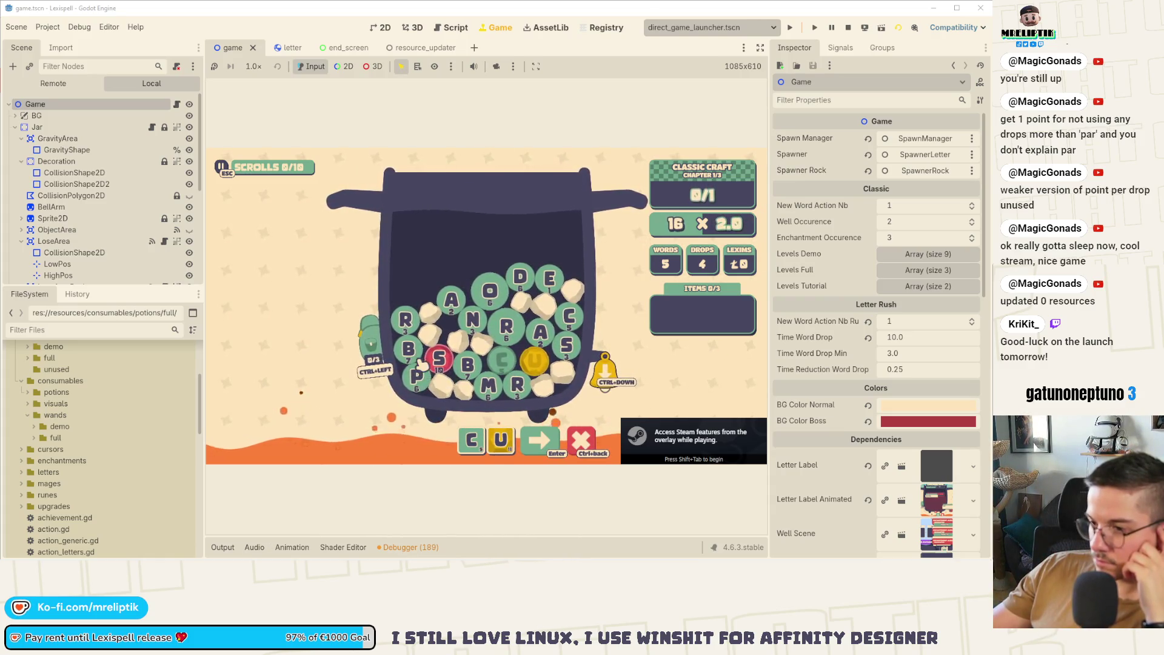
text(rse)
click(579, 452)
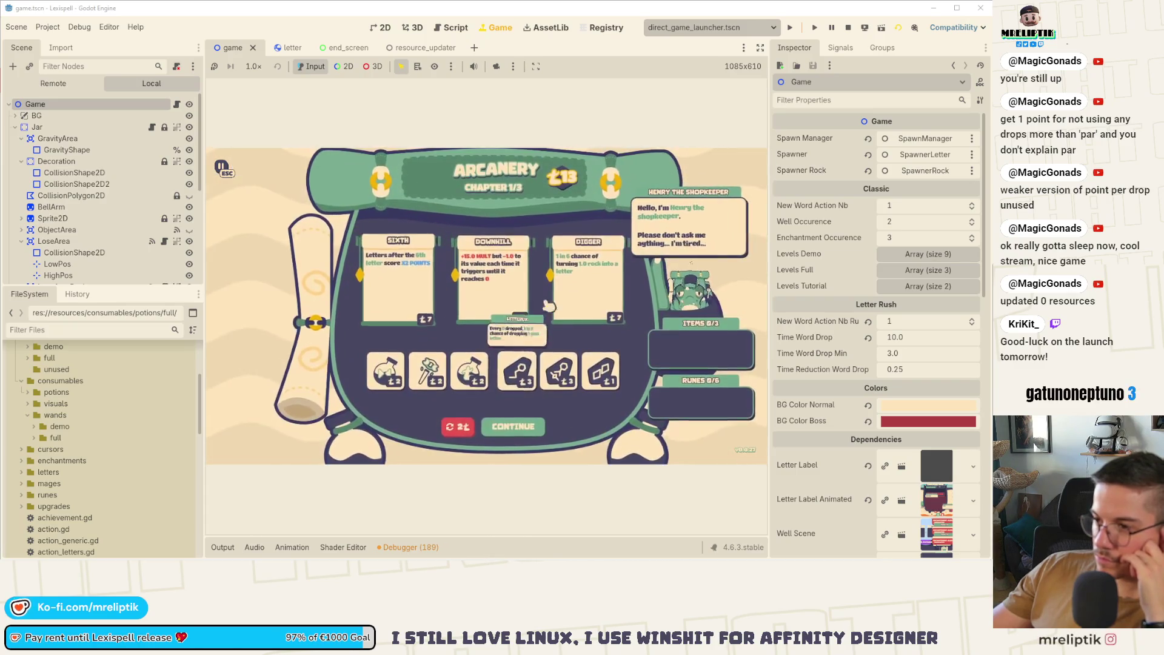
Buy the Sixth scroll and two runes in the Arcanery, then continue to Chapter 2.
click(413, 290)
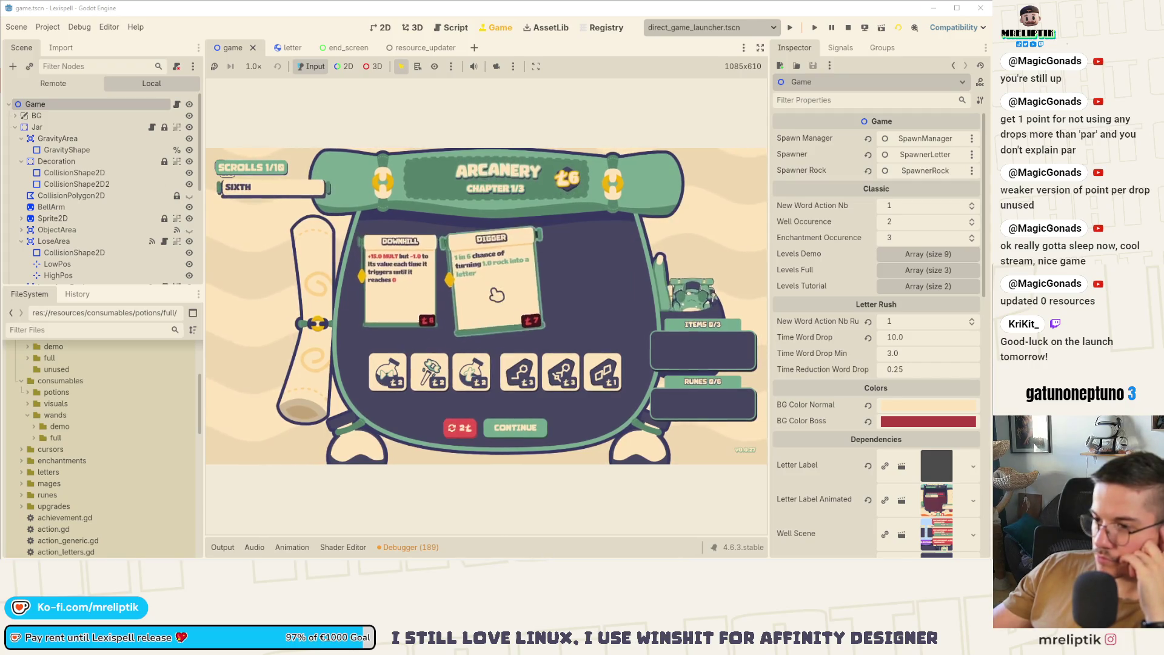
click(618, 381)
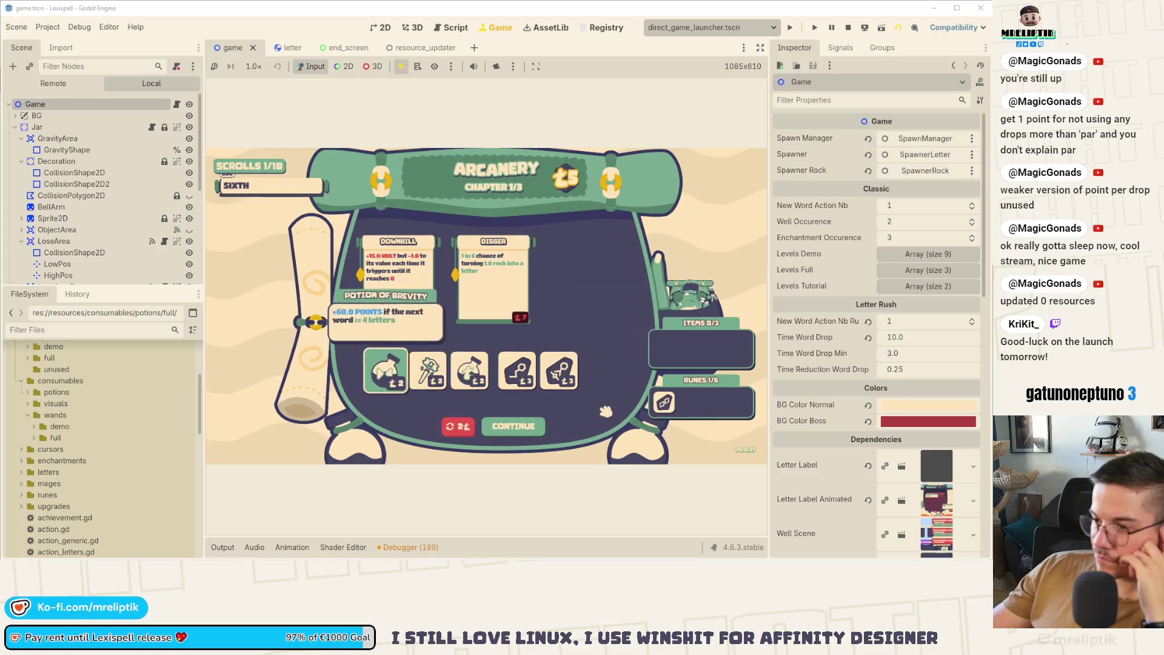
click(518, 371)
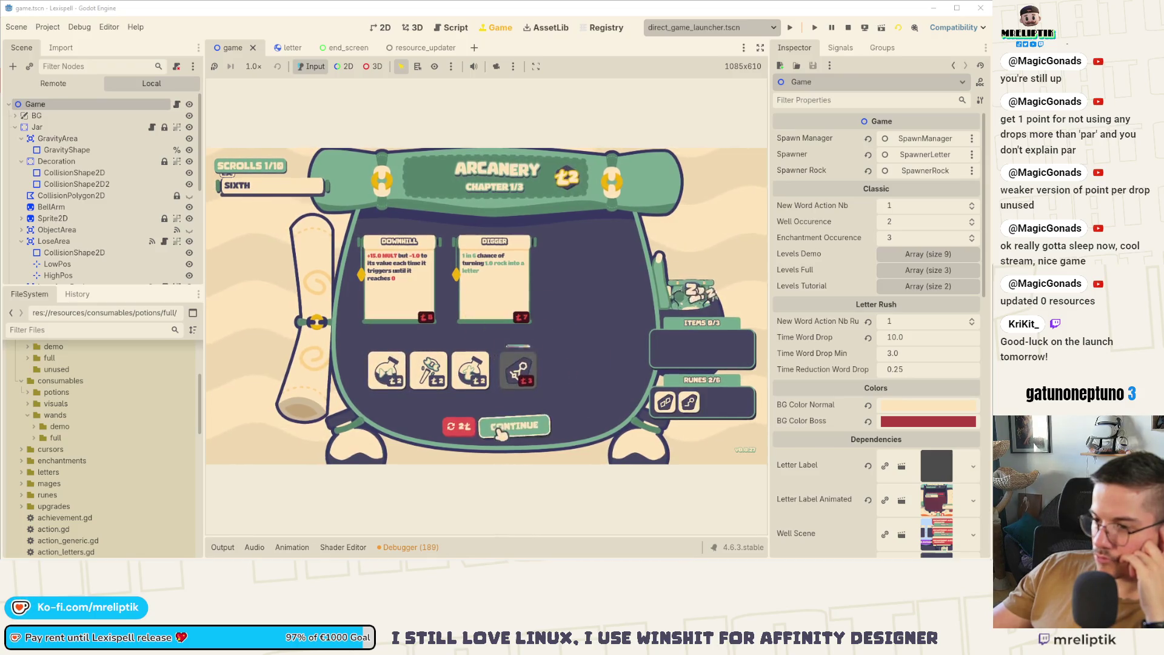
click(525, 435)
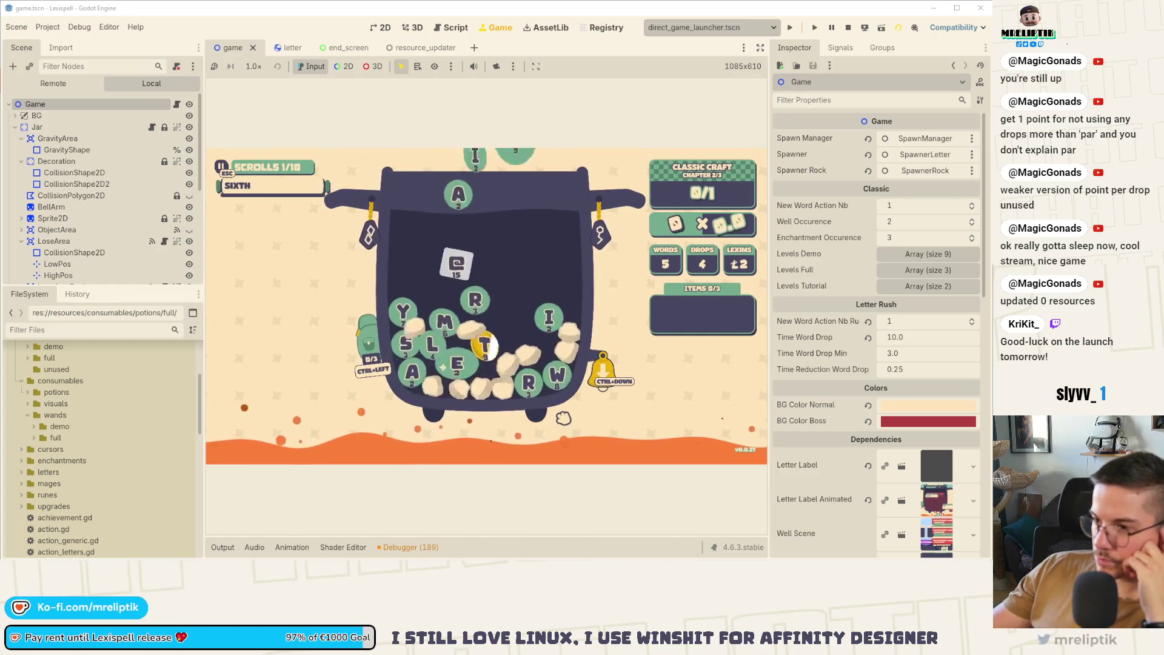
Spell and submit MALT, then collect the 14 lexims reward.
click(457, 335)
click(408, 301)
click(445, 359)
click(476, 312)
click(573, 452)
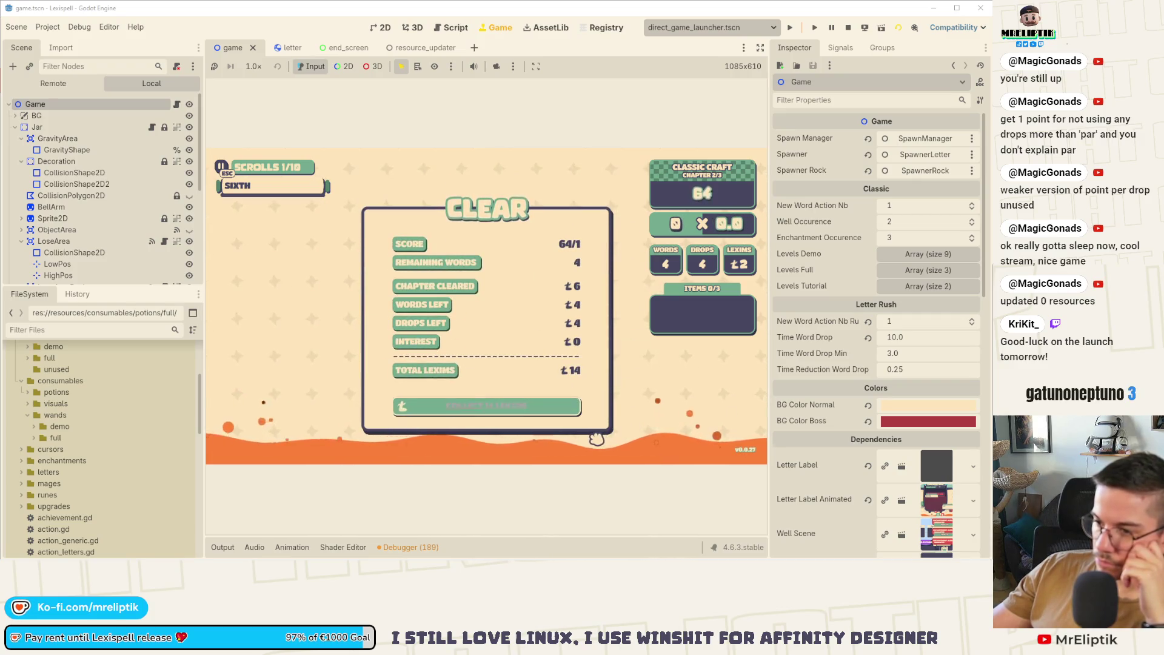
click(564, 412)
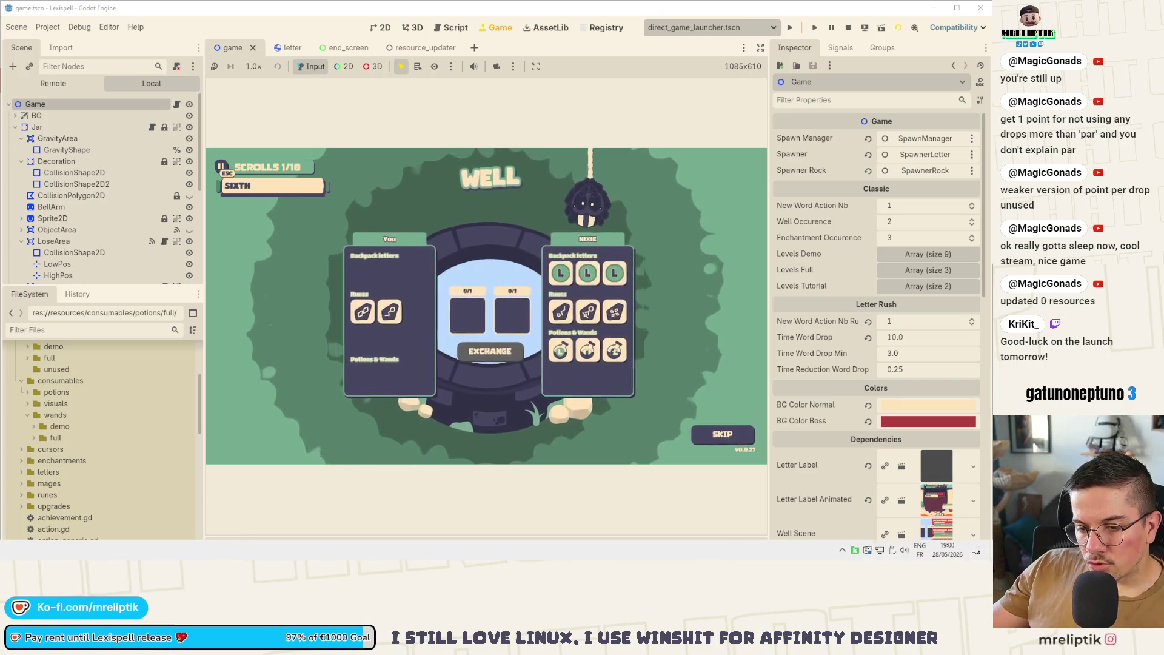
Find 'dropo' in the localization sheet and fix the stray quote in cell B676's gem-letters text.
key(alt+Tab)
click(292, 346)
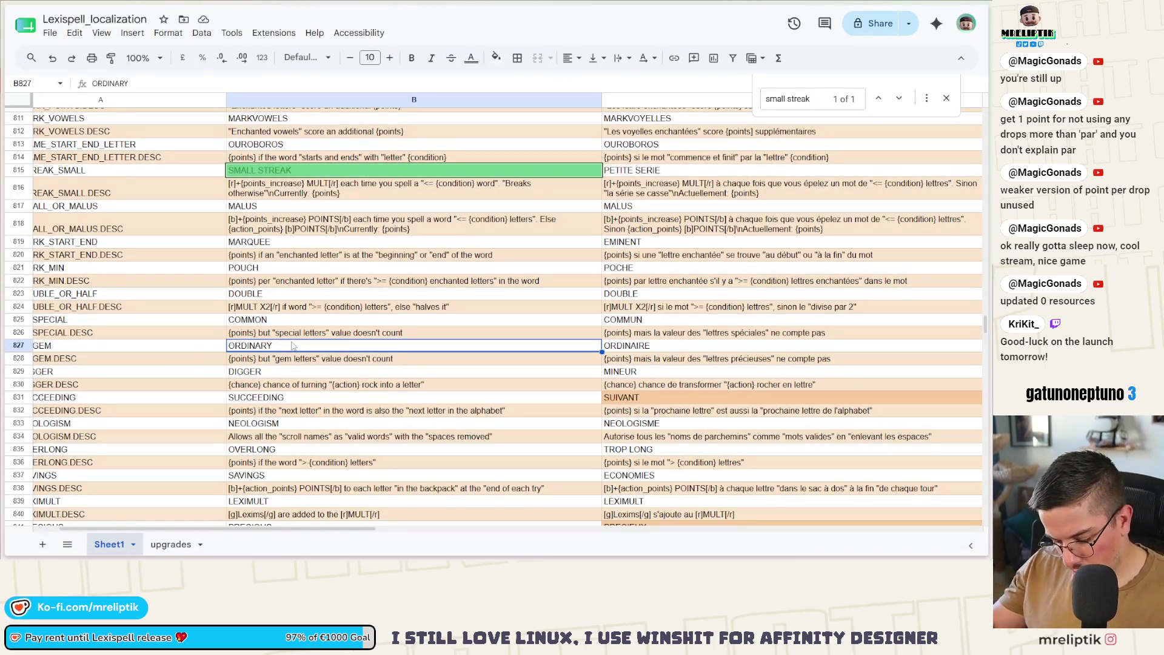
key(ctrl+f)
text(droposux)
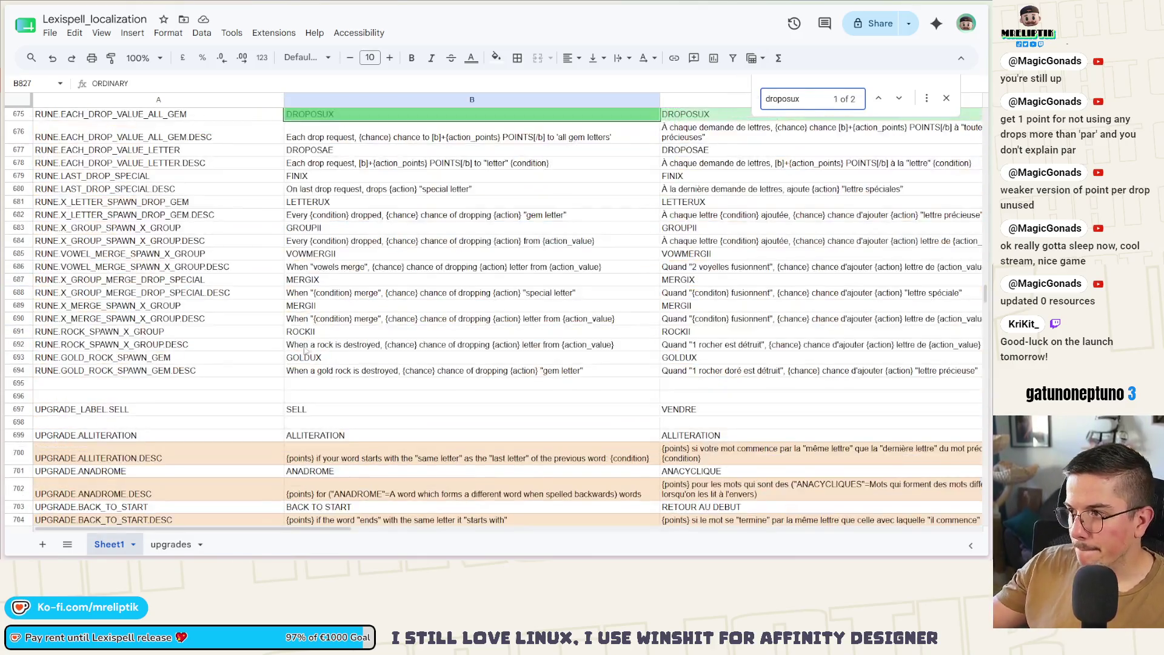
scroll(375, 218, up, 3)
click(549, 251)
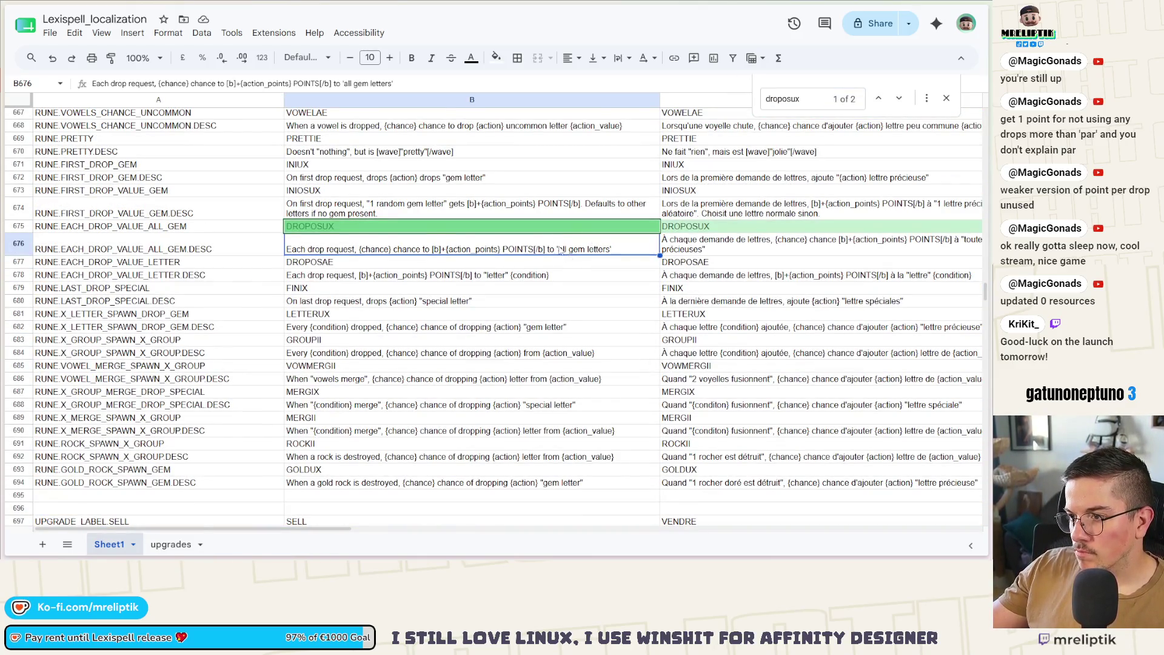
double_click(560, 252)
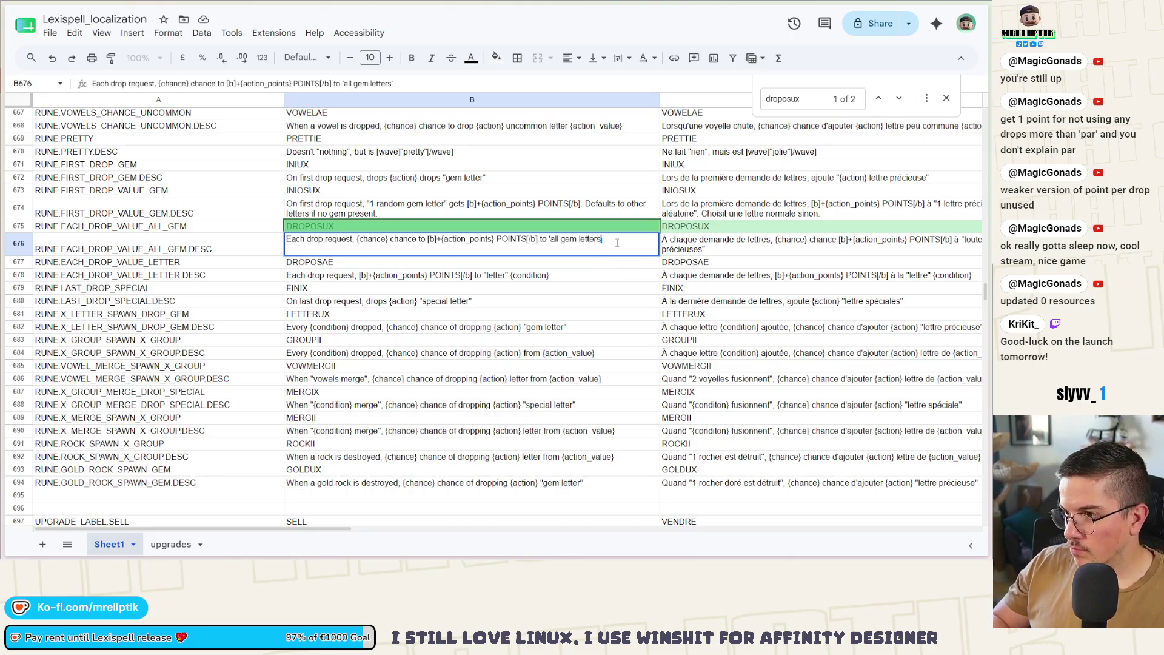
text(")
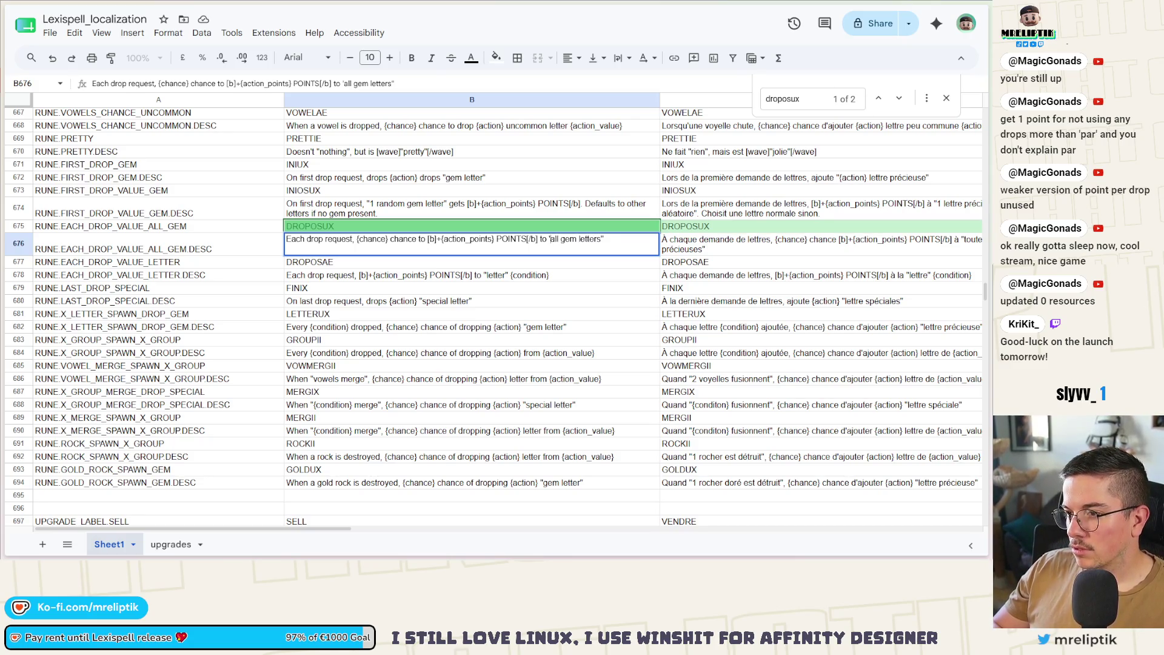
key(BackSpace)
text(")
click(663, 342)
Search the sheet for apostrophes (') and open the full Find and replace options.
click(805, 99)
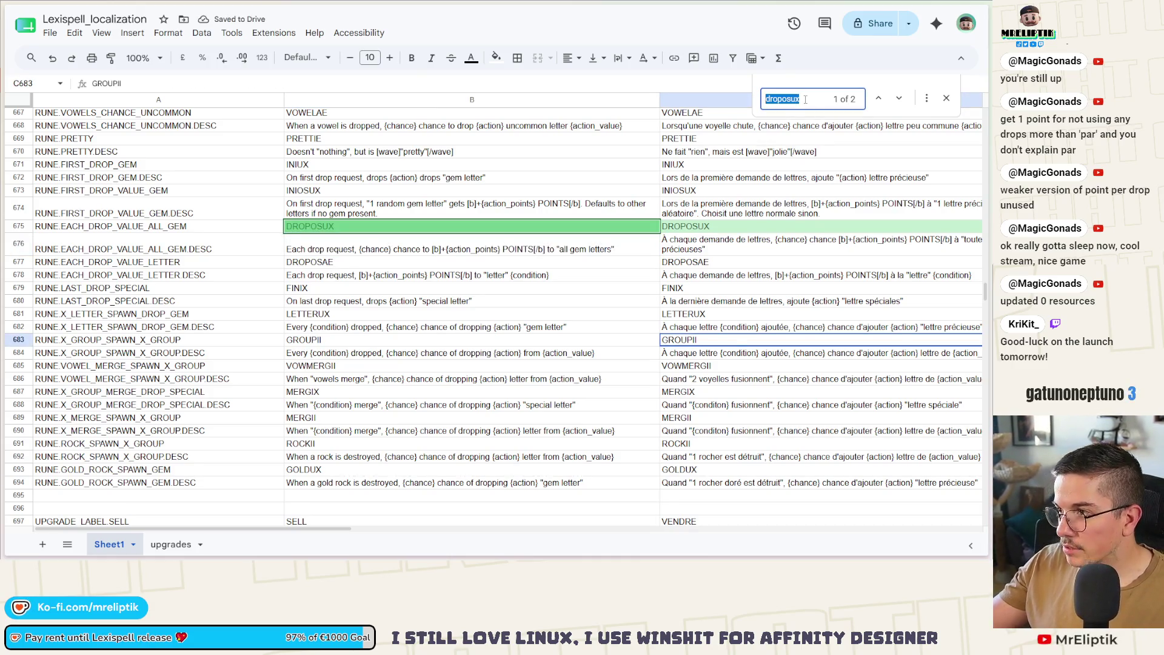
text(")
key(BackSpace)
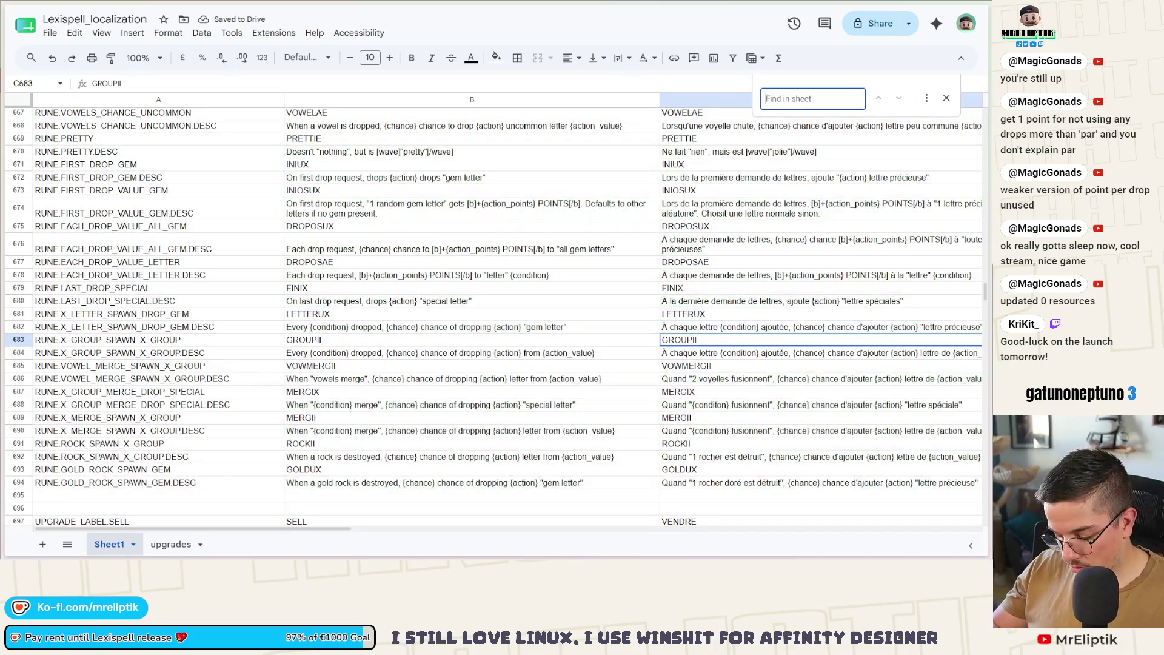
text(')
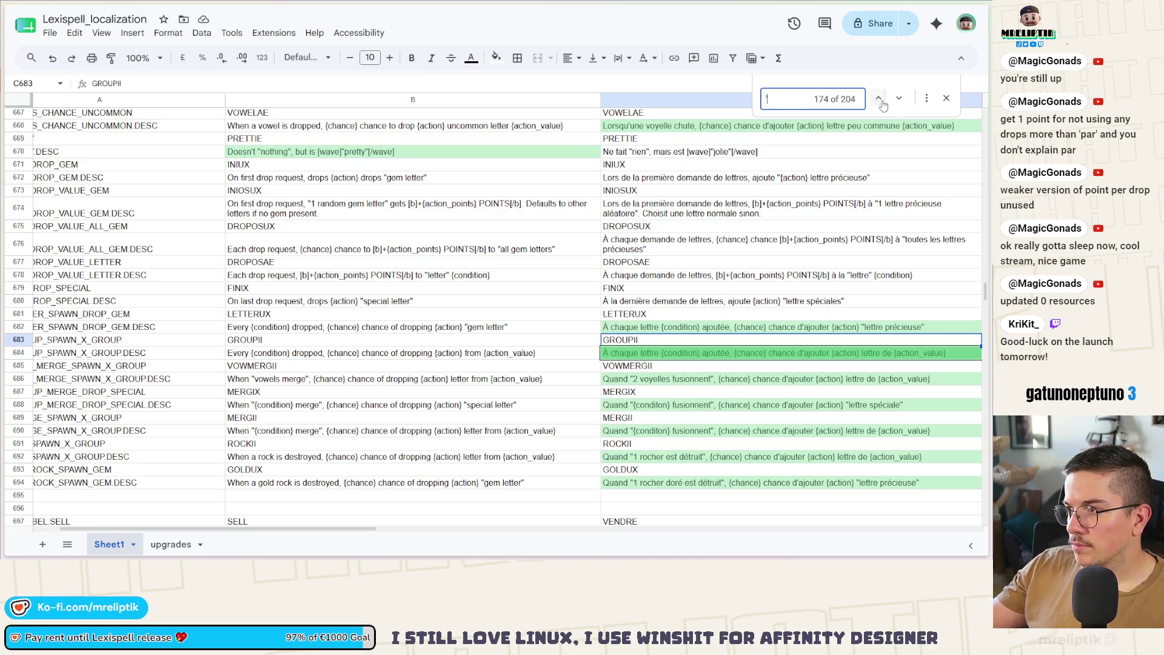
click(927, 99)
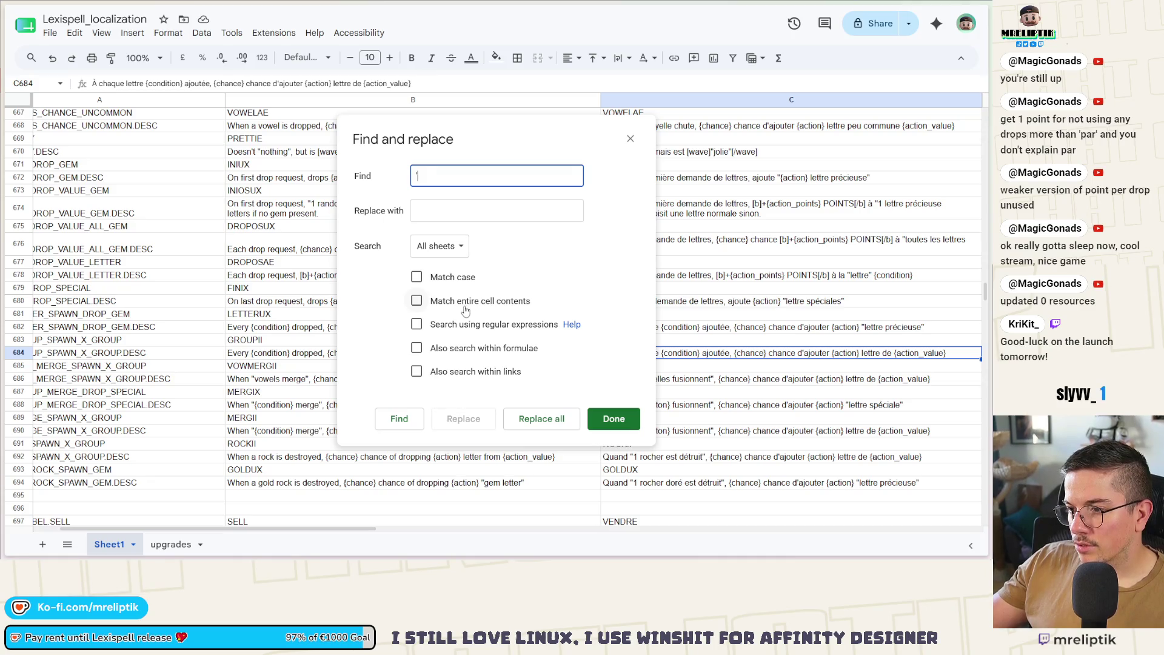
Limit the apostrophe search to the specific range Sheet1!B1:B1000.
click(433, 210)
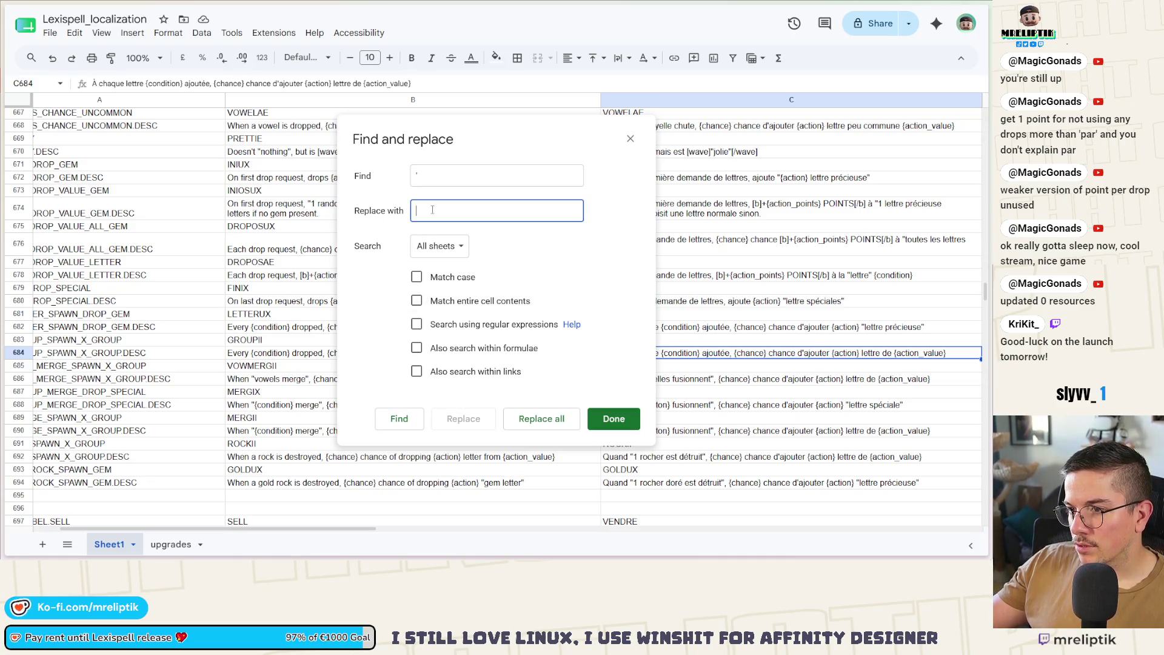
click(630, 140)
click(385, 100)
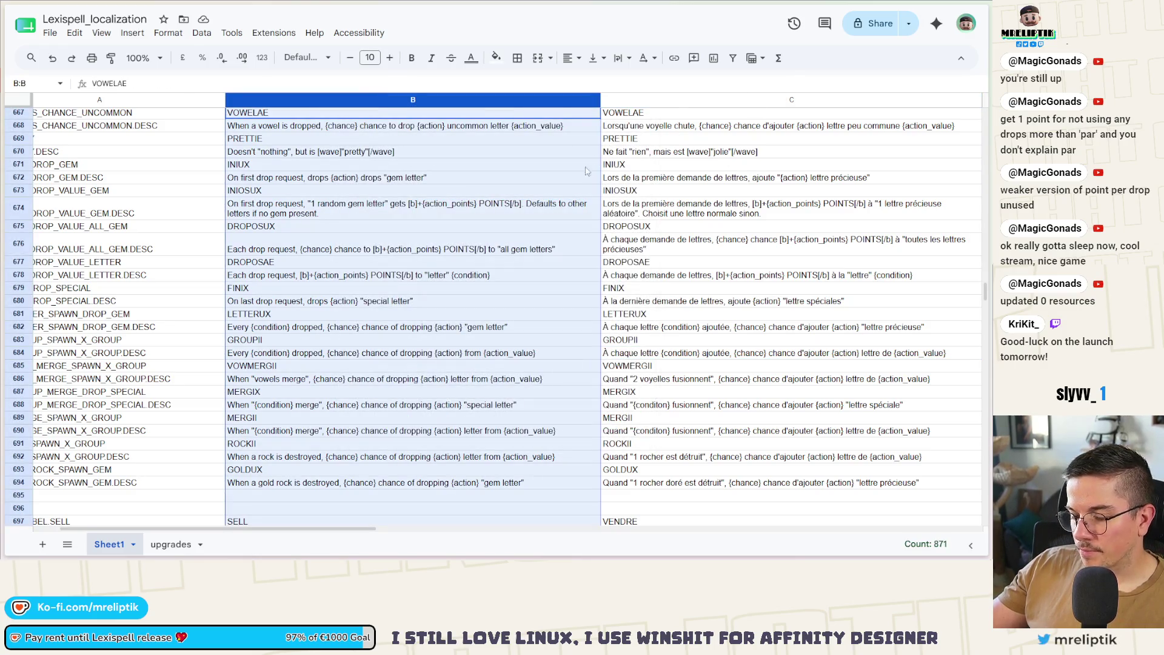
key(ctrl+f)
text(')
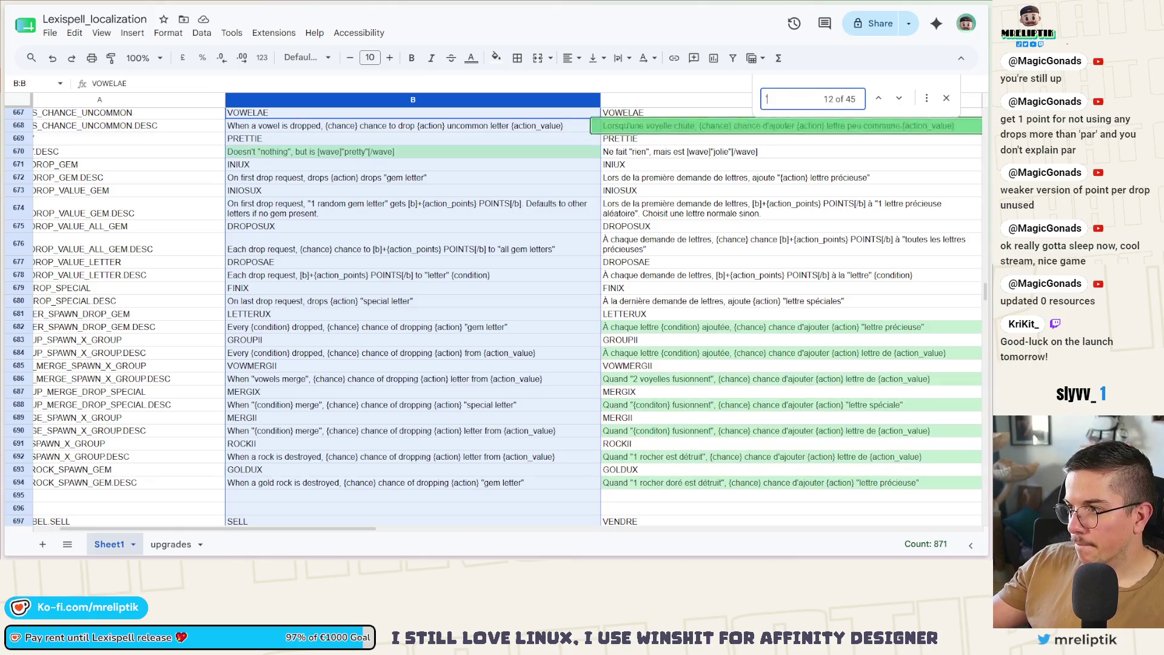
click(927, 98)
click(447, 249)
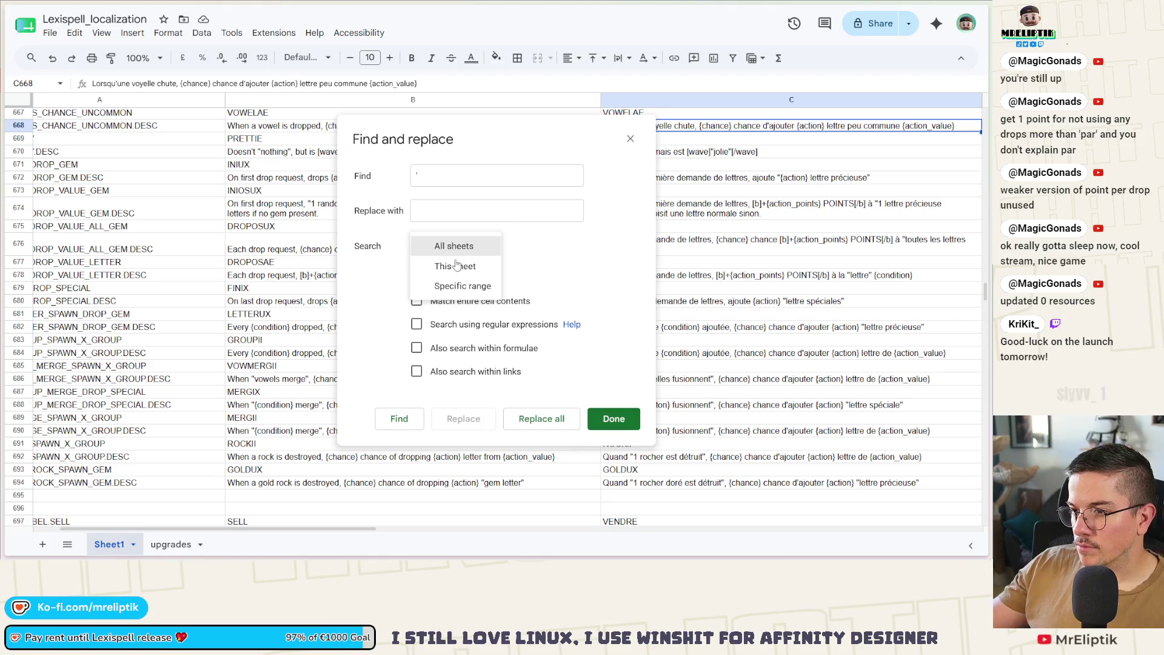
click(459, 285)
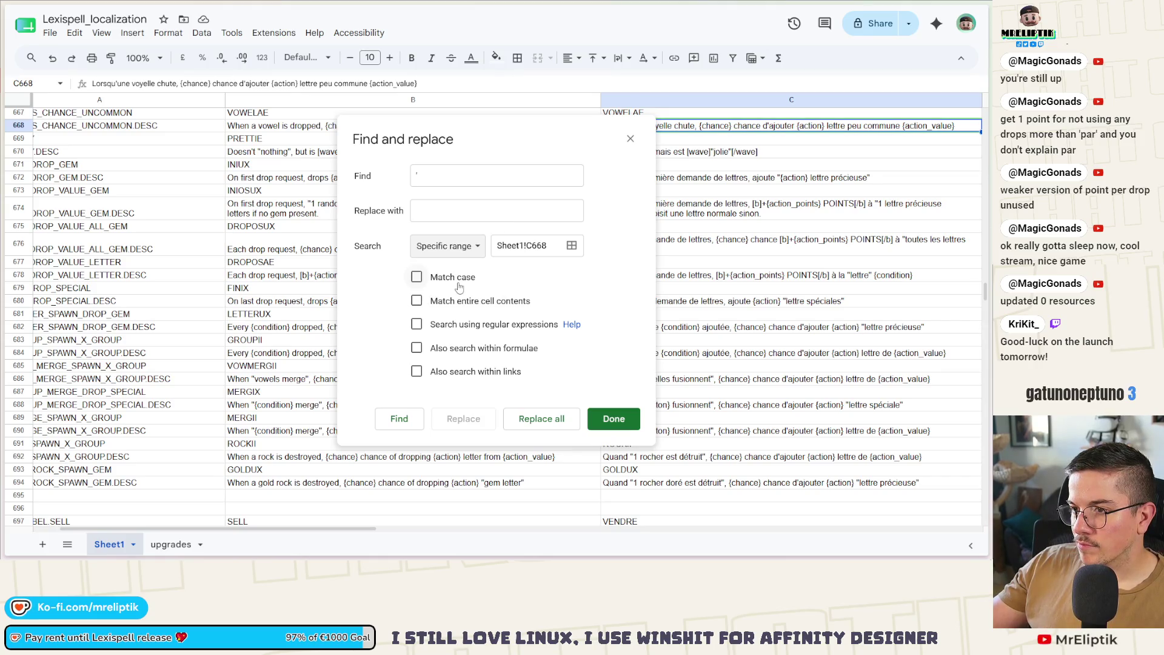
click(571, 246)
click(421, 174)
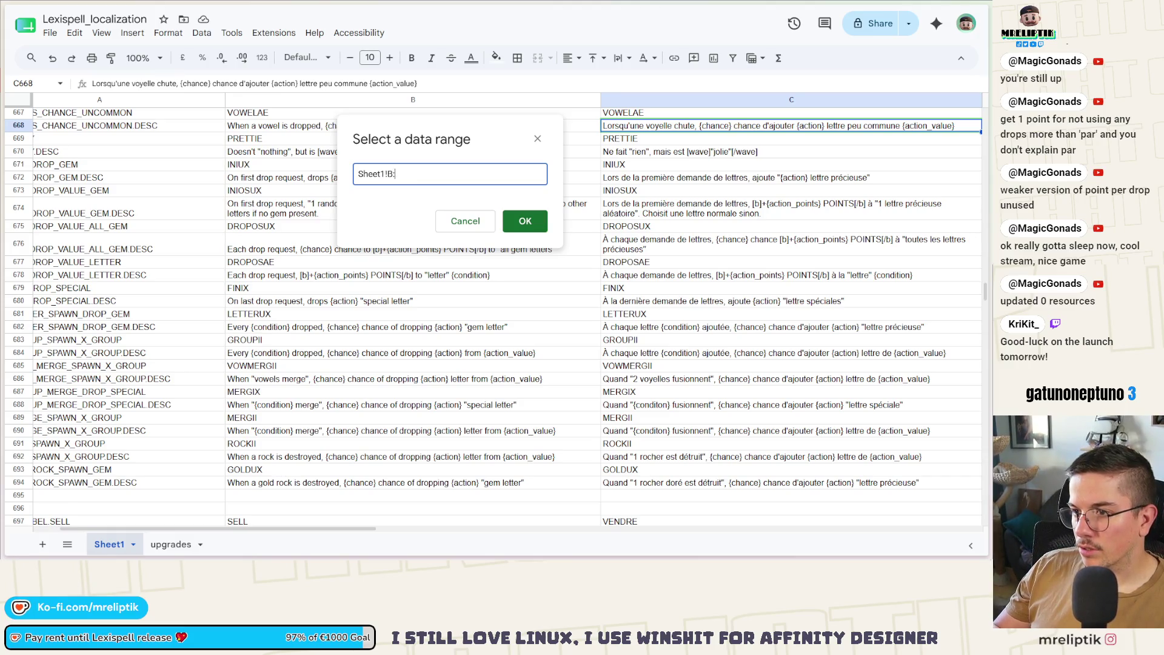
text(B1000)
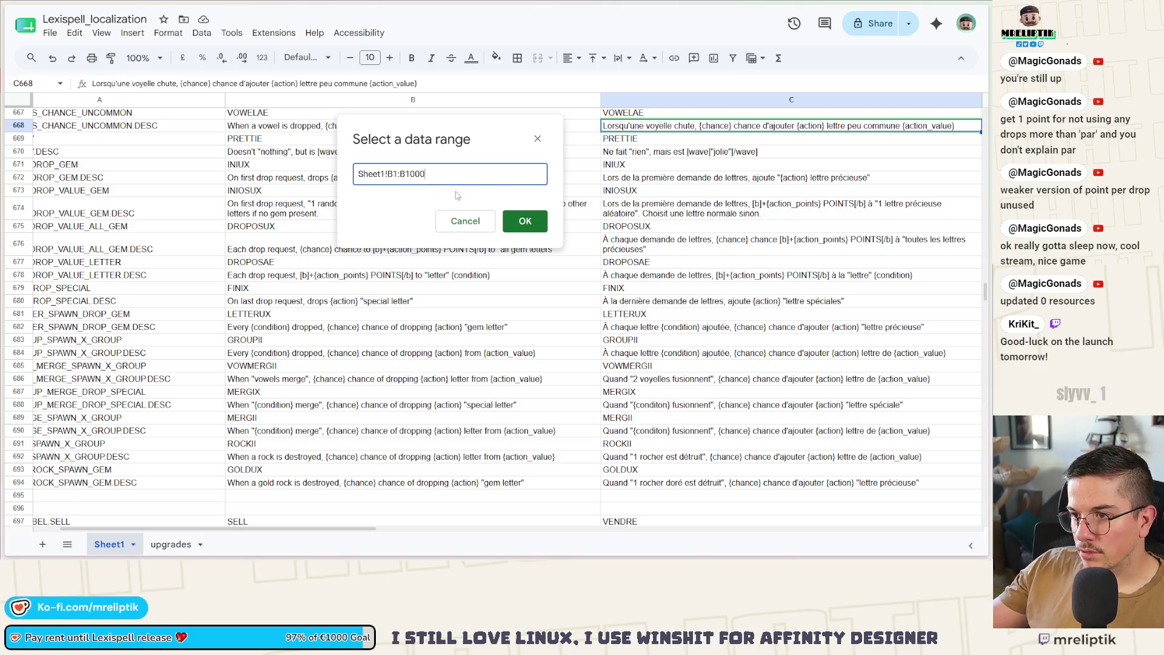
key(Return)
Step through every apostrophe match in column B, then close Find and replace.
click(402, 423)
drag(463, 134, 681, 136)
click(618, 422)
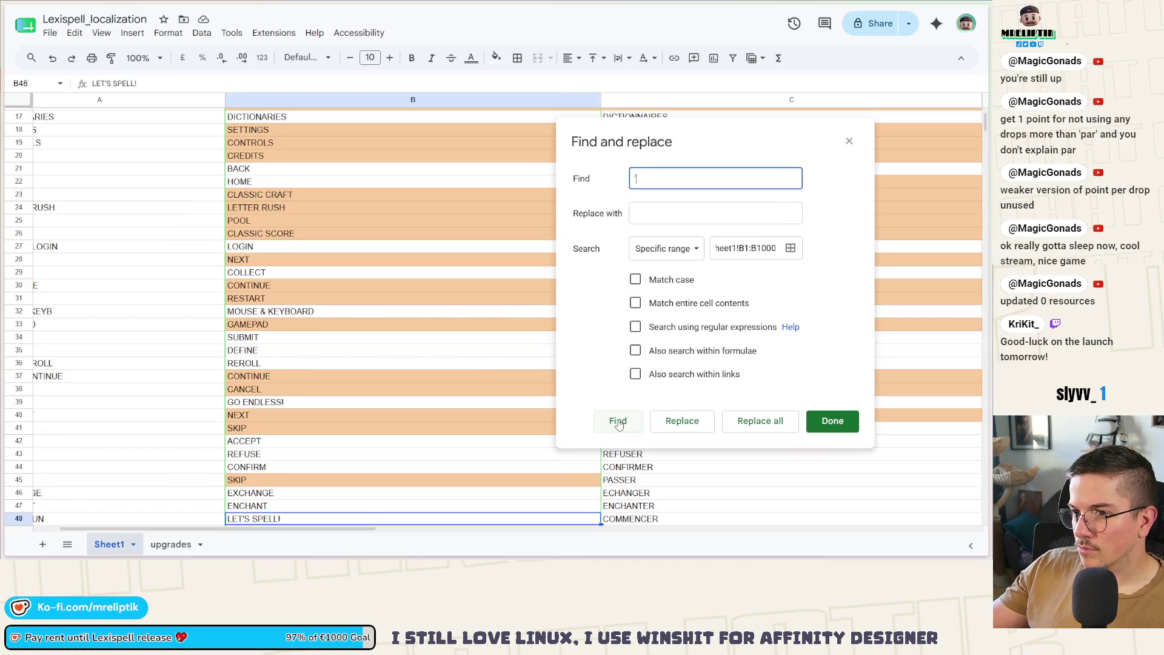
click(618, 422)
click(619, 421)
click(618, 422)
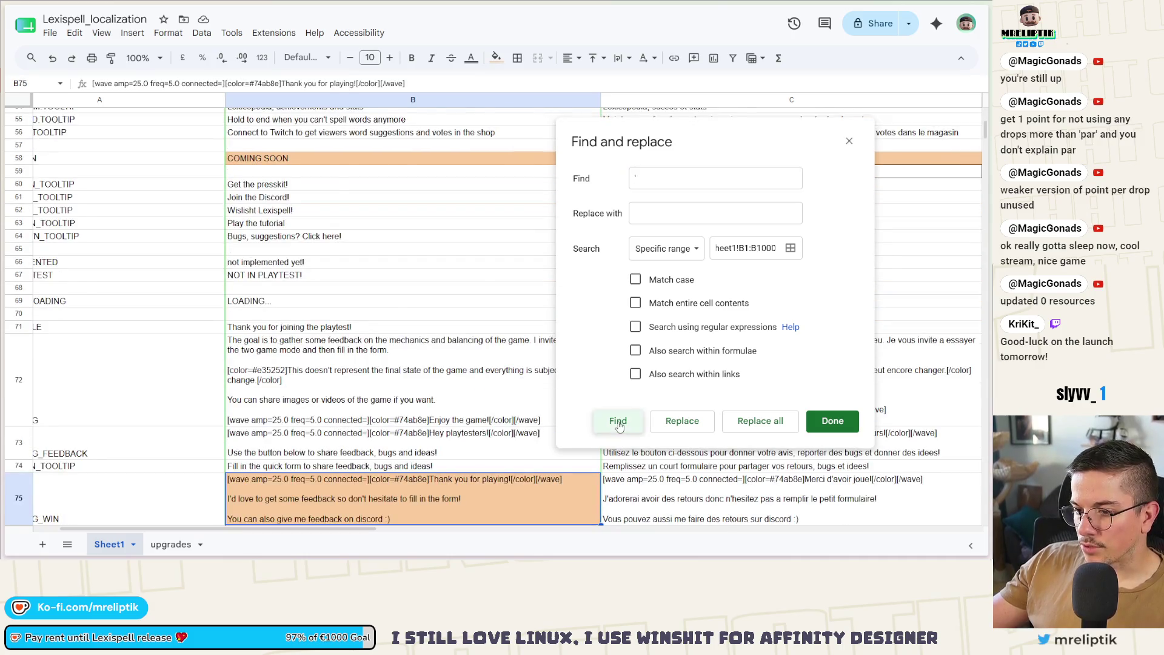
click(619, 422)
click(618, 423)
click(619, 423)
click(619, 423)
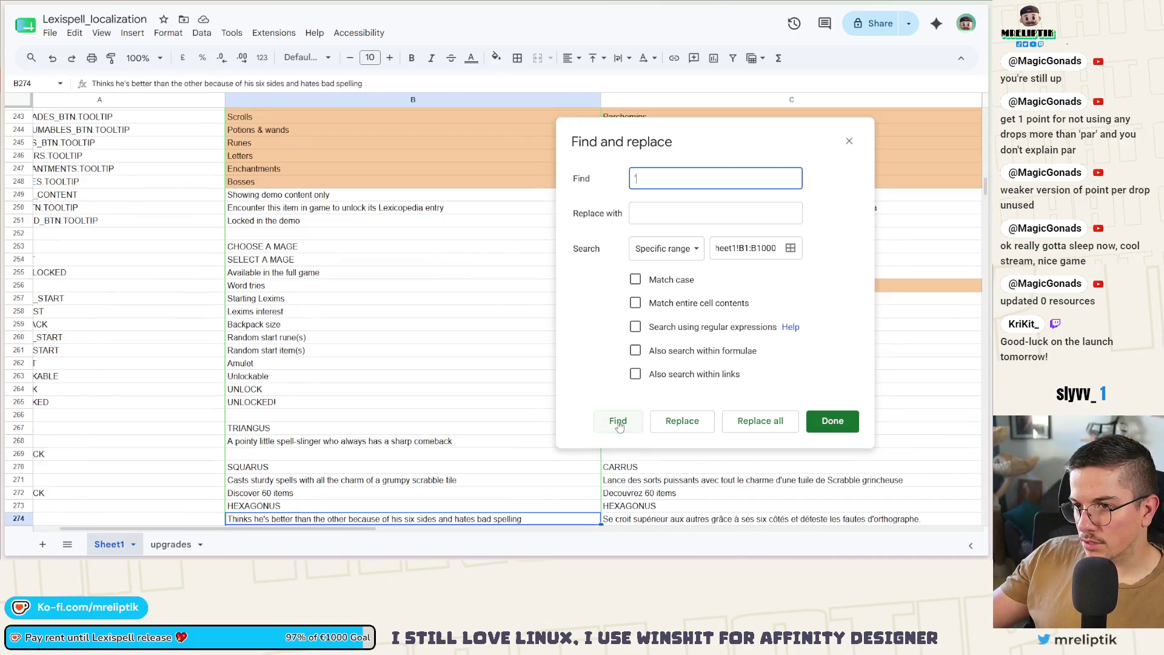
click(618, 423)
click(619, 423)
click(618, 423)
click(619, 423)
click(619, 423)
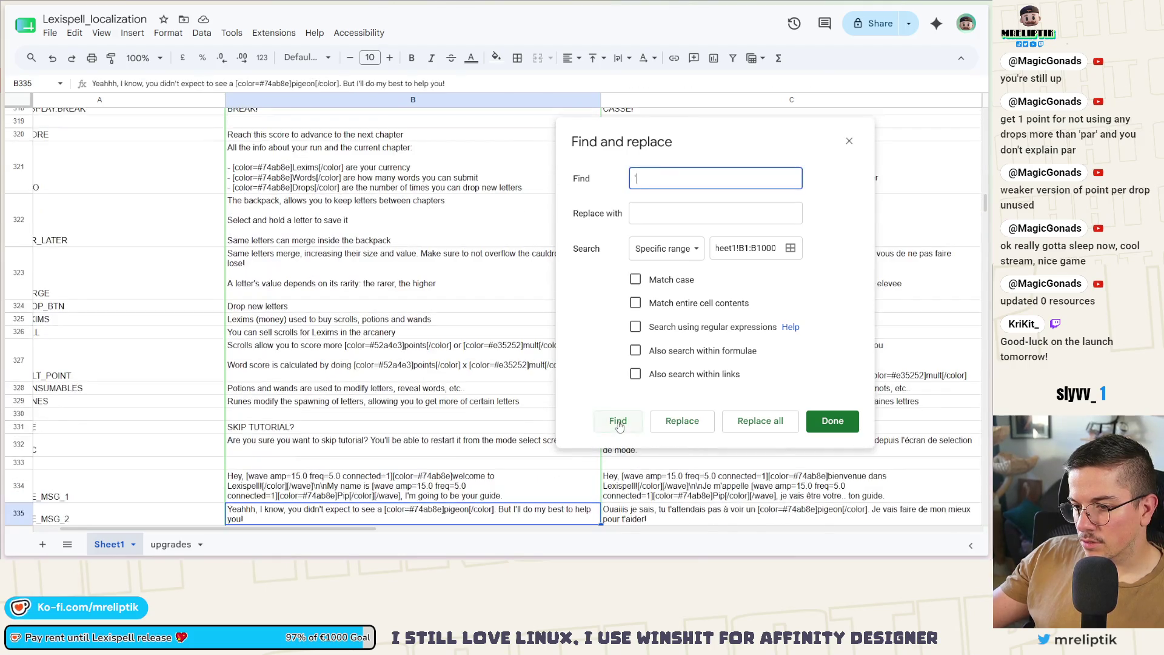
click(619, 422)
click(619, 423)
click(619, 422)
click(619, 422)
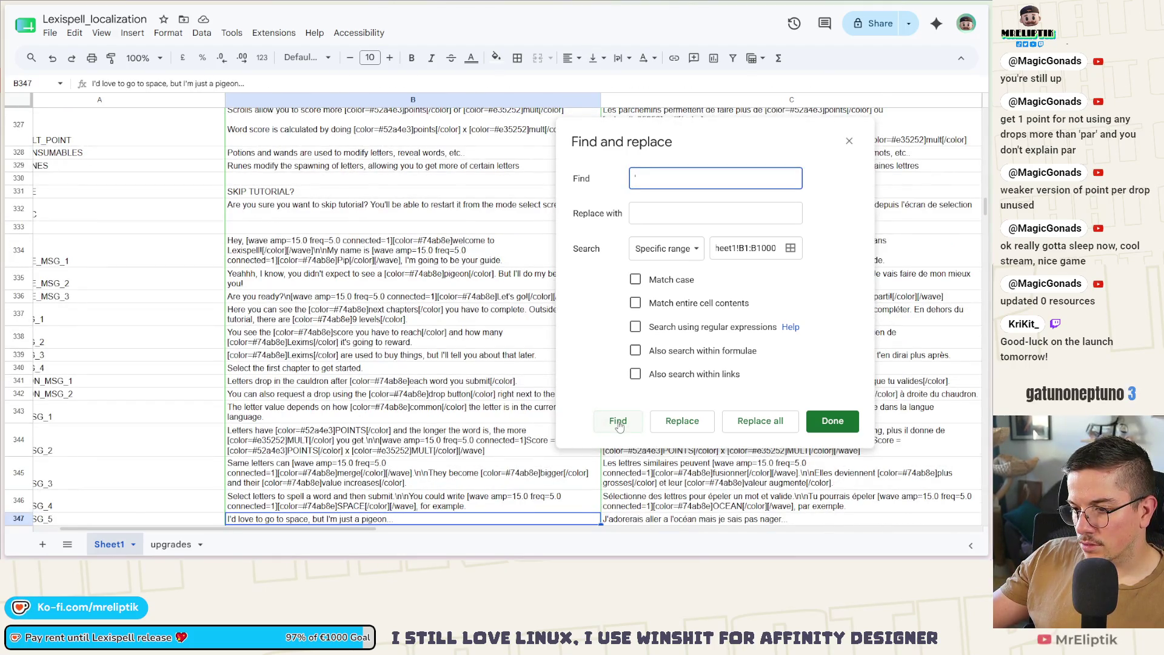
click(618, 423)
click(619, 423)
click(618, 425)
click(618, 425)
click(618, 425)
click(618, 424)
click(619, 424)
click(619, 425)
click(619, 425)
click(618, 425)
click(618, 424)
click(618, 424)
click(618, 425)
click(618, 424)
click(619, 425)
click(618, 424)
click(619, 425)
click(618, 424)
click(619, 425)
click(619, 425)
click(619, 424)
click(619, 424)
click(619, 424)
click(619, 424)
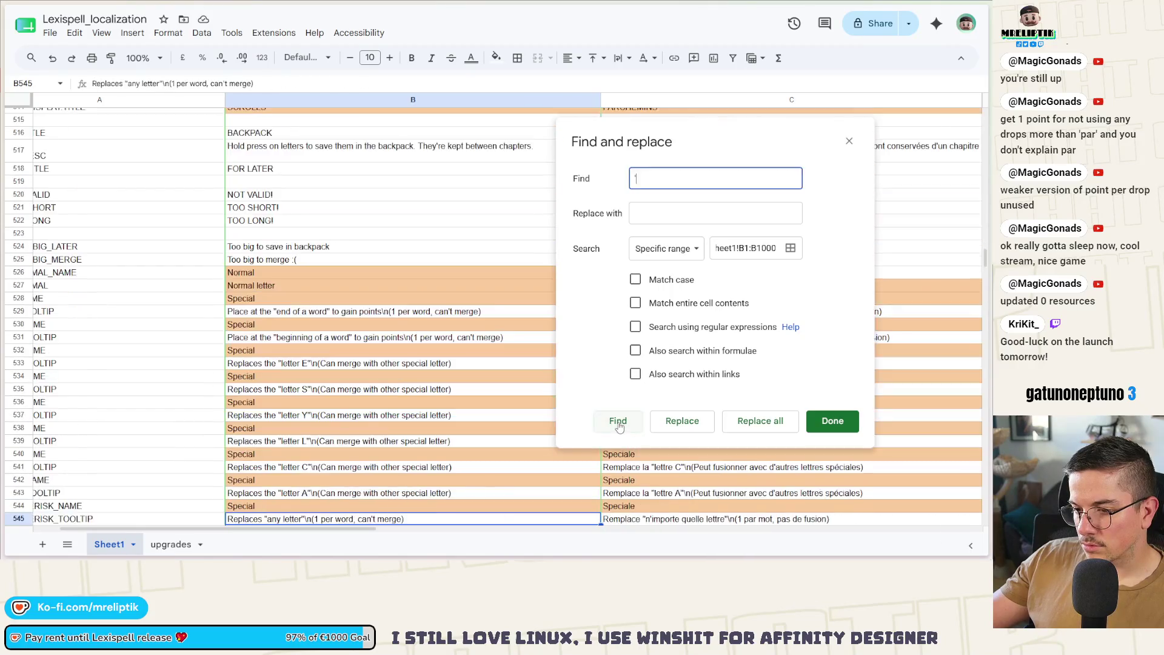
click(619, 424)
click(619, 424)
click(618, 425)
click(618, 425)
click(619, 425)
click(618, 424)
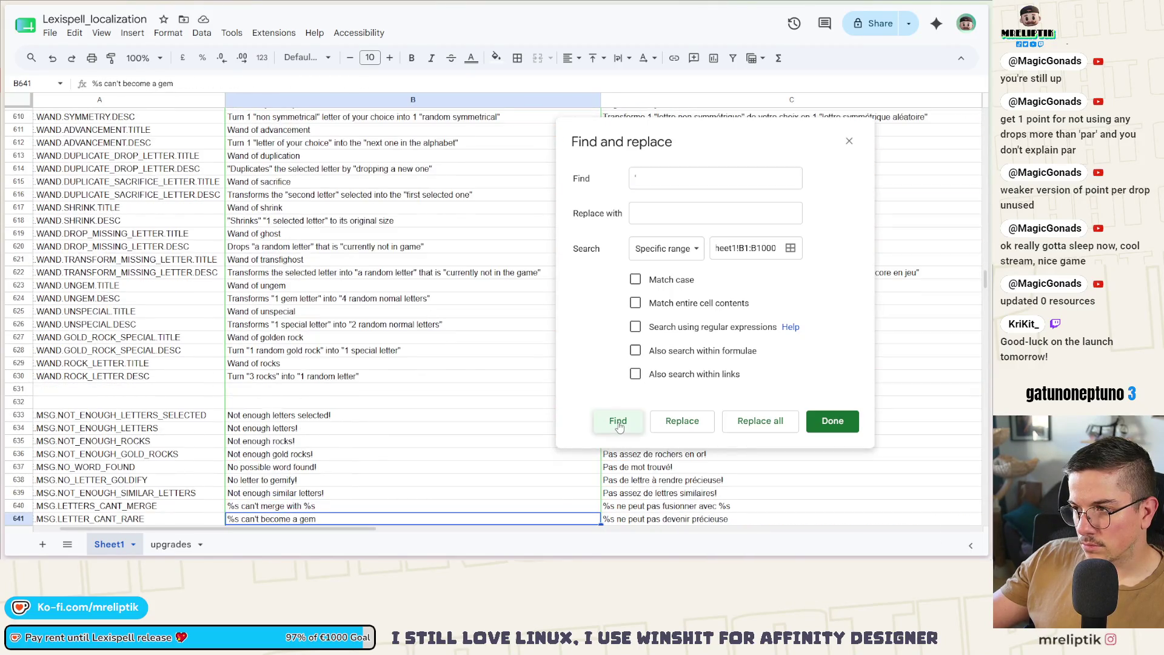
click(618, 425)
click(619, 425)
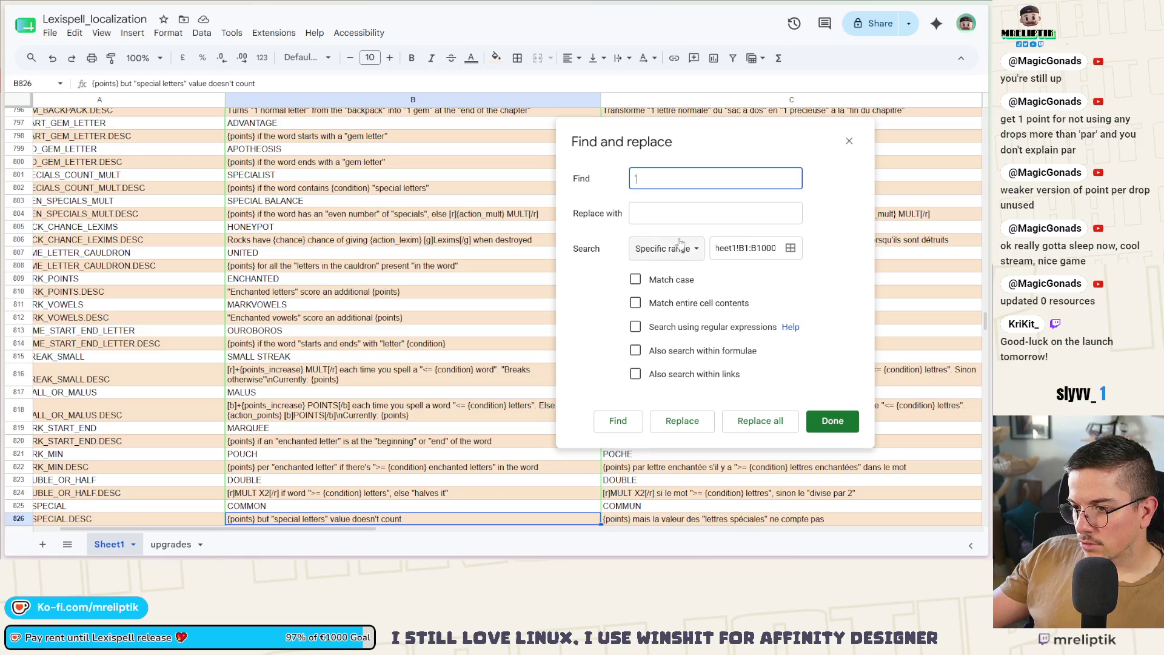
click(849, 141)
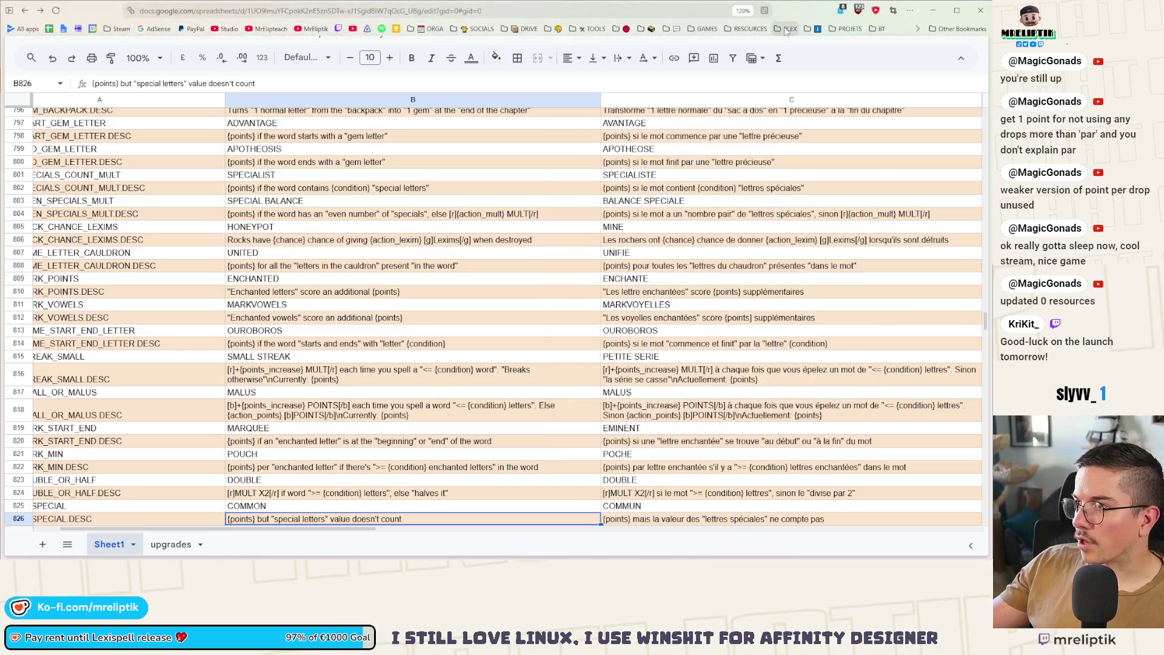
Back in Godot, quick-open fountain.tscn and open the Well node's fountain.gd script.
key(alt+Tab)
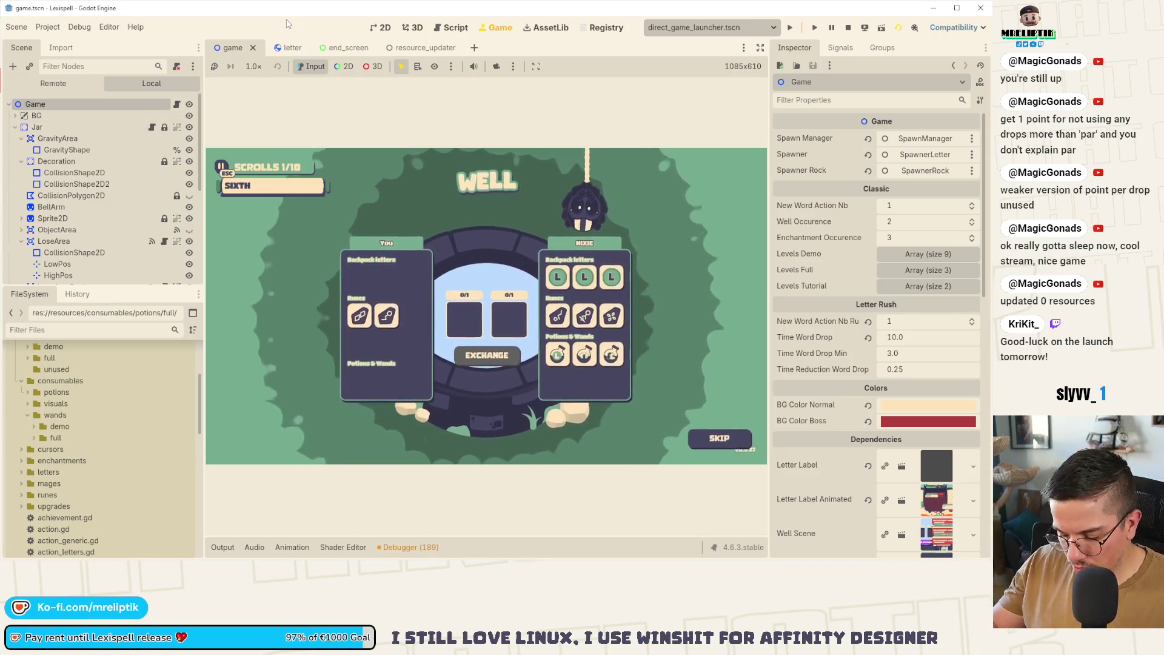
key(ctrl+shift+o)
text(fountain)
key(Return)
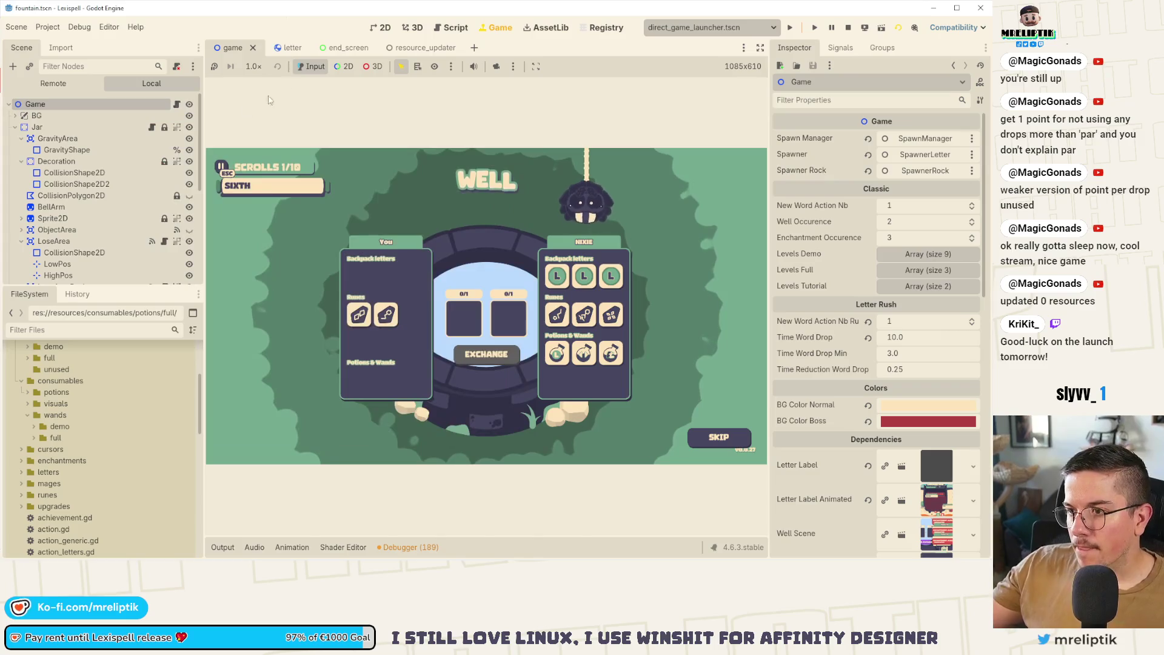
click(176, 106)
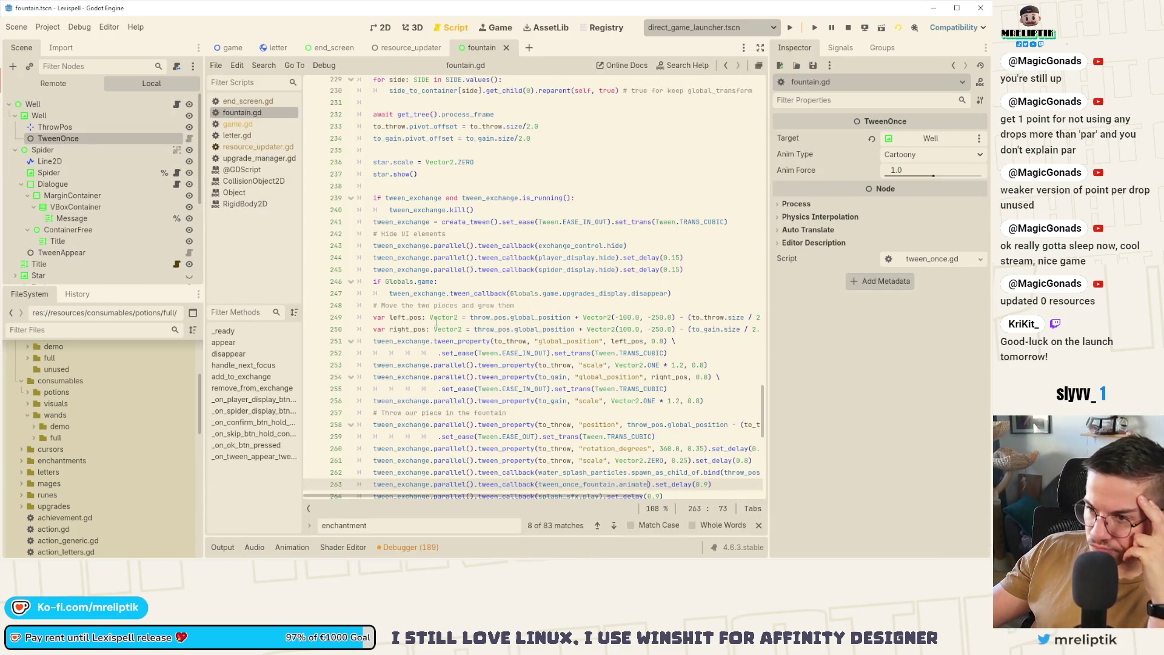
Change the special and rare letter multipliers on lines 80 and 83 from *2.0 to *3.0, then save.
drag(769, 231, 856, 255)
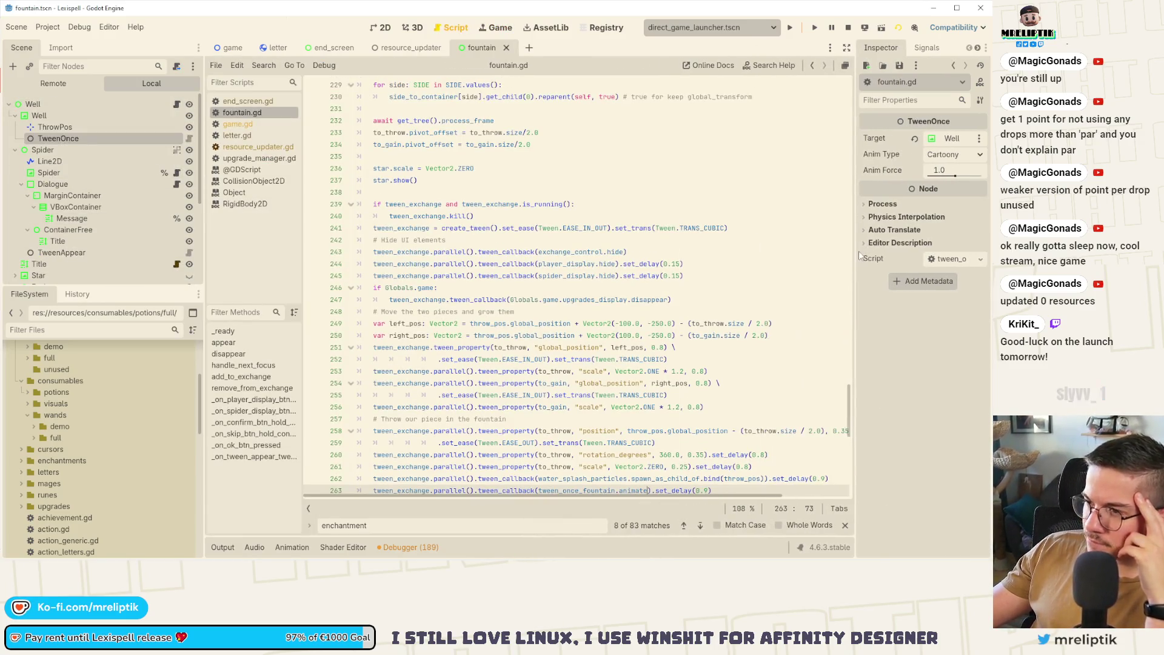
scroll(338, 429, up, 15)
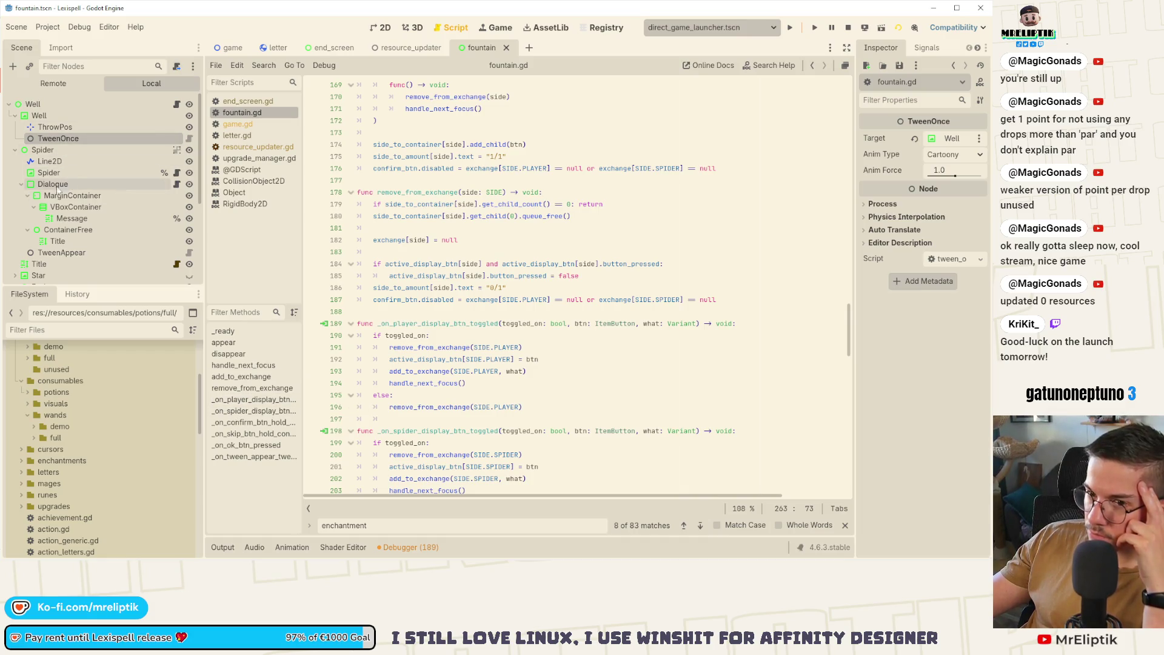
scroll(431, 262, up, 10)
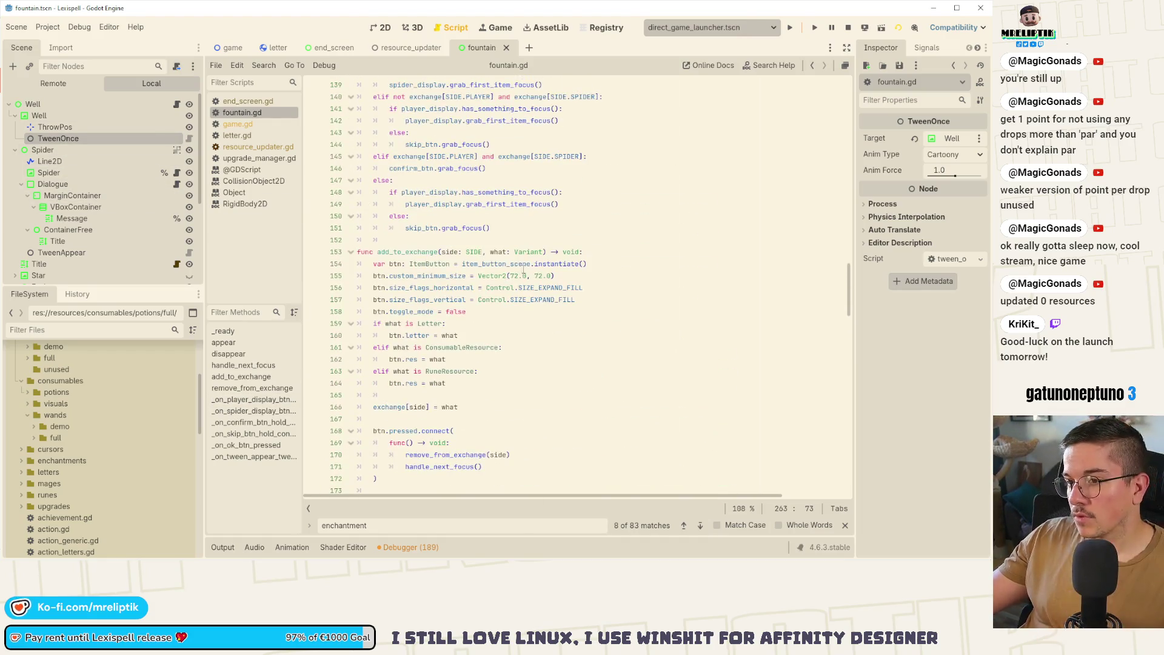
scroll(431, 262, up, 20)
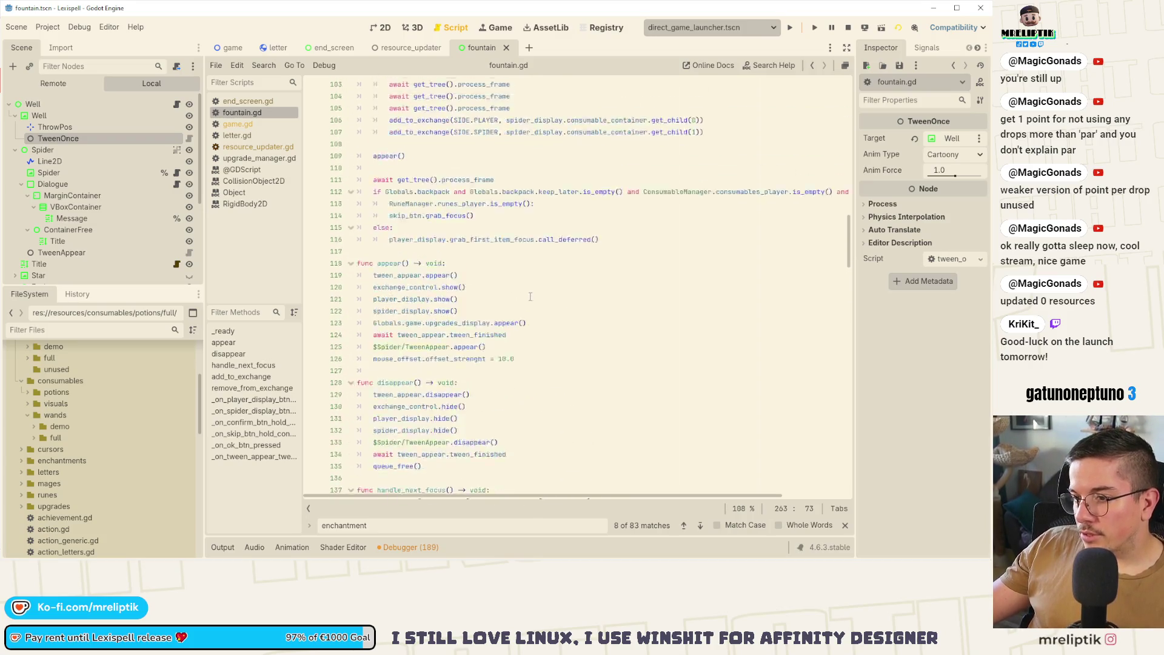
scroll(532, 298, up, 6)
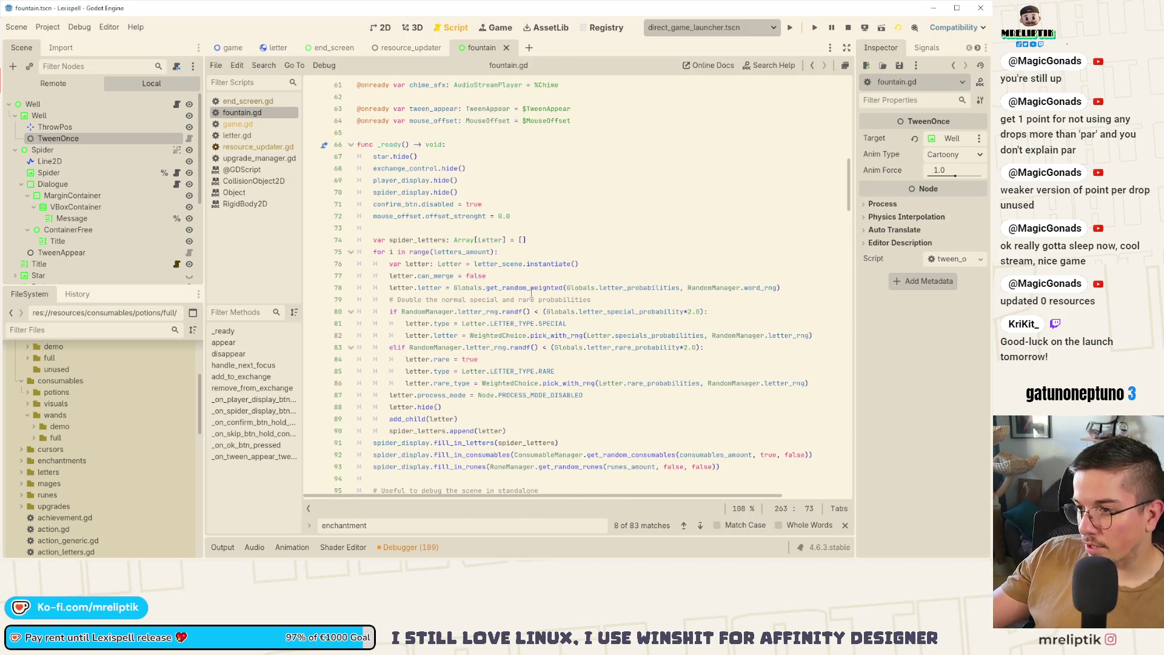
double_click(526, 287)
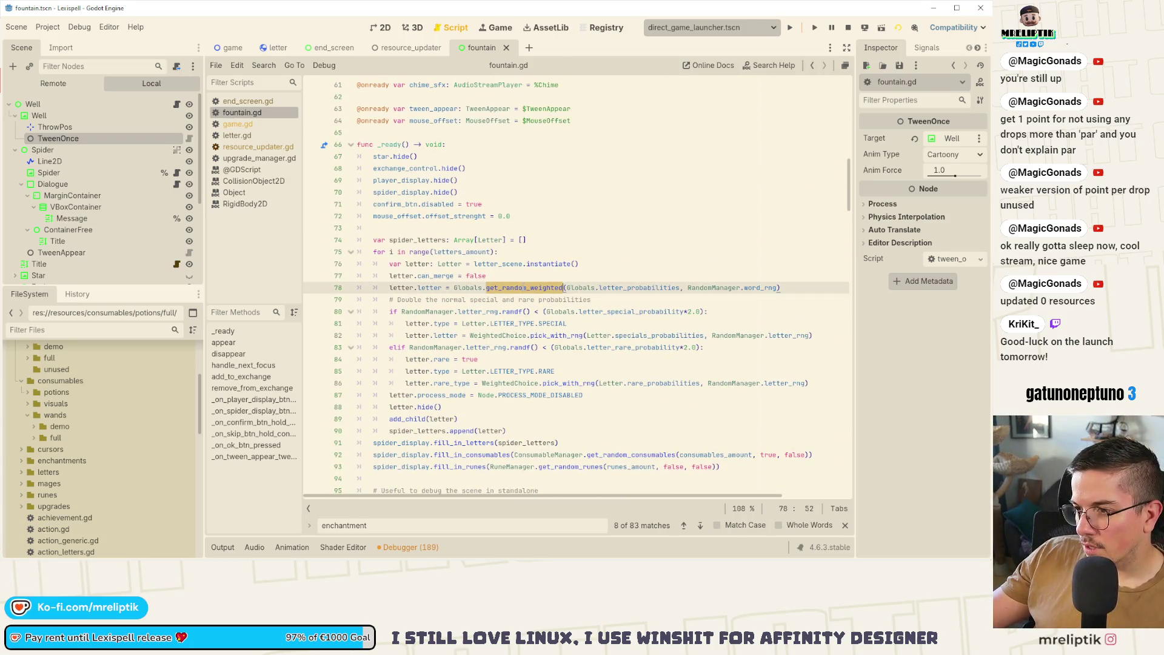
double_click(640, 287)
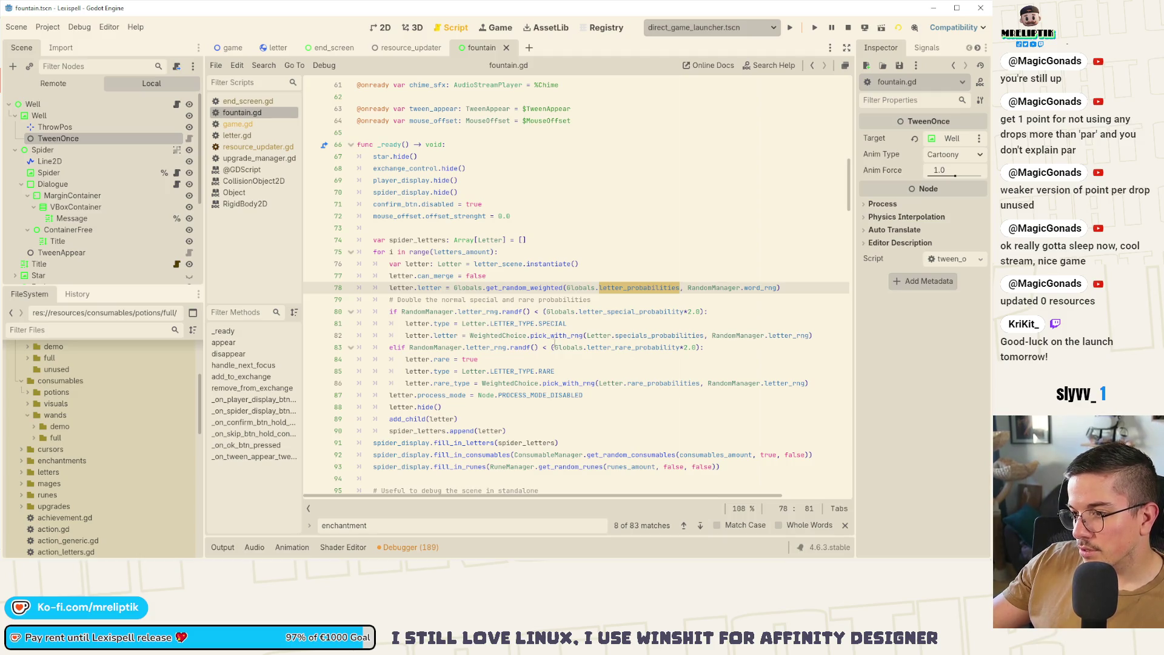
click(707, 312)
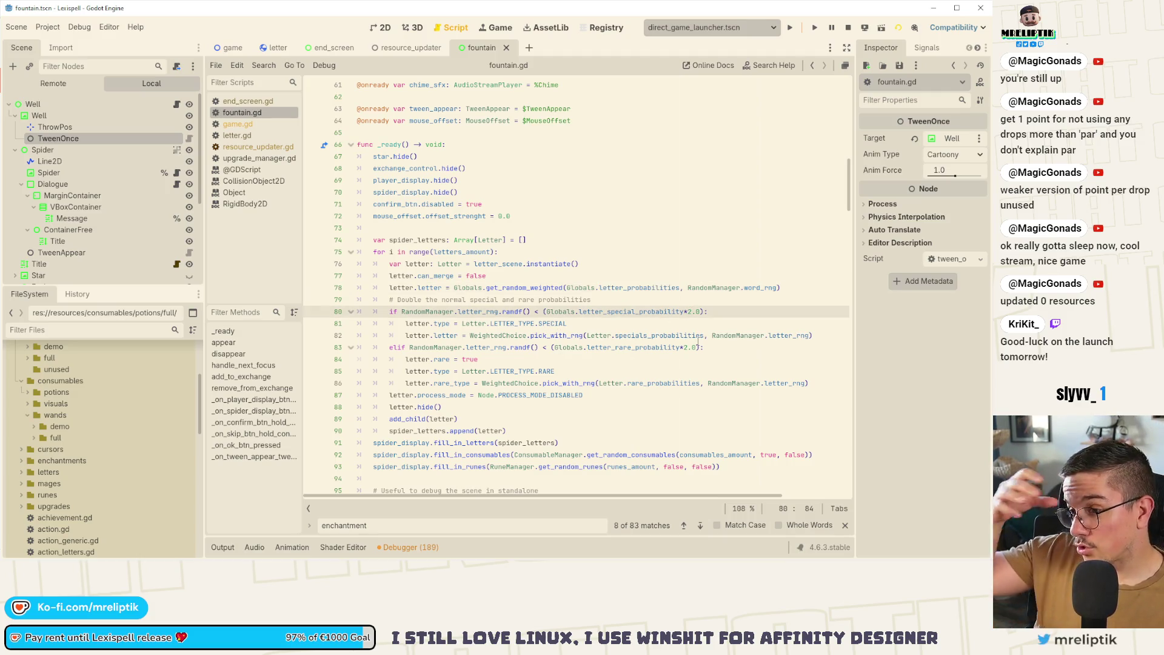
mouse_move(697, 343)
key(BackSpace)
text(3)
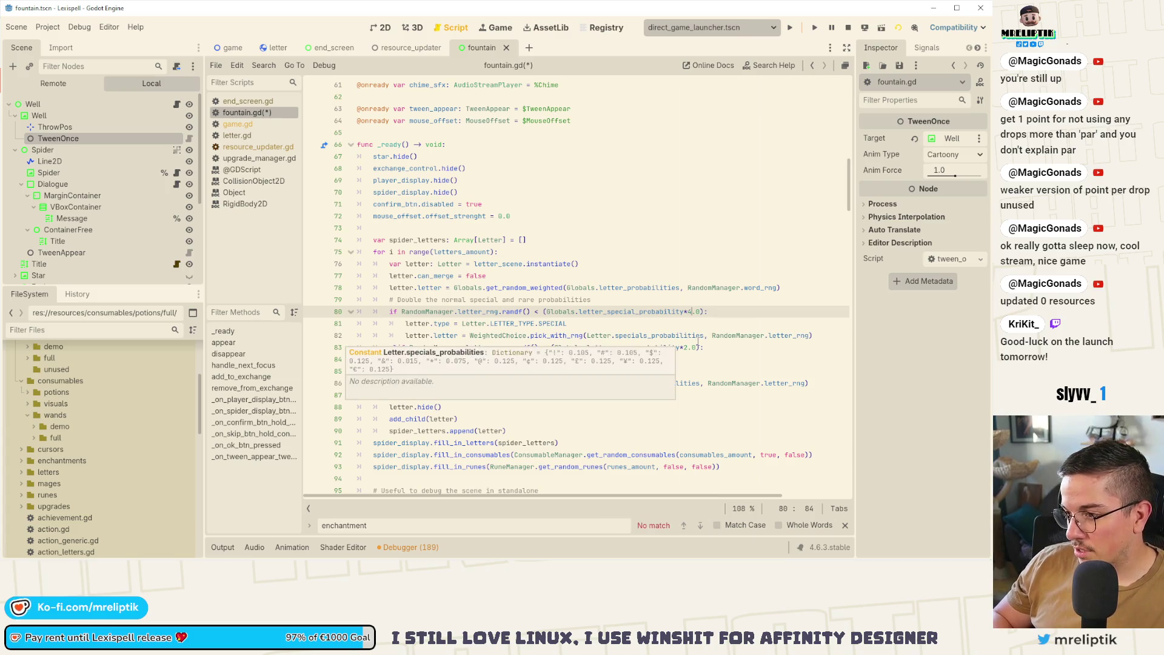
key(Down)
key(Down)
key(Down)
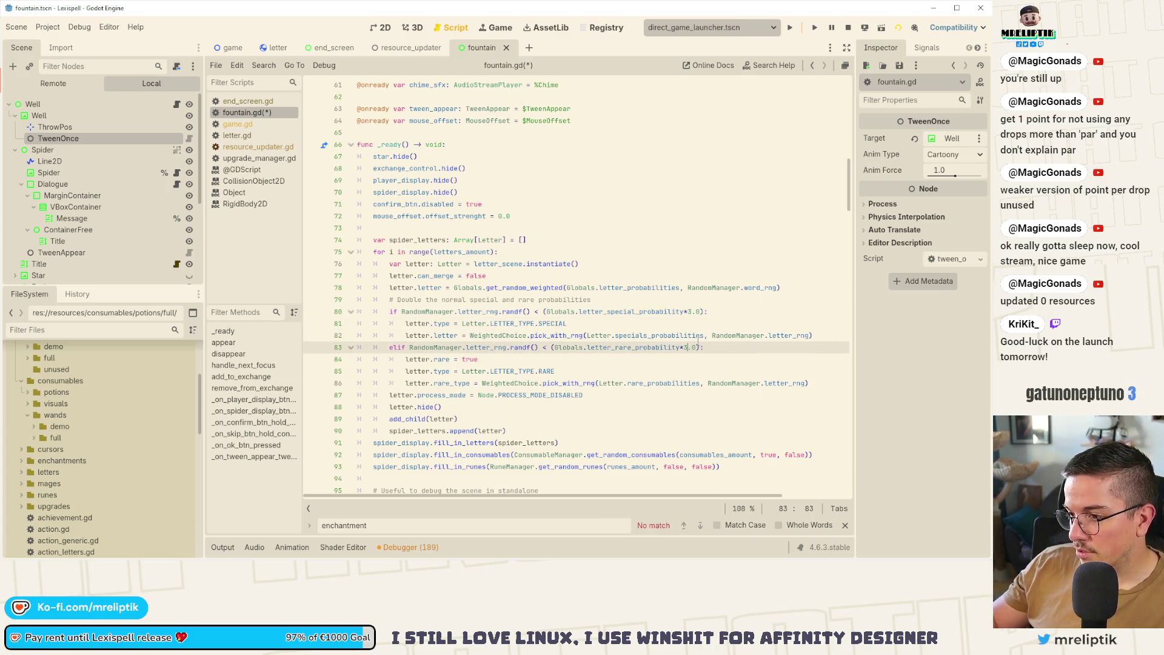
key(ctrl+s)
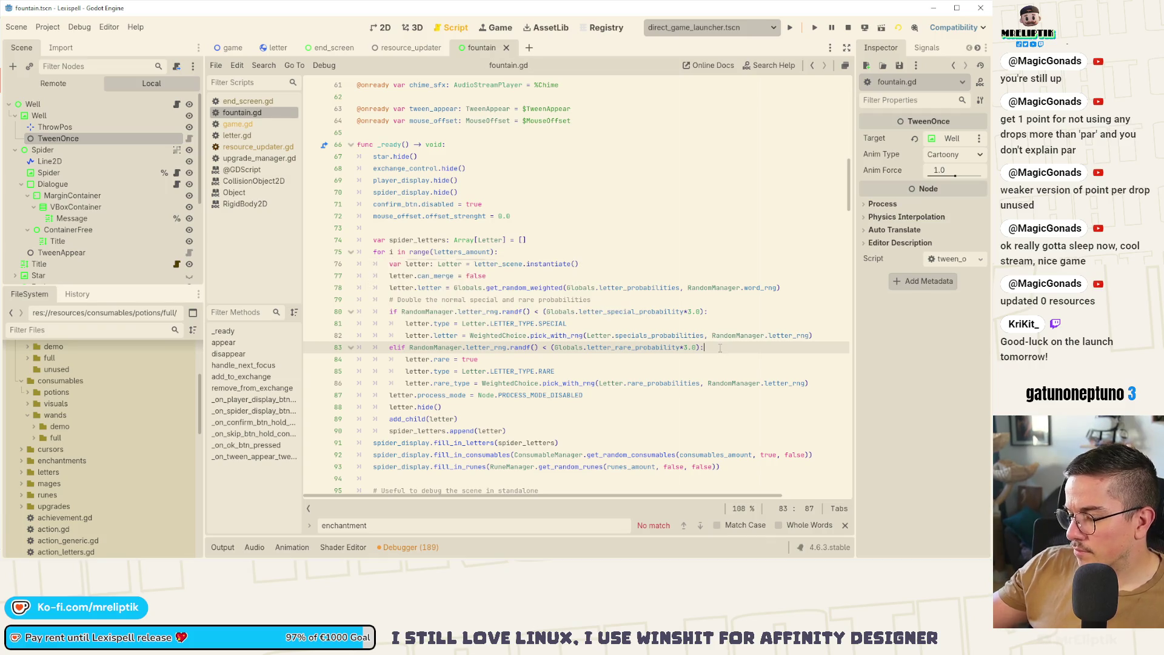
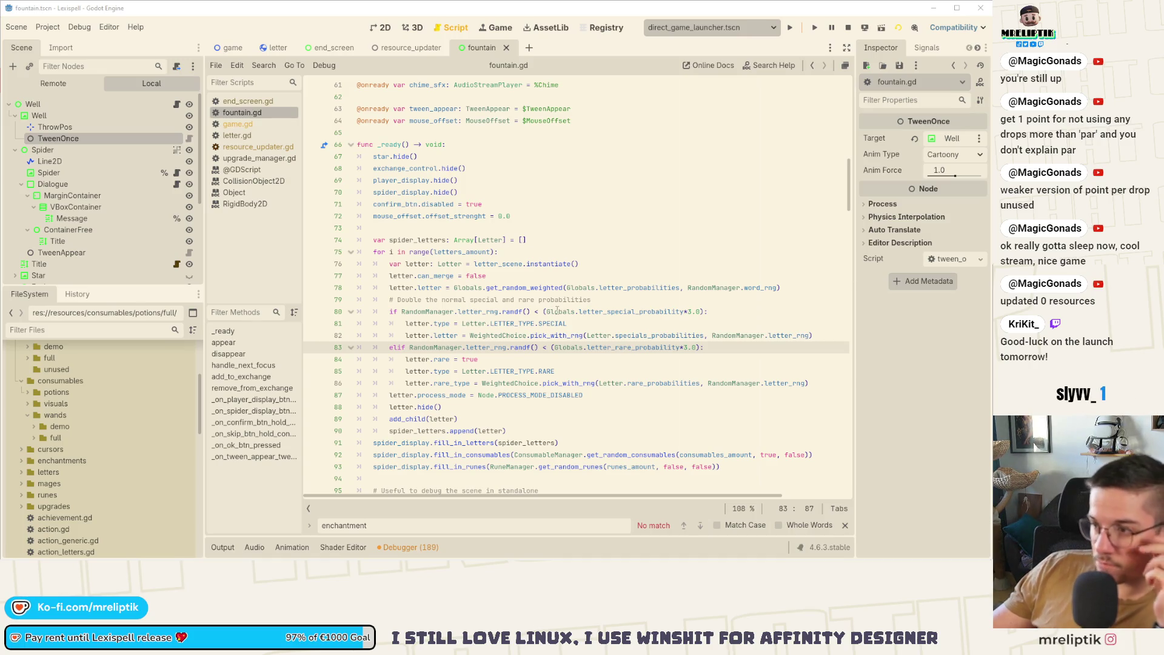
Search the whole project for Globals.letter_probabilities and open the consumable_manager.gd match at line 619.
click(557, 310)
click(600, 287)
drag(567, 288, 680, 288)
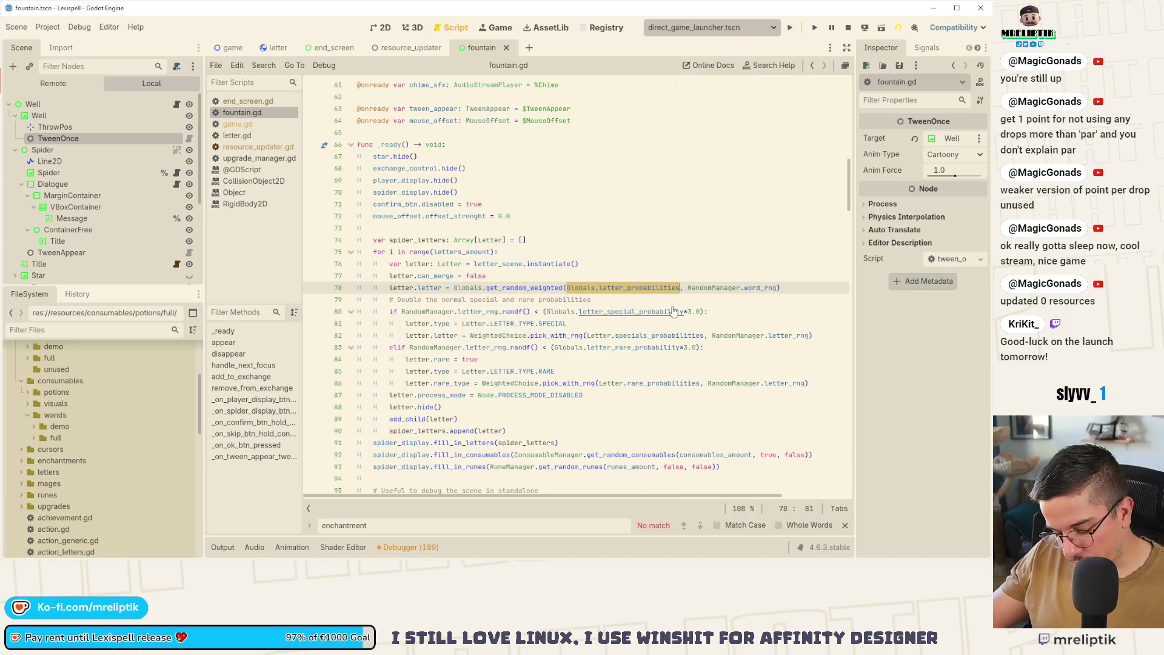
key(ctrl+shift+f)
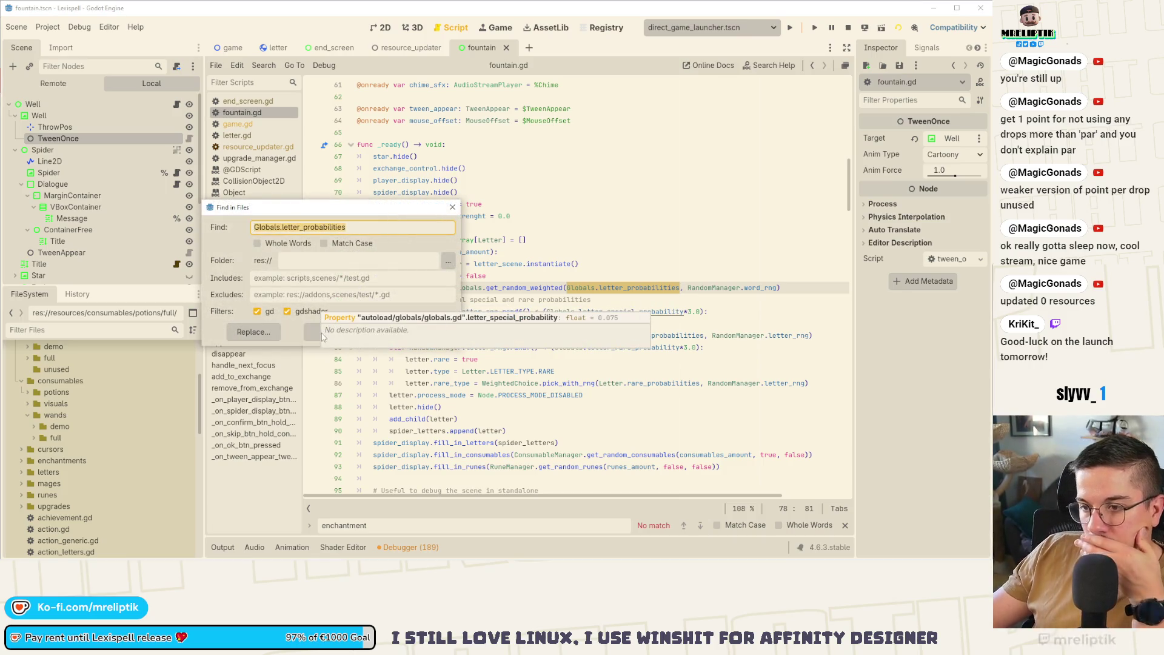
click(311, 335)
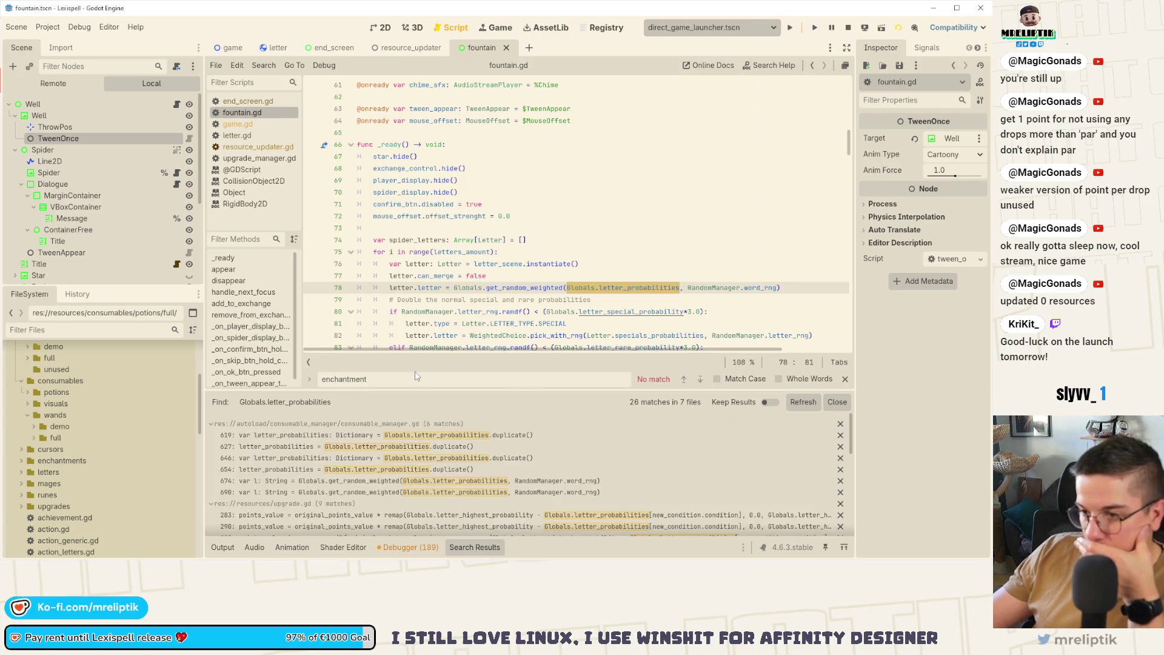
click(376, 434)
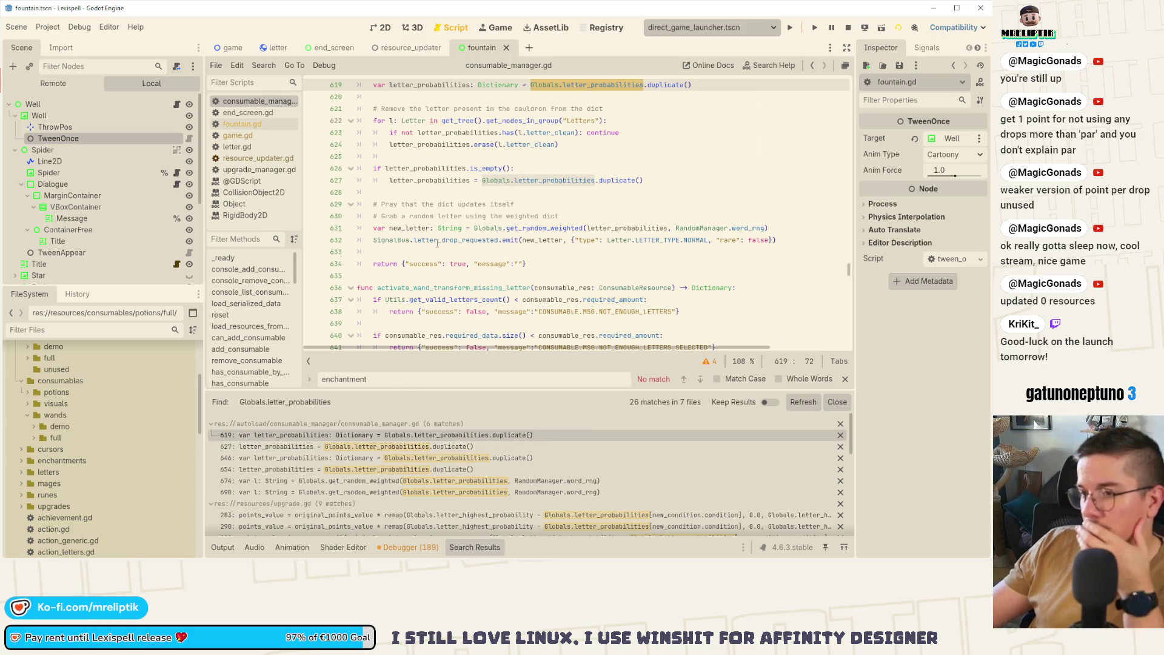
Highlight letter_probabilities on line 627 of consumable_manager.gd to see its uses.
scroll(476, 207, up, 1)
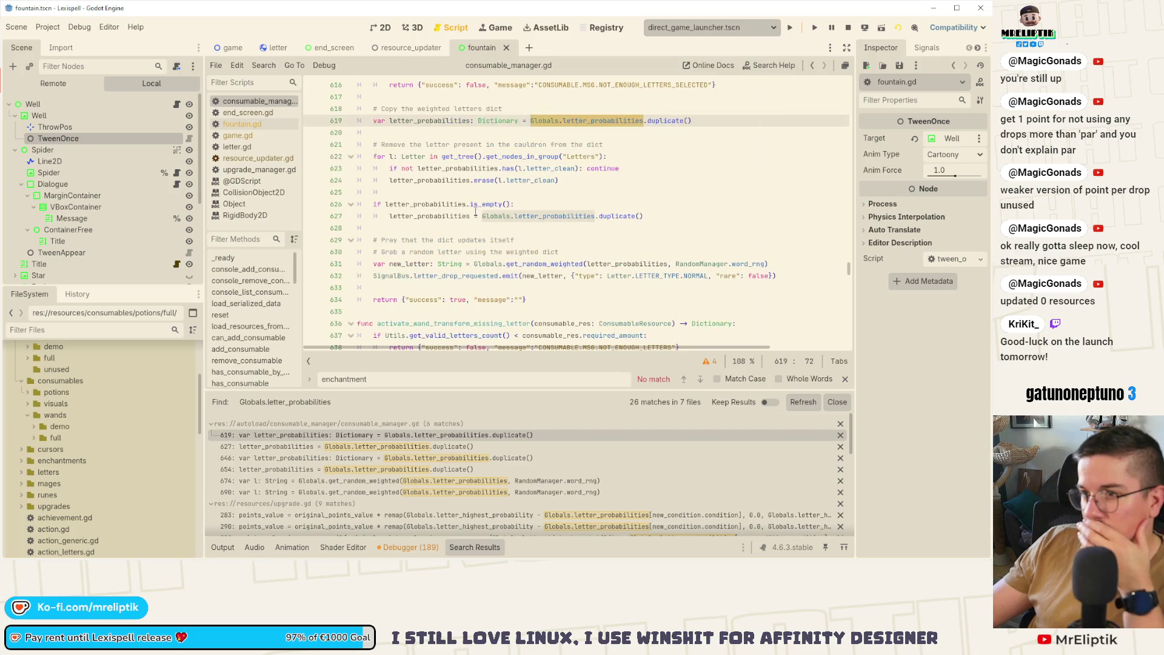
scroll(493, 200, up, 2)
scroll(443, 216, down, 1)
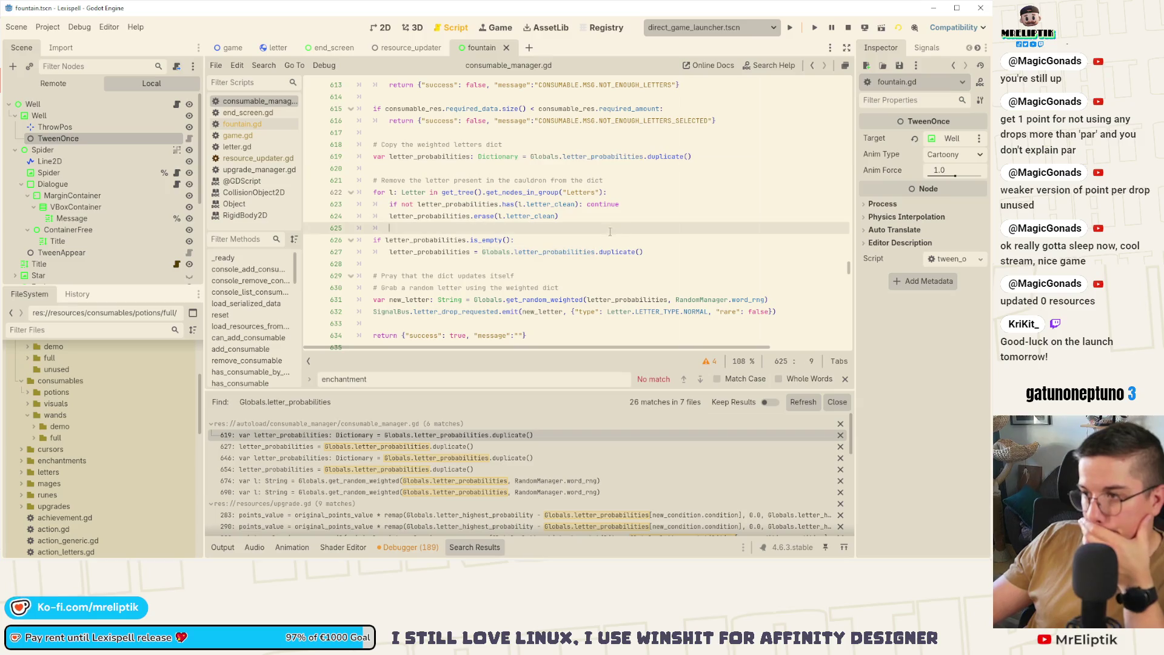
click(661, 254)
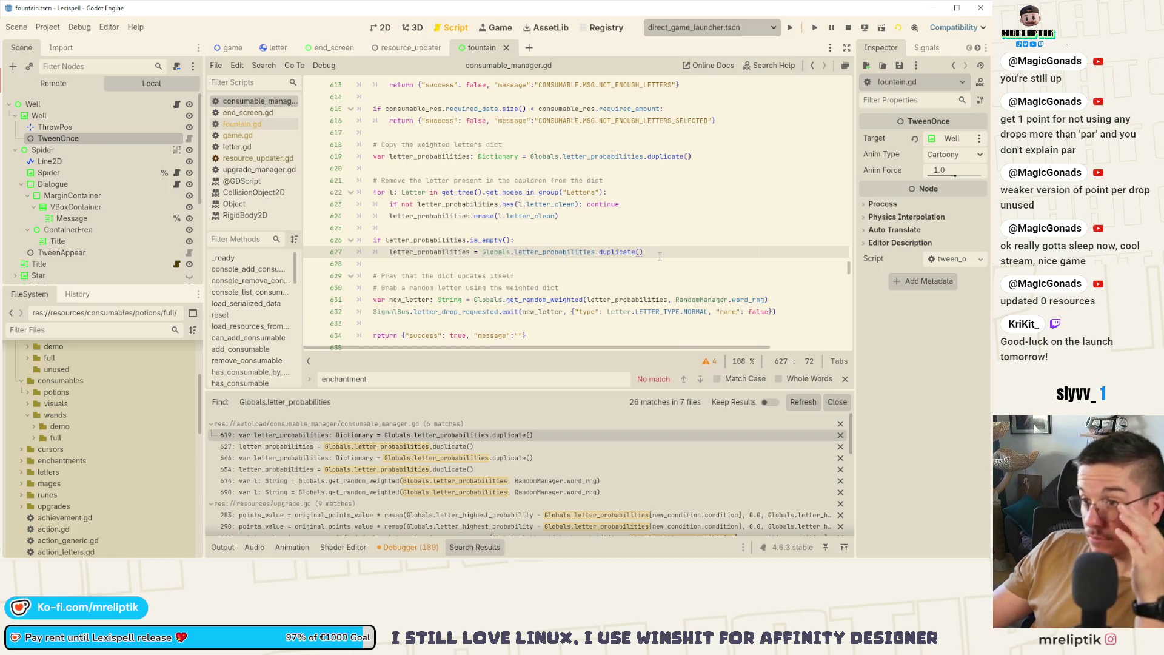
double_click(430, 252)
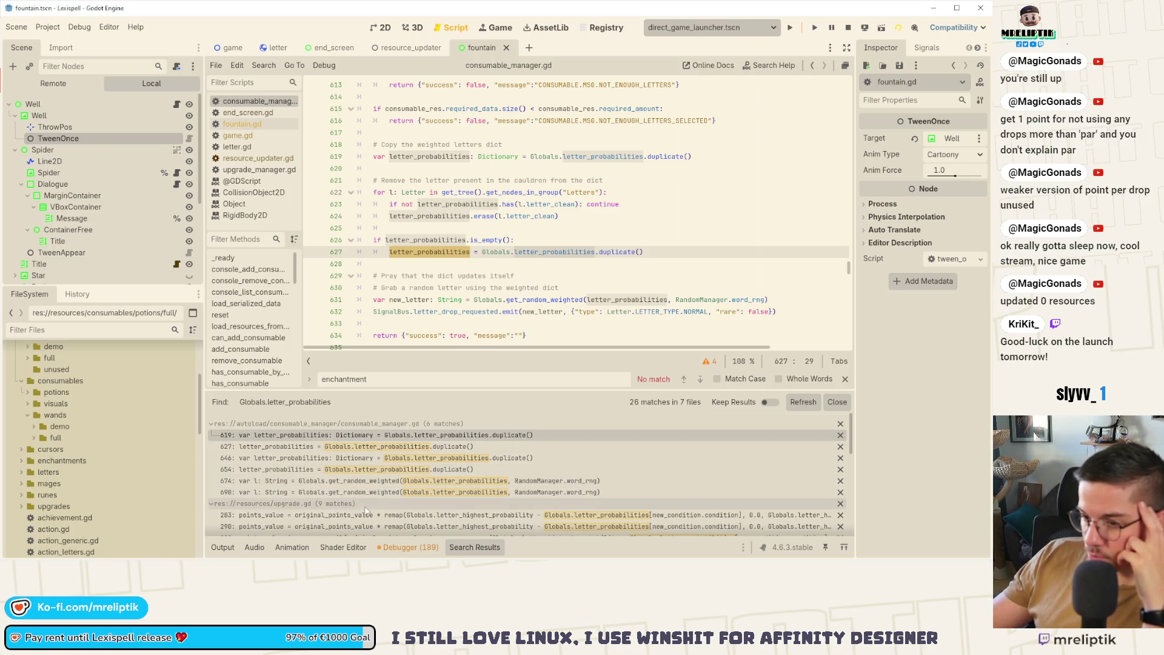
Step through the matches at lines 654, 674 and 690, then the rune.gd match at line 249.
click(334, 468)
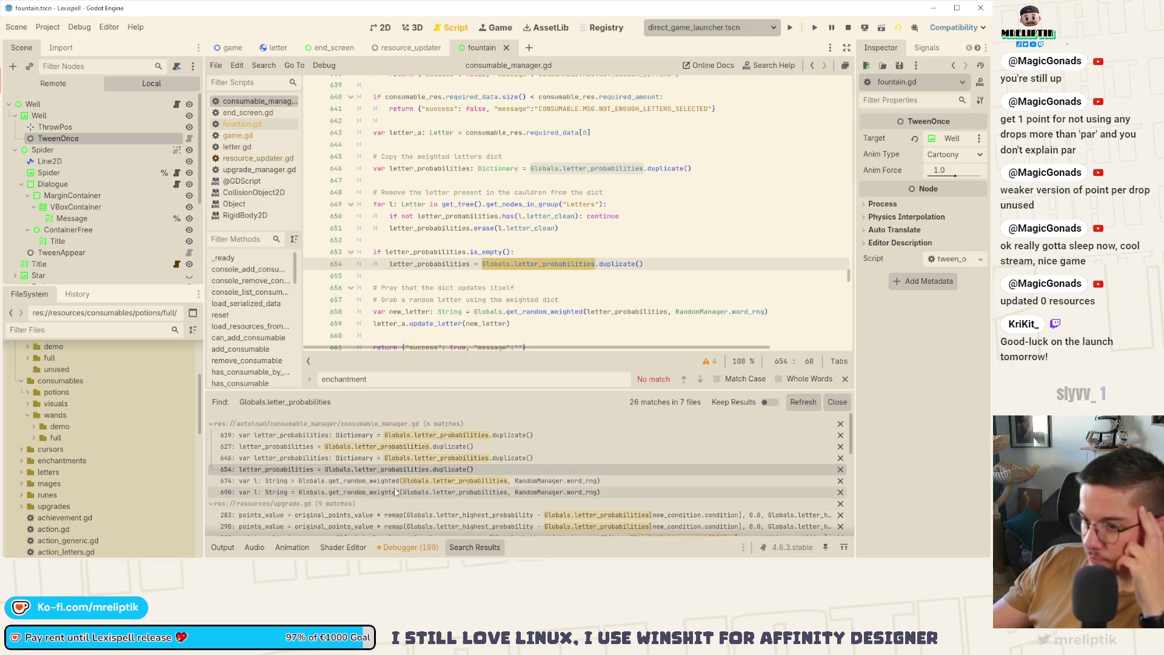
click(380, 480)
click(379, 493)
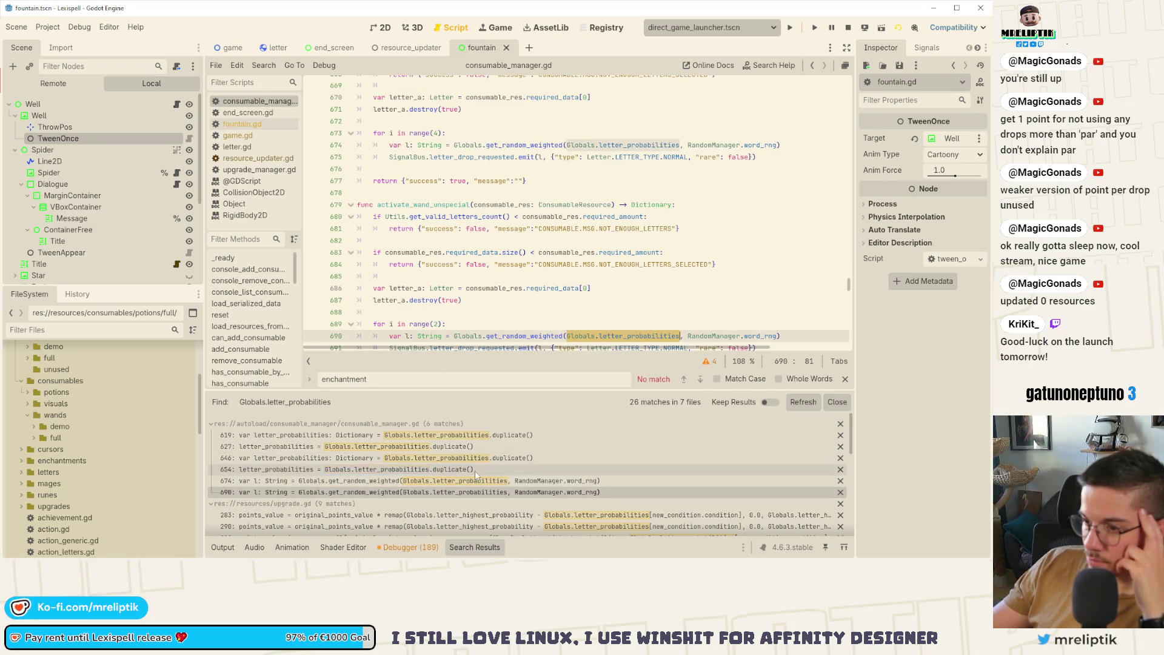
scroll(475, 470, down, 3)
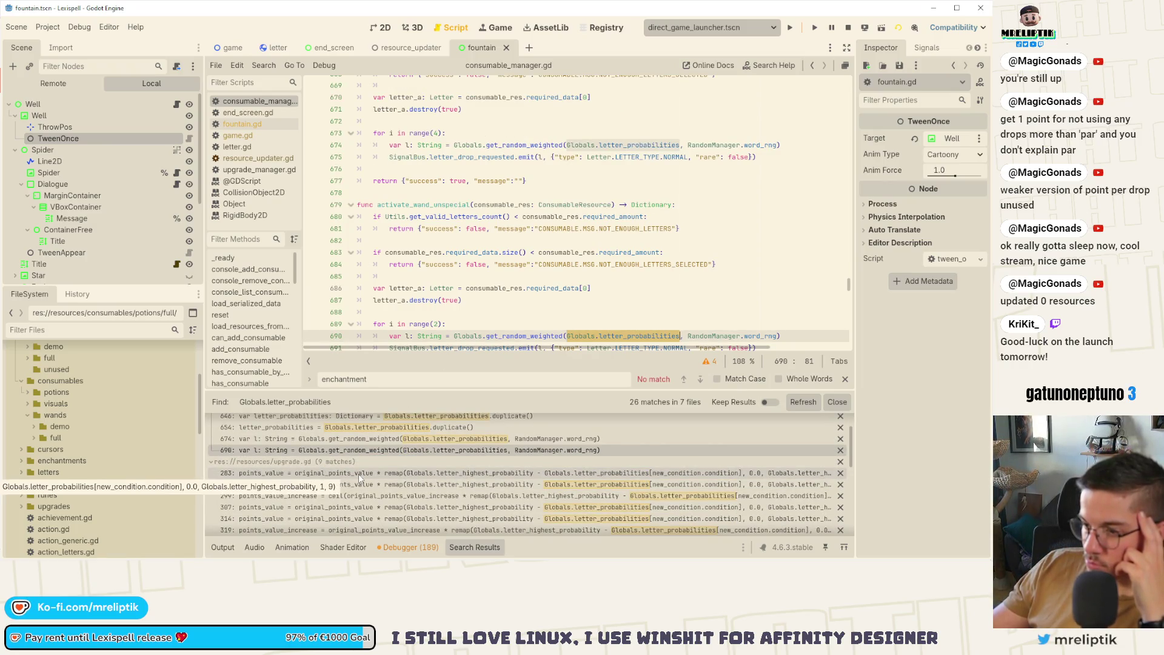
scroll(362, 475, down, 5)
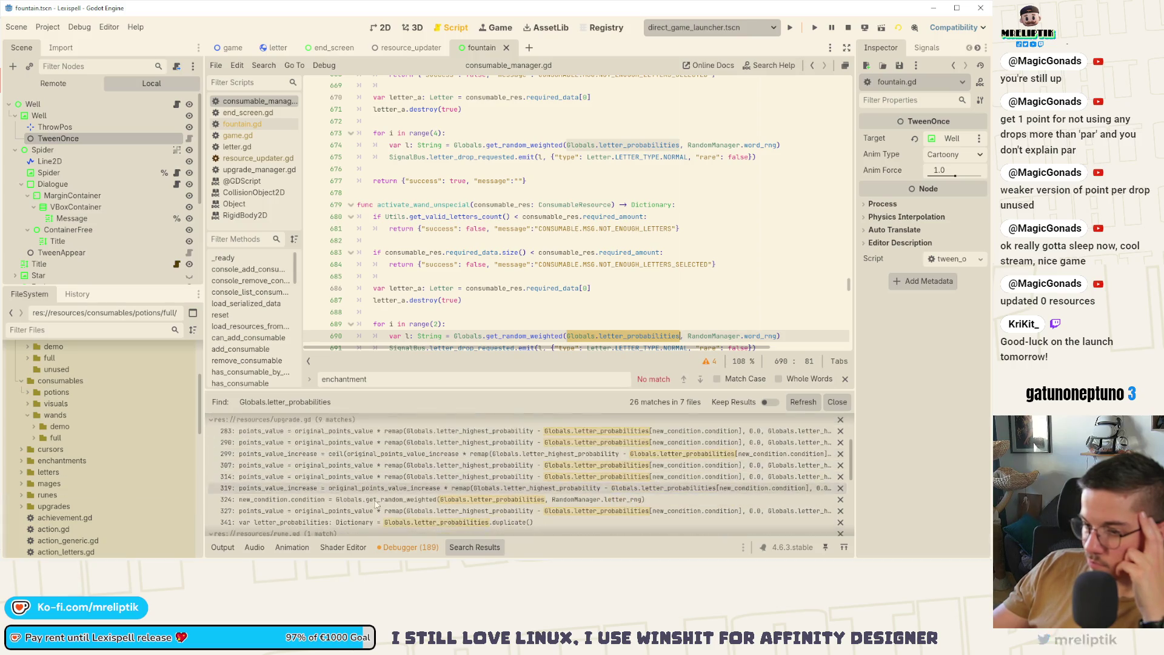
click(362, 505)
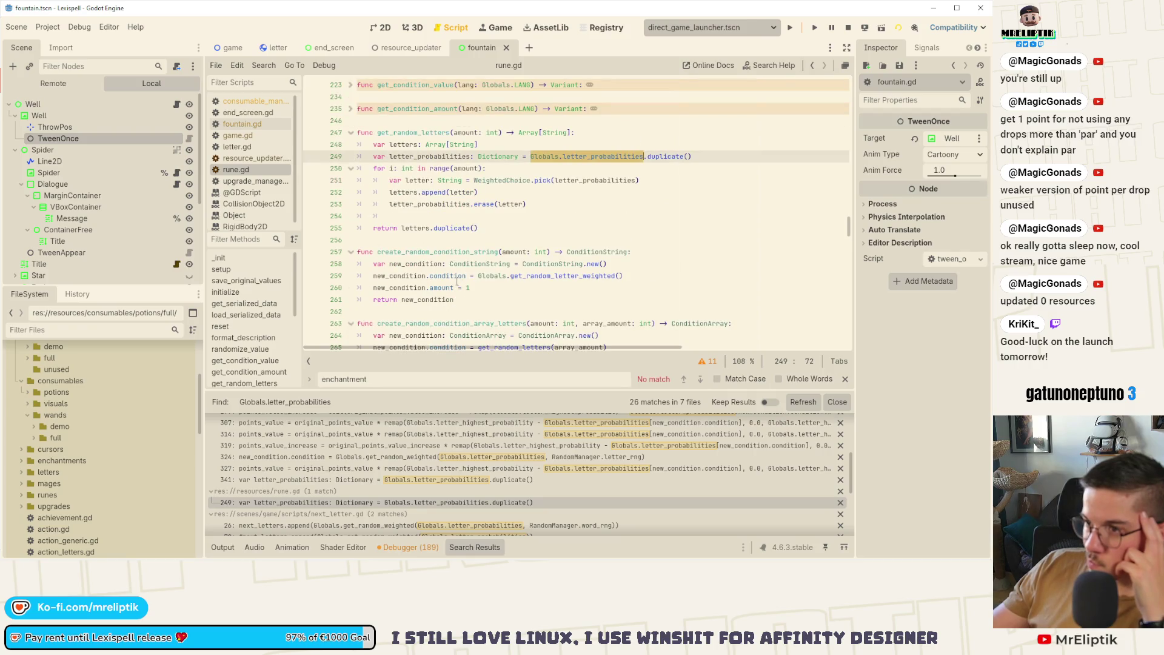
Inspect get_random_letters in rune.gd, tracing letter_probabilities and letters through lines 249–255.
drag(528, 204, 350, 156)
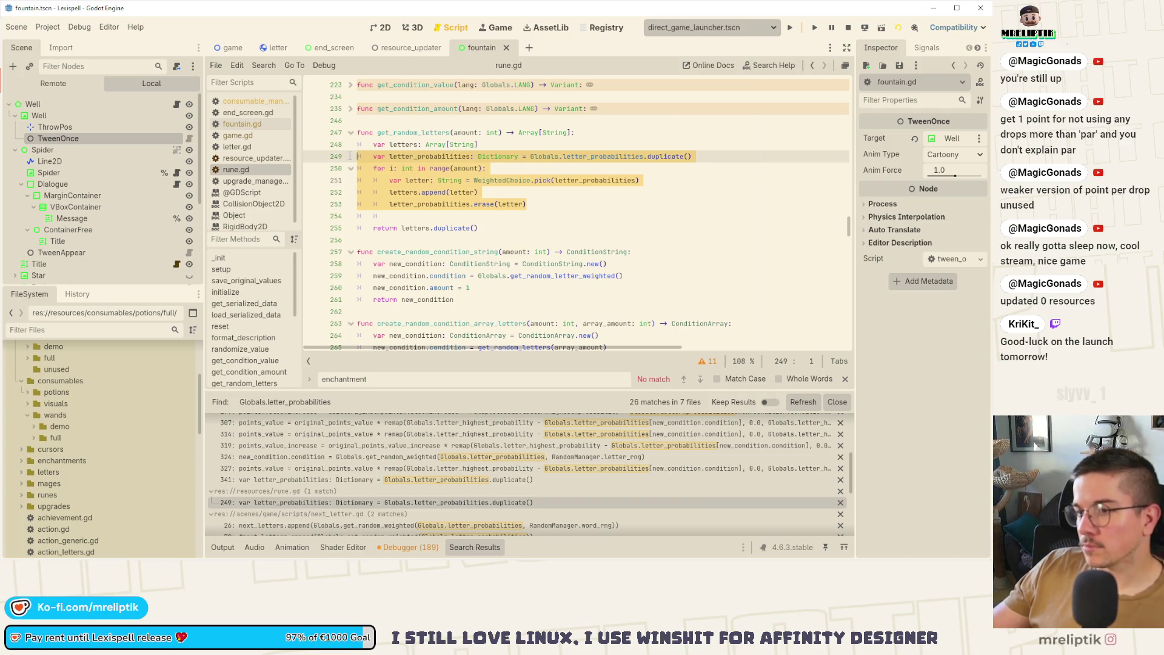
double_click(395, 131)
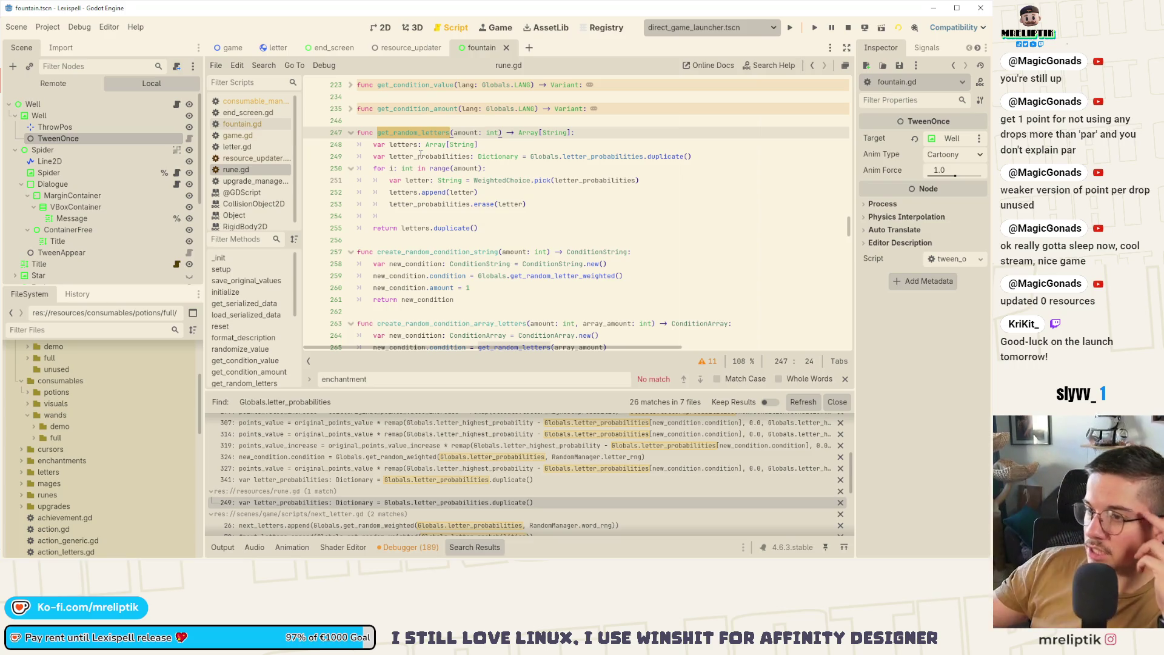
double_click(418, 156)
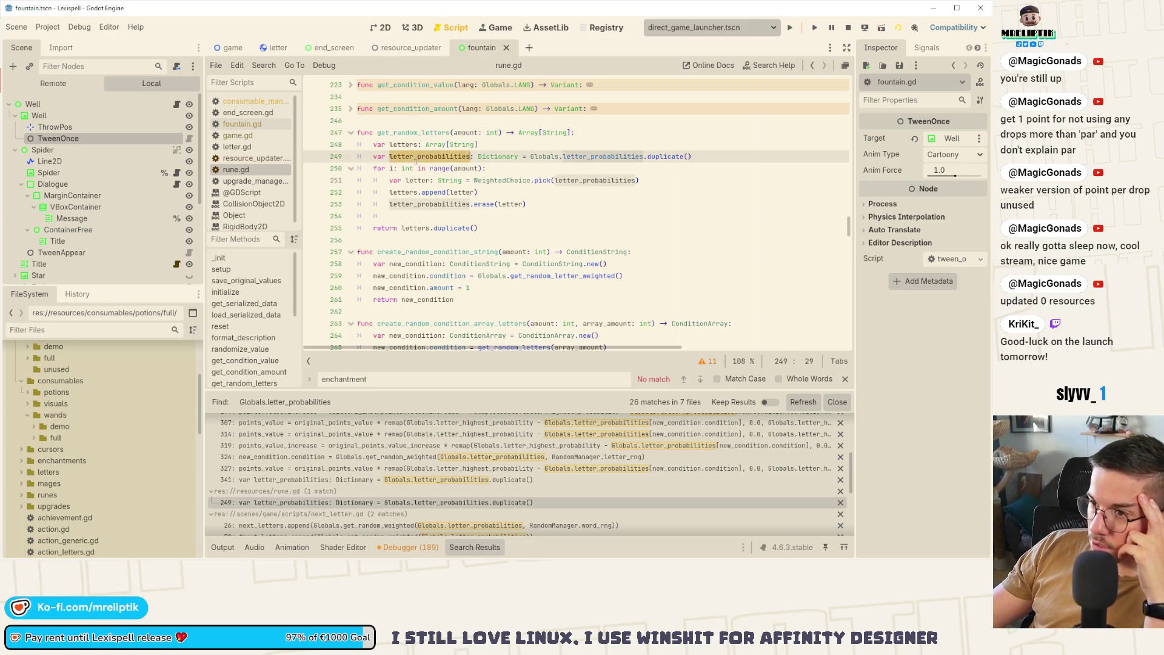
double_click(593, 156)
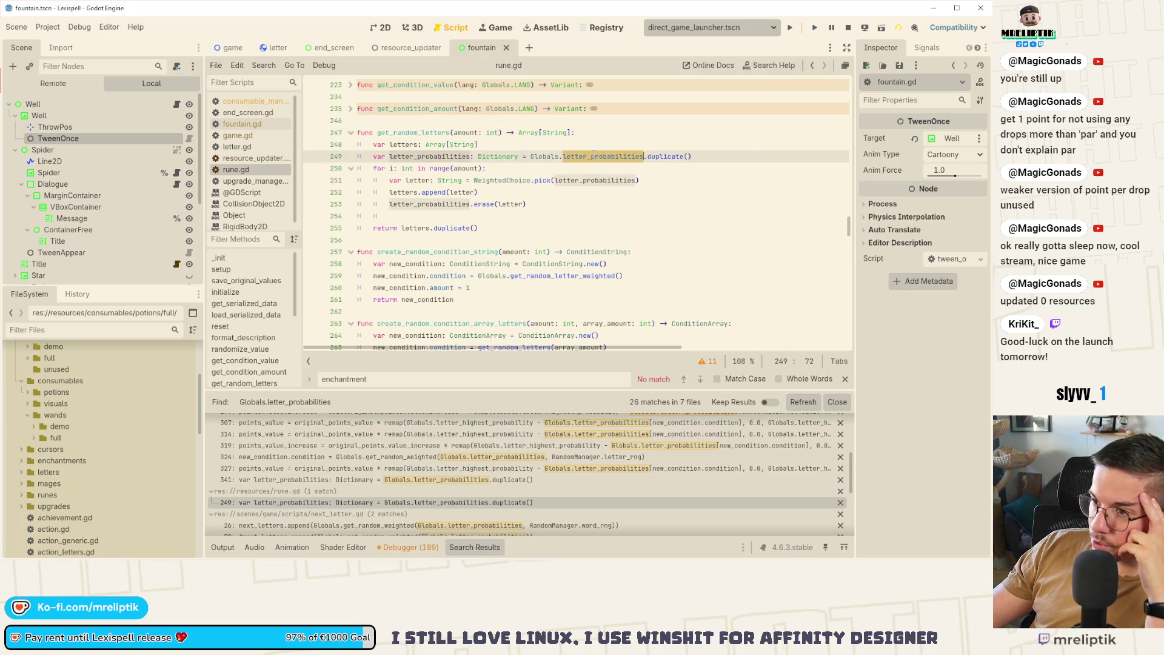
click(406, 180)
double_click(577, 181)
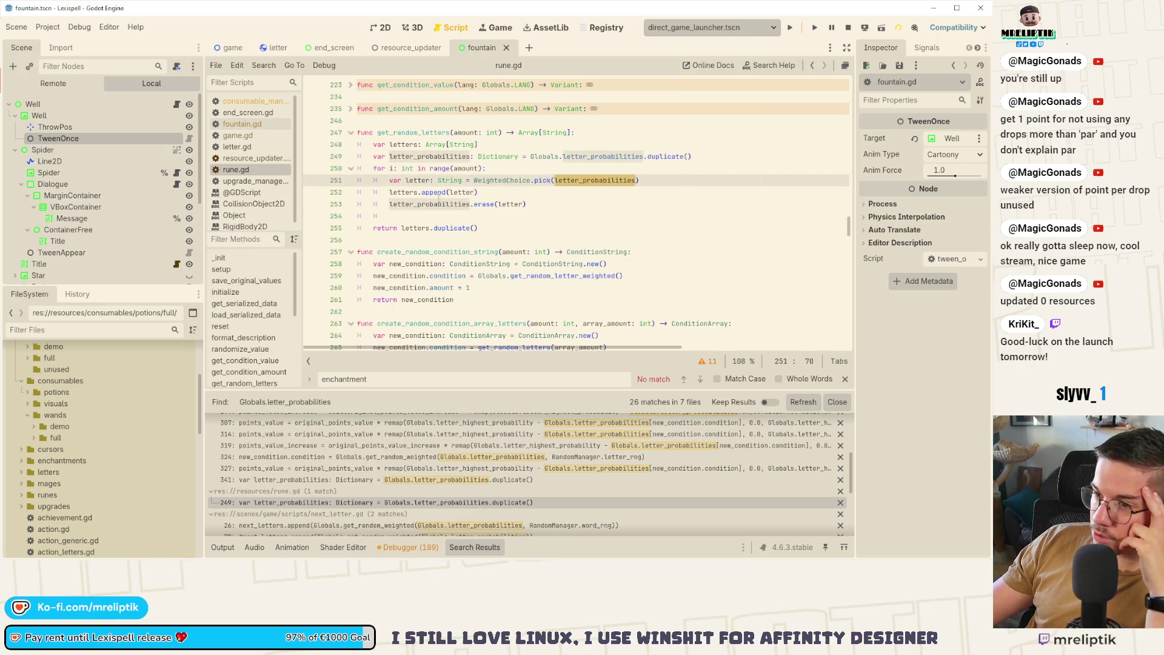
double_click(437, 204)
double_click(416, 228)
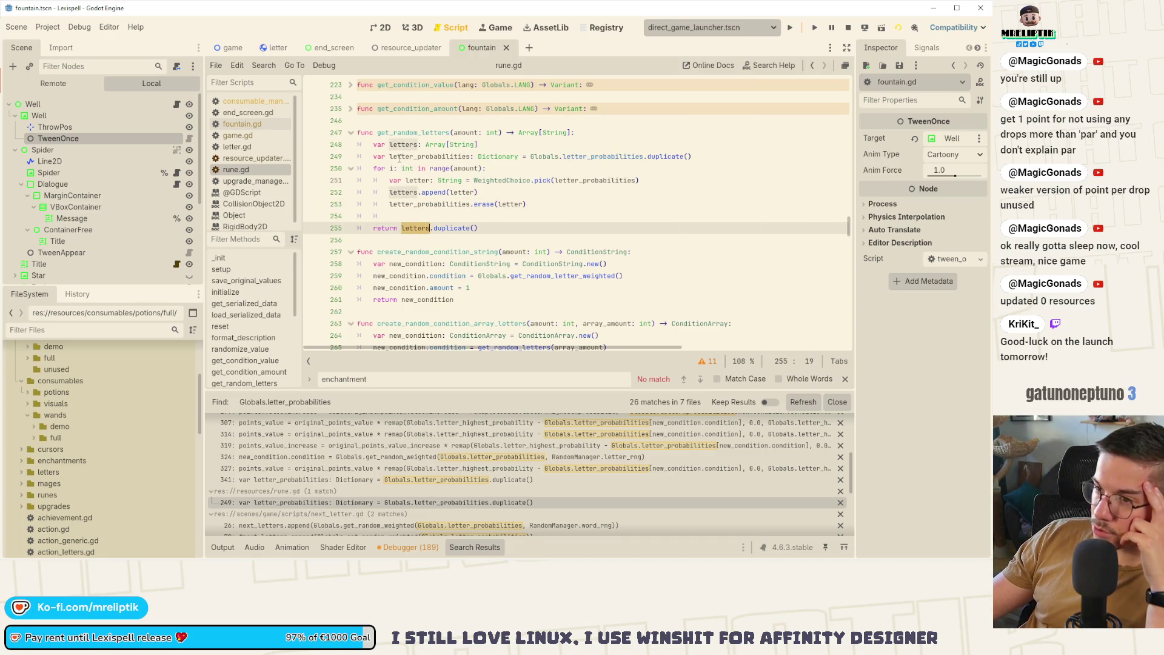
double_click(456, 155)
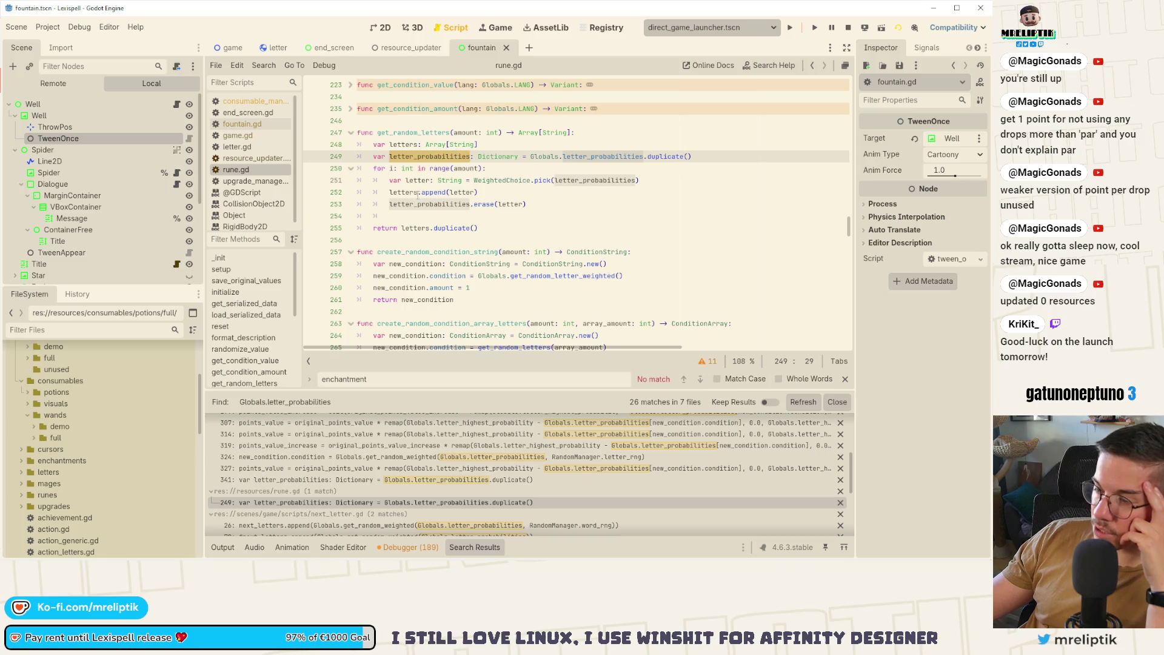
Copy the name get_random_letters, return to fountain.gd line 78, and hide the search results.
double_click(423, 132)
right_click(423, 133)
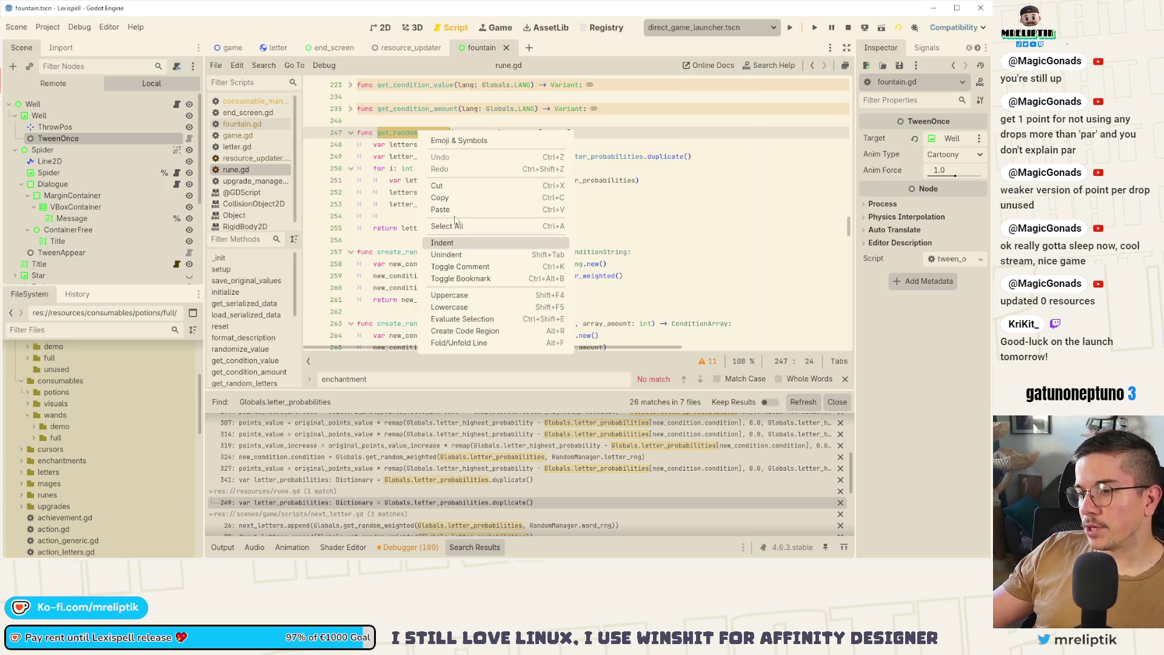
click(440, 198)
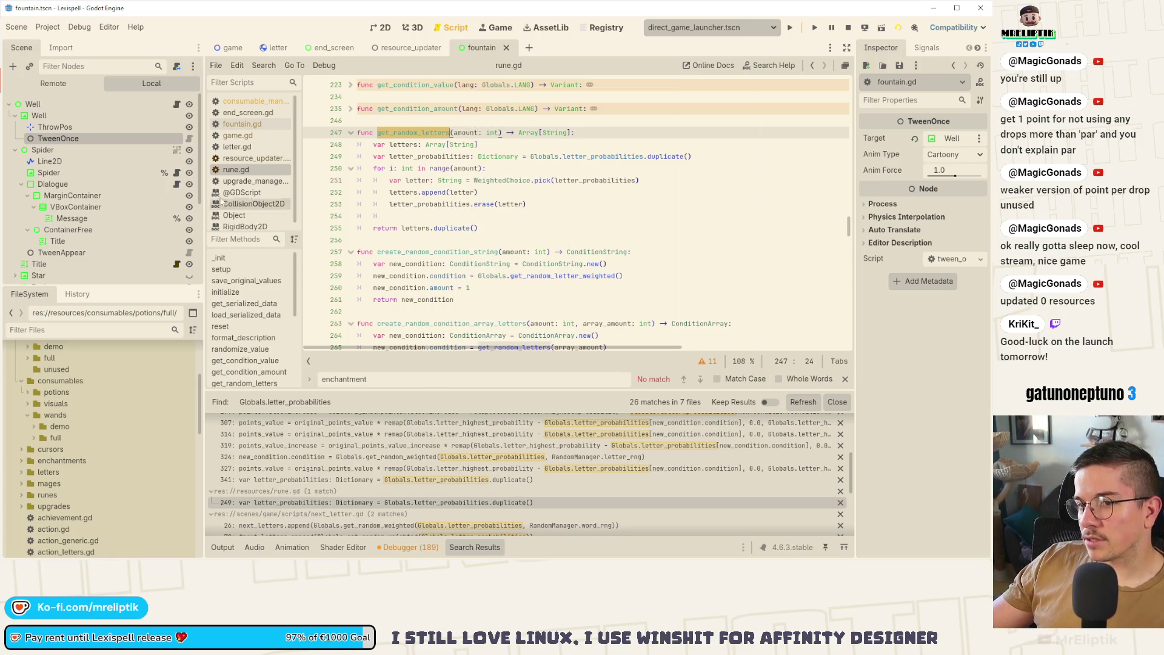
click(177, 105)
click(222, 547)
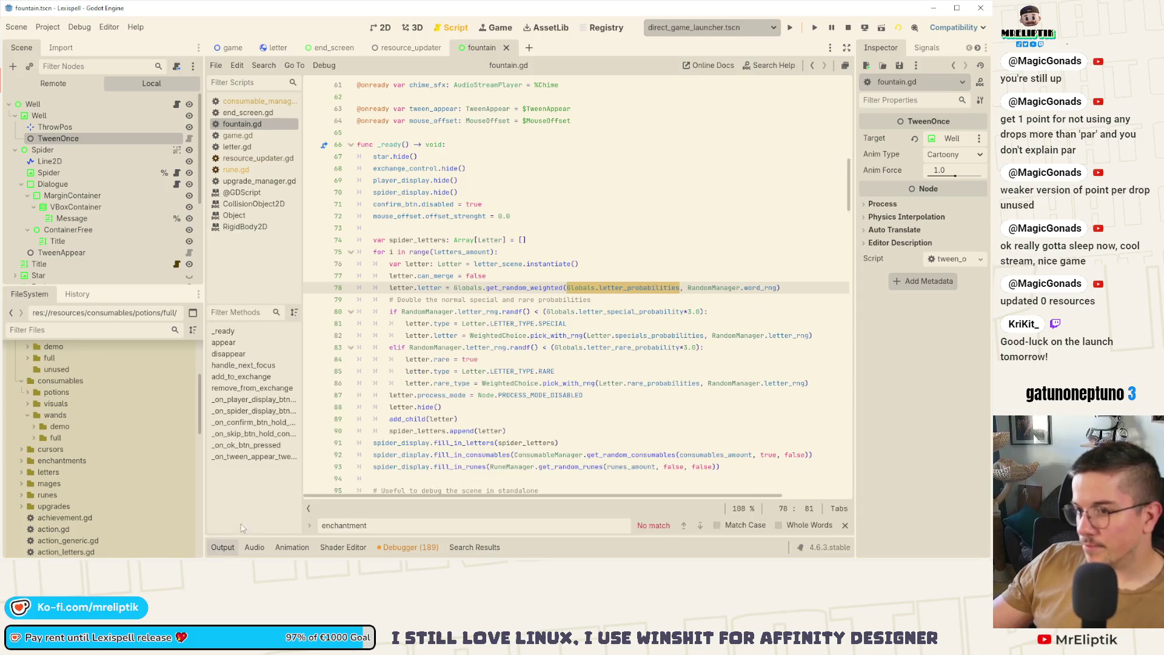
Replace spider_letters' empty array on line 74 with Utils.get_random_letters(letters_amount).
click(418, 288)
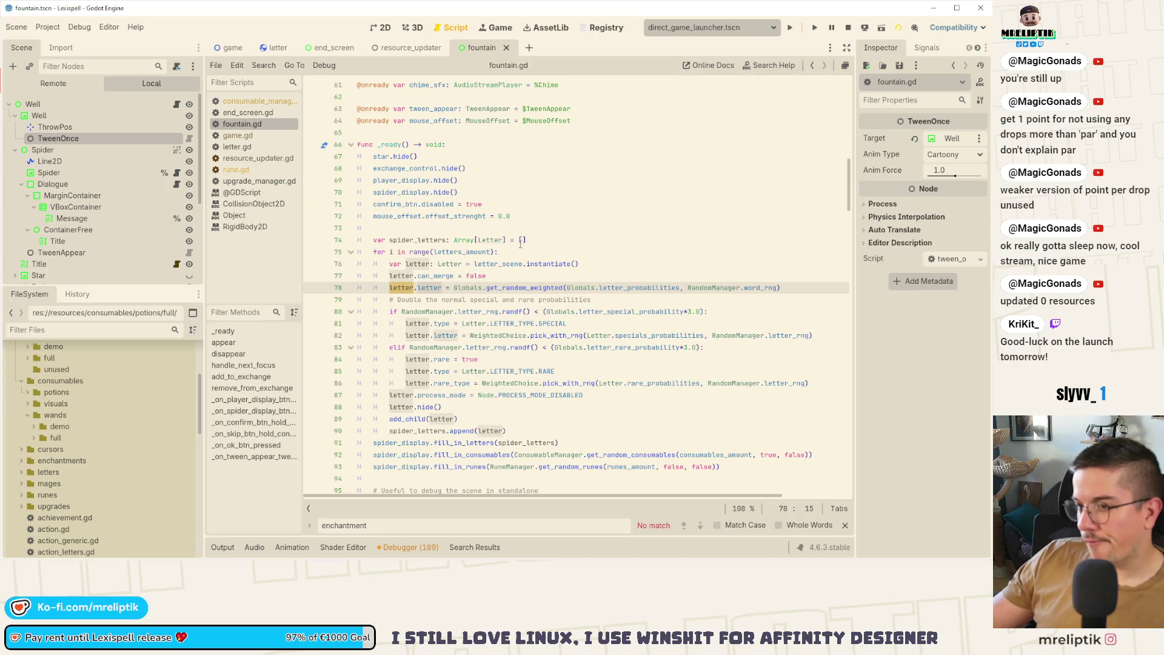
click(525, 243)
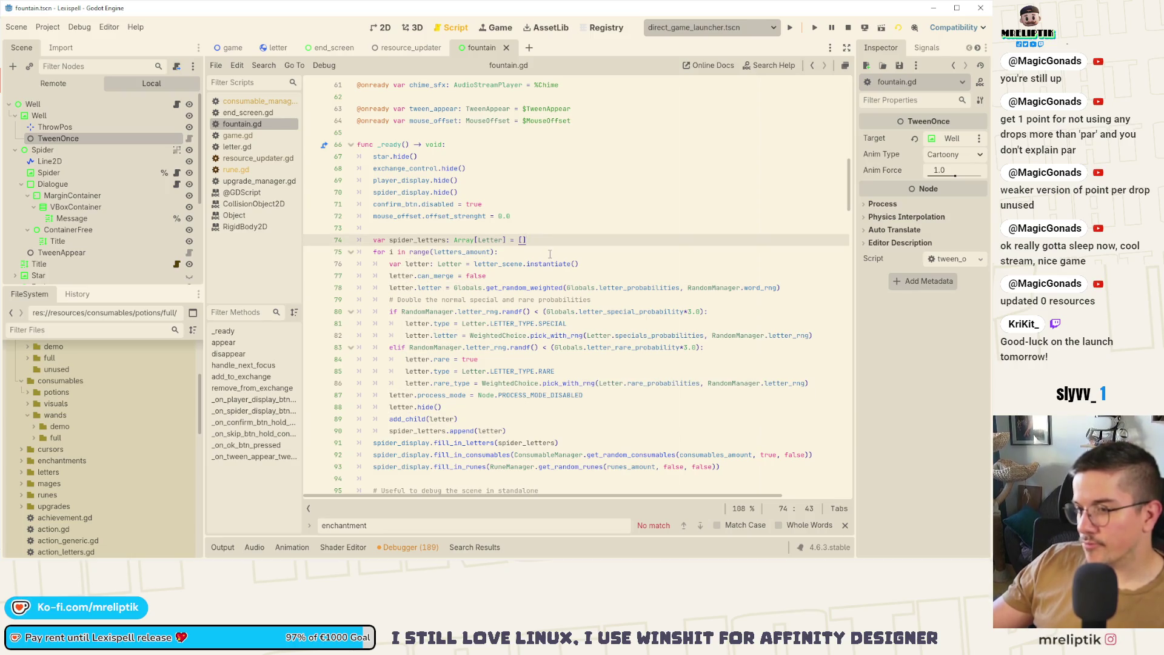
key(Return)
text(var get_random_letters)
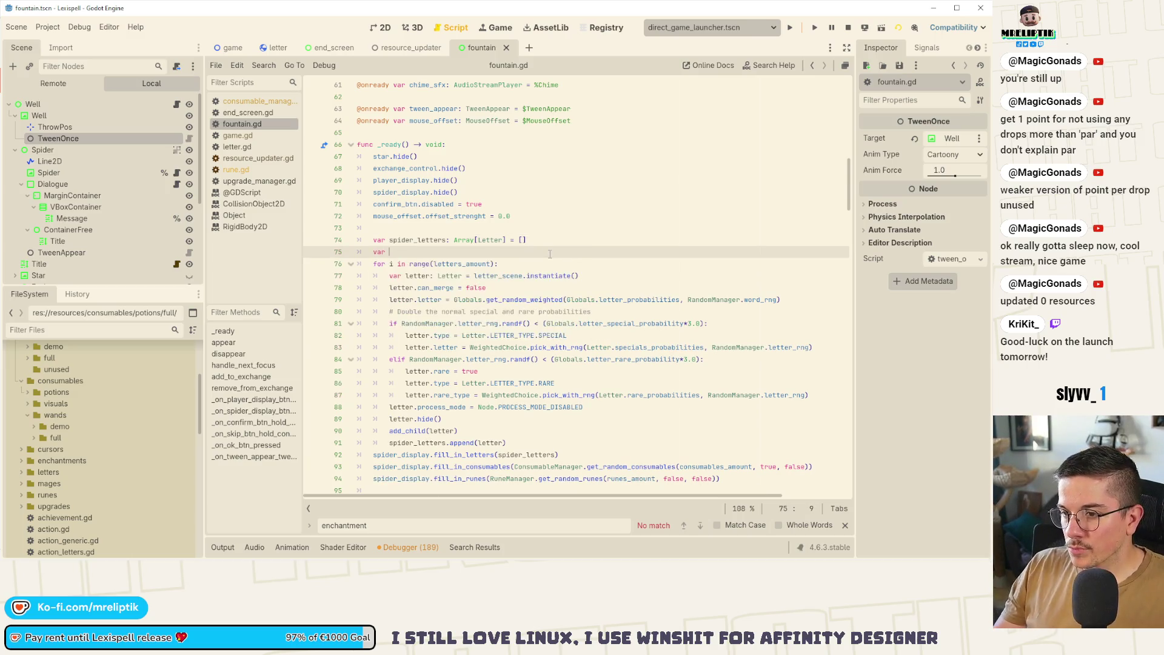
key(ctrl+Left)
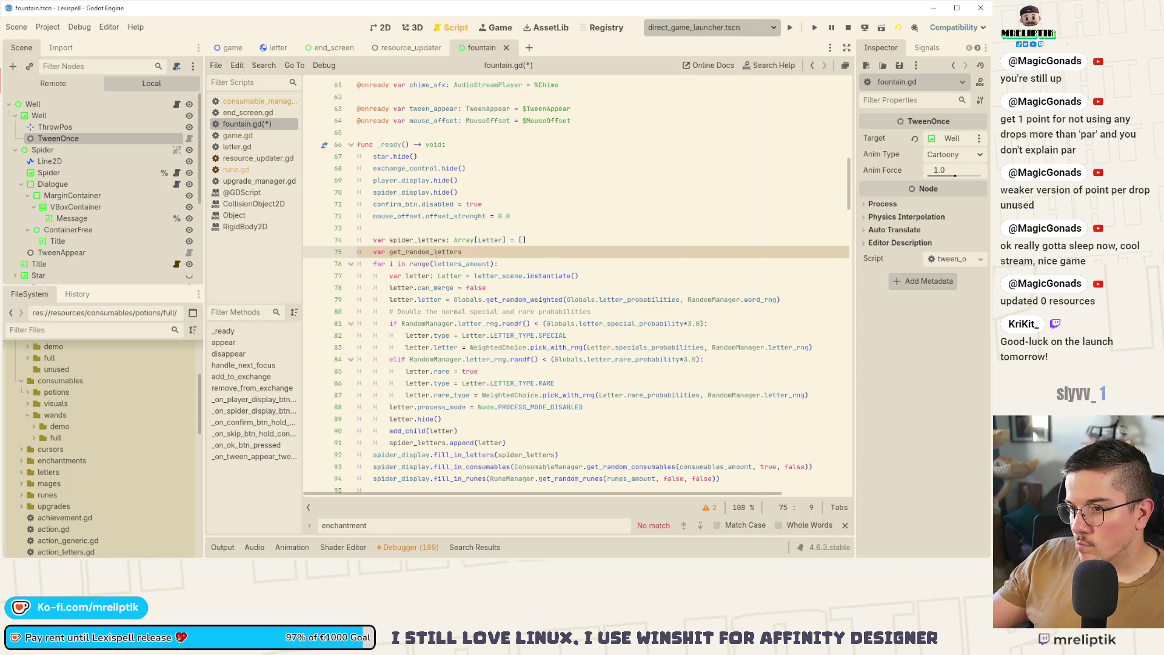
text(Utils.)
key(End)
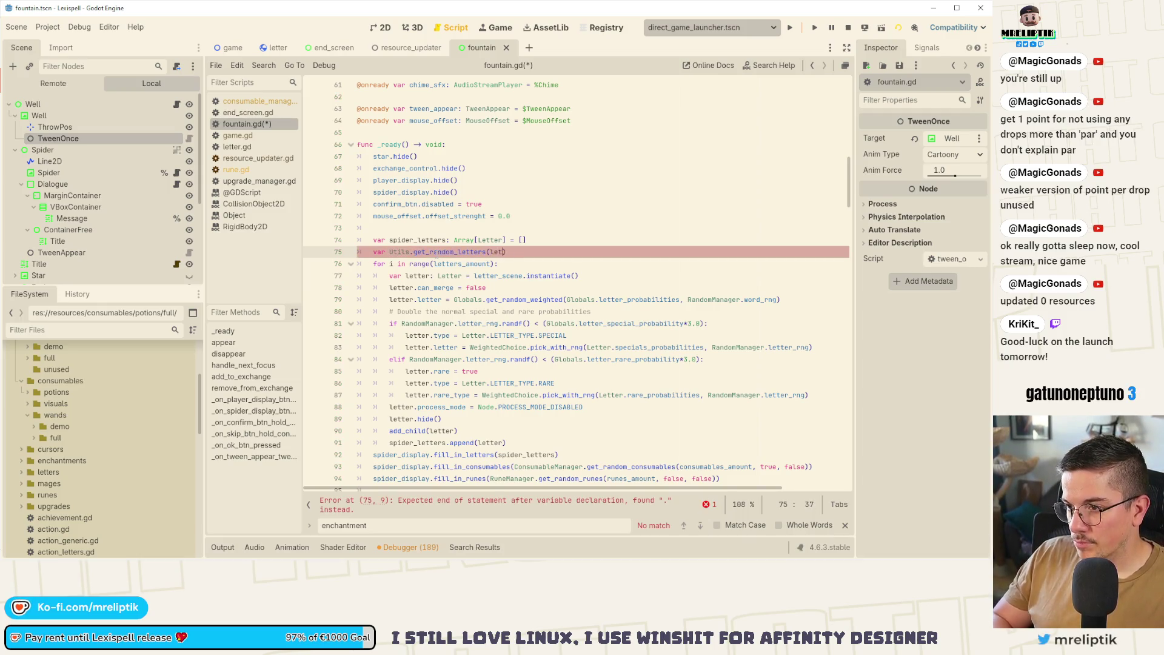
text(amount)
key(ctrl+Left)
key(ctrl+Left)
key(ctrl+Left)
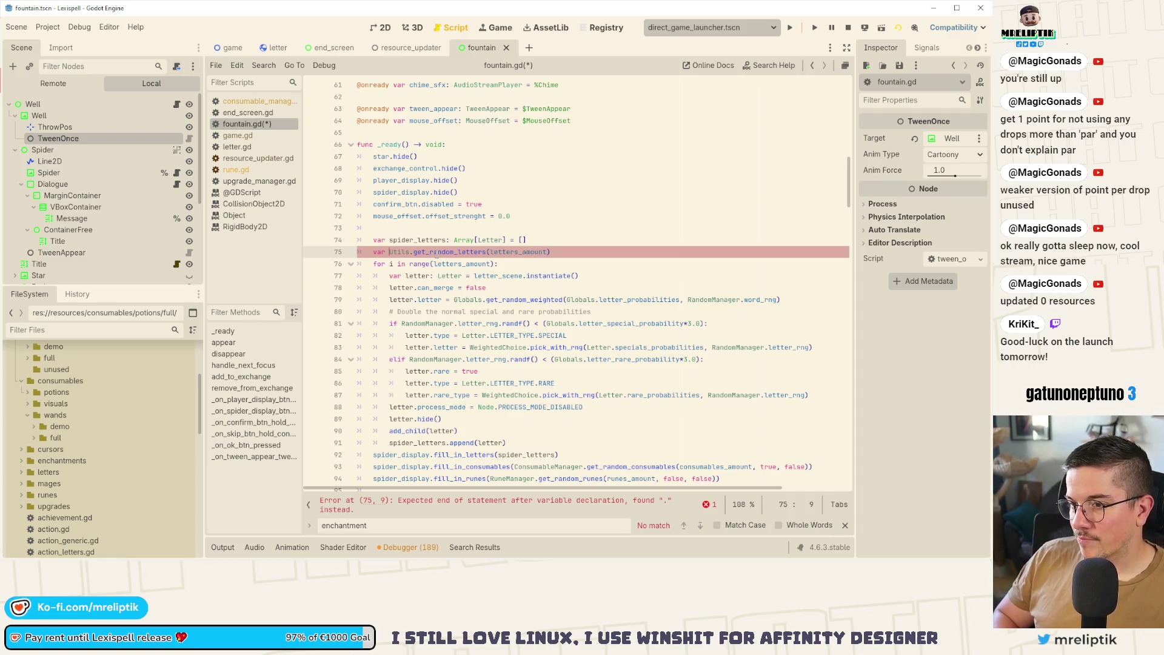
key(BackSpace)
key(BackSpace)
key(BackSpace)
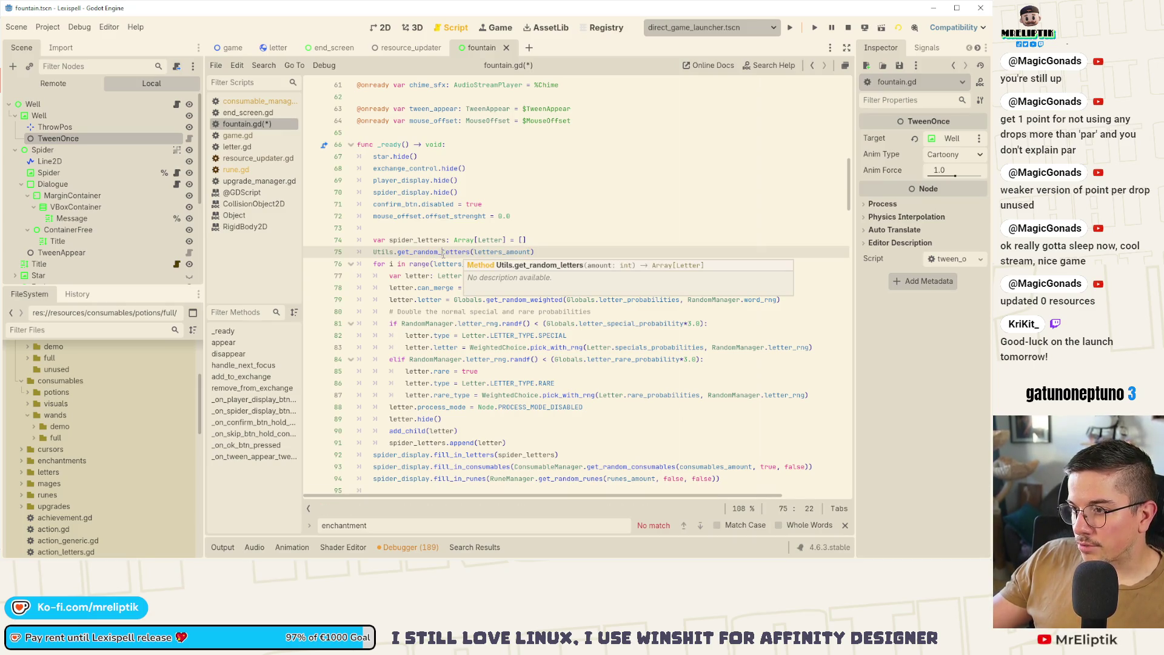
key(Home)
key(BackSpace)
key(BackSpace)
key(BackSpace)
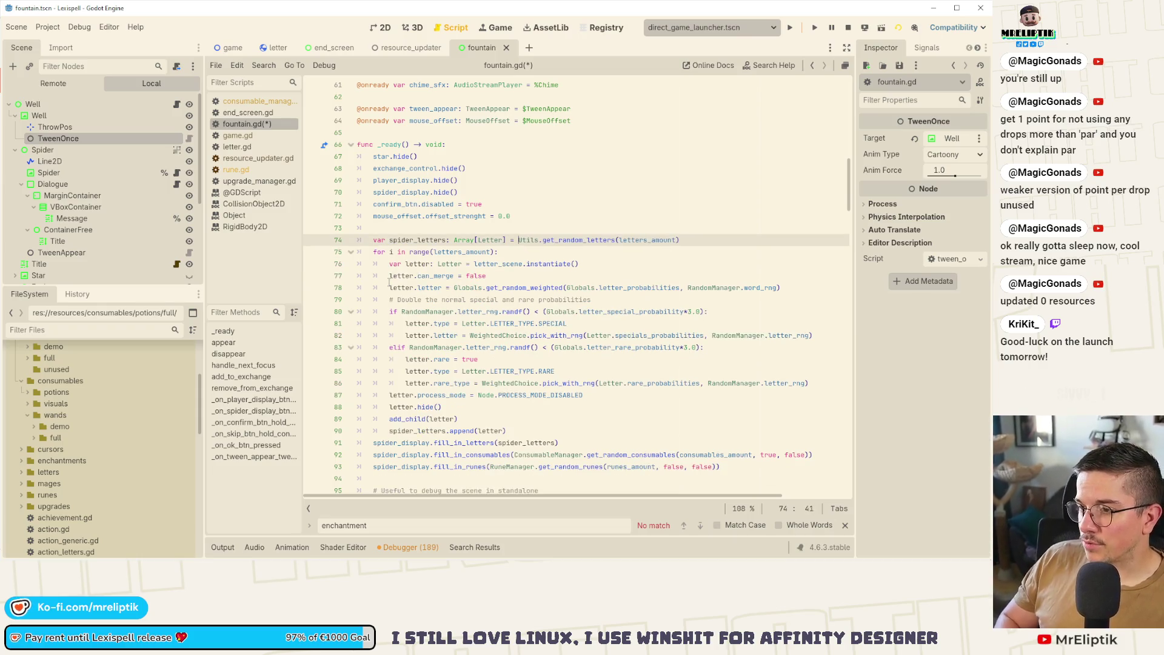
Check the uses of spider_letters and letter, then select the get_random_letters call.
double_click(411, 241)
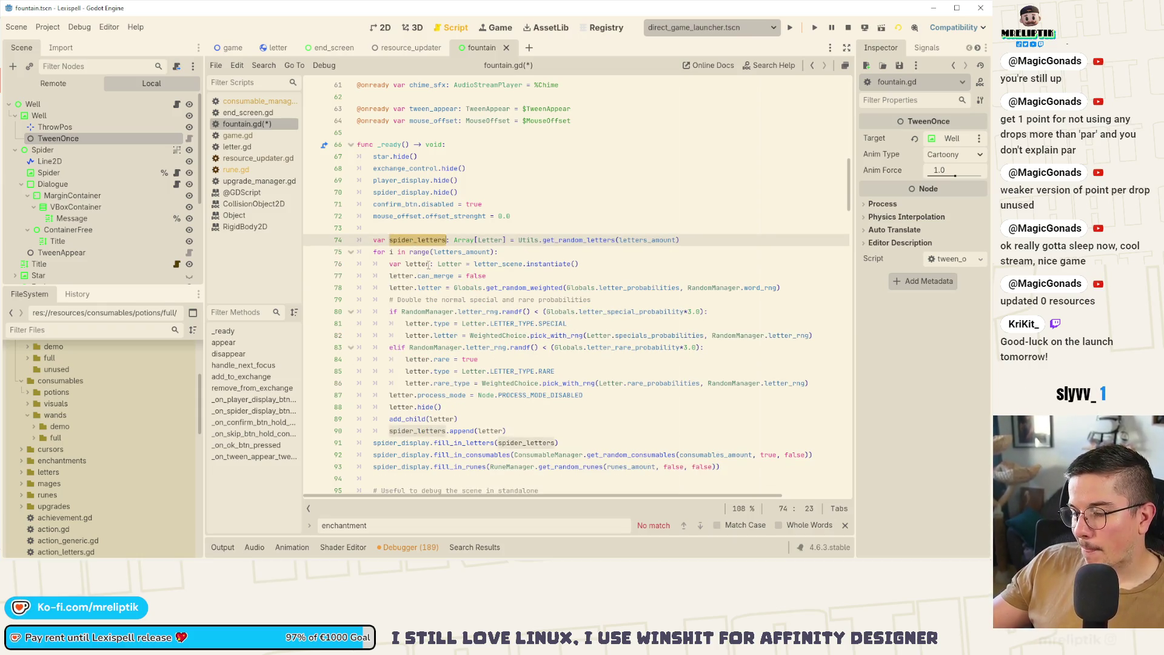
click(422, 264)
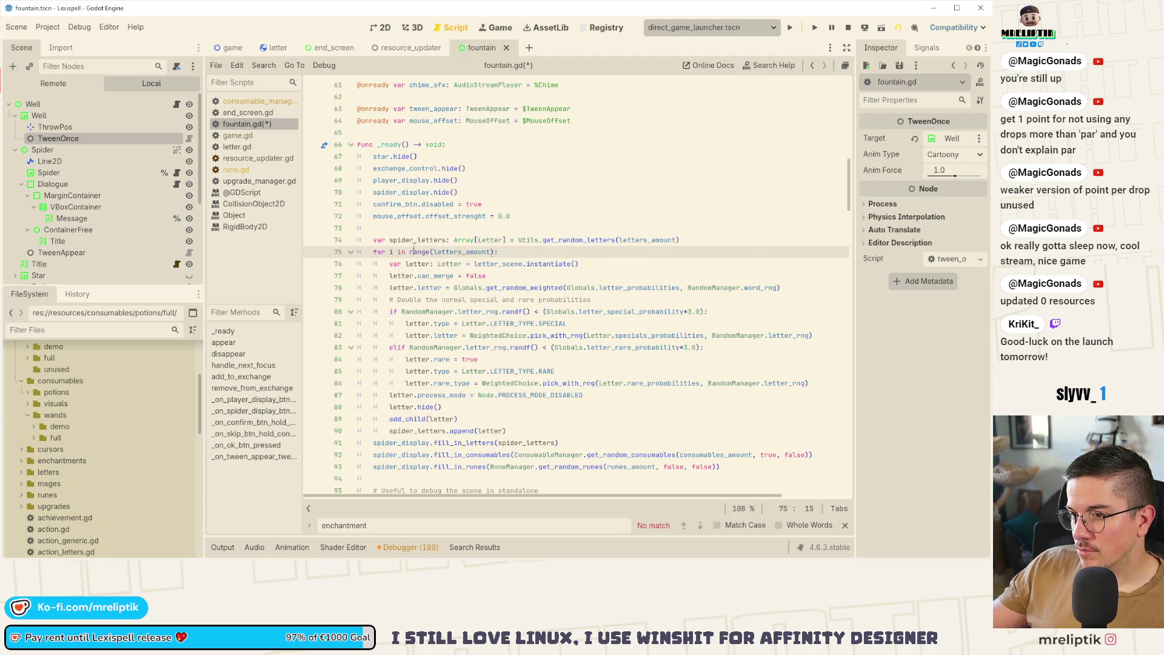
double_click(402, 276)
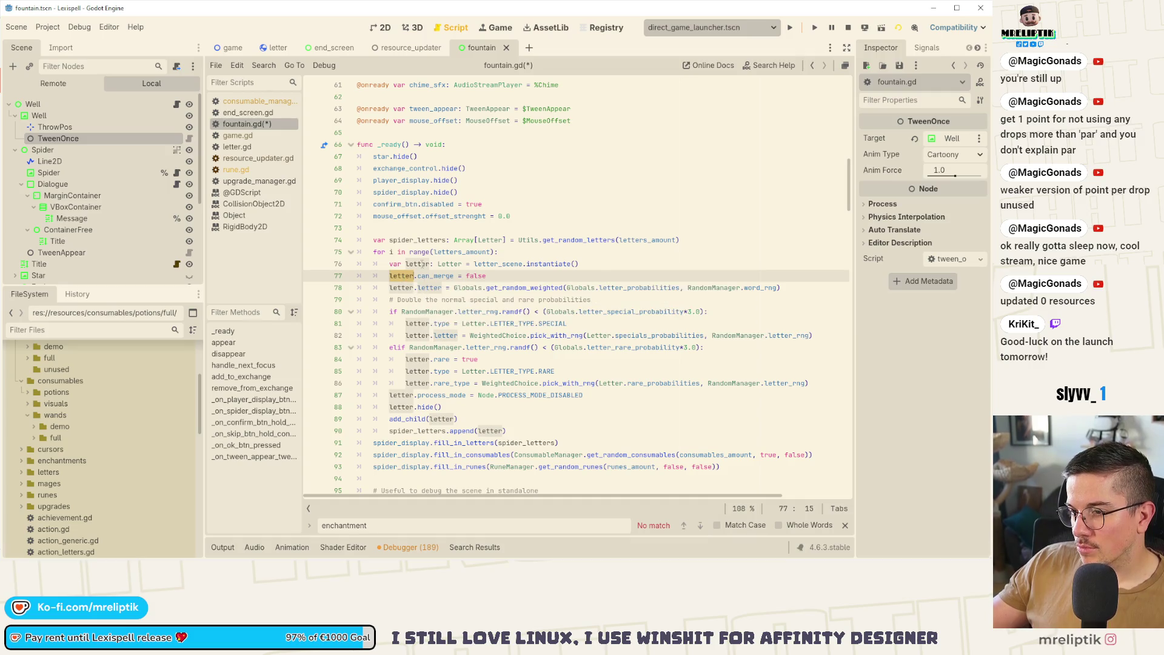
click(429, 264)
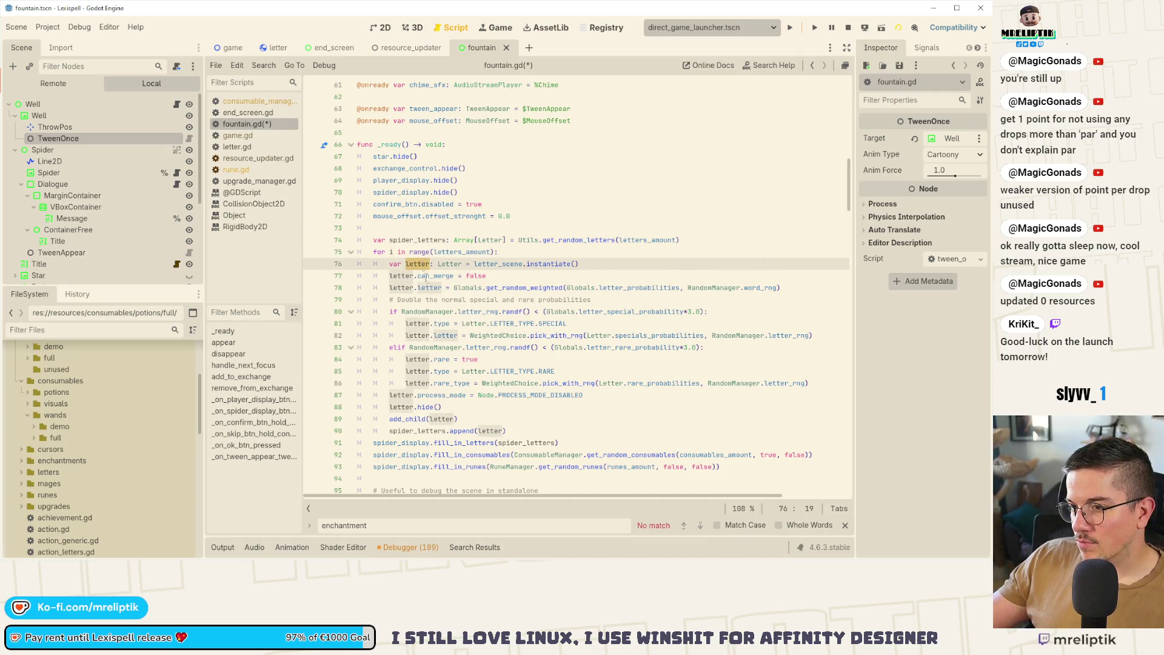
double_click(574, 240)
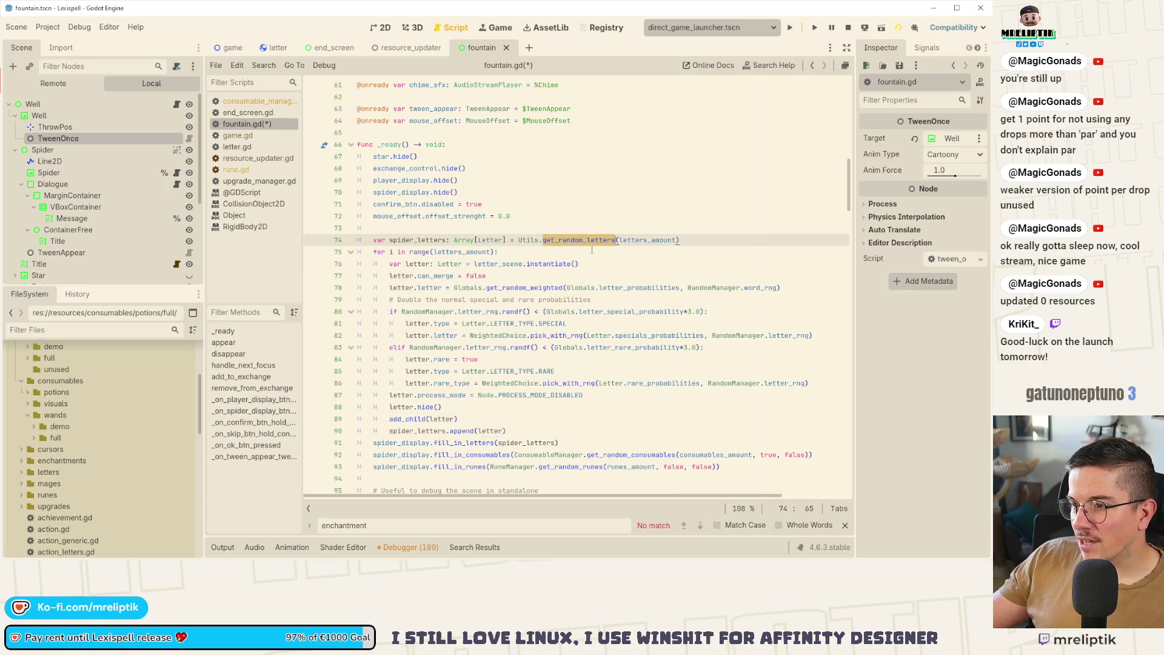
Jump to the get_random_letters definition in utils.gd and search the file for 'get_random_letters'.
ctrl+click(577, 241)
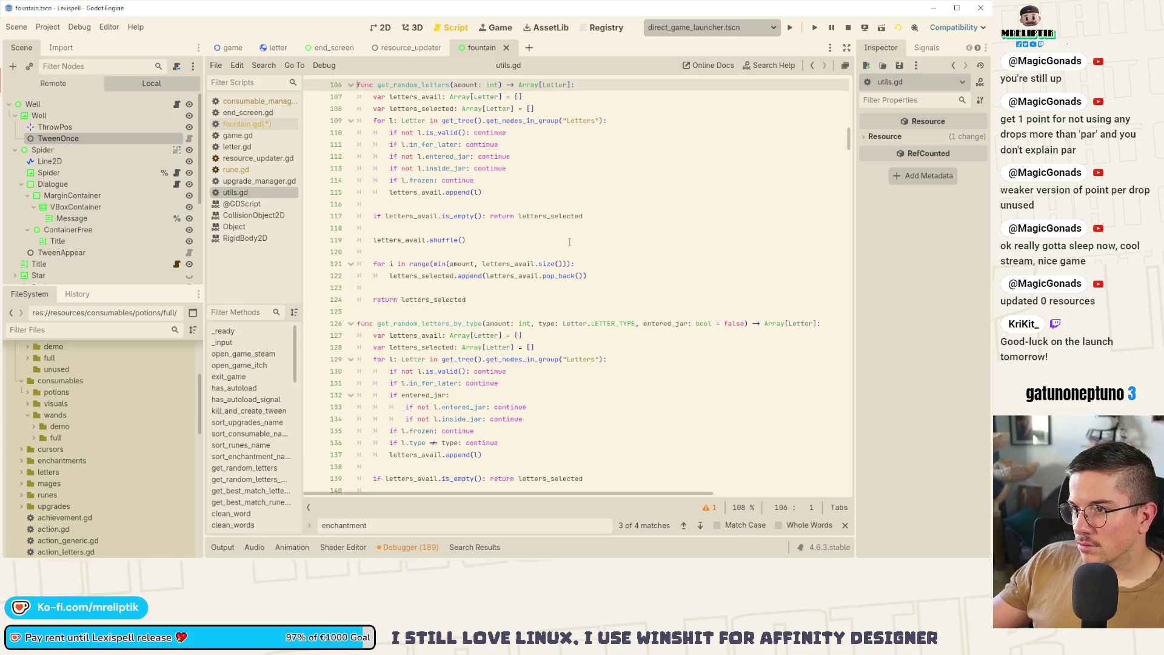
scroll(569, 242, up, 3)
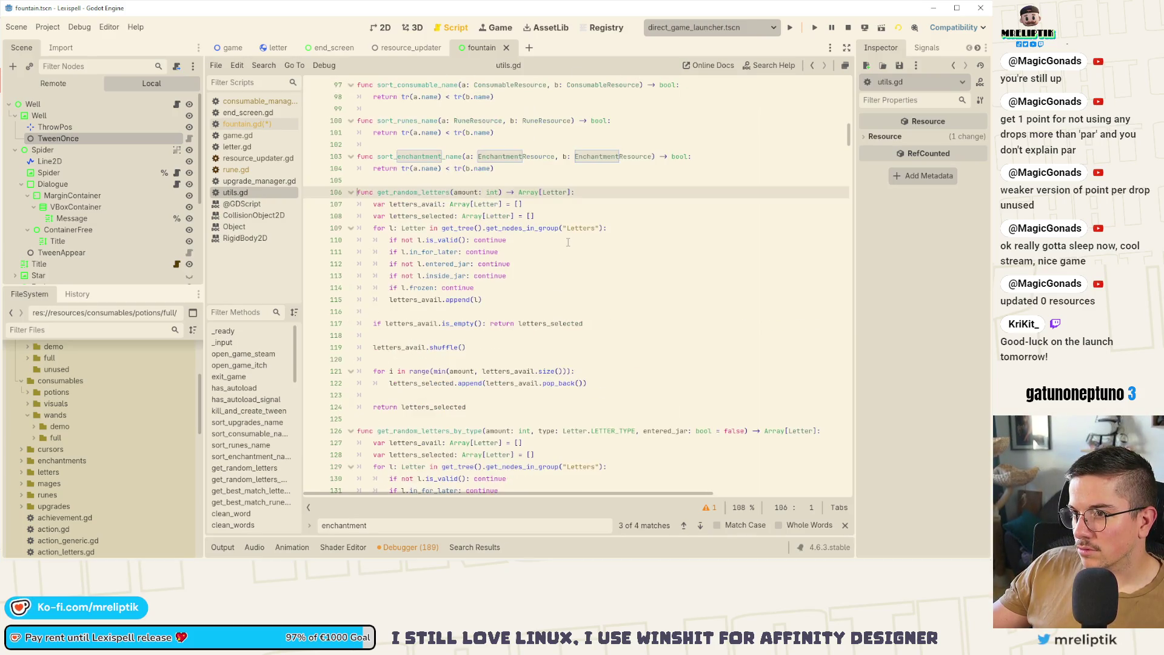
scroll(568, 242, up, 2)
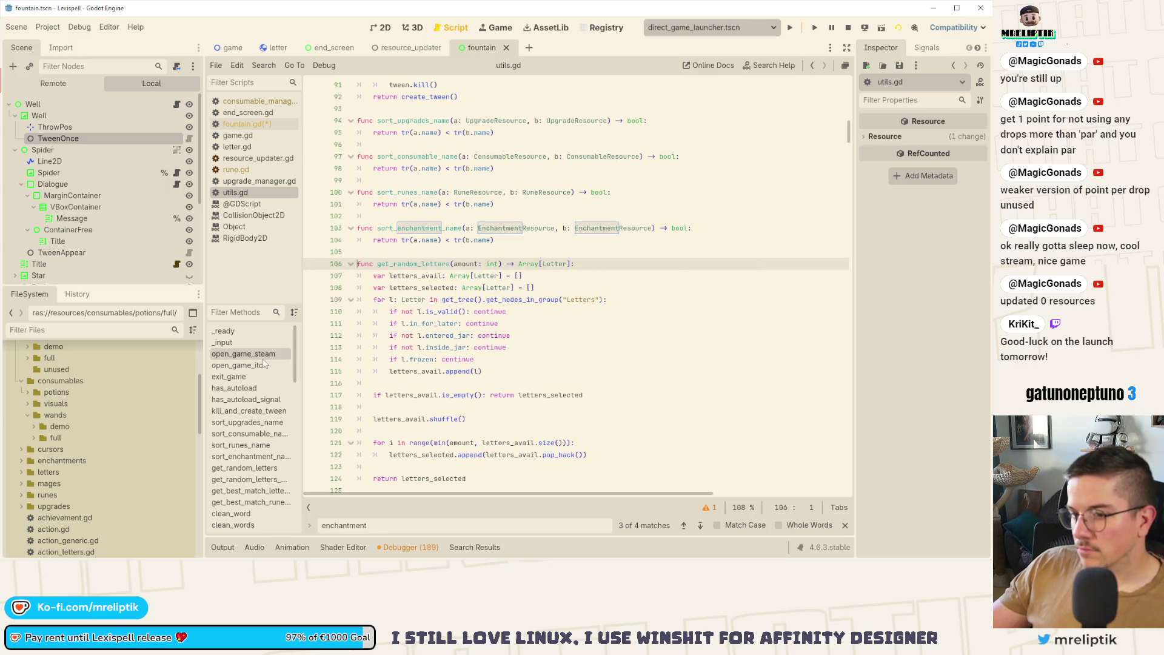
scroll(478, 310, up, 6)
scroll(478, 309, down, 5)
click(575, 328)
key(ctrl+f)
text(get_r)
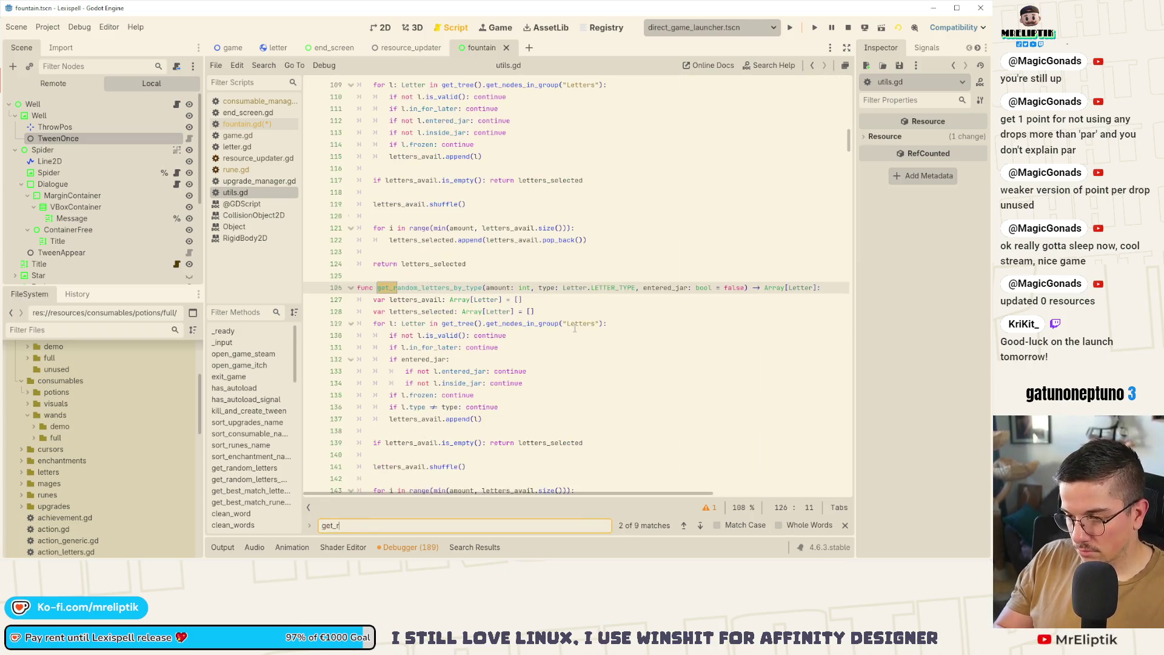
text(andom_letters)
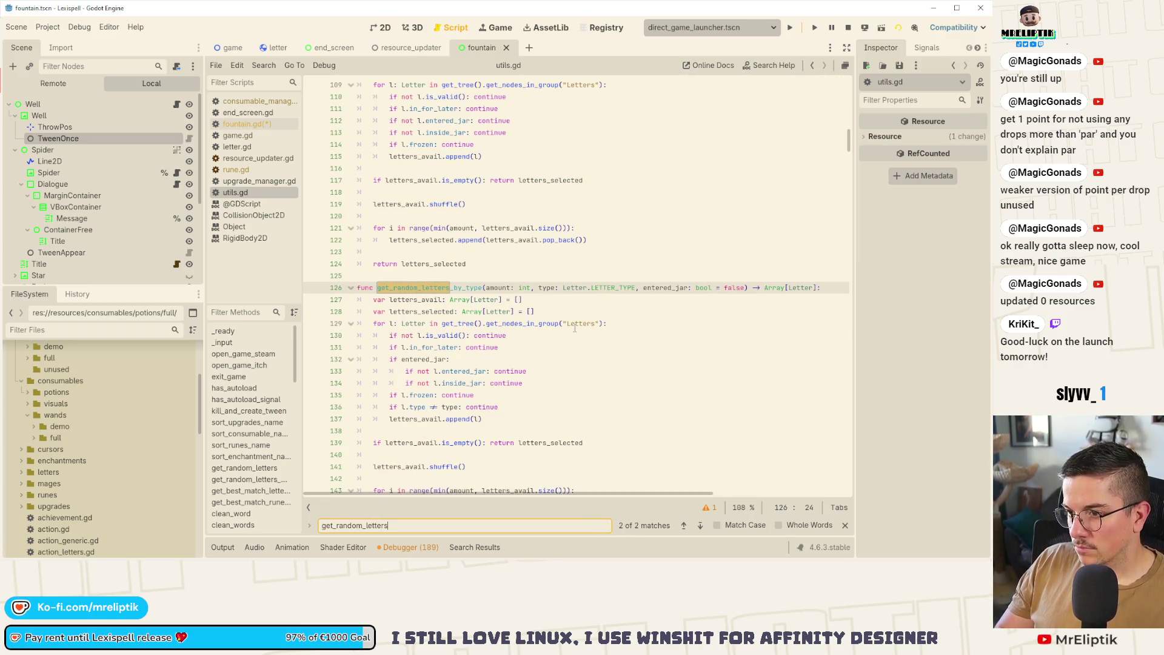
click(701, 526)
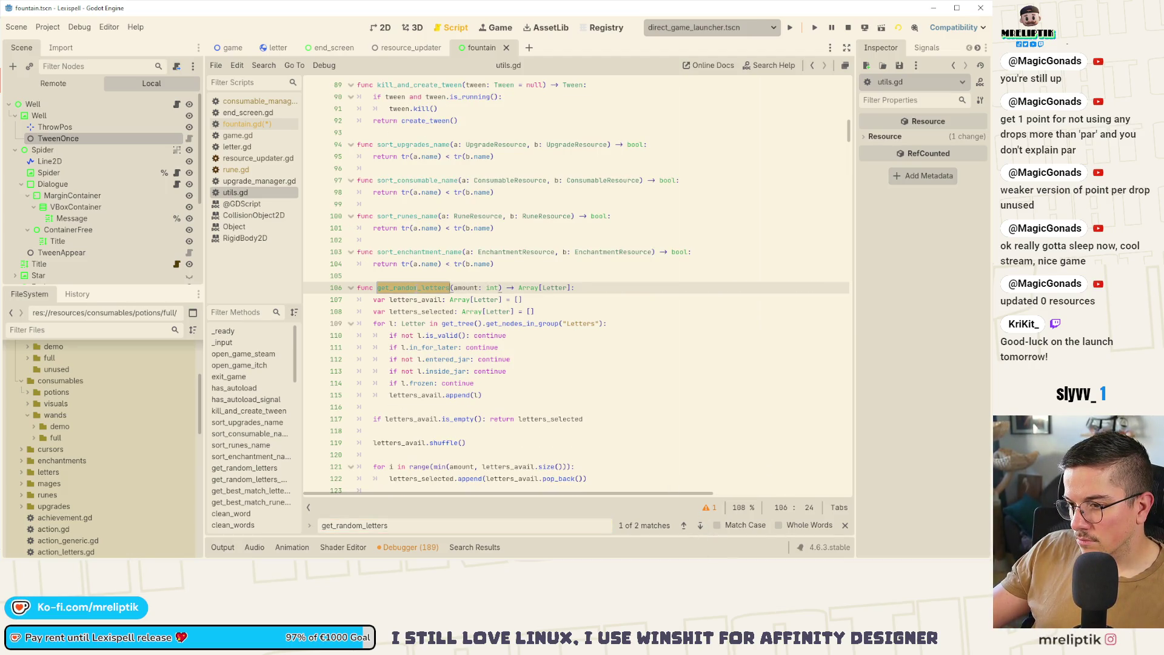
scroll(501, 331, down, 4)
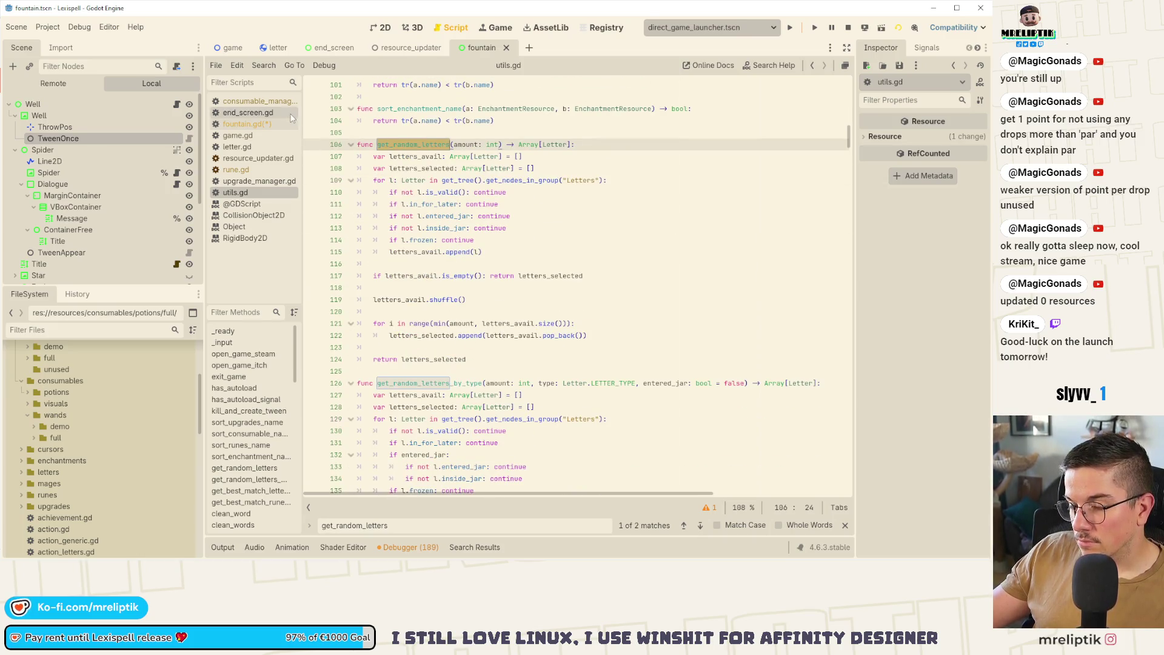
Reopen utils.gd from fountain.gd's Utils reference and jump between get_random_letters_by_type and get_random_letters.
click(258, 124)
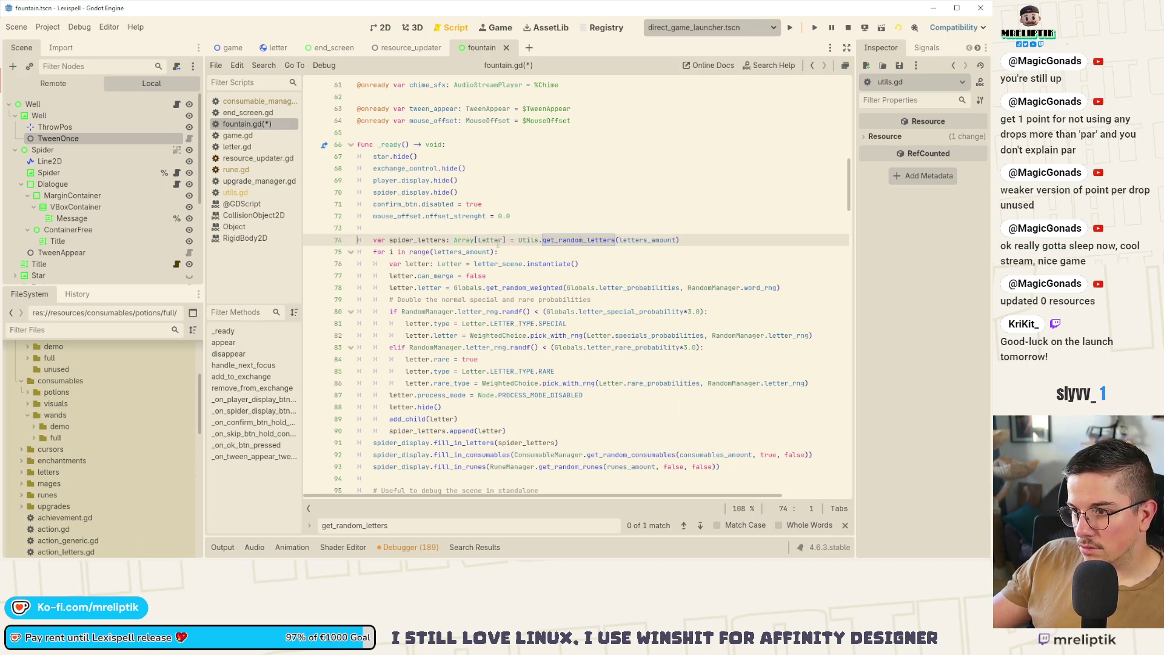
ctrl+click(521, 241)
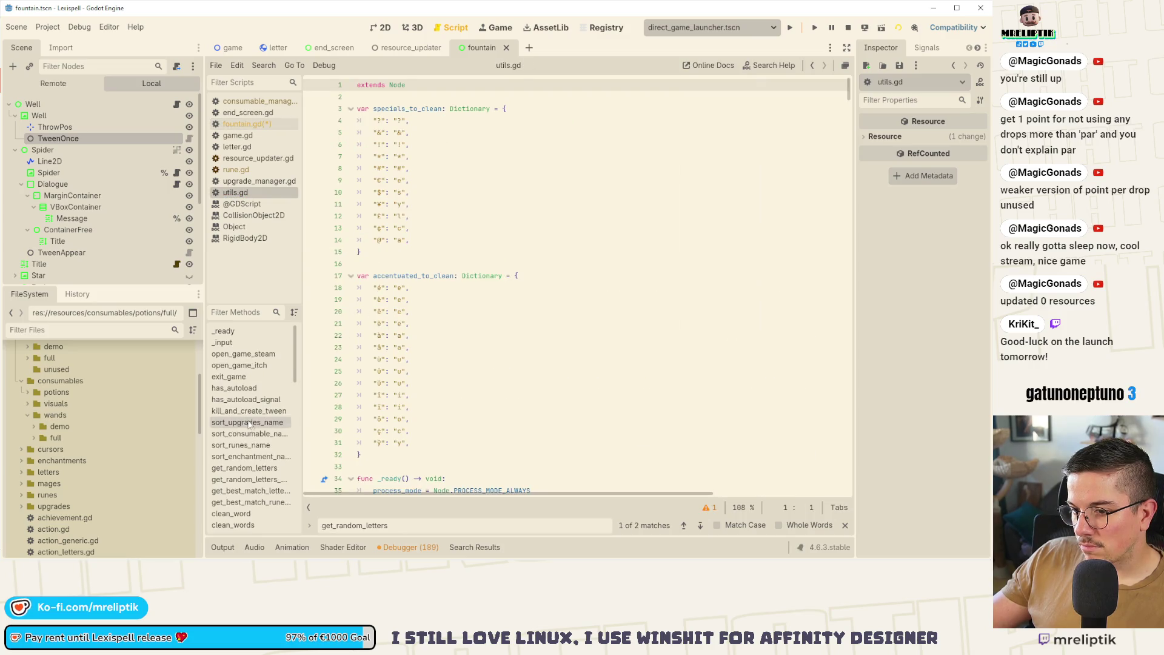
scroll(252, 402, down, 3)
click(253, 402)
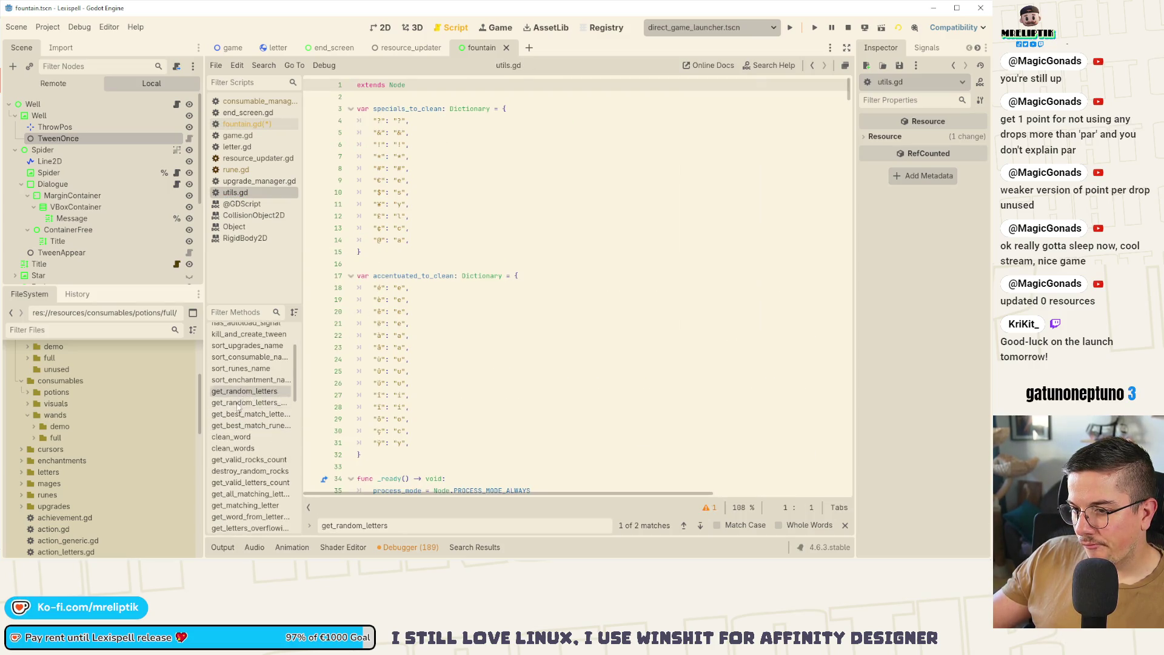
click(236, 394)
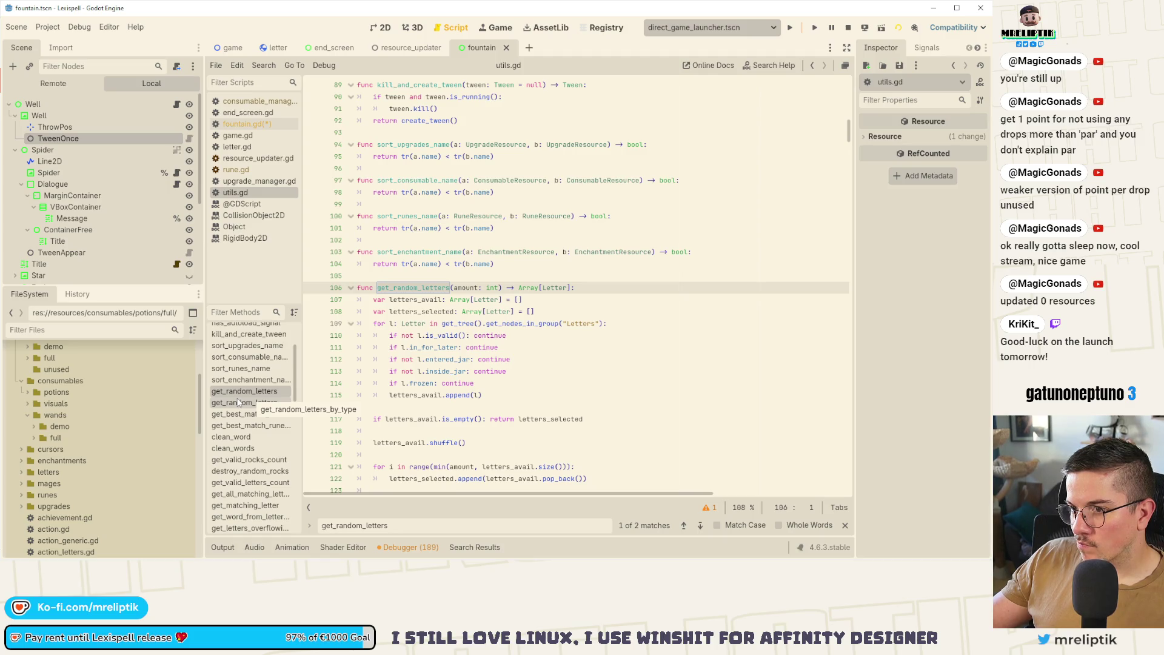
Scroll to get_random_letters_by_type and search utils.gd for 'letter_prob'.
scroll(238, 402, down, 2)
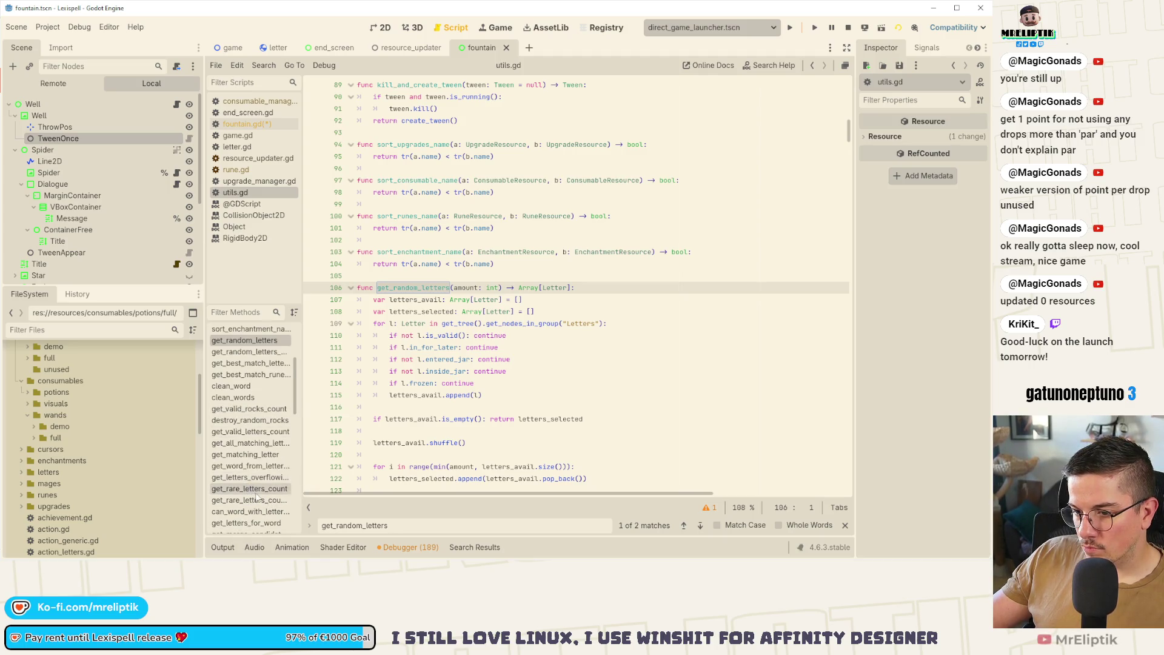
scroll(256, 497, down, 2)
scroll(257, 479, down, 2)
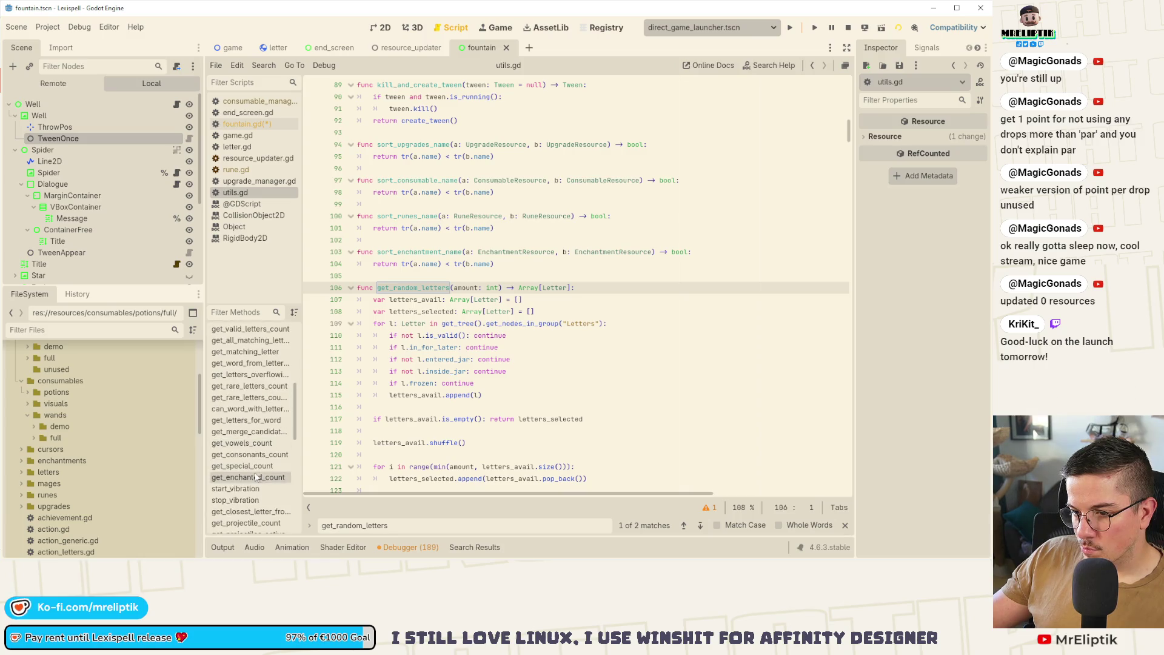
scroll(423, 413, down, 6)
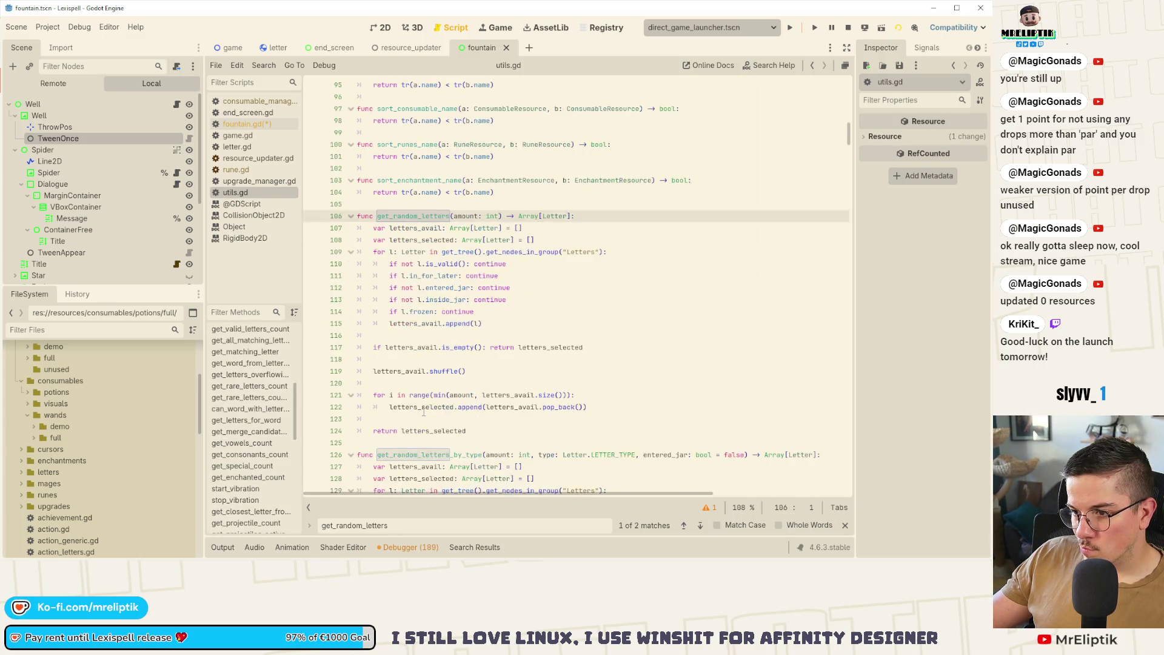
scroll(479, 442, down, 4)
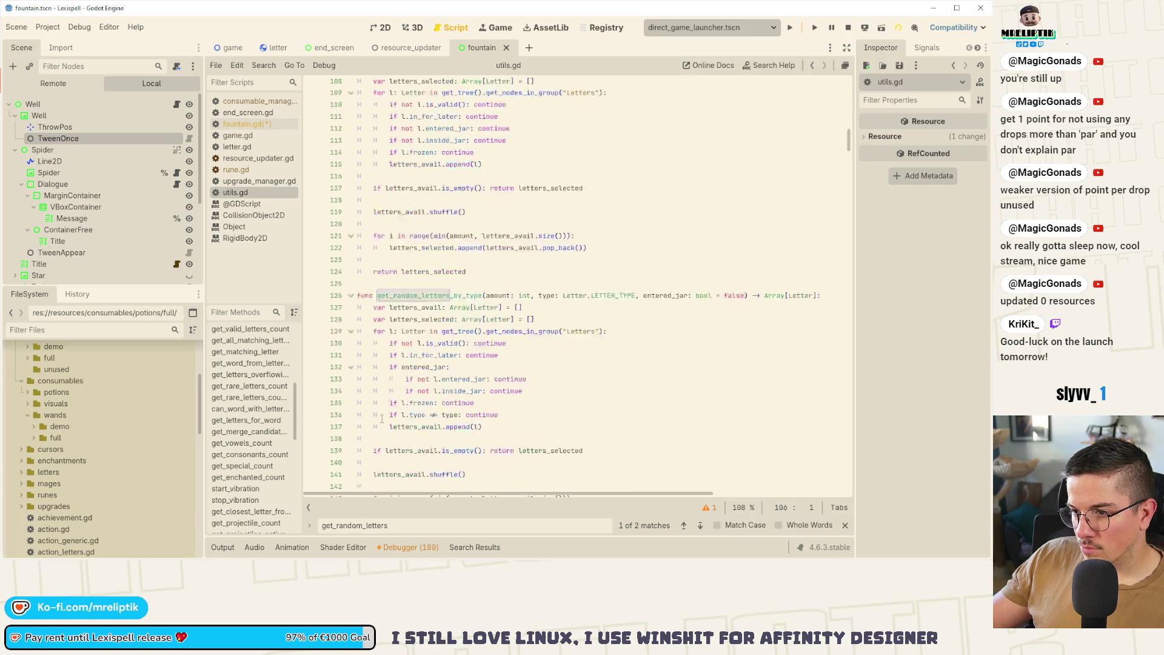
click(561, 354)
key(ctrl+f)
text(lett)
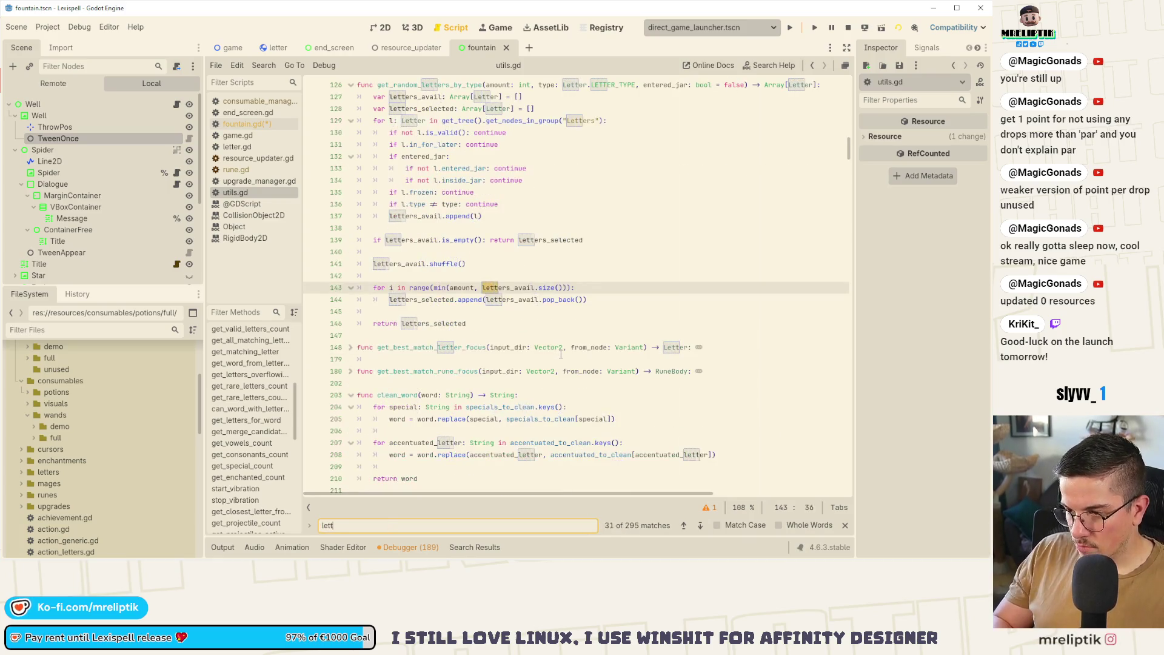
text(er_probabilities)
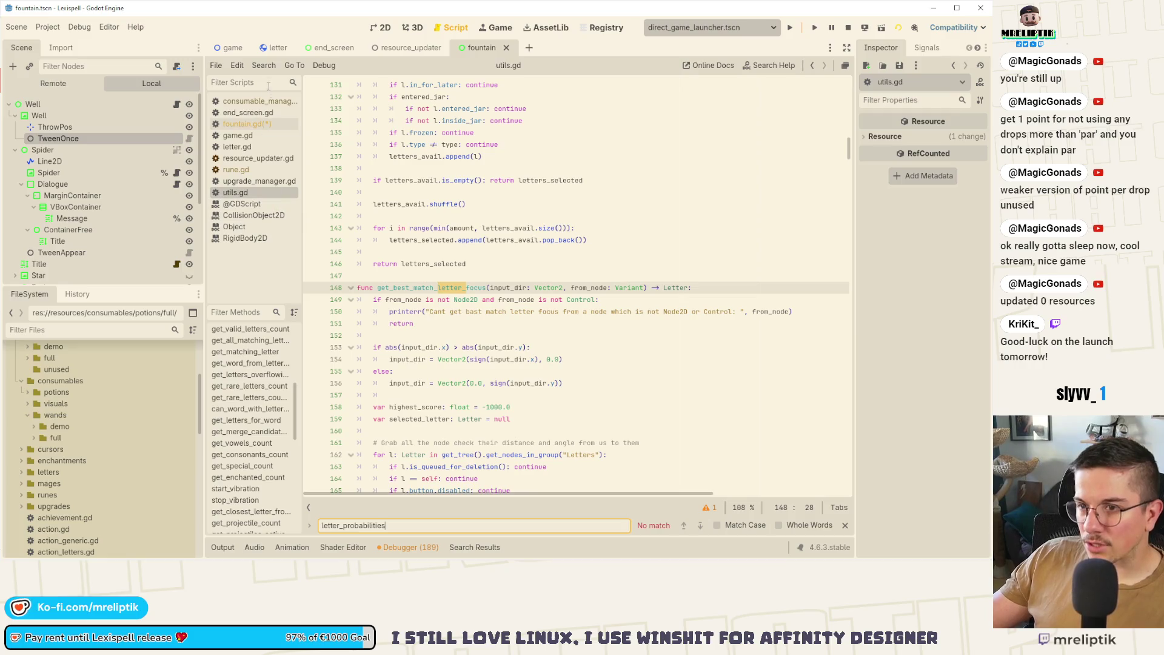
click(257, 101)
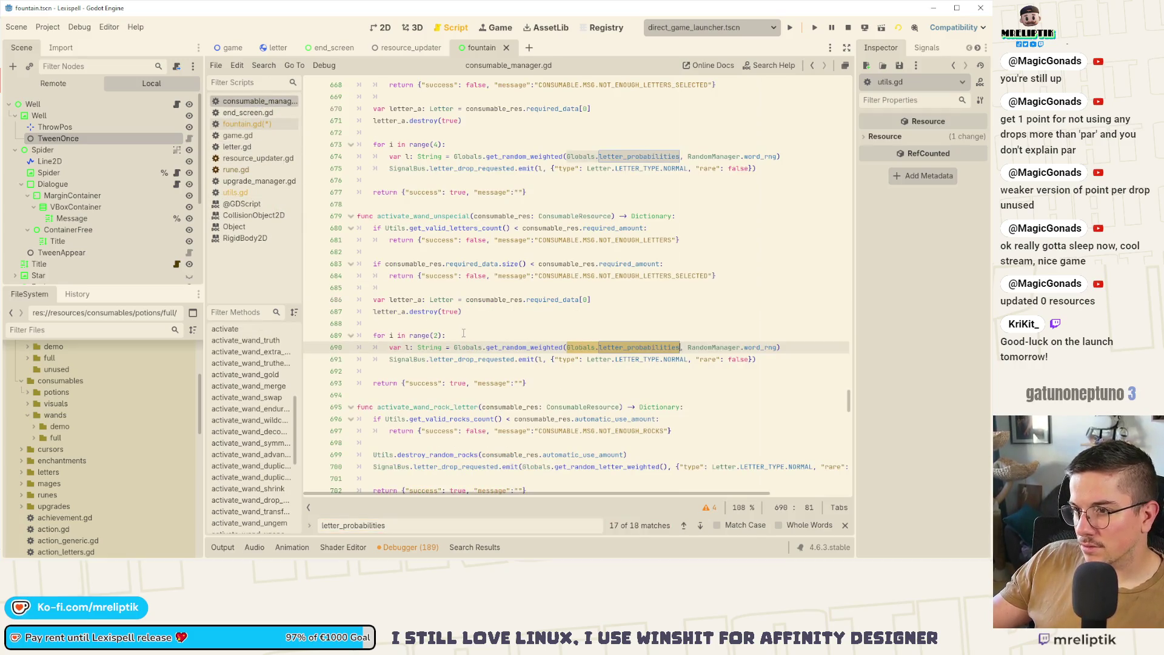
click(625, 346)
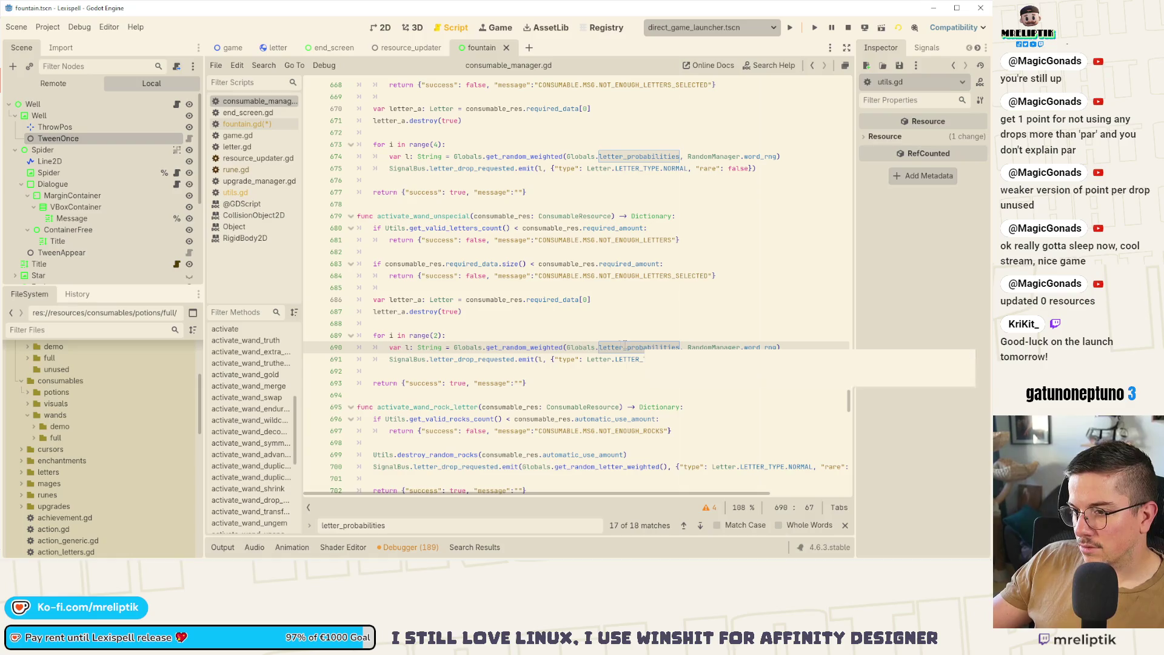
click(236, 192)
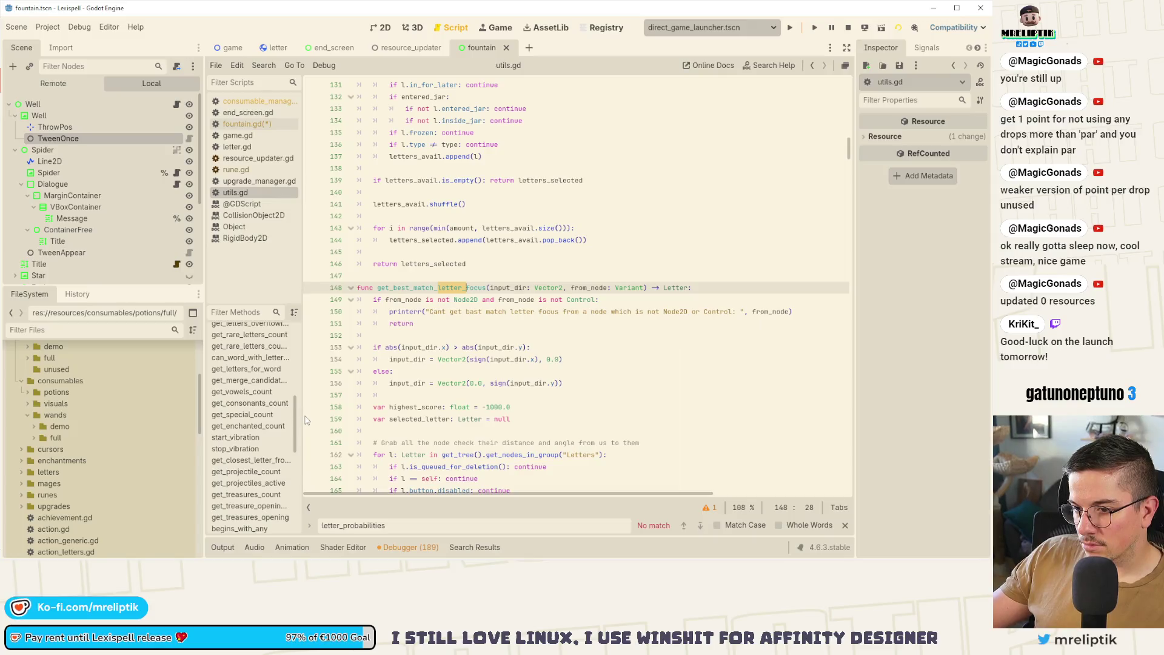
scroll(290, 439, down, 8)
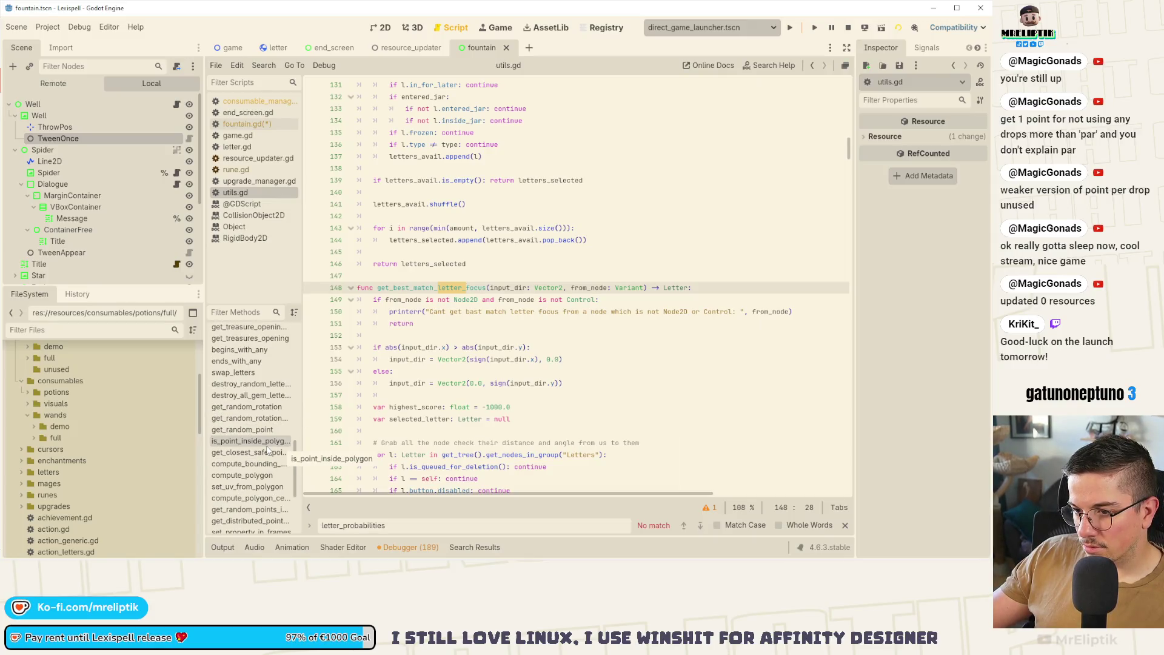
scroll(263, 454, down, 2)
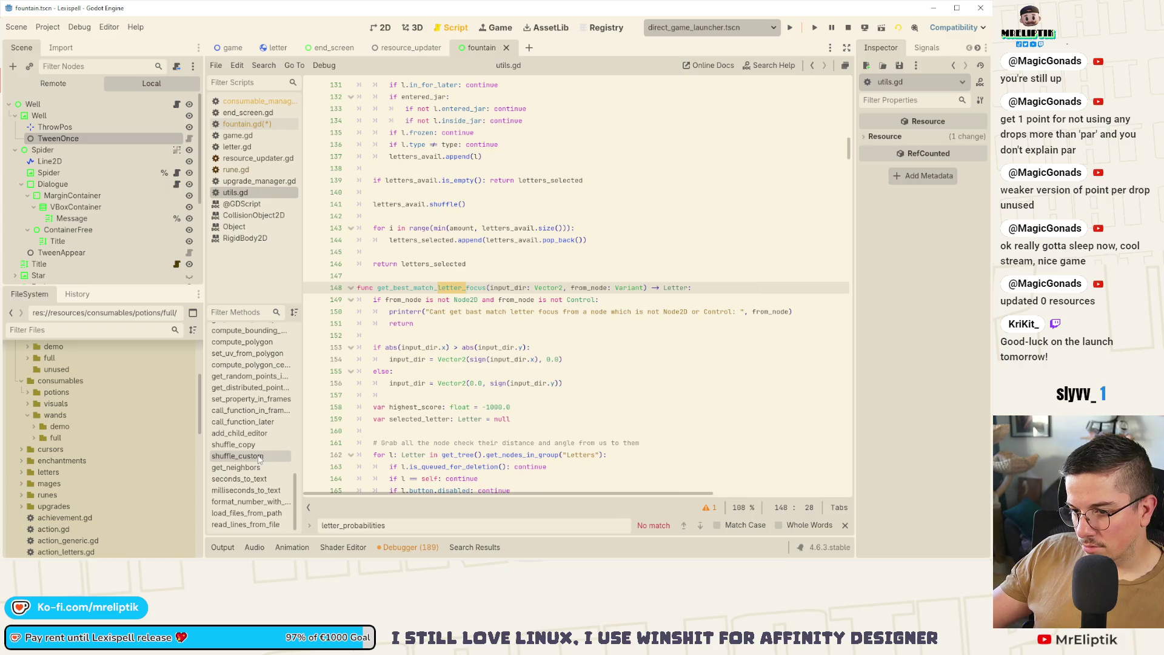
scroll(245, 445, up, 15)
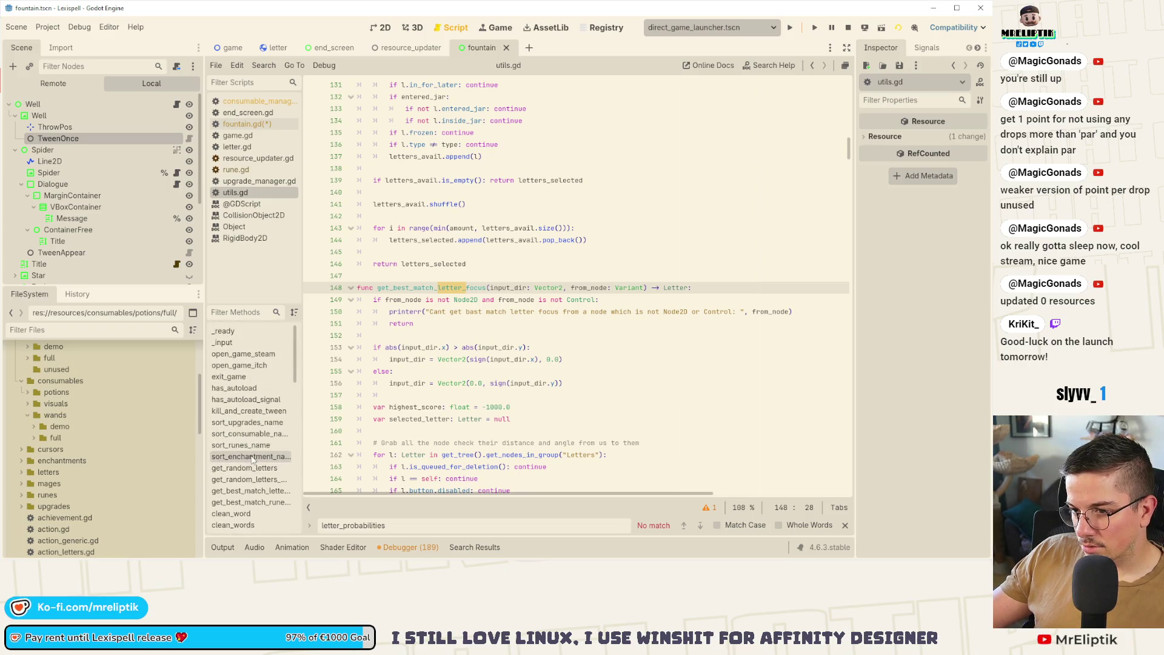
click(475, 547)
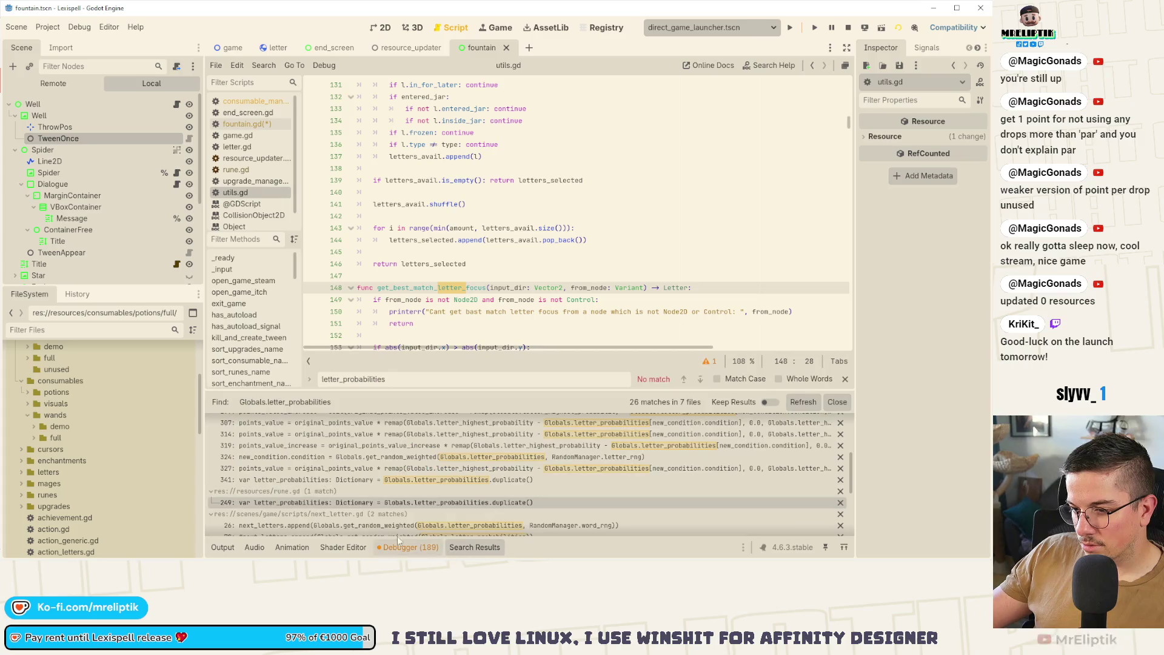
Select the whole get_random_letters function in rune.gd to copy it.
click(407, 502)
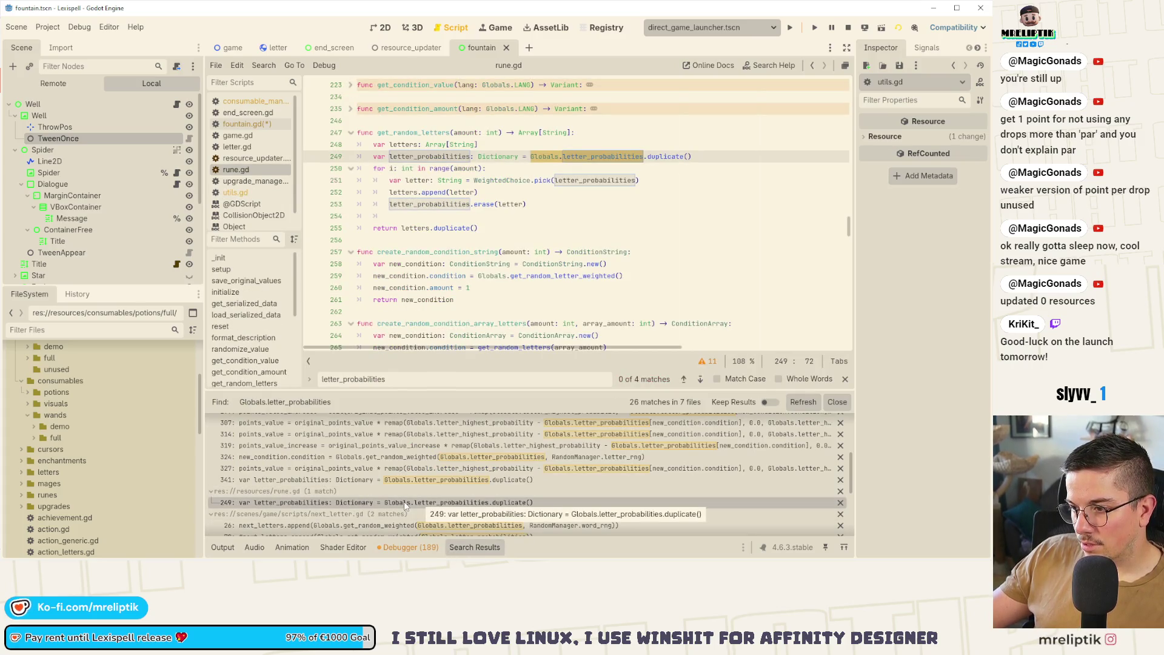
click(486, 228)
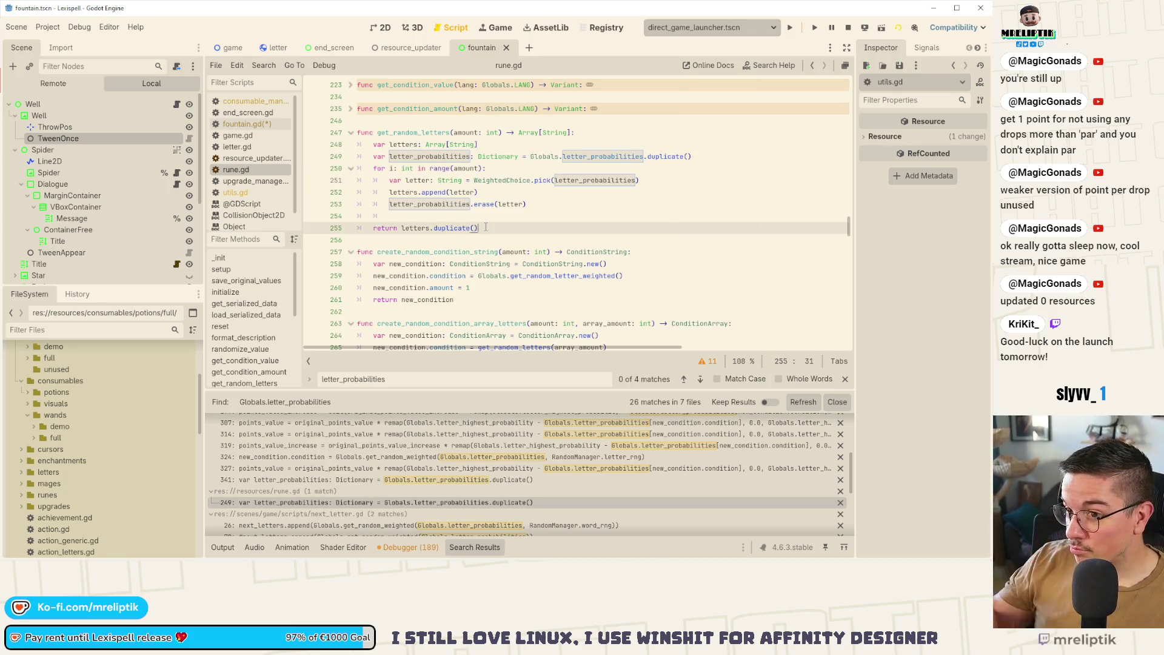
mouse_move(502, 229)
mouse_down()
mouse_move(358, 165)
mouse_move(340, 131)
mouse_up()
key(ctrl+c)
key(ctrl+s)
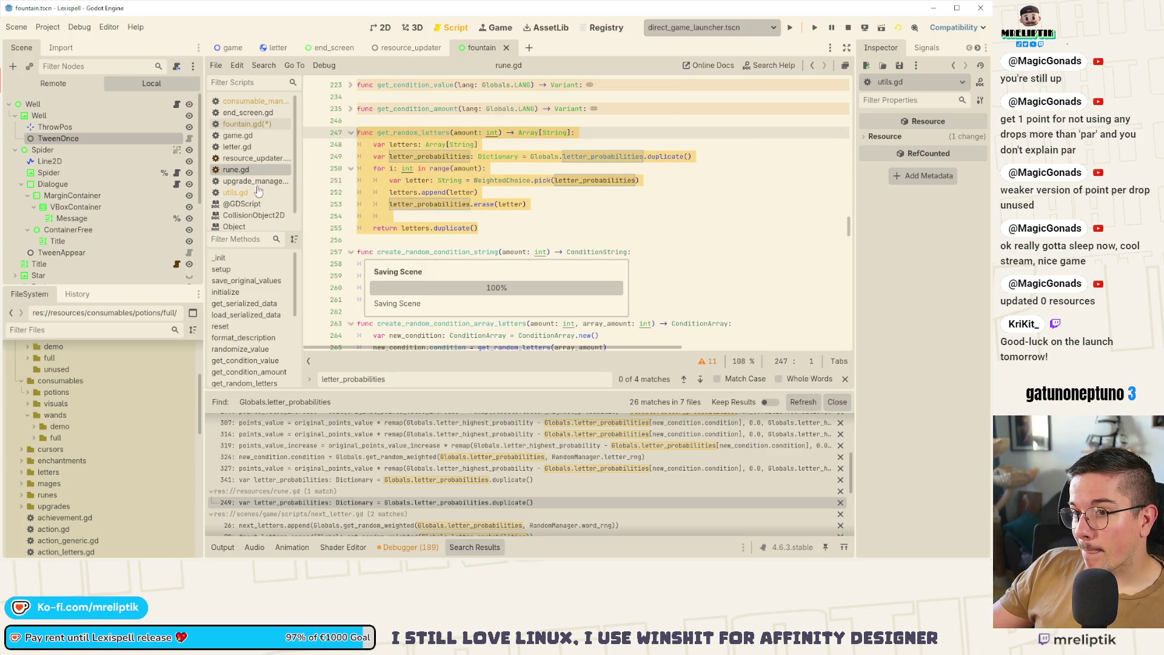
Paste the copied get_random_letters function into utils.gd.
click(249, 190)
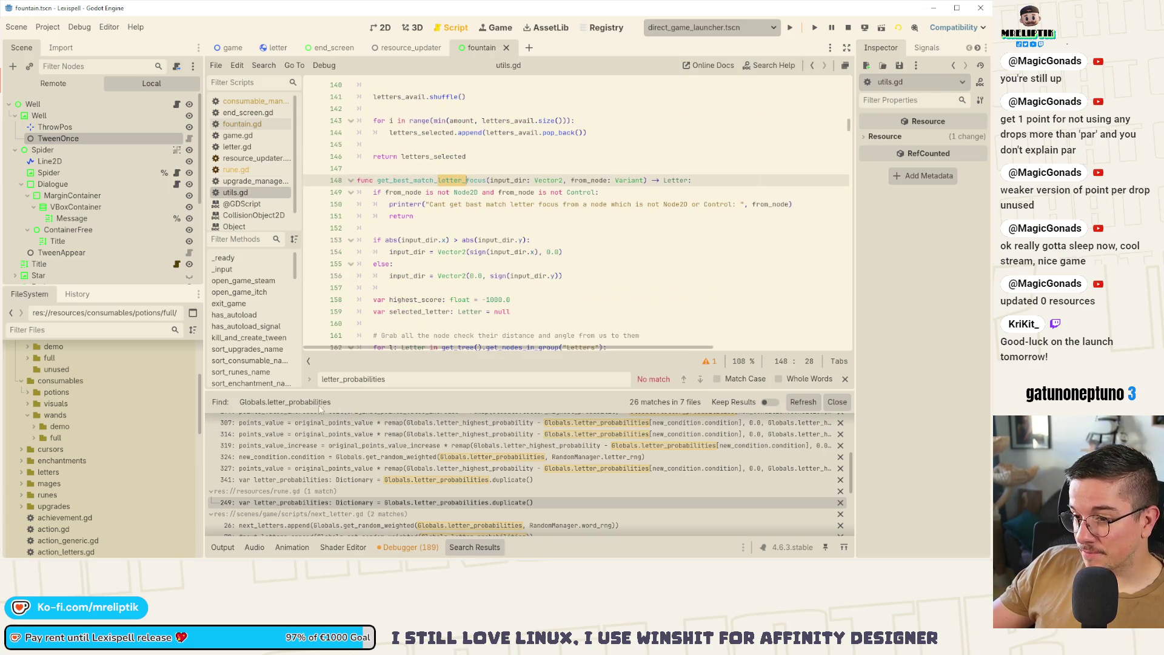
click(838, 402)
scroll(430, 265, up, 5)
scroll(430, 265, up, 6)
click(370, 178)
key(ctrl+v)
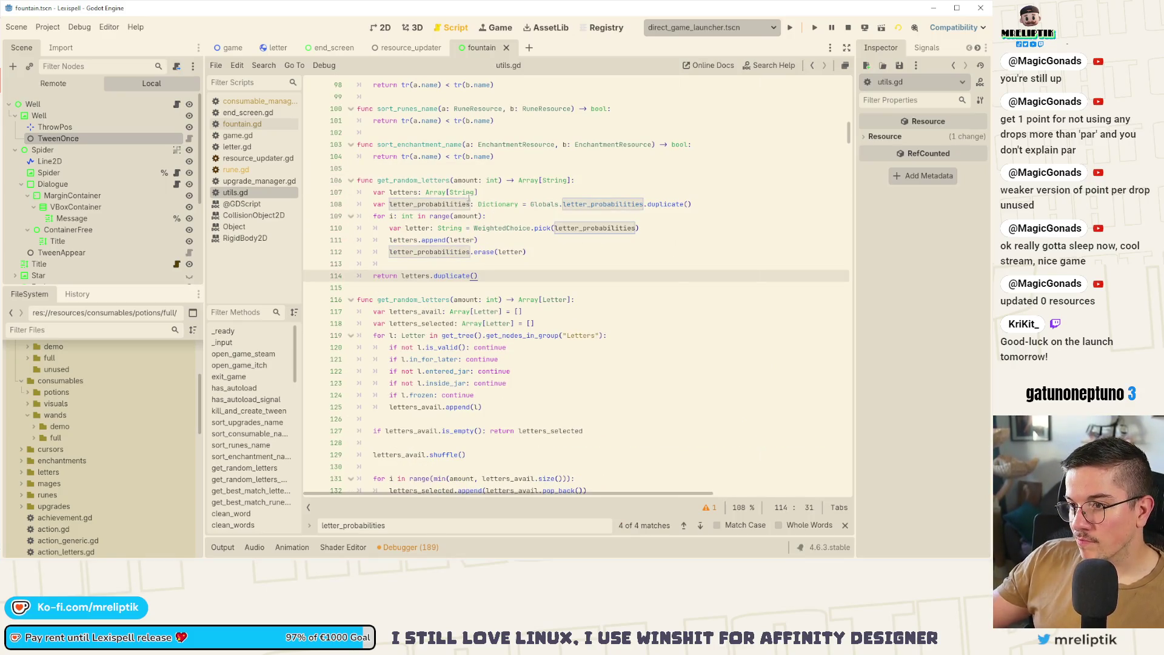
Rename the pasted function to get_random_letters_str and save utils.gd.
click(450, 180)
key(BackSpace)
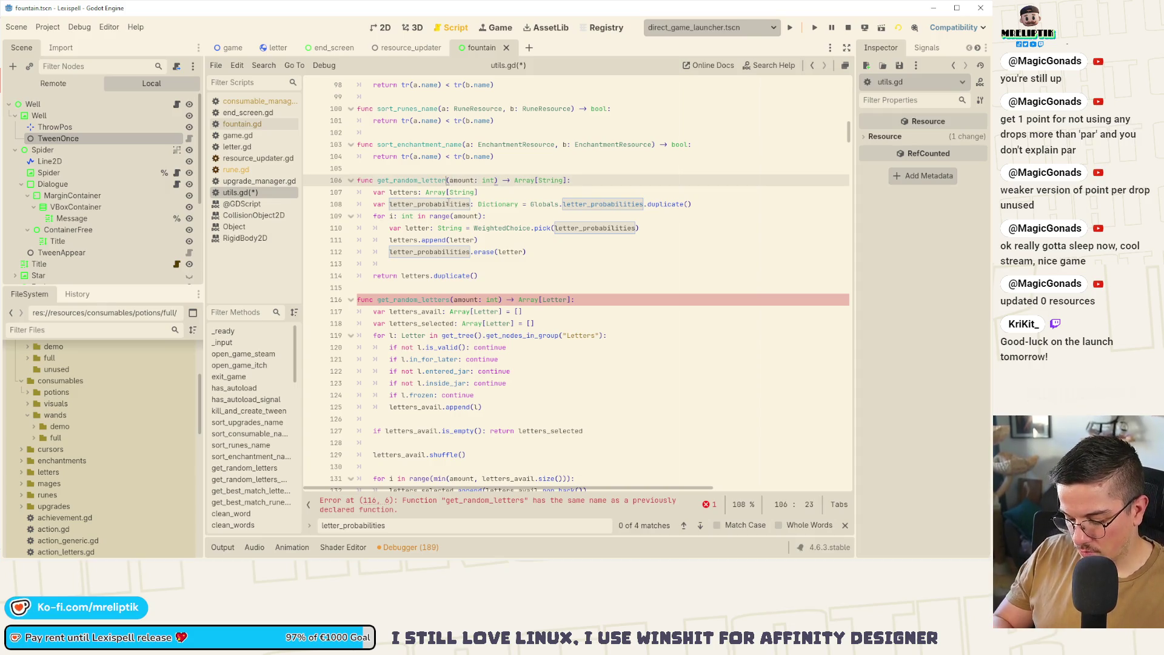
text(s_st)
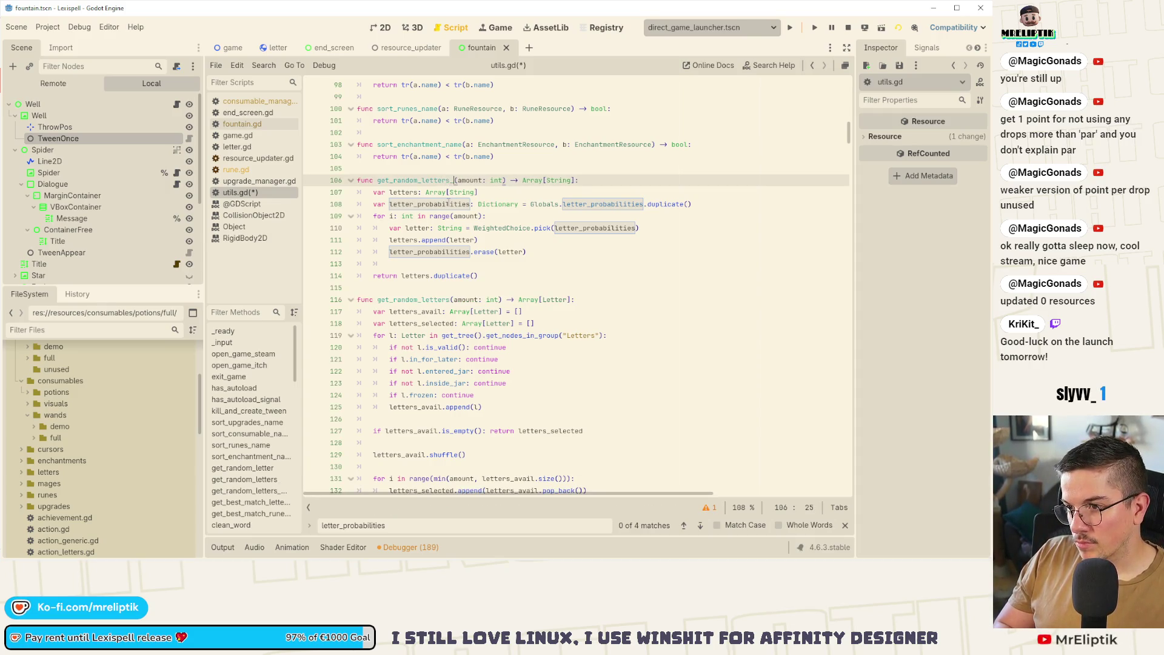
click(488, 215)
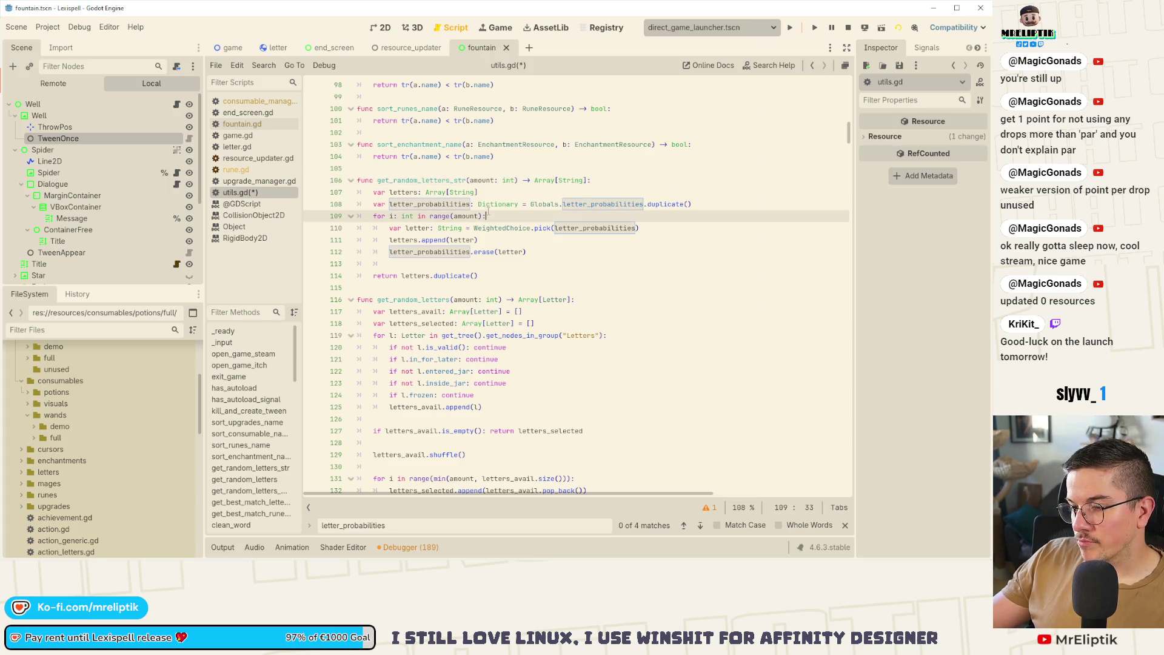
key(ctrl+s)
double_click(406, 181)
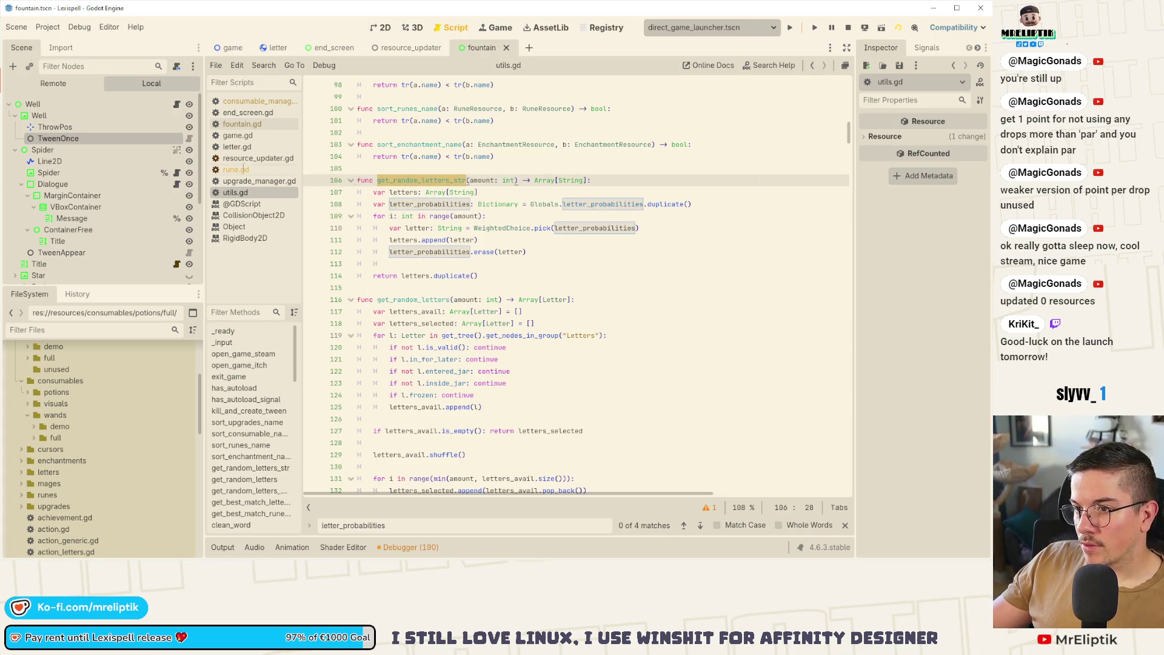
Reset spider_letters to [] and add var letters_str: Array[String] = Utils.get_random_letters_str(letters_amount).
click(177, 105)
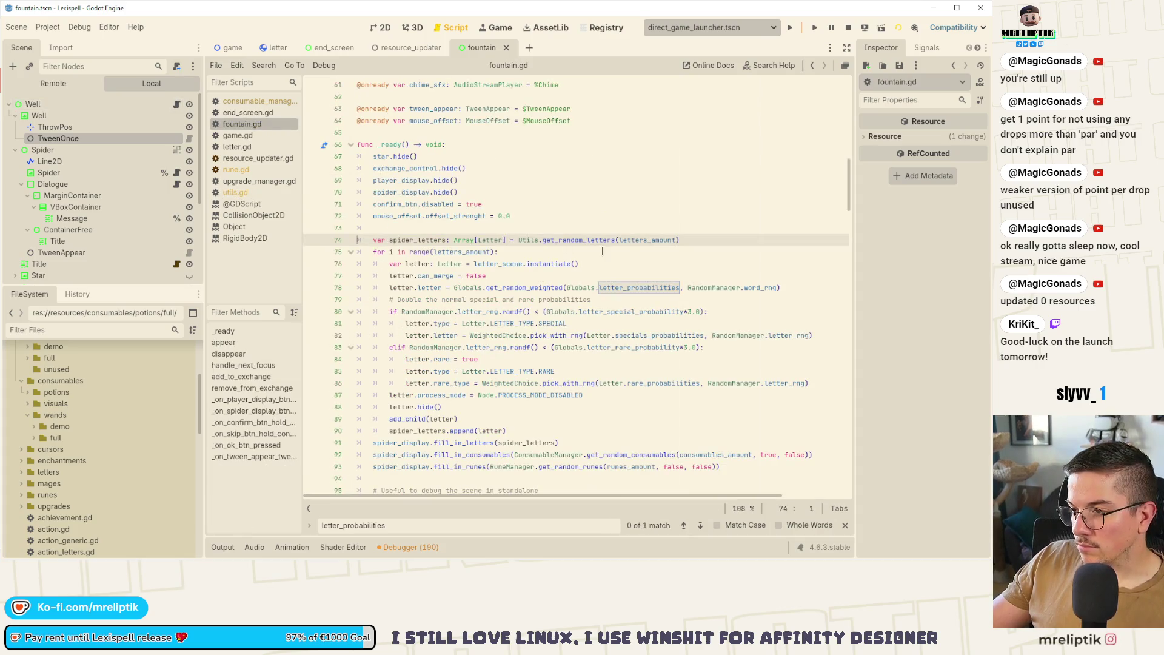
double_click(648, 239)
click(510, 240)
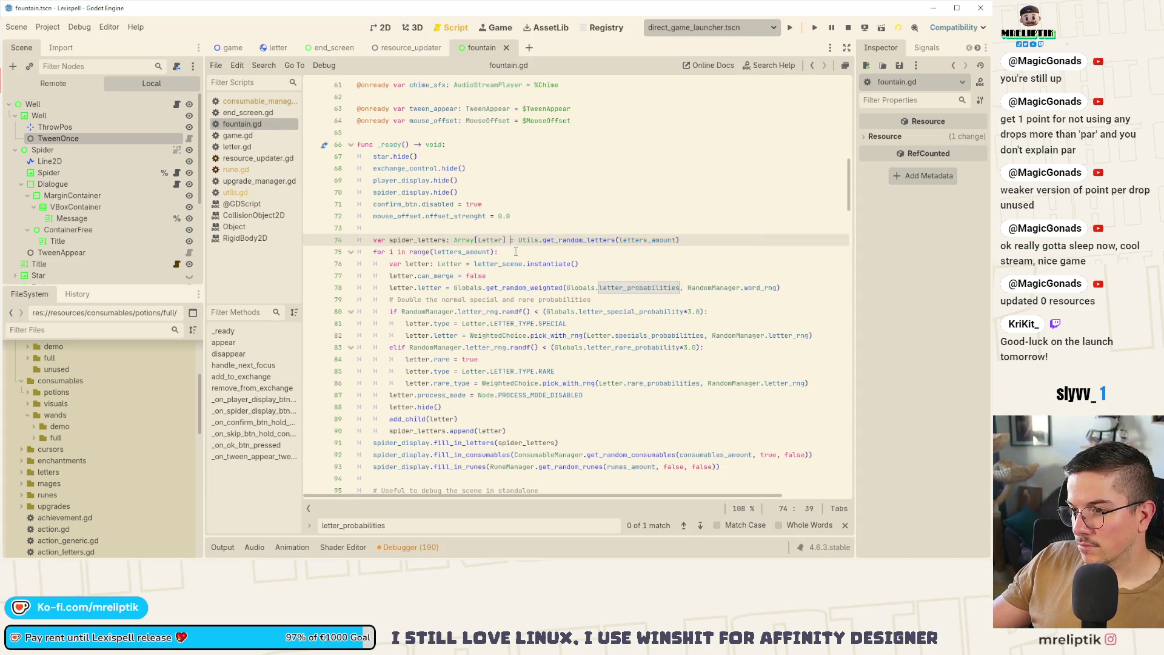
click(616, 240)
text(_str)
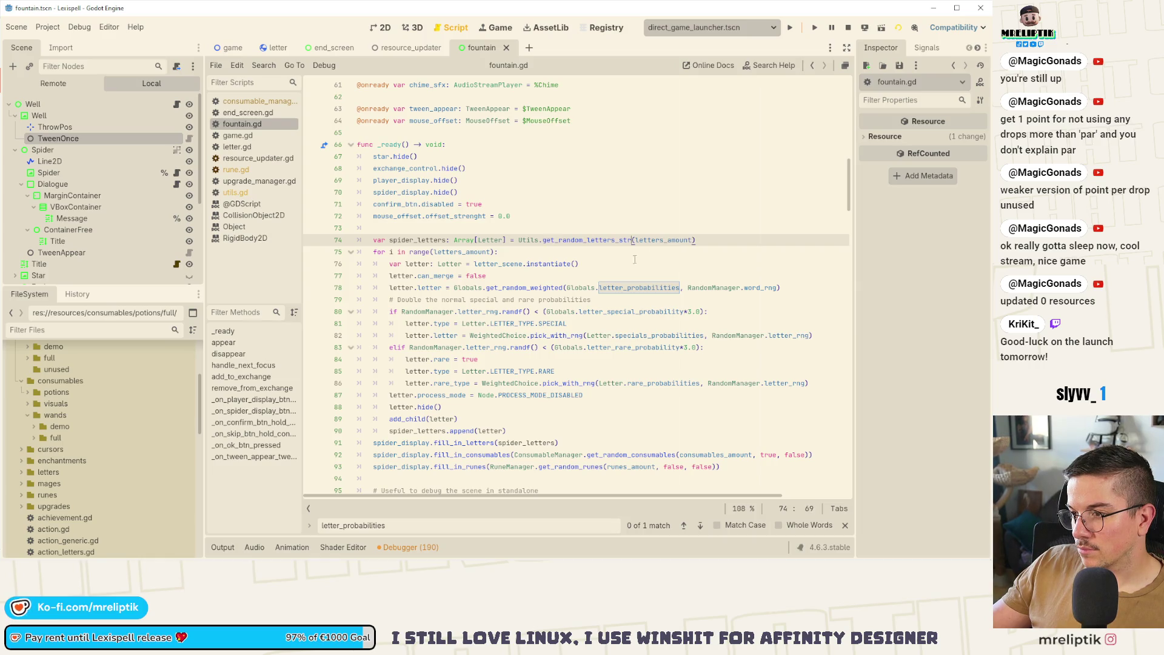
drag(695, 240, 519, 240)
key(BackSpace)
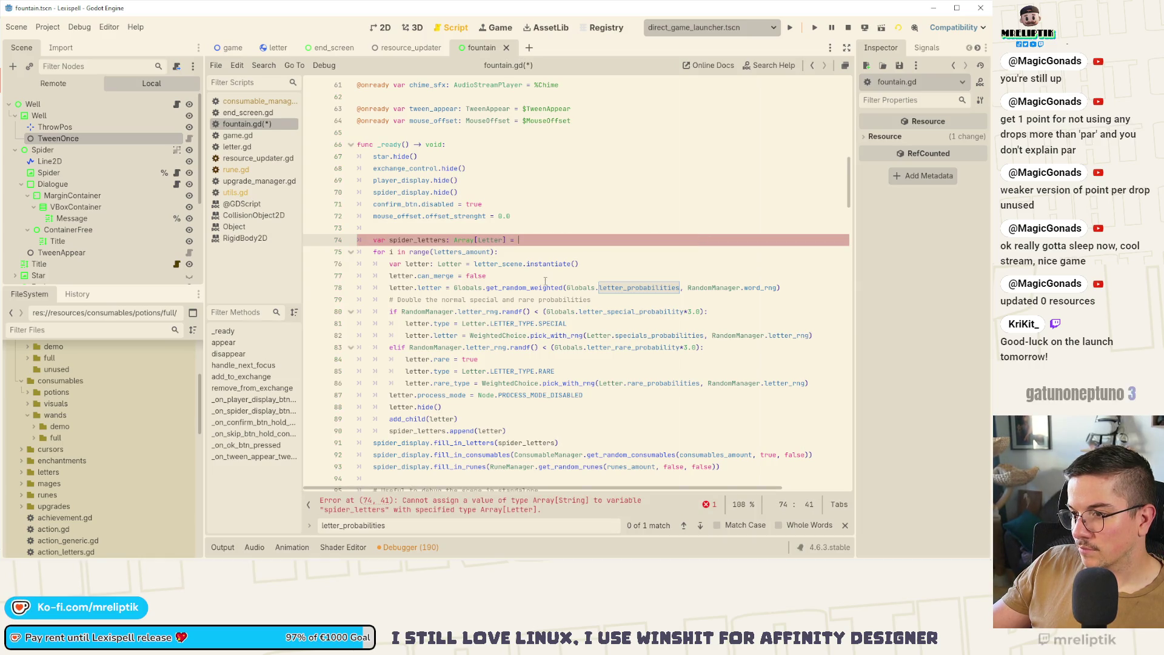
text([])
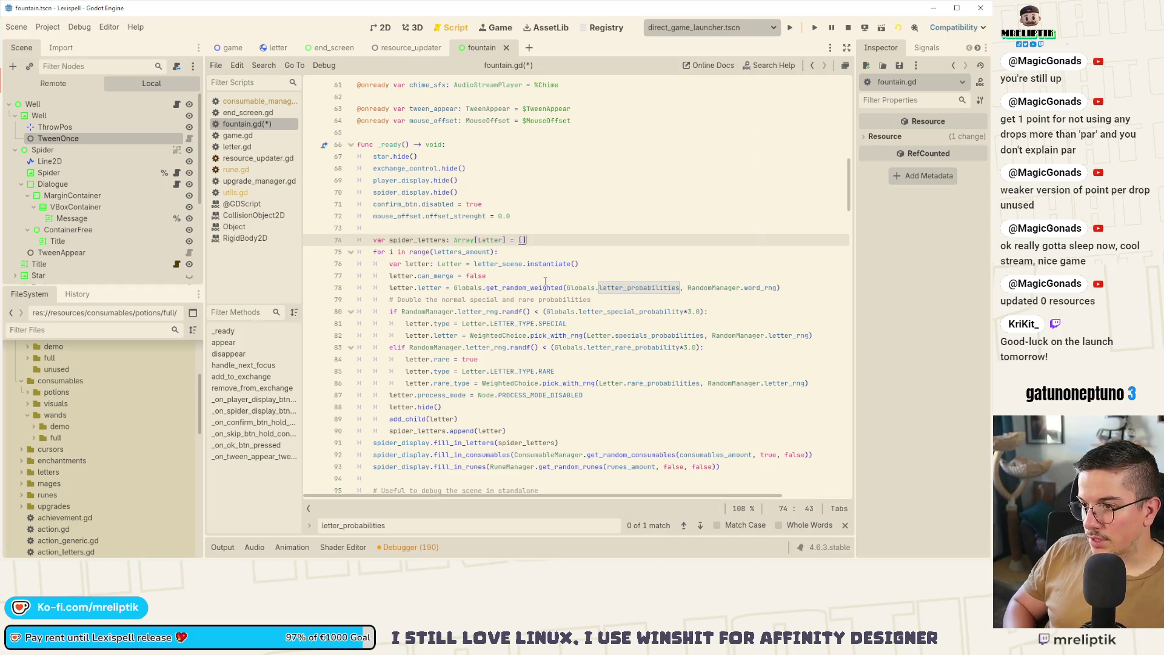
key(Return)
text(Utils.get_random_letters_str(letters_amount))
text(var letters )
text(: String)
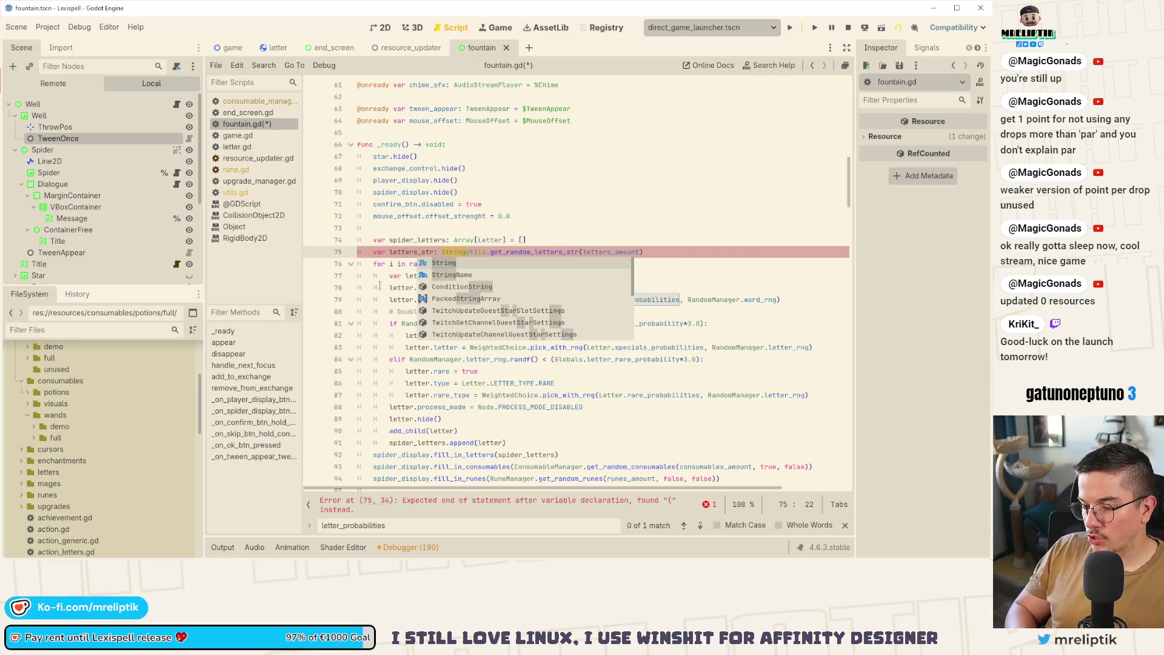
key(BackSpace)
key(BackSpace)
key(BackSpace)
text(Array[)
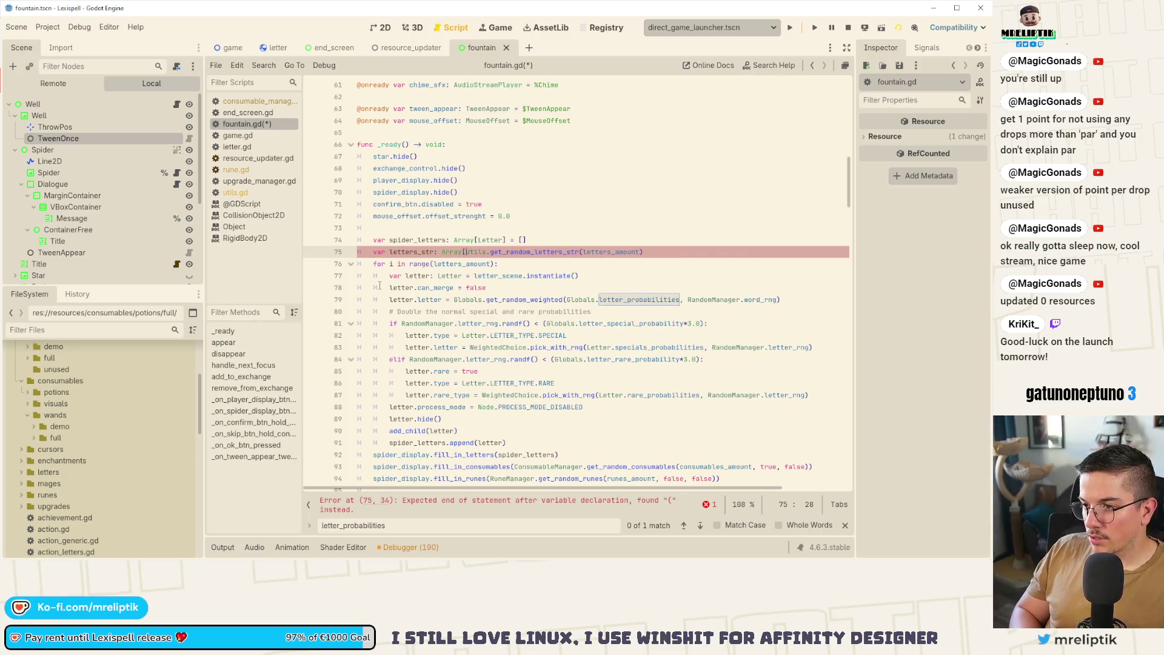
text(String])
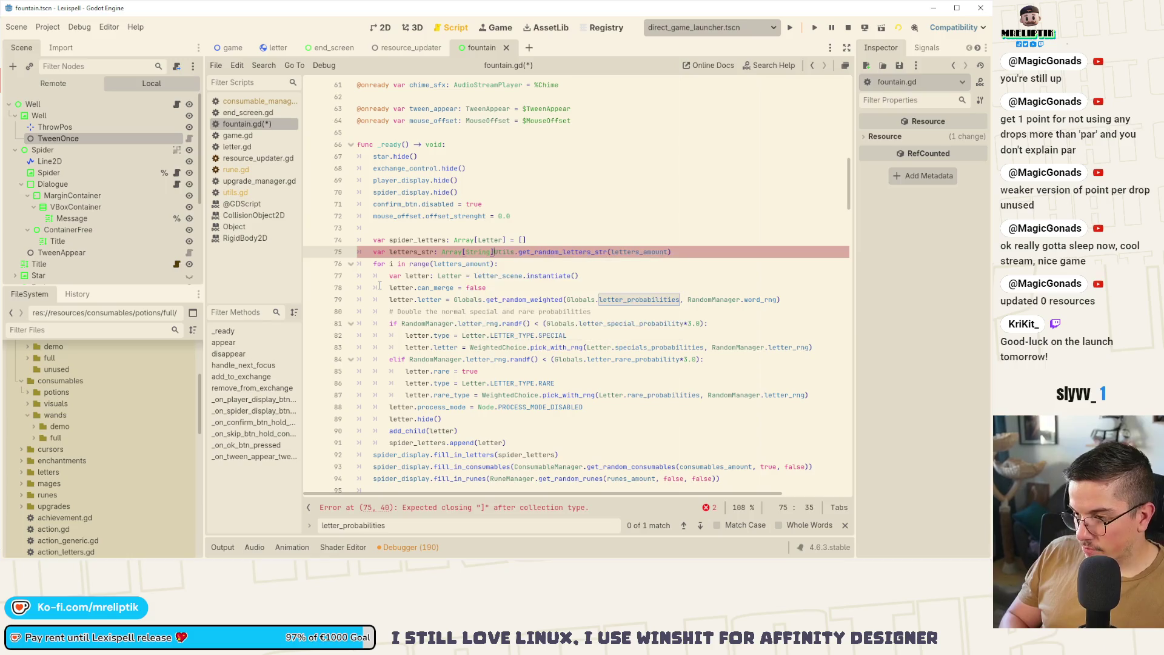
text( =)
key(ctrl+s)
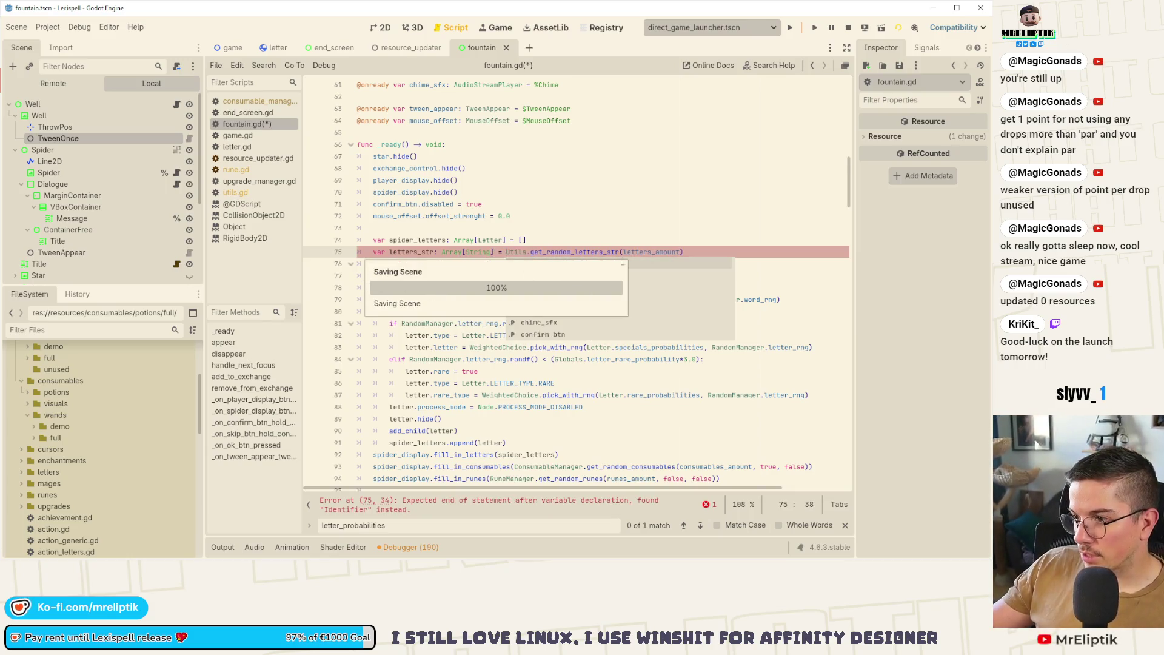
Replace line 79's weighted random letter call with letters_str.pop_back() and save fountain.gd.
double_click(407, 252)
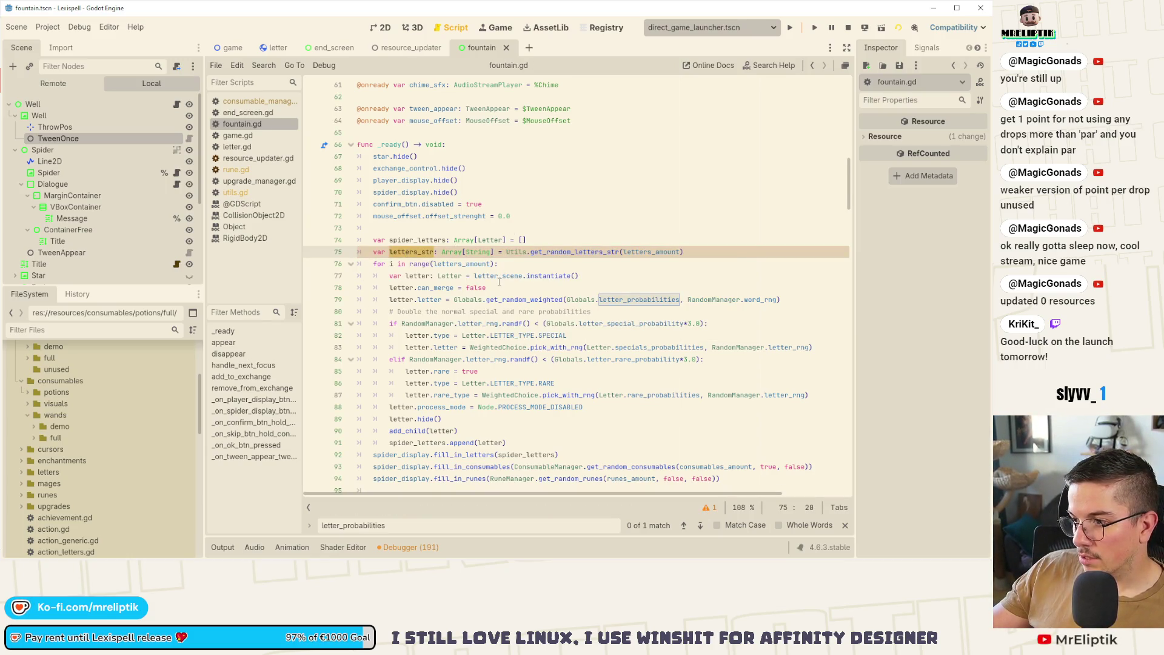
click(452, 300)
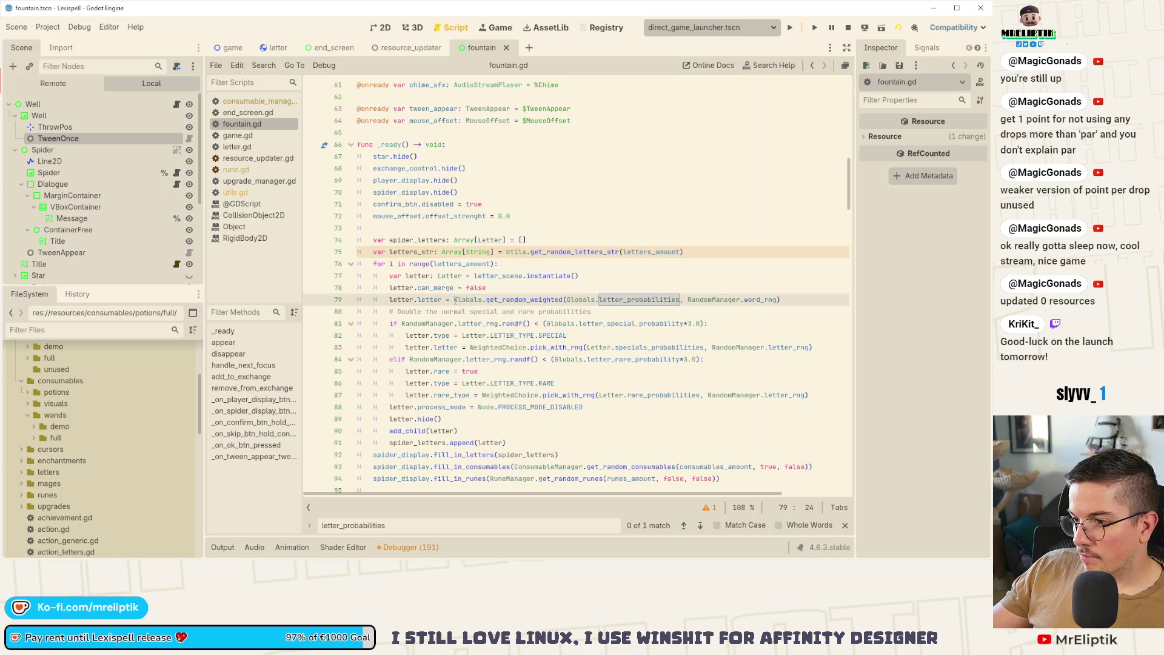
drag(455, 301, 792, 301)
text(letters_str)
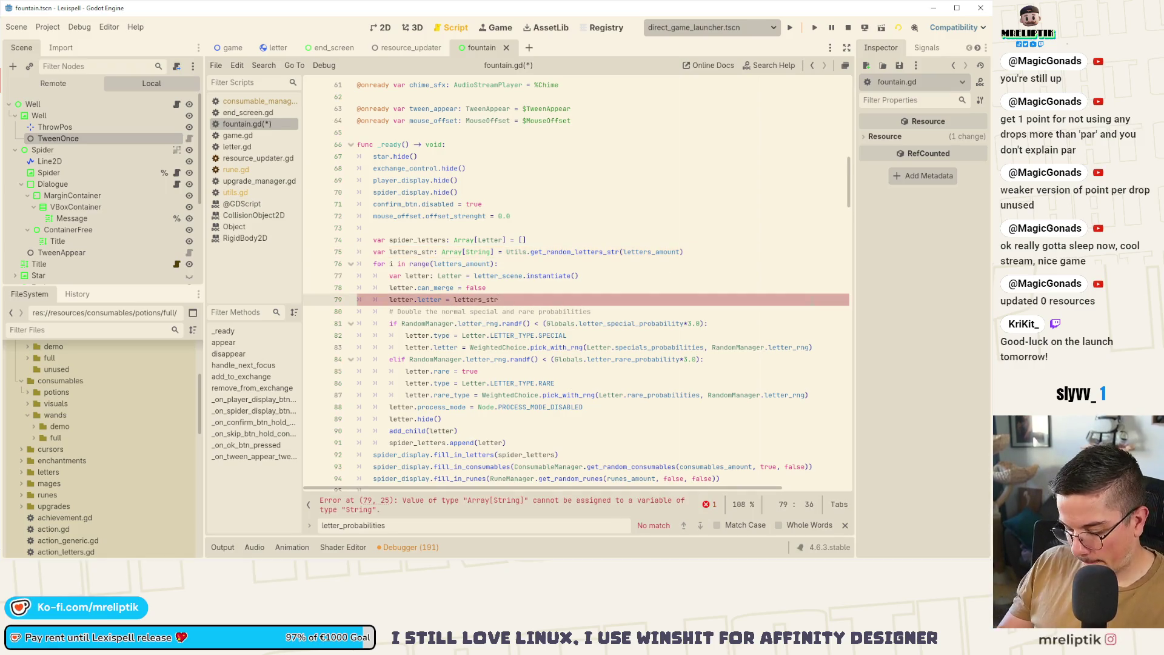
text(.pop_back())
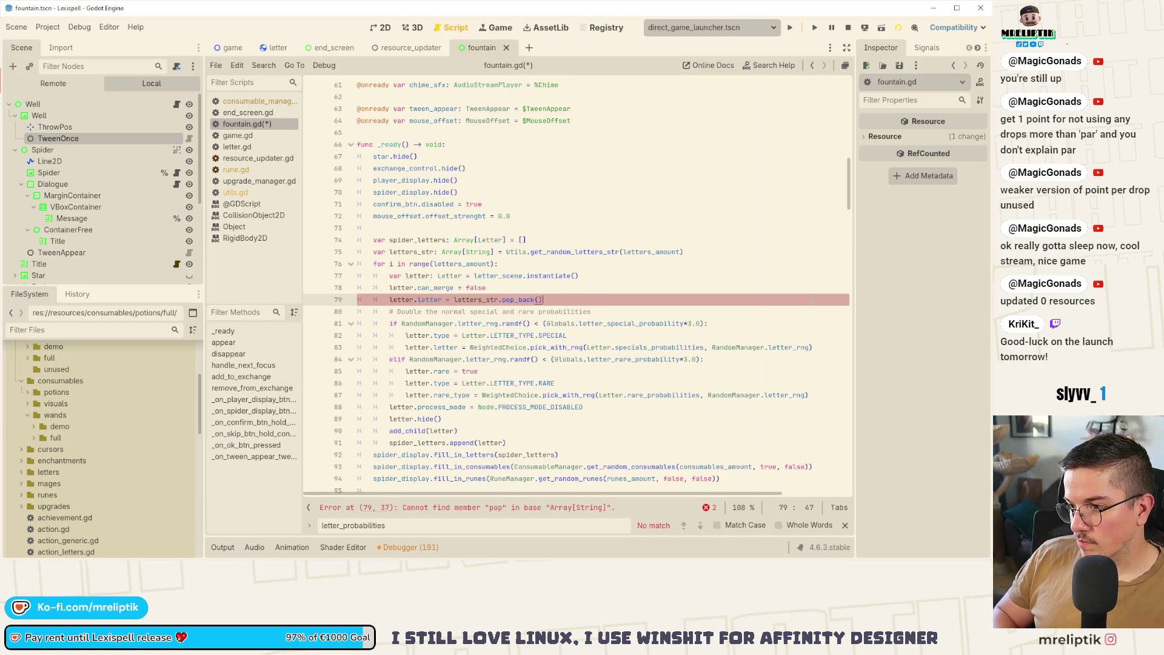
key(ctrl+s)
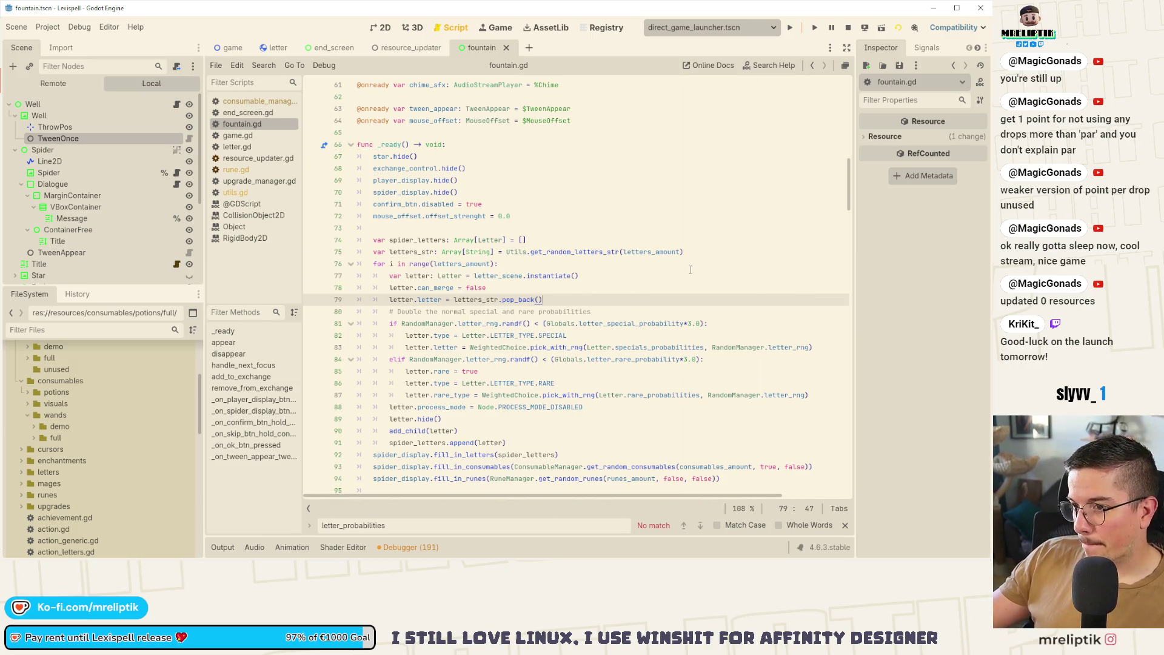
double_click(638, 251)
click(504, 299)
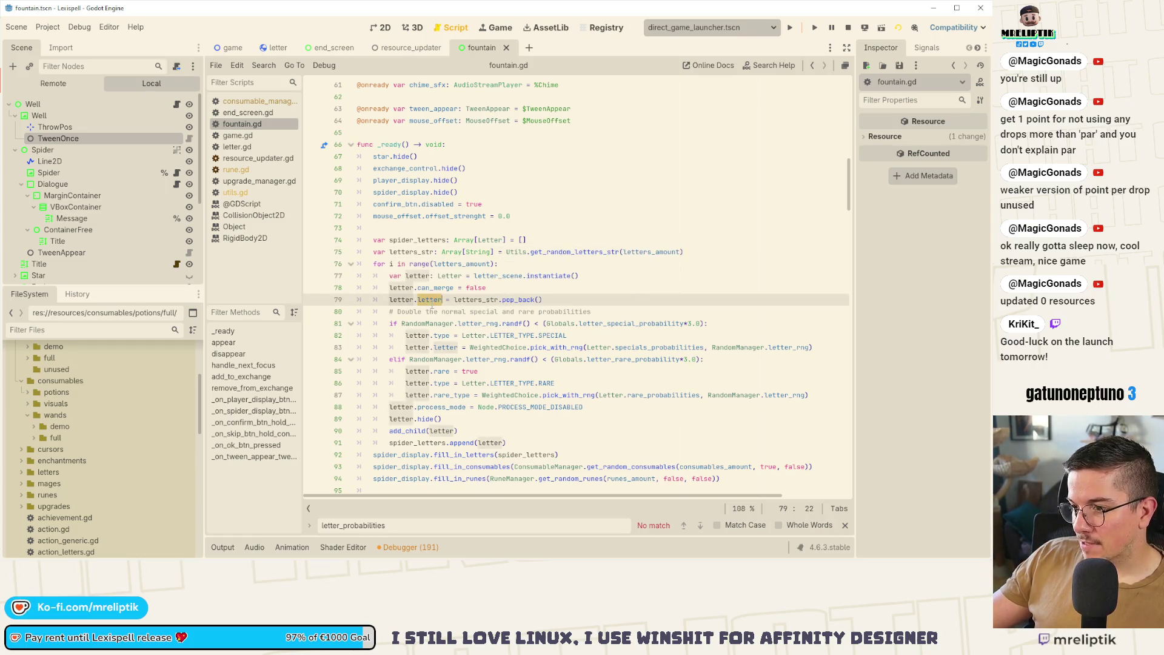
click(498, 299)
key(ctrl+s)
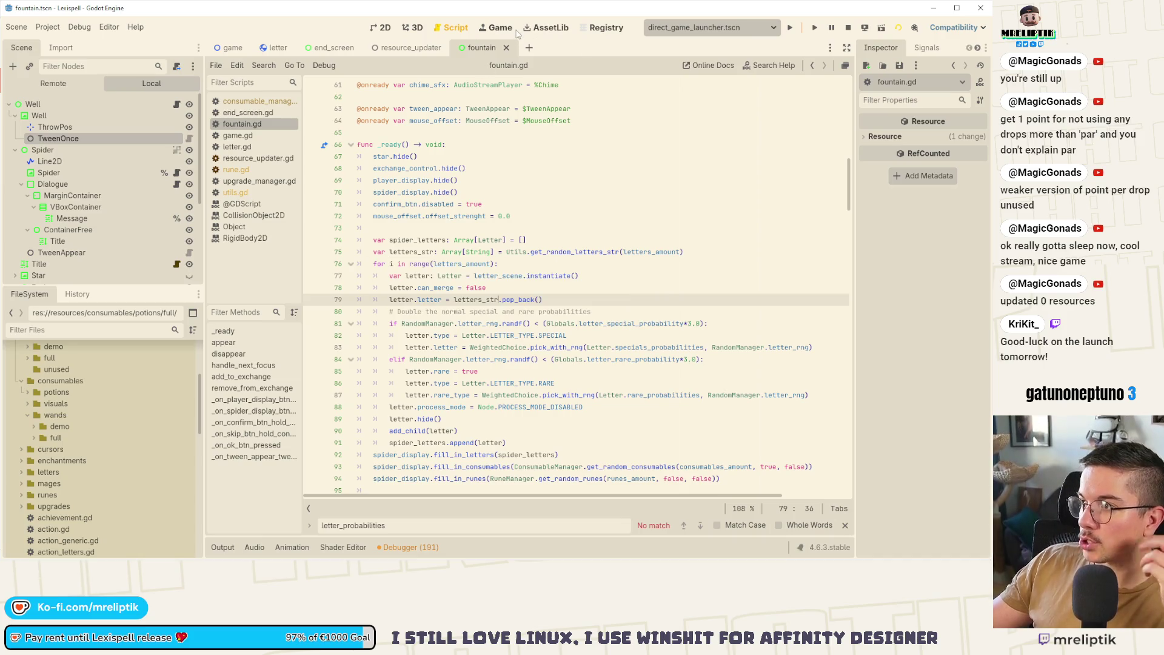
Trade the copy rune for Nixie's rune at the Well, confirm, then view fountain.tscn in 2D.
click(508, 29)
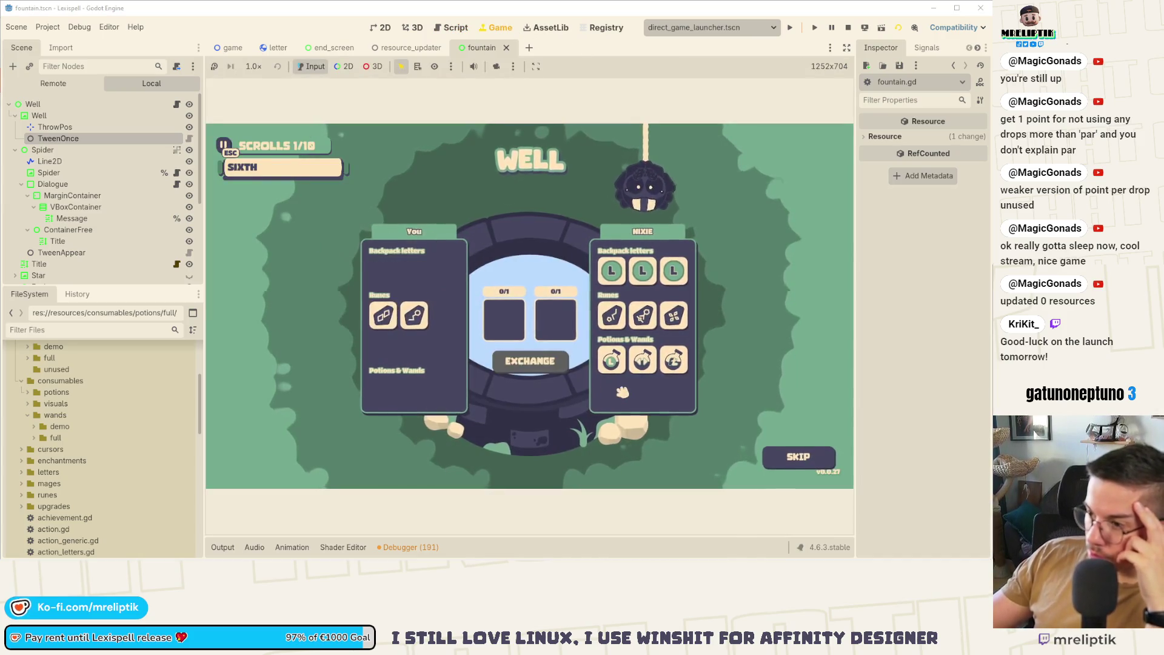
mouse_move(651, 323)
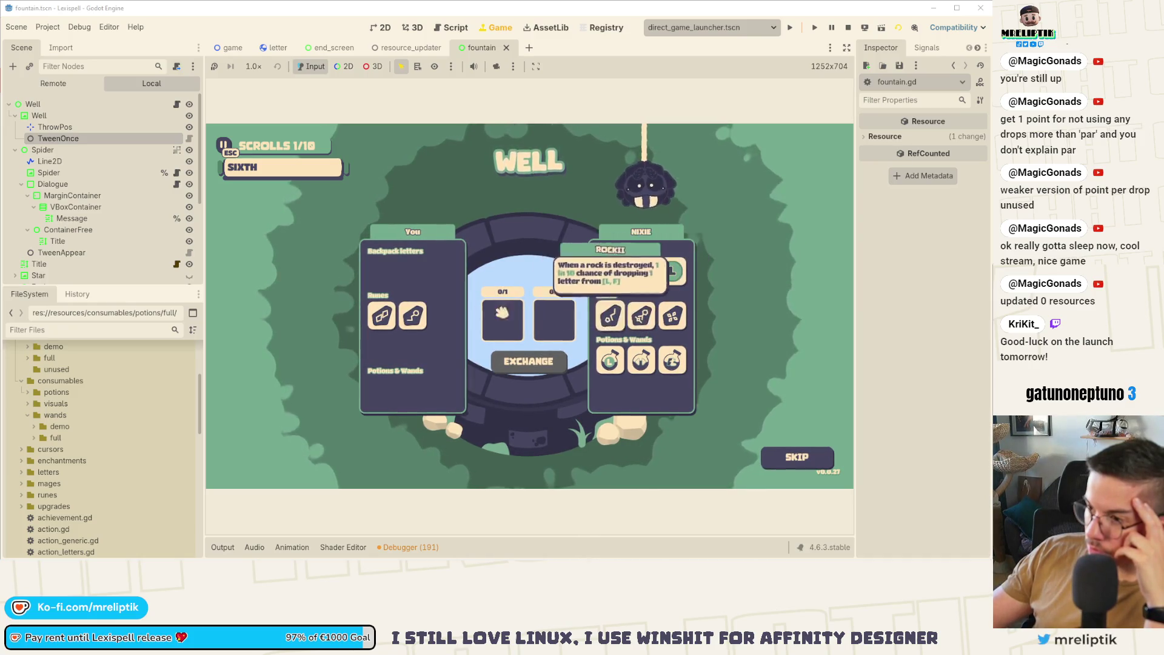
mouse_move(389, 318)
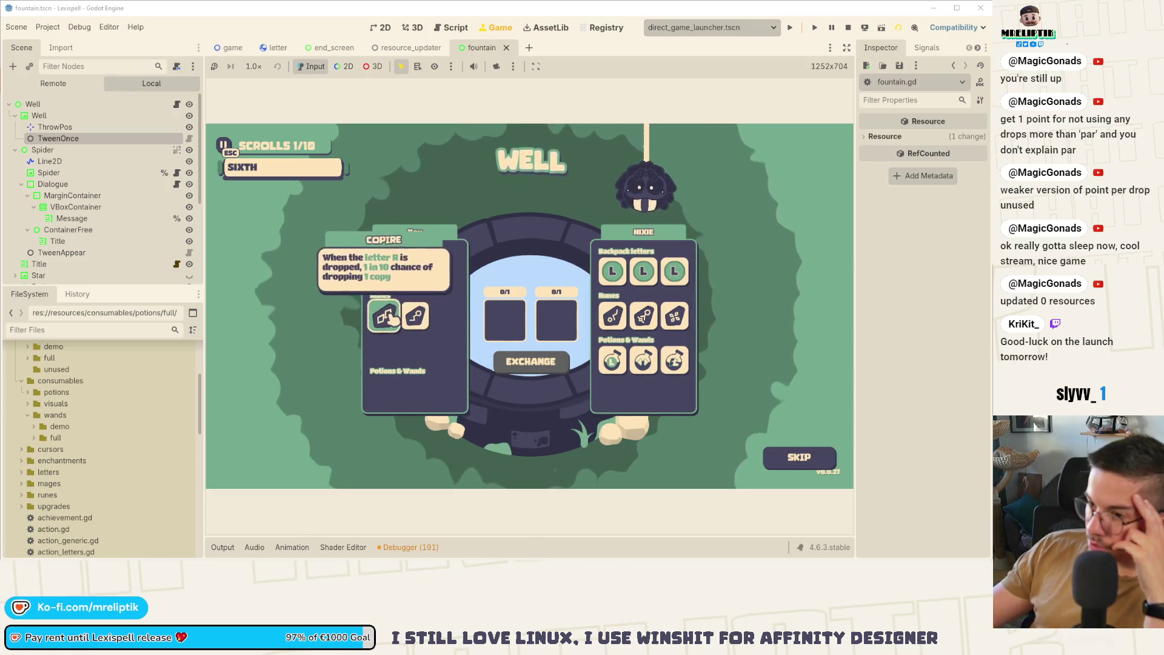
click(383, 315)
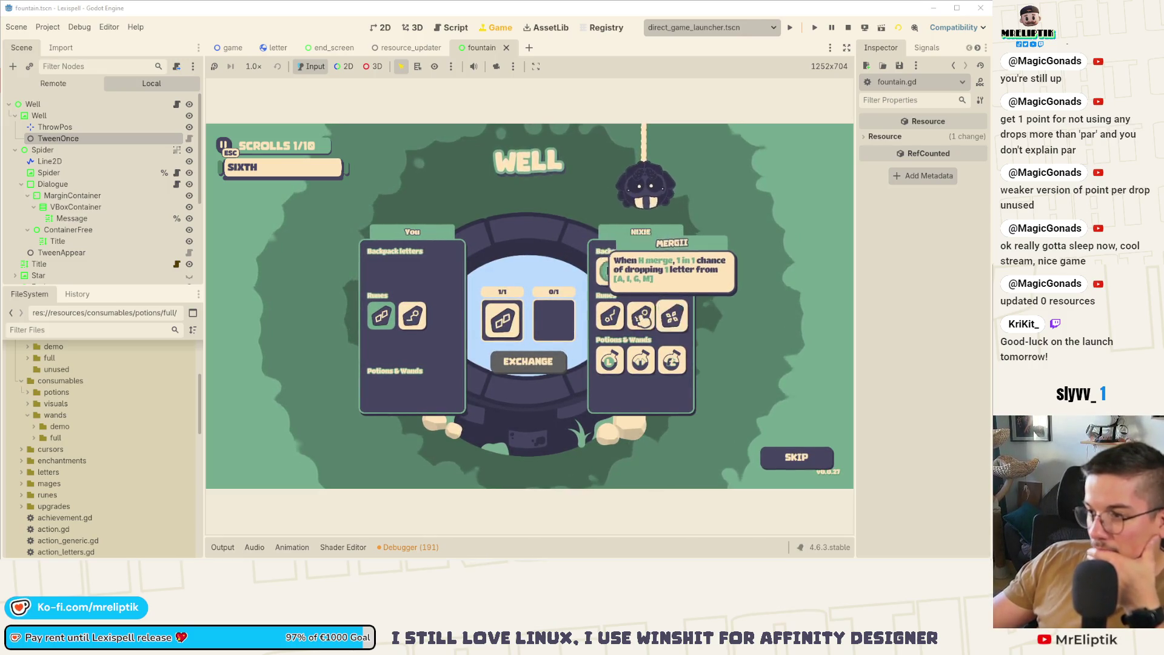
mouse_move(613, 319)
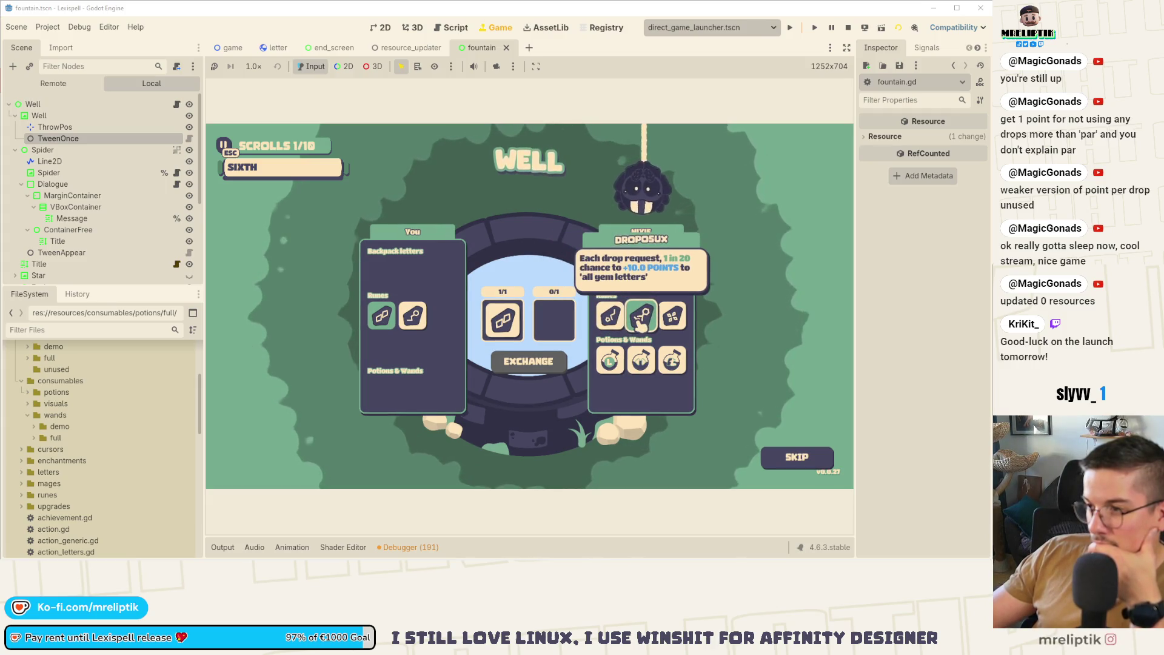
click(612, 318)
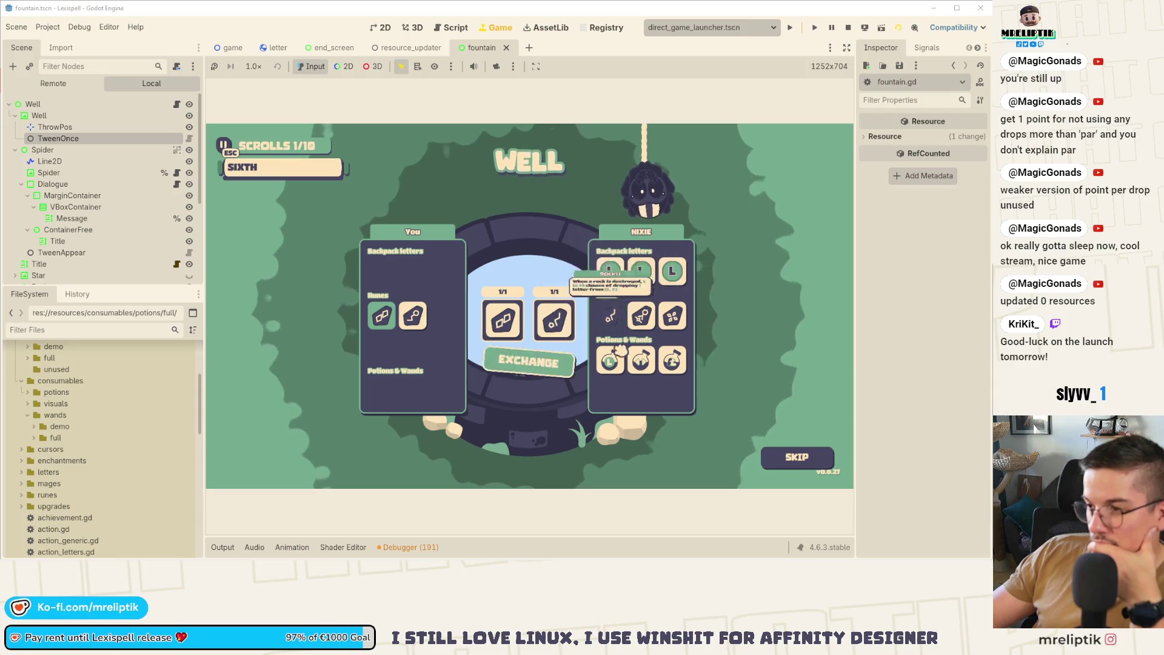
click(549, 364)
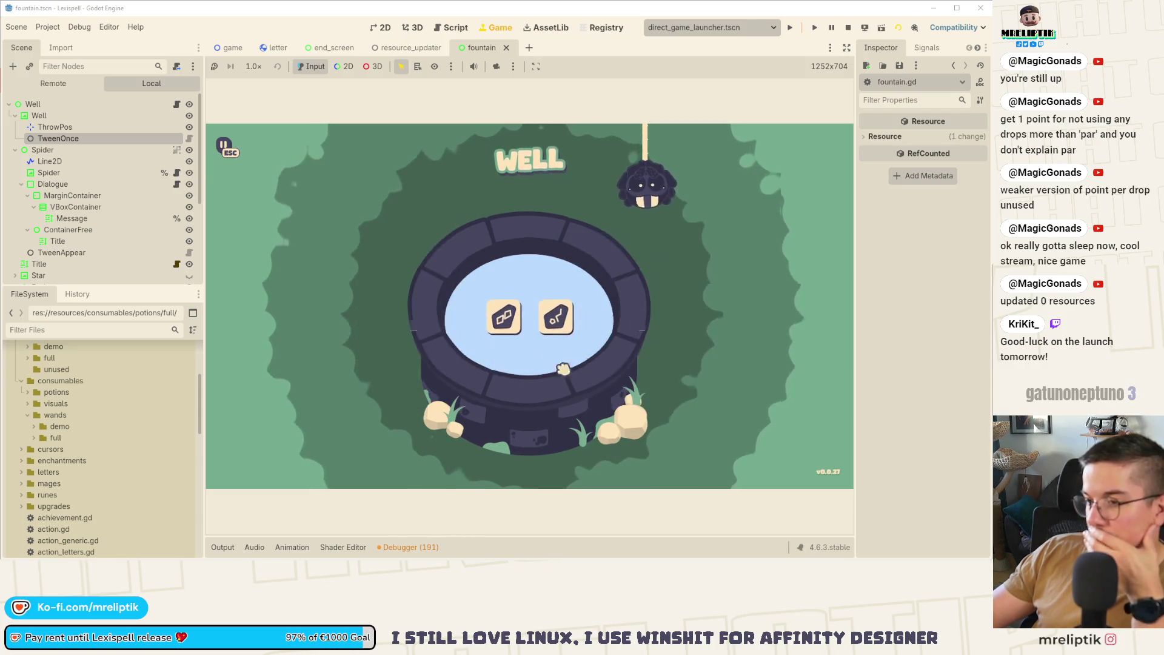
click(528, 378)
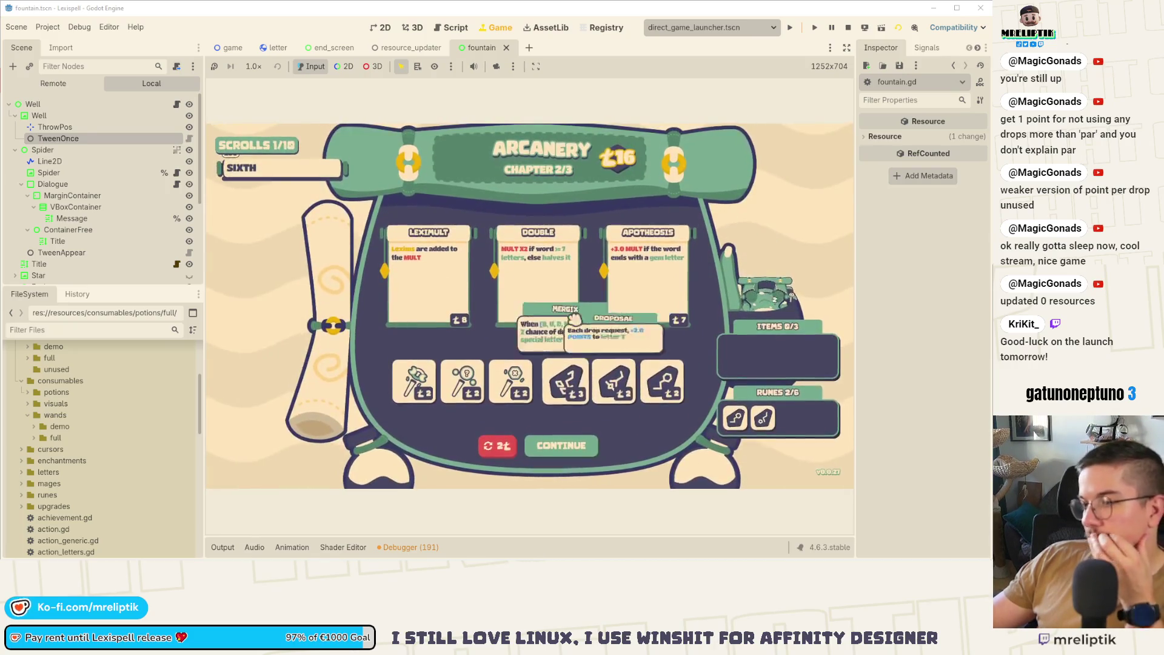
key(ctrl+F1)
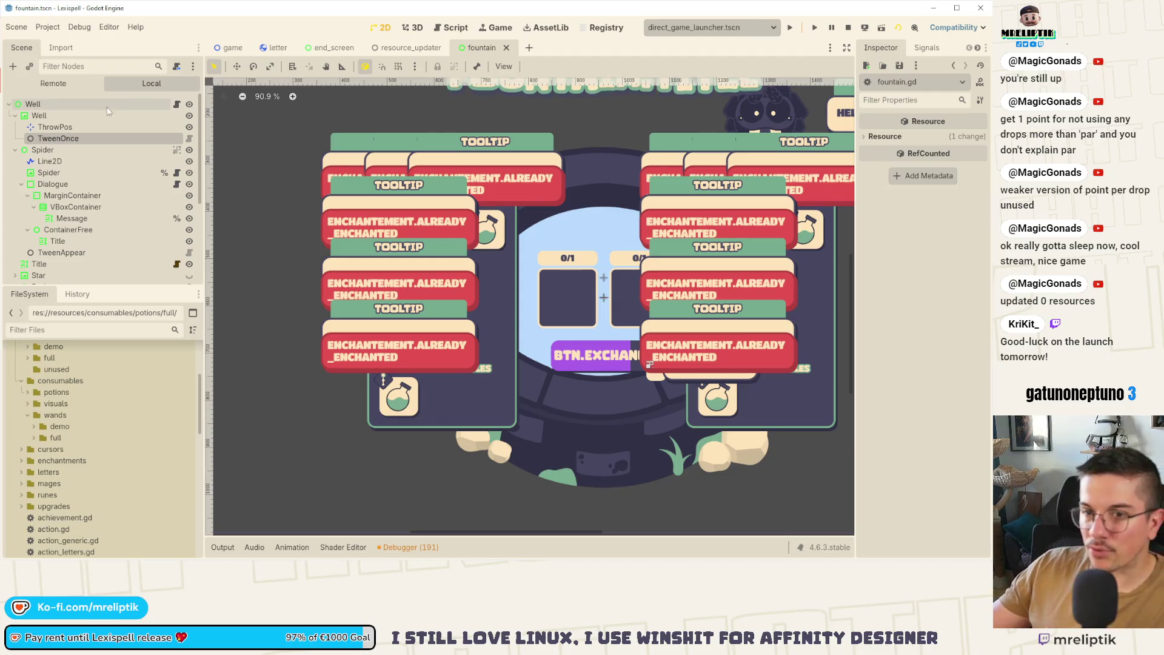
Select the TweenOnce node under Well and open its script.
click(100, 115)
scroll(483, 333, down, 4)
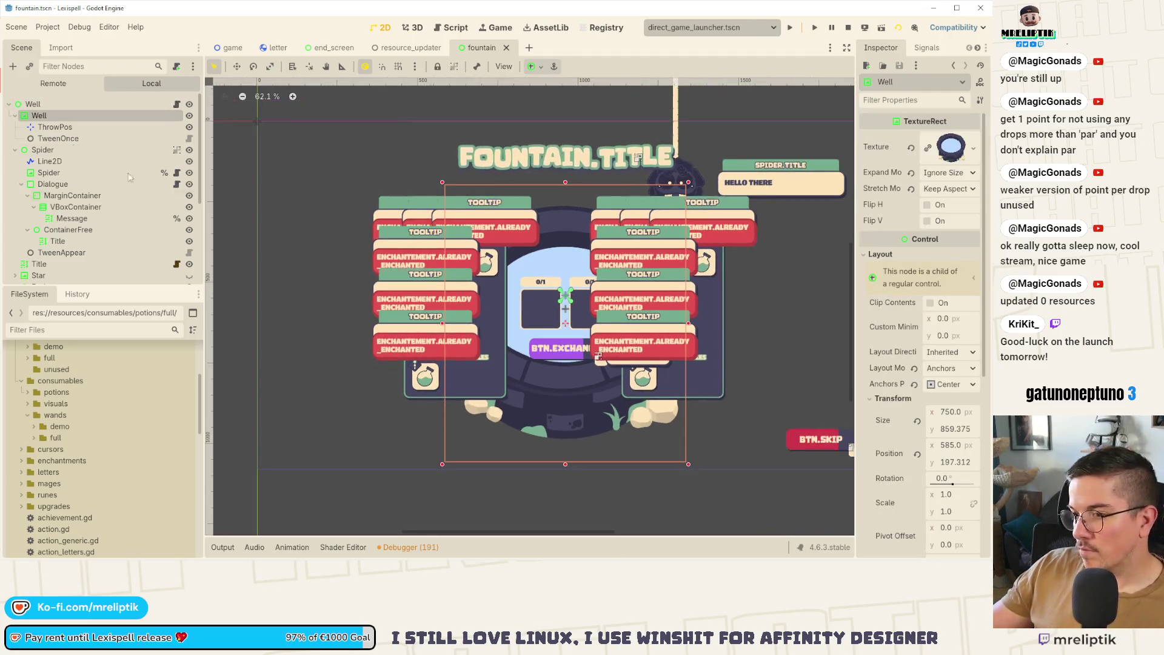
click(53, 140)
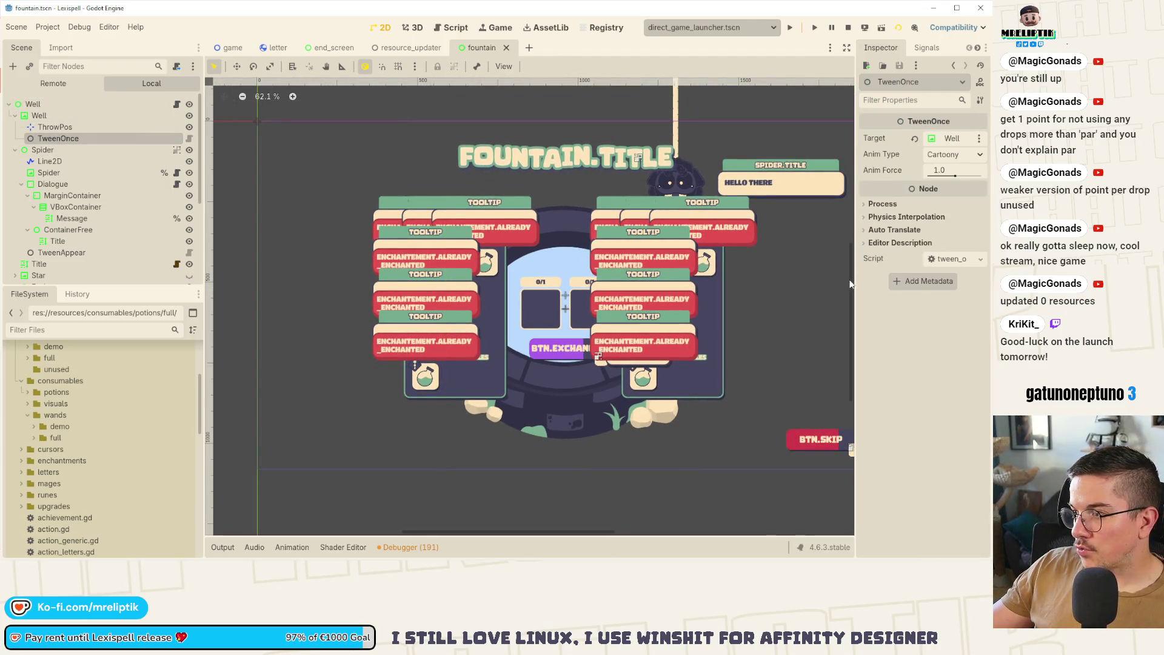
click(189, 139)
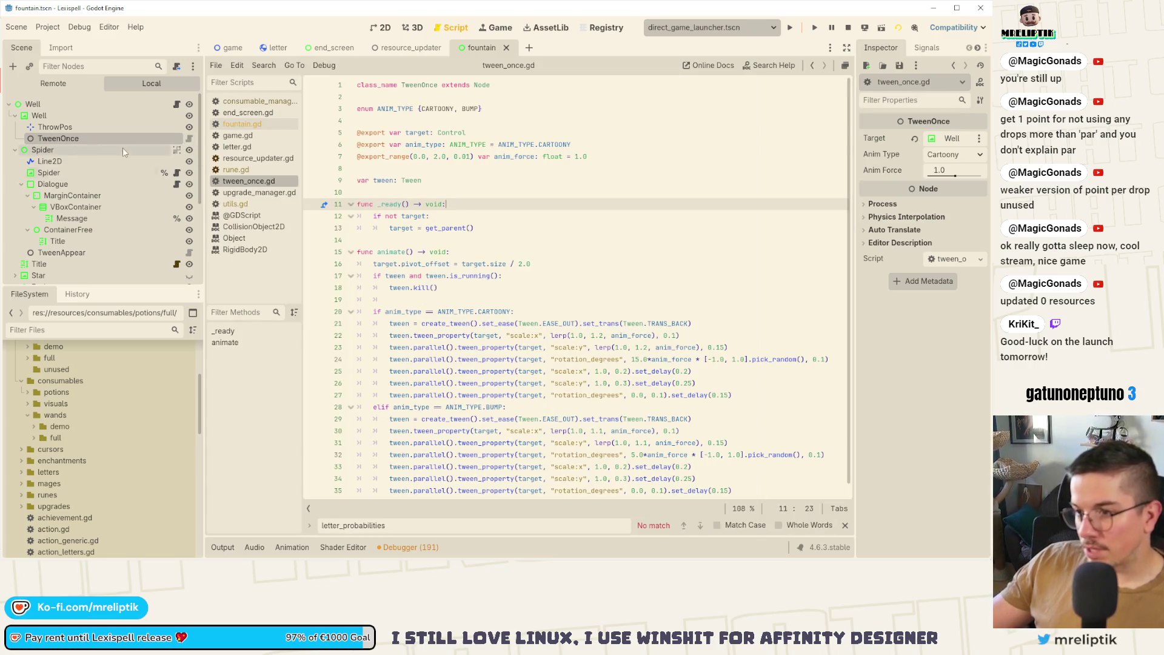
Revert the Well node's Pivot Offset Ratio to 0 and save the fountain scene.
click(97, 115)
scroll(890, 445, down, 5)
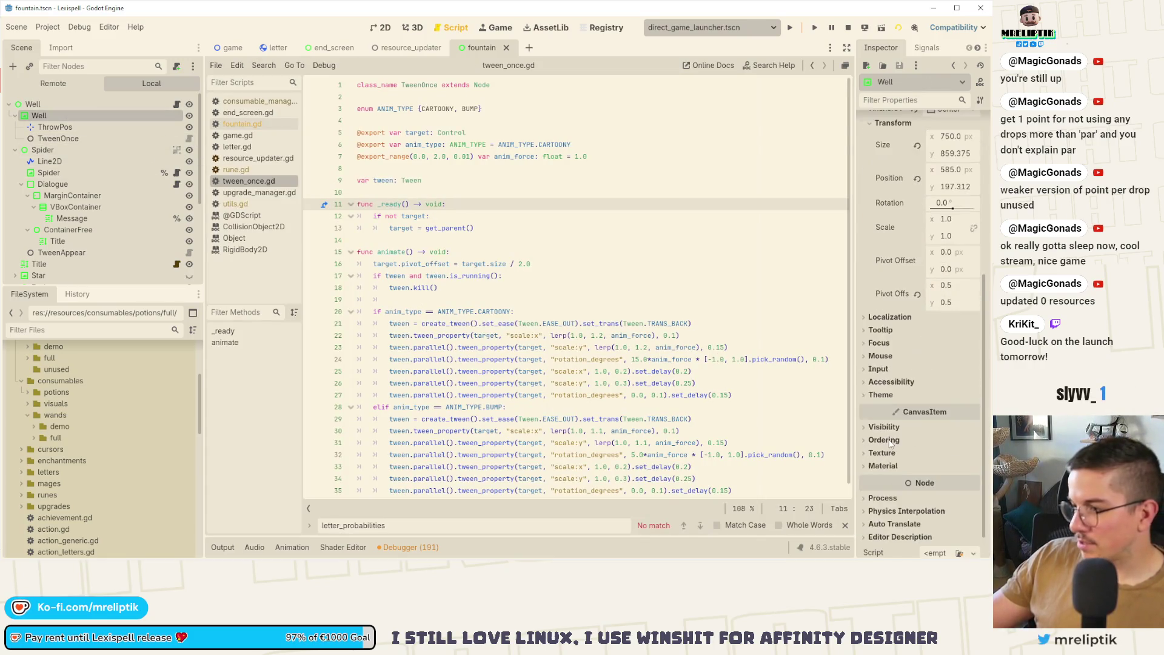
click(917, 295)
key(ctrl+s)
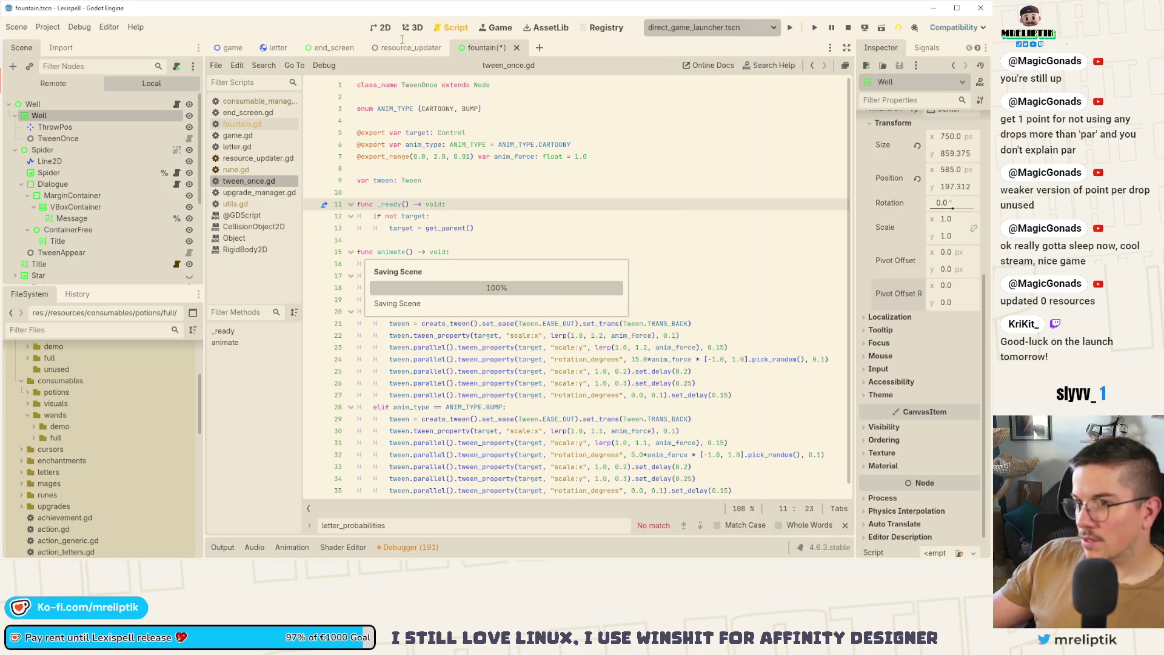
click(382, 28)
scroll(231, 103, down, 3)
key(ctrl+s)
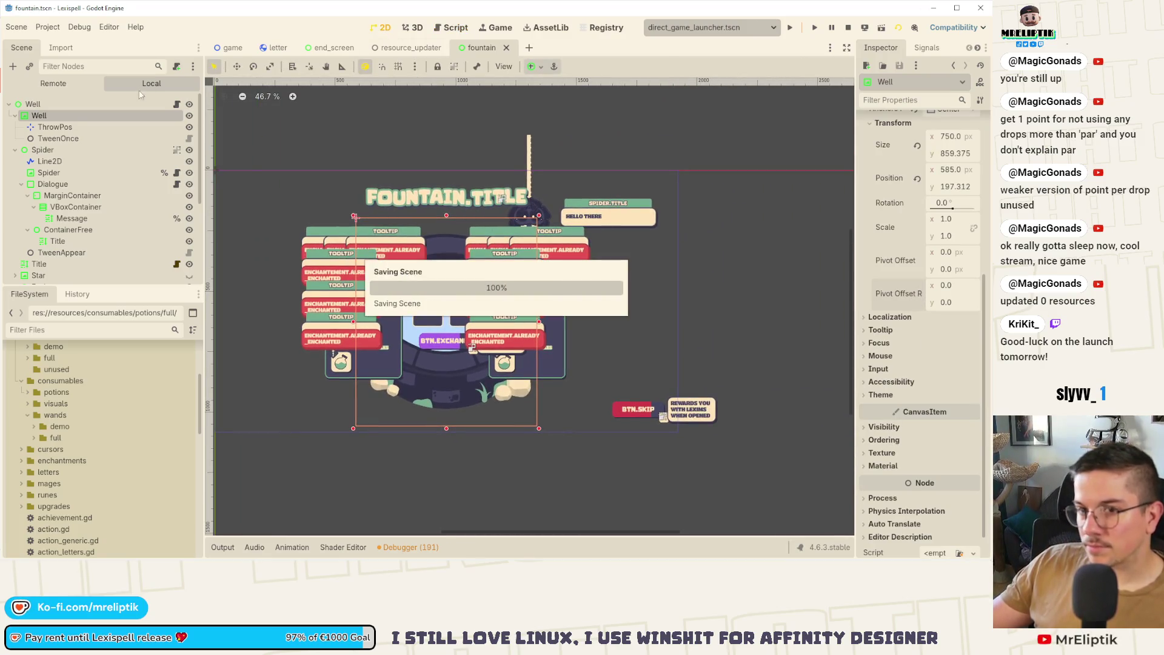
Review the fountain.gd script, then go back to the running game.
click(176, 104)
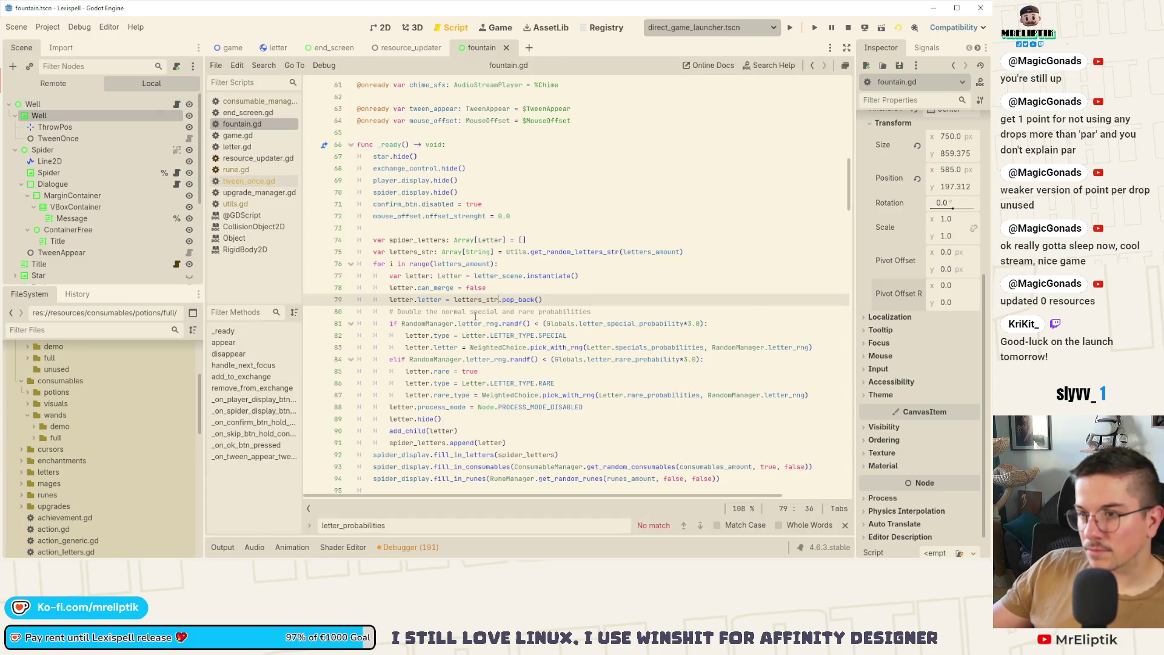
scroll(497, 303, up, 2)
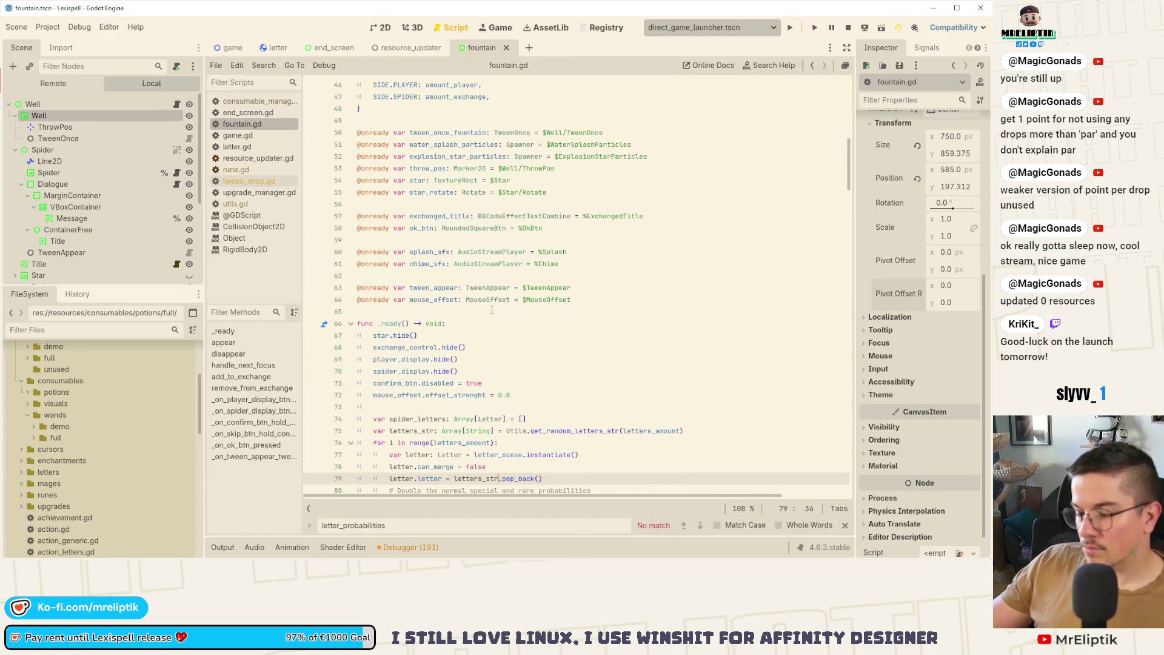
scroll(383, 270, up, 3)
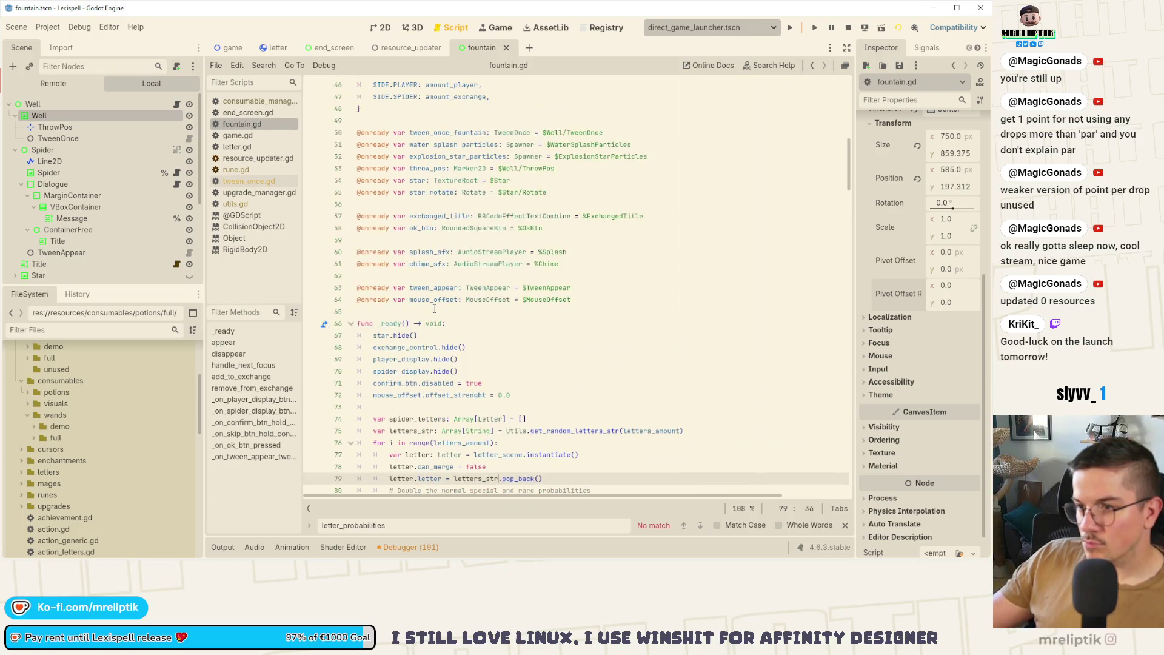
scroll(67, 260, down, 4)
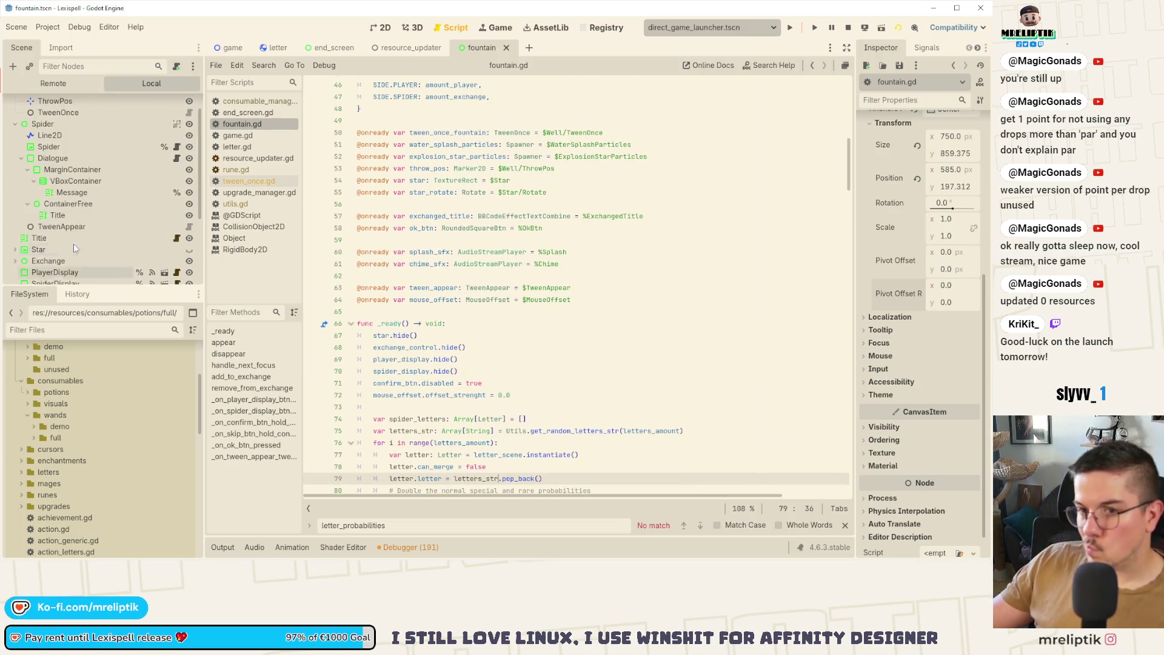
scroll(74, 243, up, 4)
scroll(475, 305, up, 2)
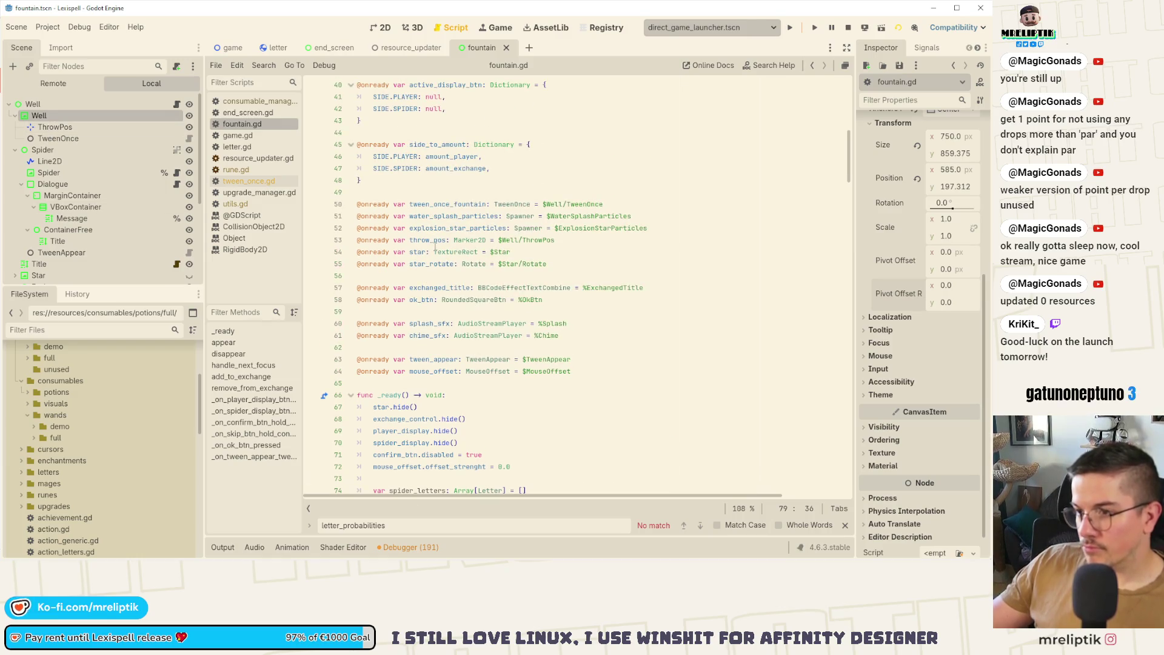
click(498, 28)
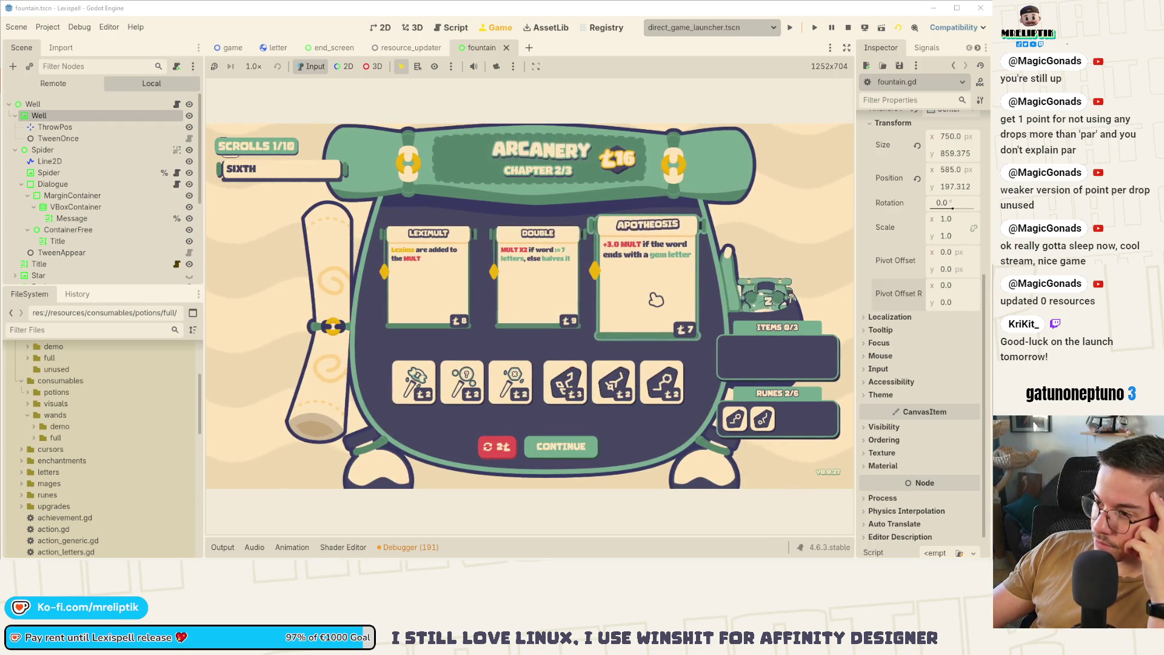
Buy the Leximult scroll and continue into chapter 3/3, The Swapper.
click(436, 295)
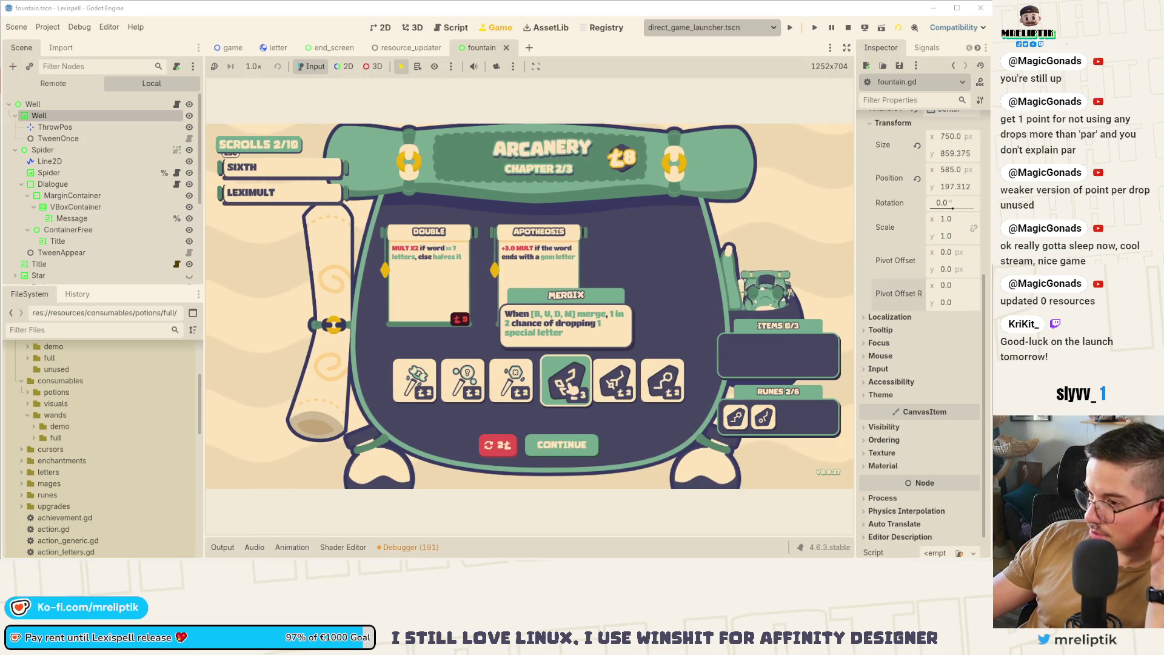
click(573, 448)
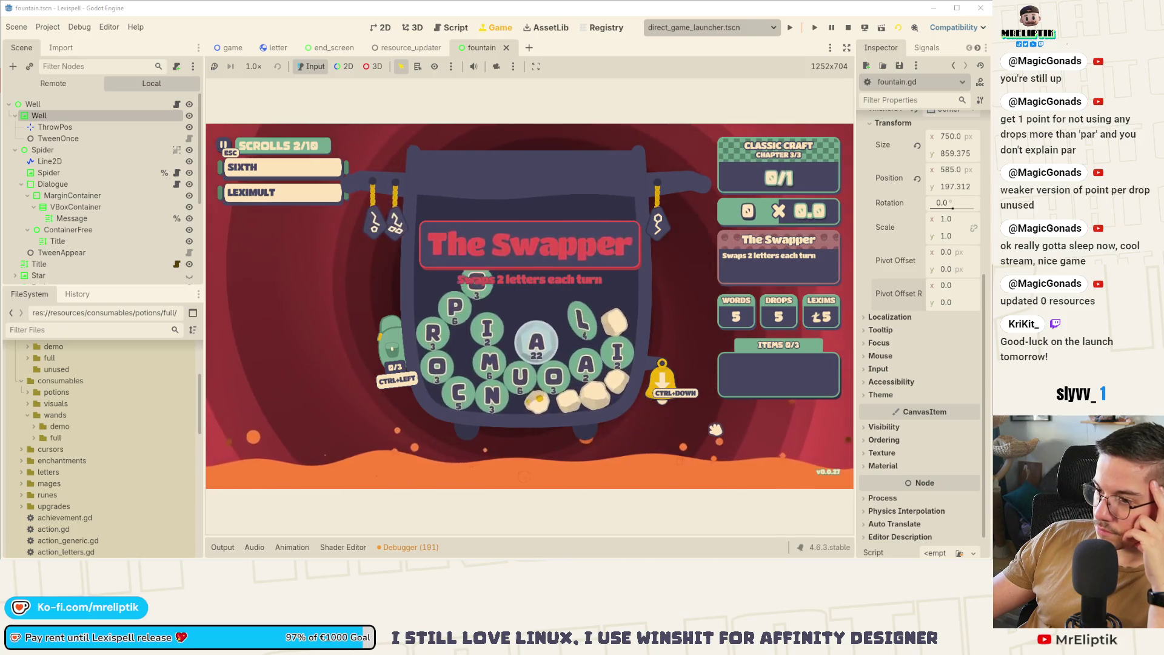
Ring the bell to drop letters and build a word from the M, U and L tiles.
click(675, 398)
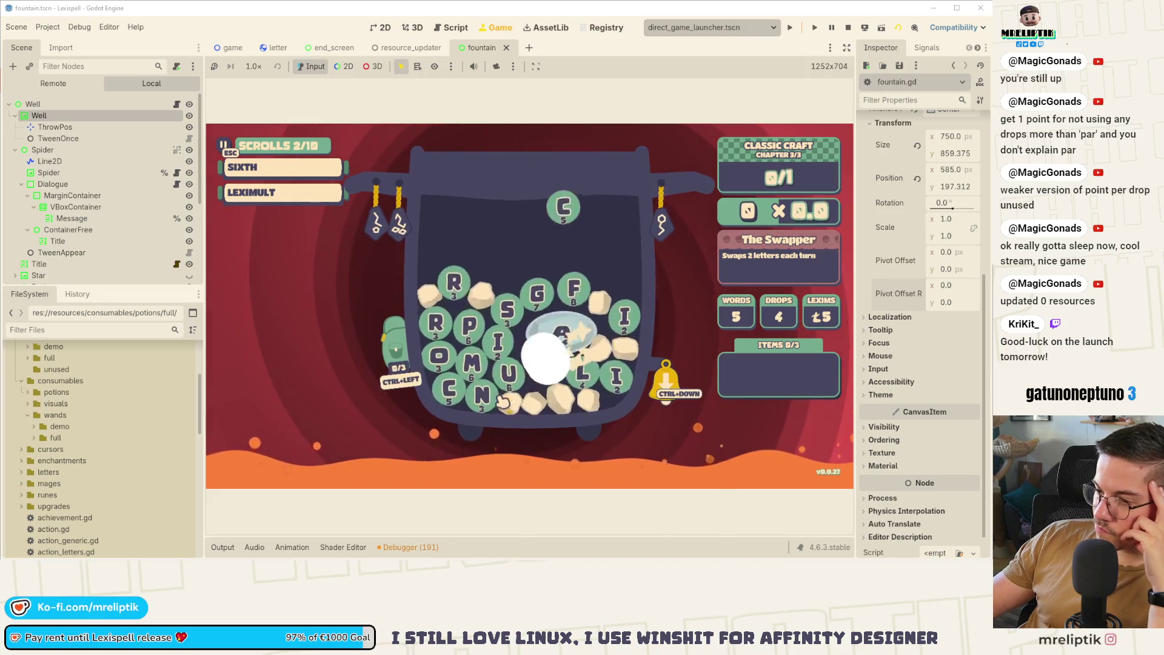
click(474, 364)
click(506, 375)
click(567, 371)
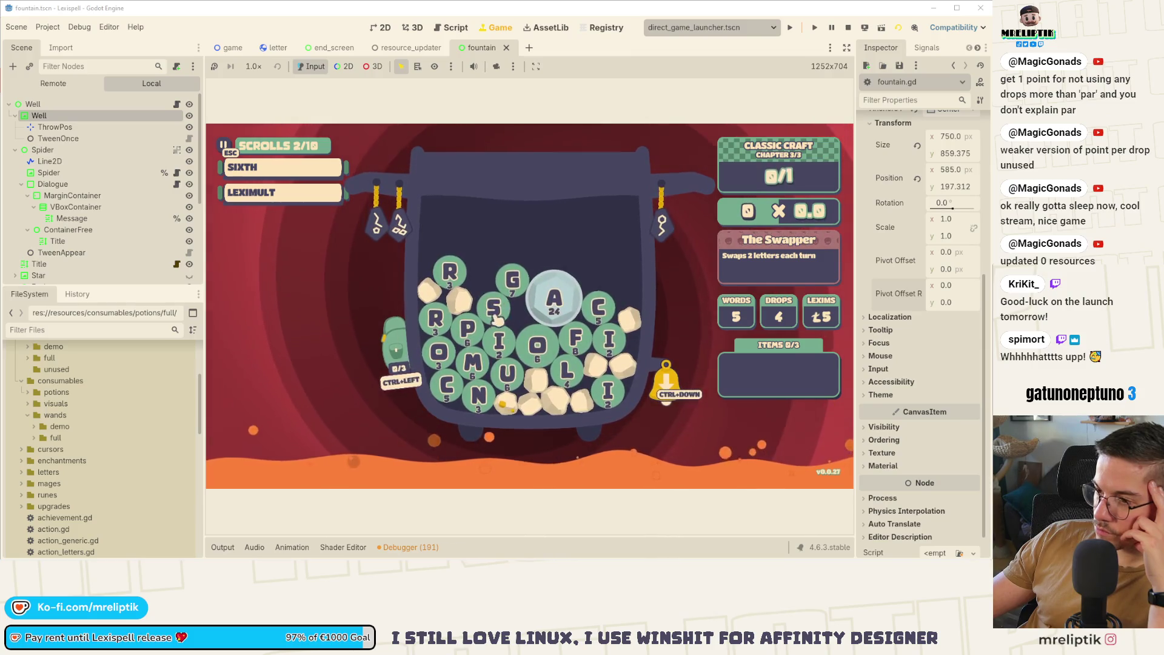
Spell SPIRAL from the P, S, I, A and L tiles, dropping more letters, and submit it.
click(475, 333)
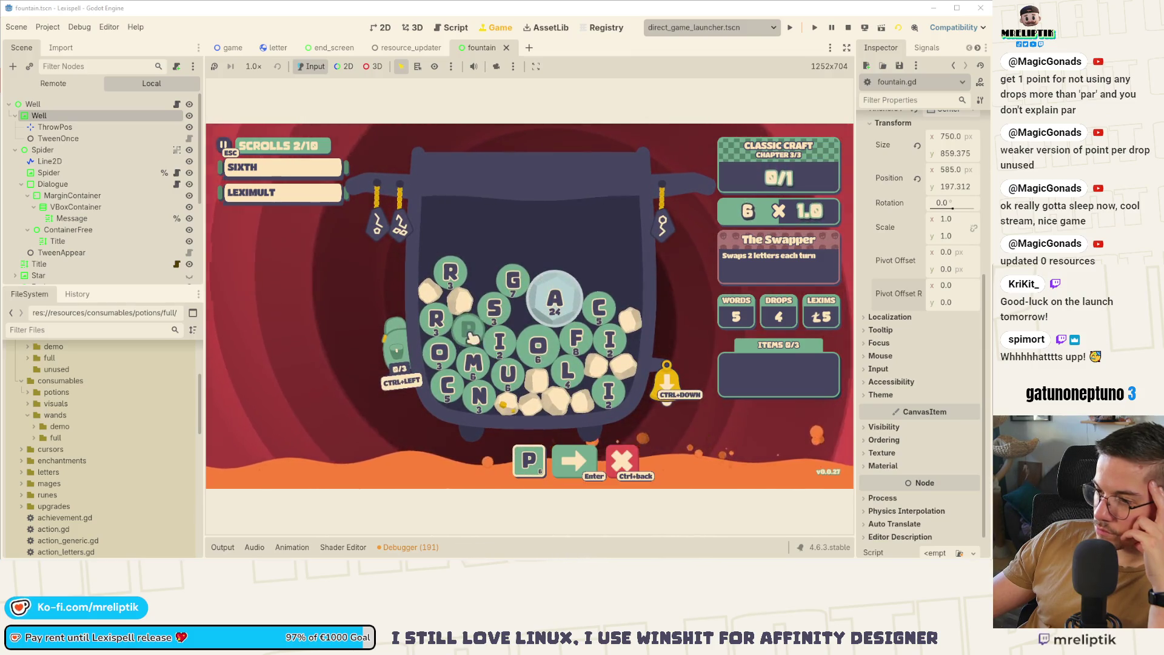
click(495, 309)
click(499, 342)
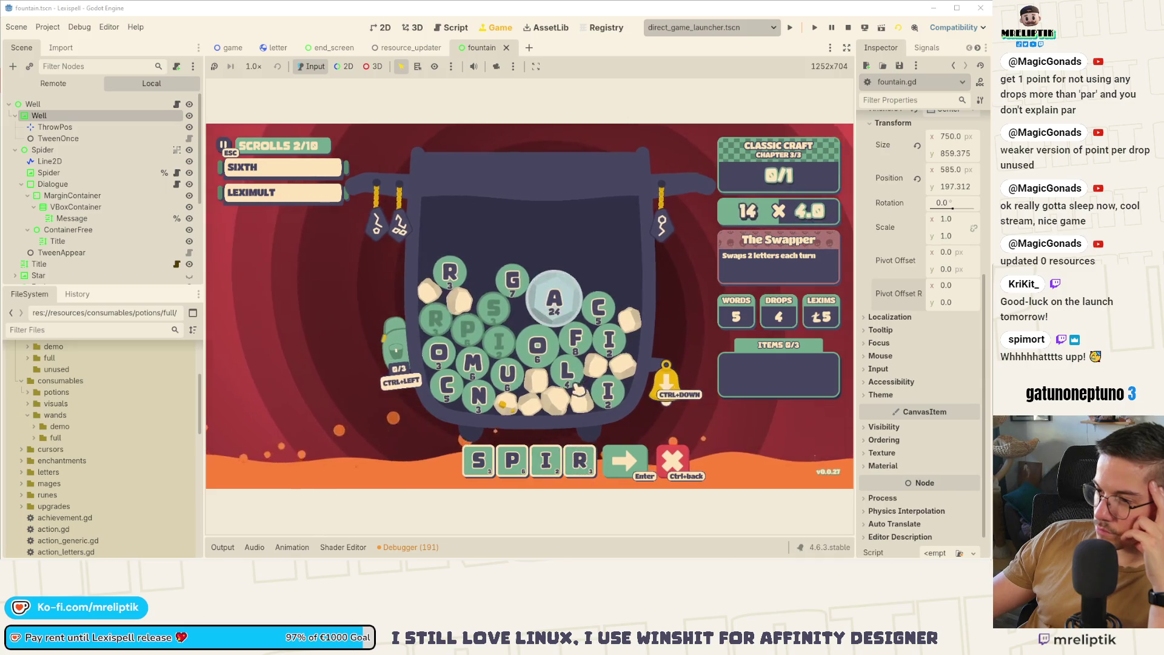
click(665, 388)
click(552, 297)
click(564, 368)
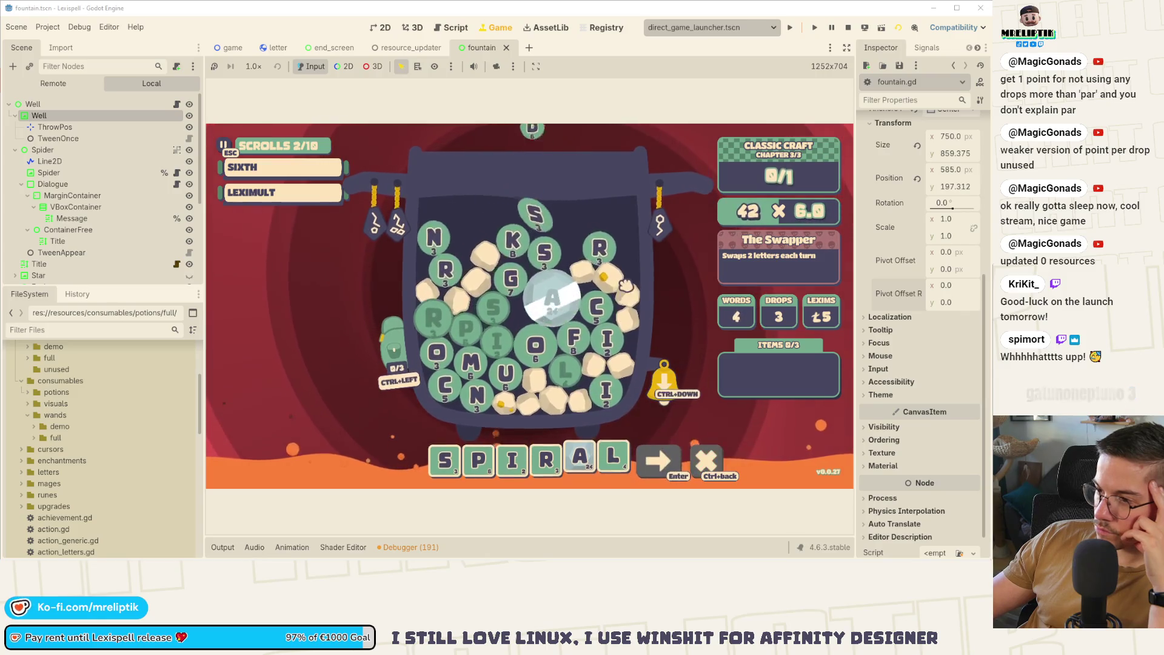
key(Return)
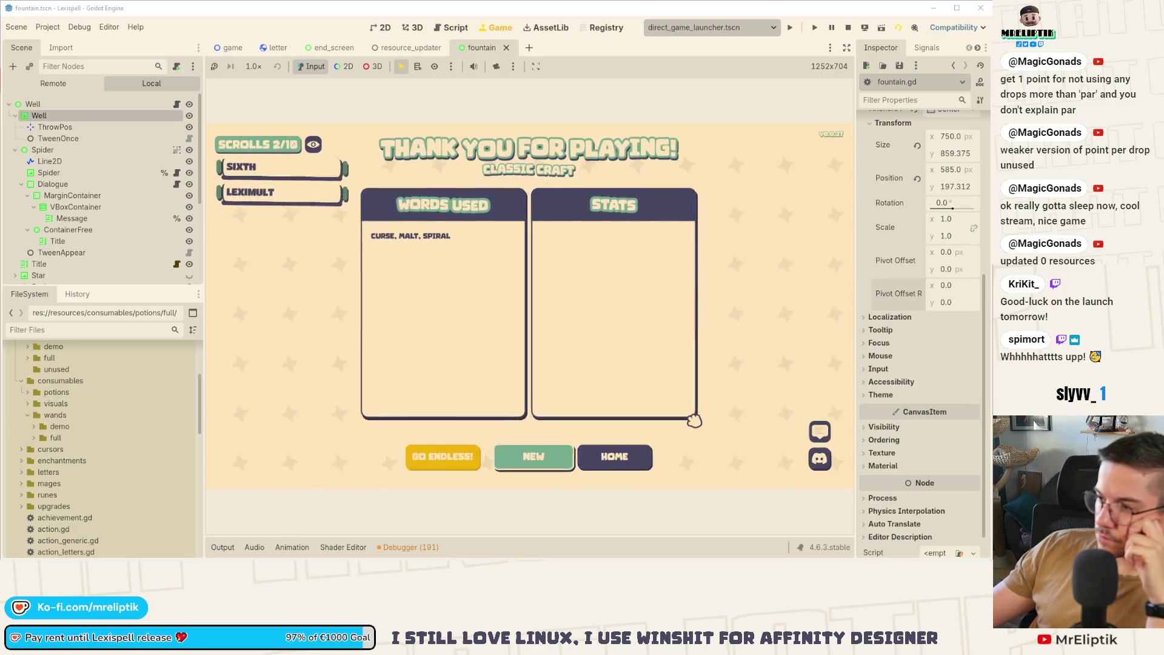
Start Endless Mode Chapter 4, score SPEED, open the treasure chest, and collect the lexims.
click(445, 456)
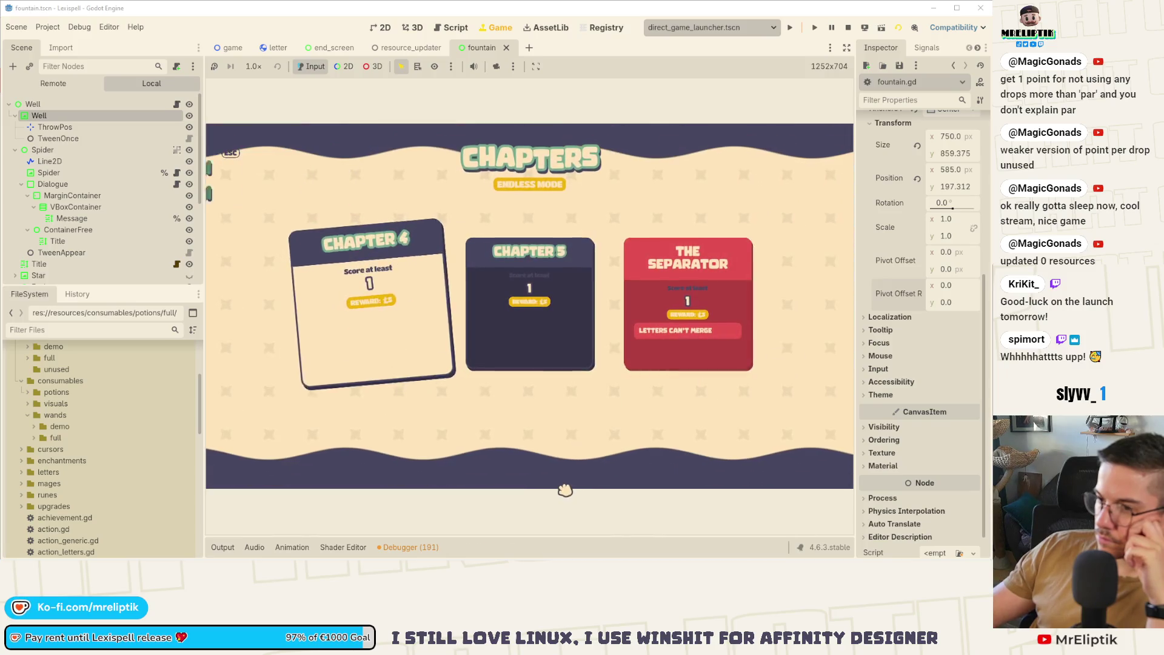
click(384, 322)
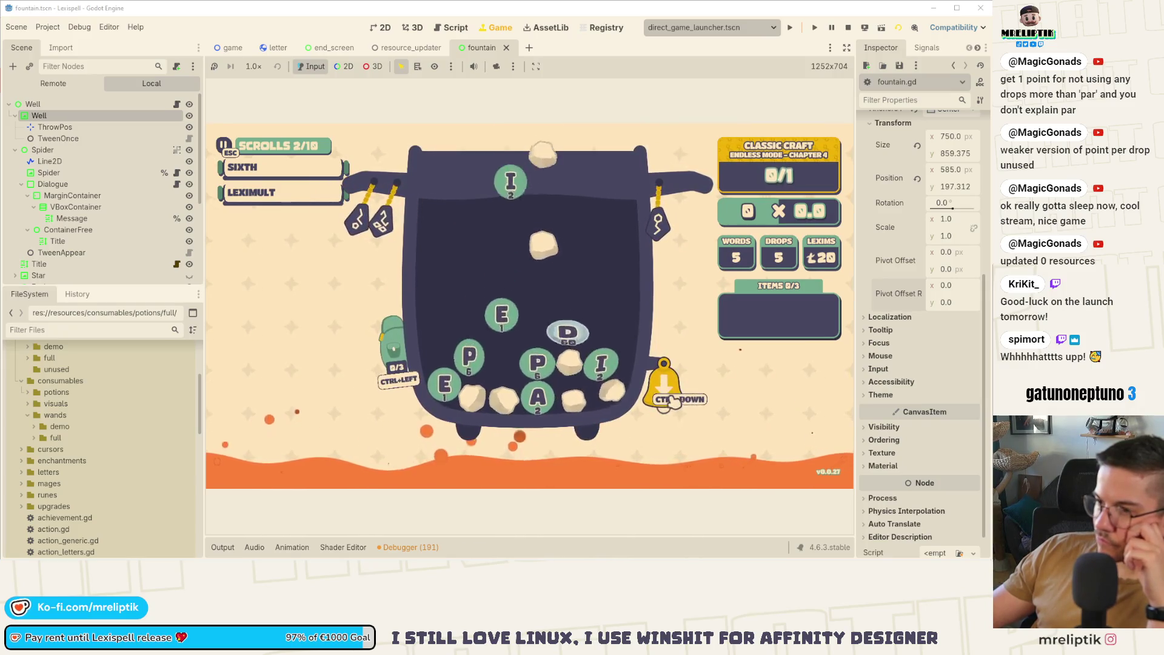
click(452, 359)
click(485, 381)
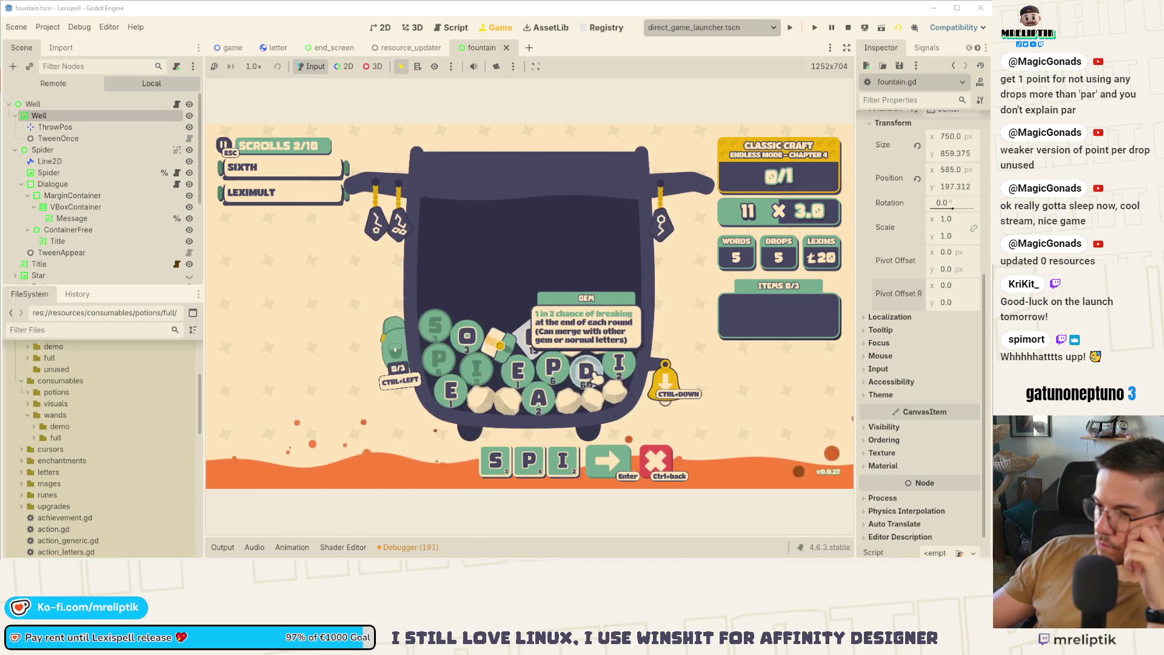
click(668, 385)
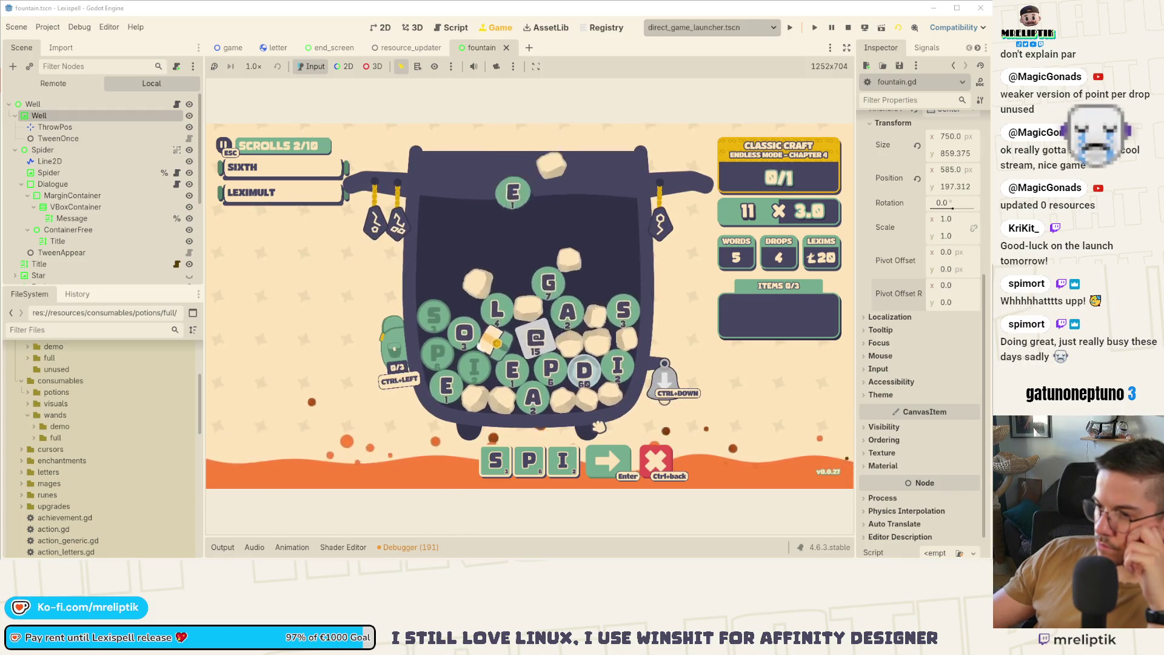
key(BackSpace)
text(eed)
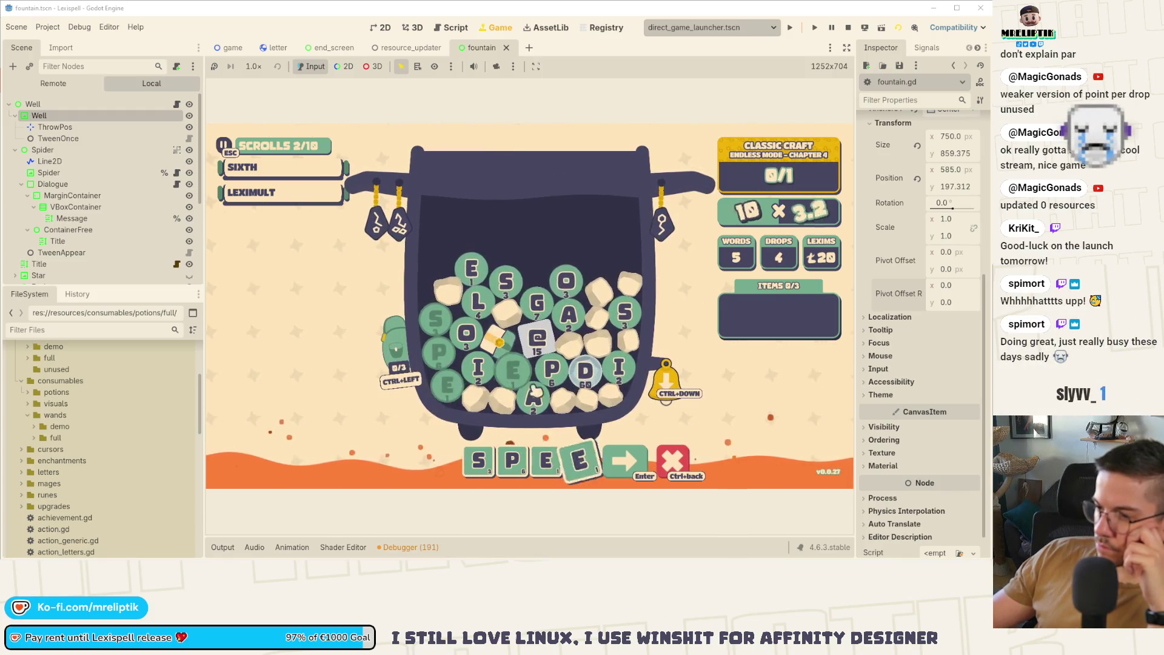
key(Return)
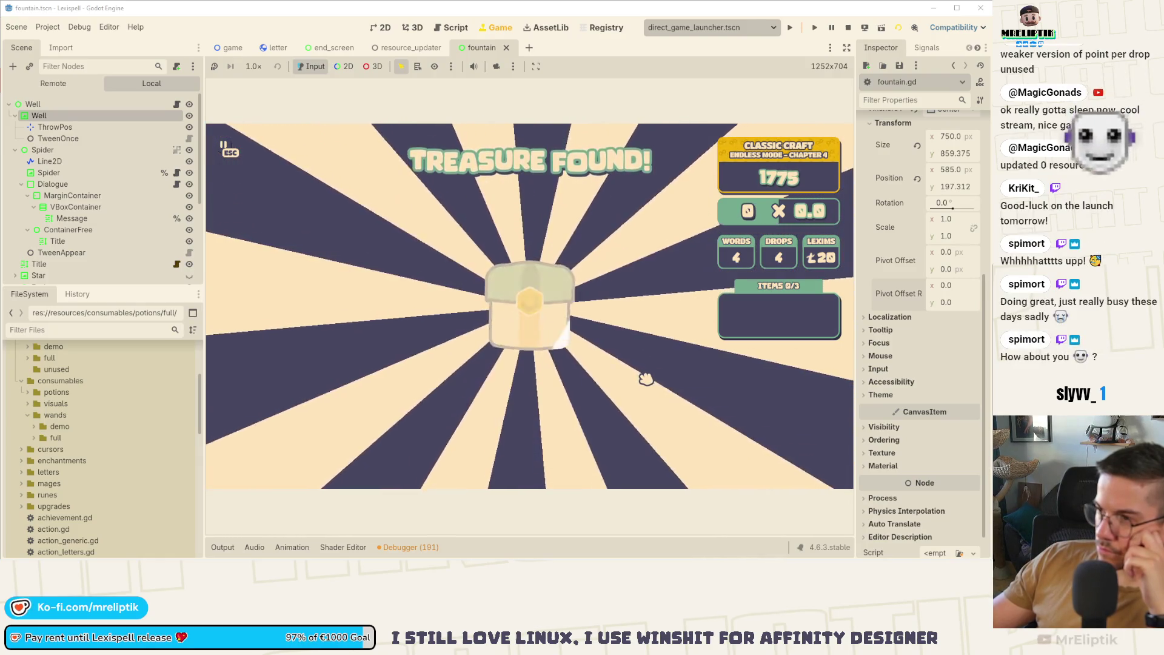
key(space)
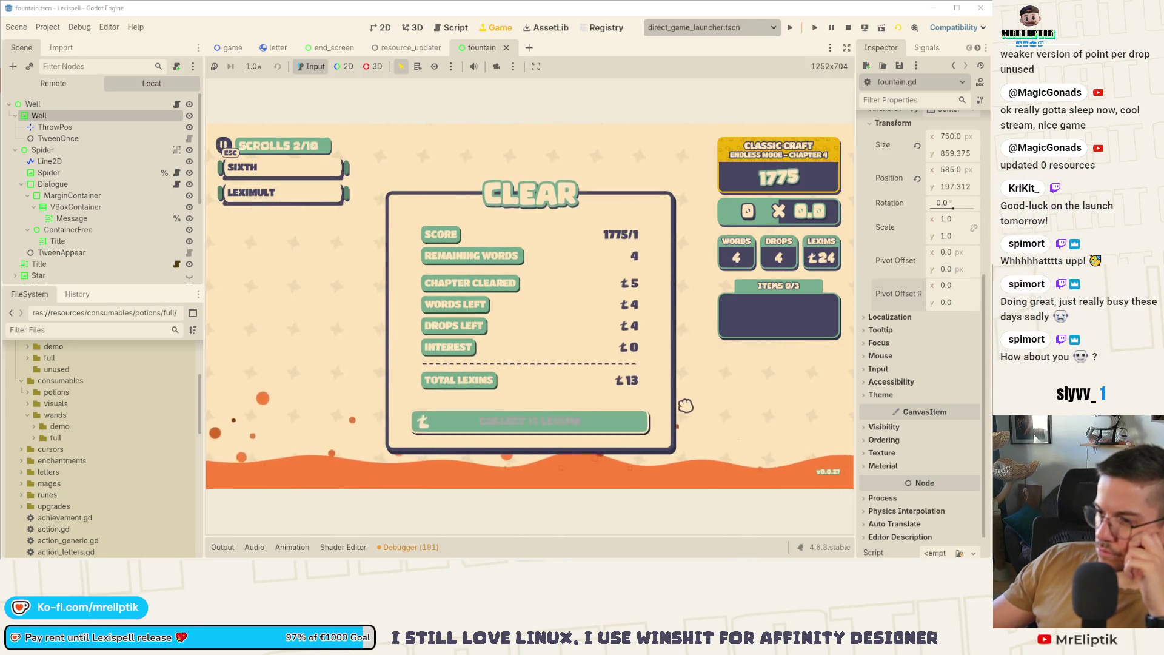
click(579, 432)
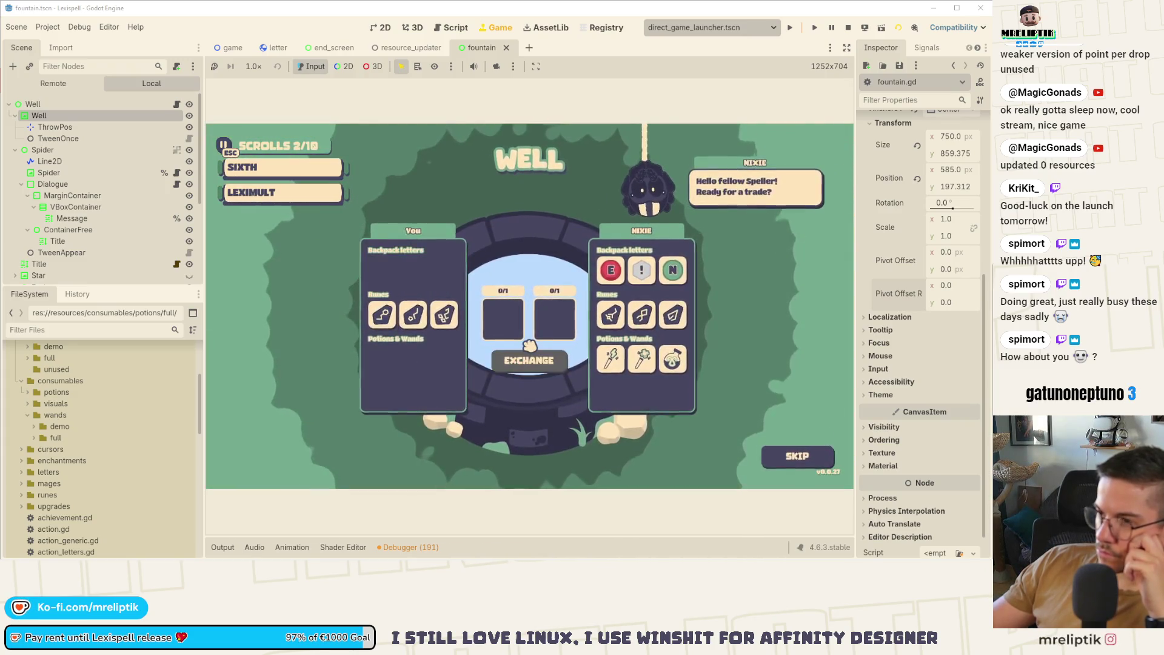
Skip the Well trade, buy the Enchanted and Treasure scrolls, and continue to chapter 5.
click(783, 456)
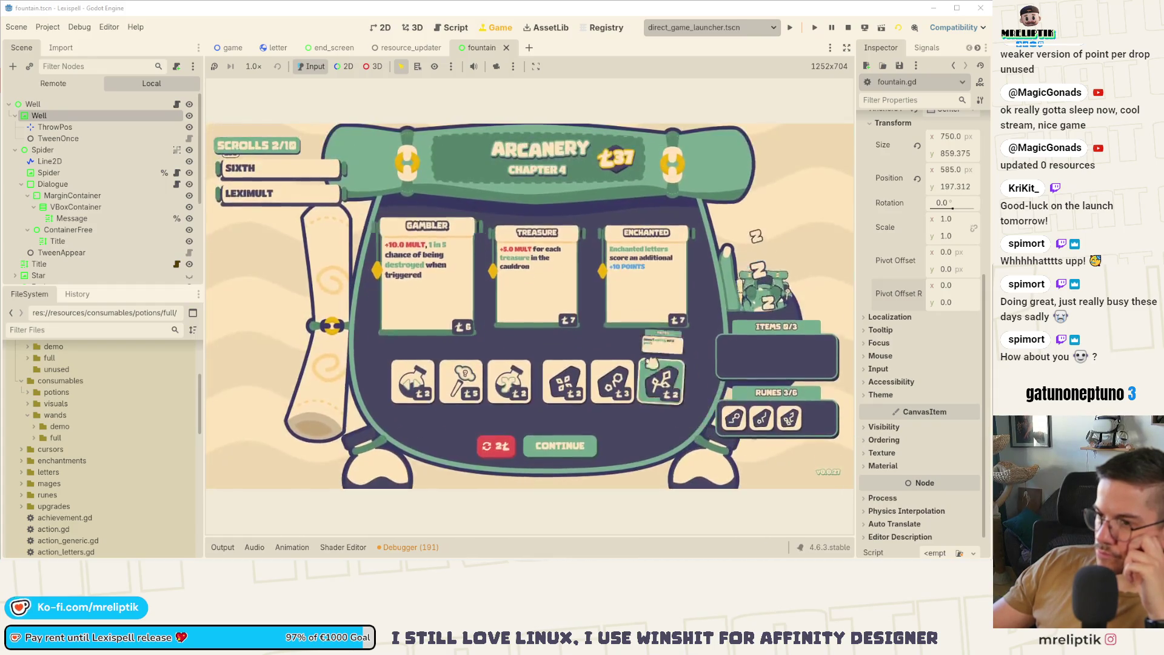
click(669, 292)
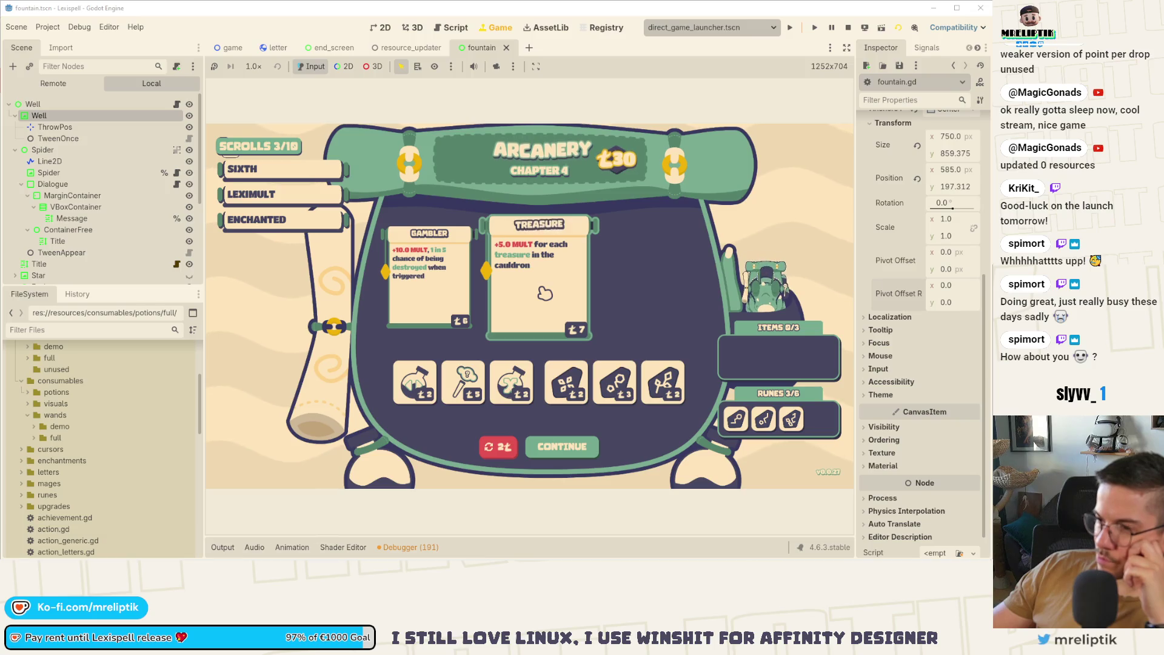
click(545, 294)
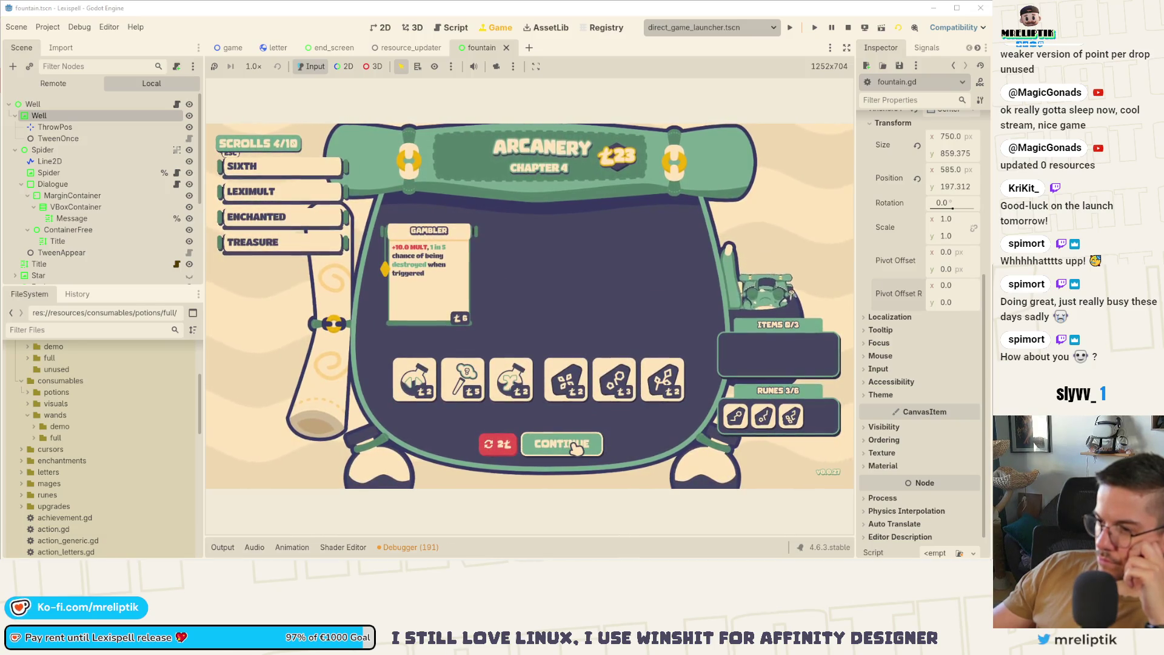
click(573, 445)
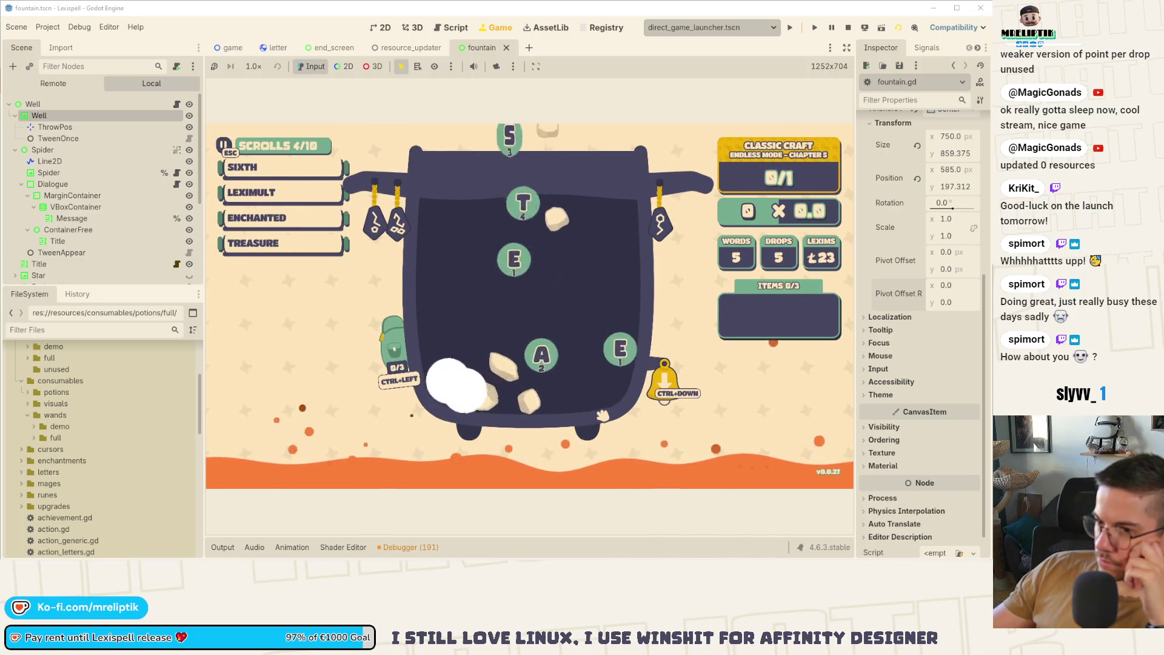
Build words with the E and T tiles to clear chapter 5, collect lexims, and buy No Repeat.
mouse_move(840, 262)
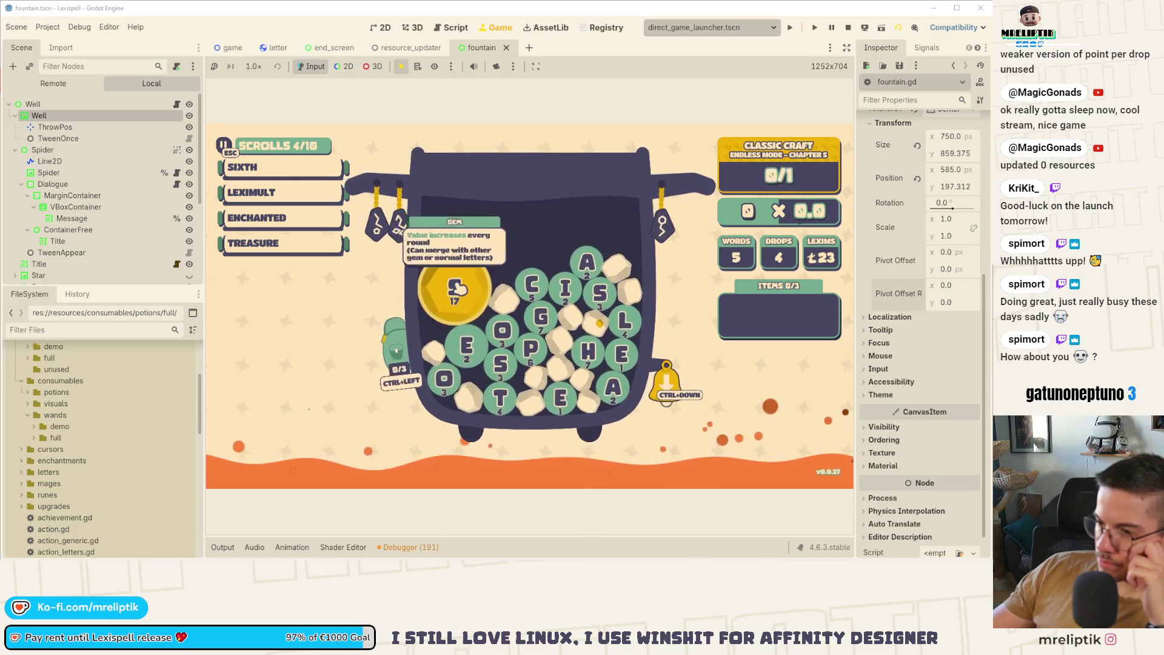
click(469, 349)
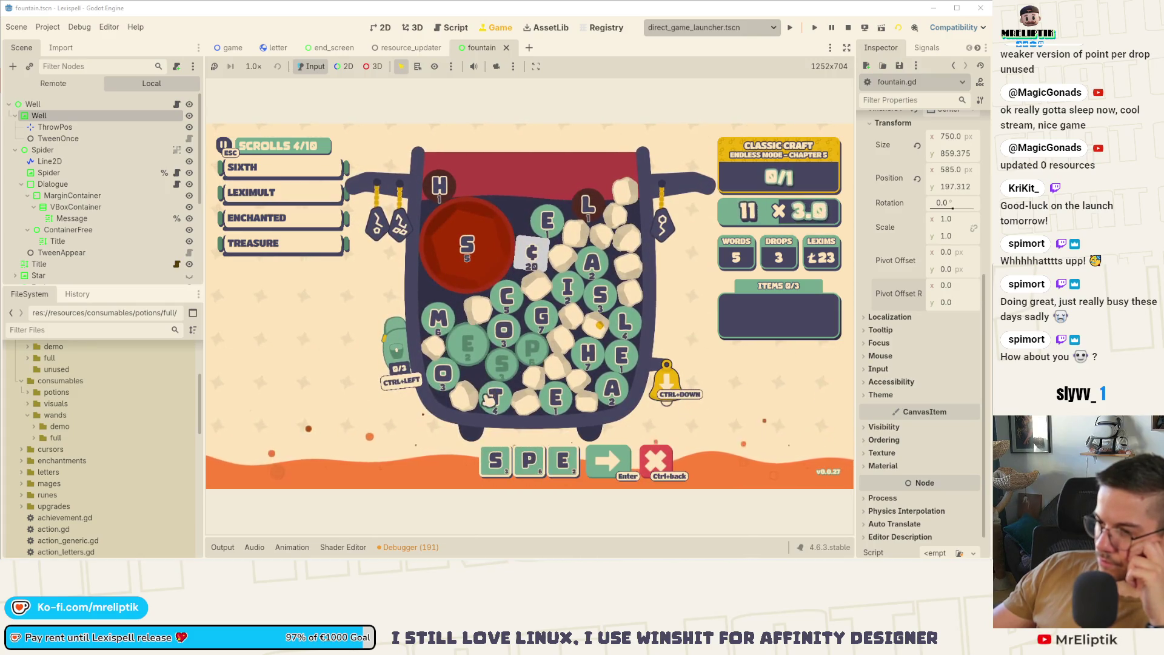
click(512, 369)
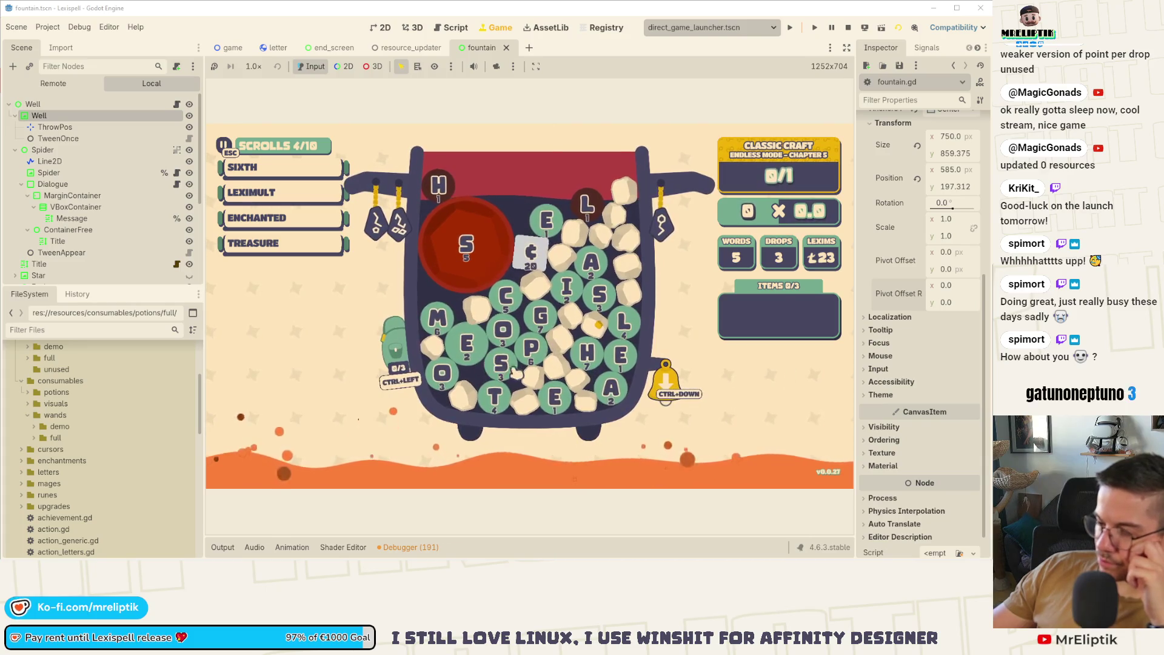
click(502, 403)
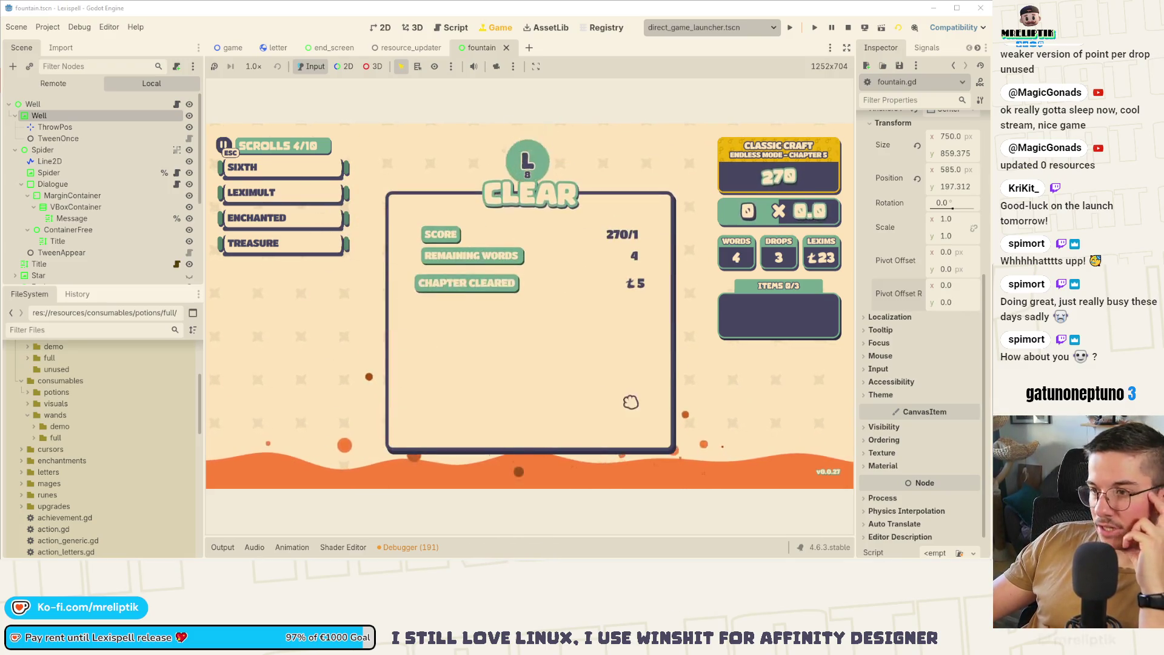
click(570, 423)
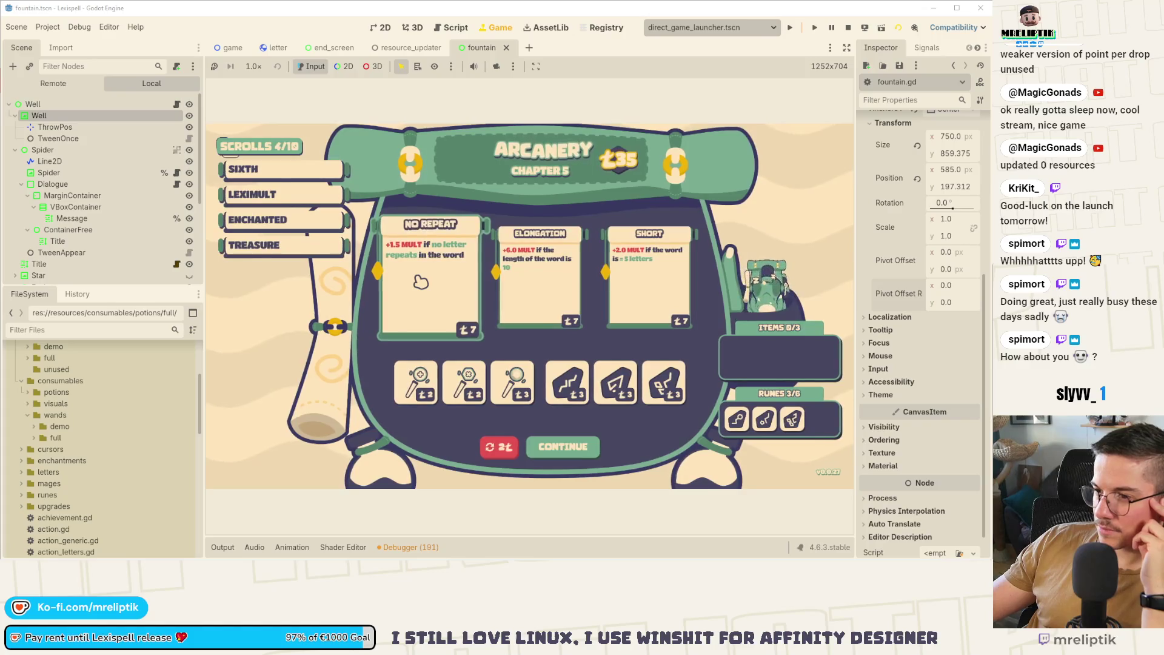
click(657, 290)
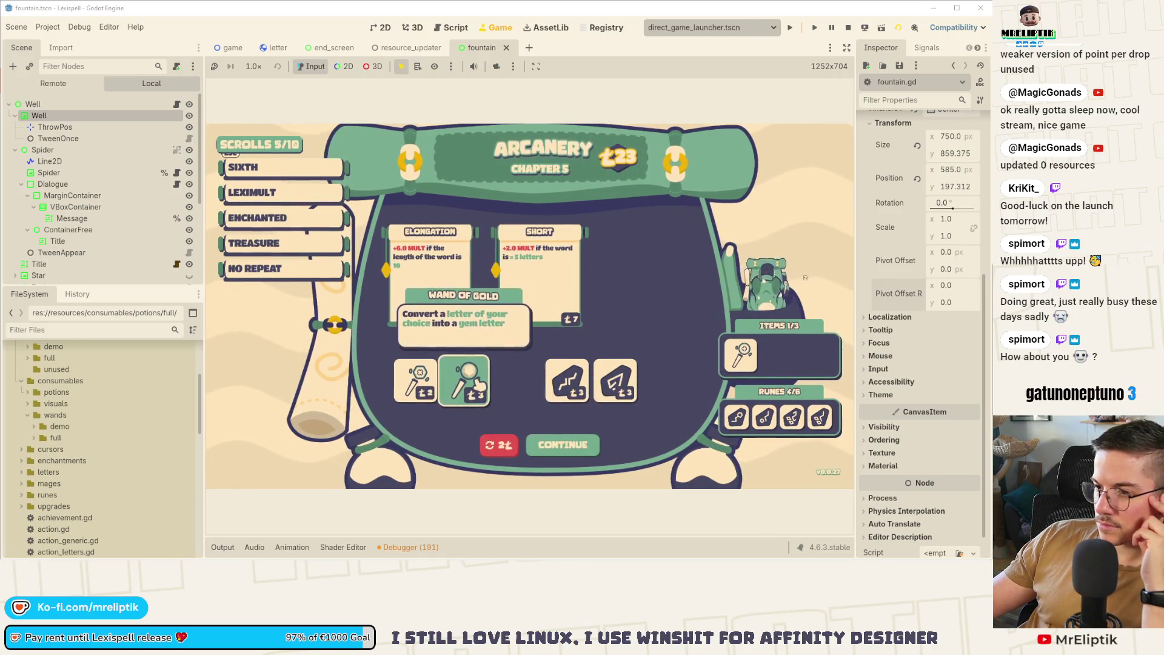
Continue to chapter 6 against The Separator, pick the S and E tiles, then stop the game.
click(578, 445)
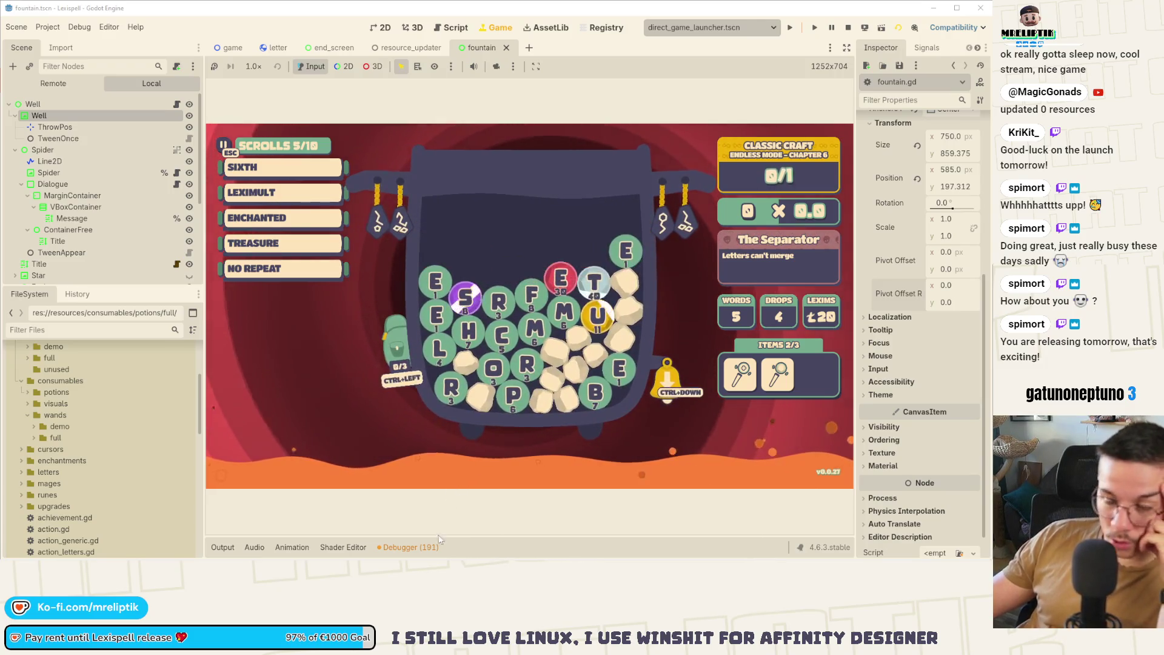
click(466, 303)
click(435, 284)
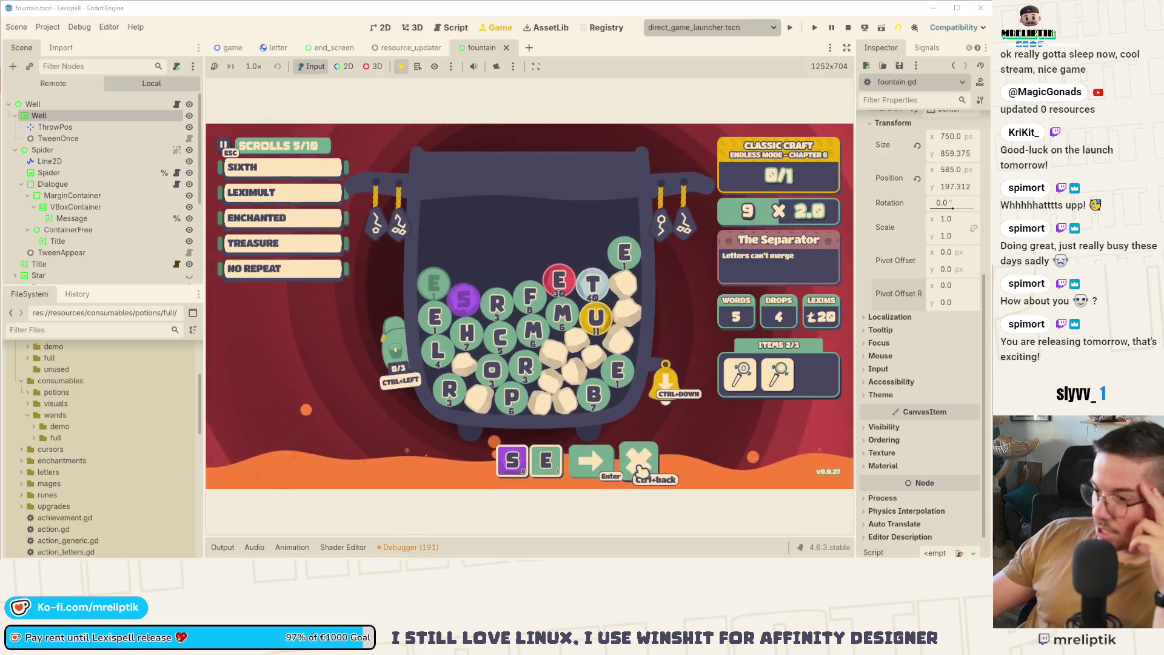
key(F8)
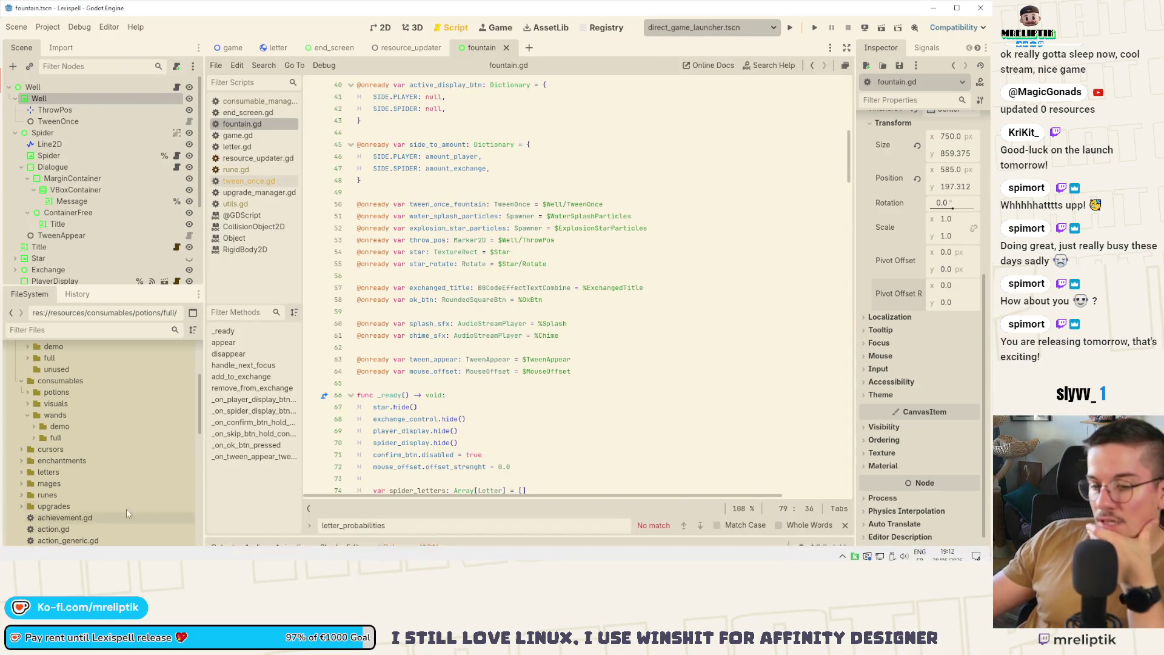
Review and stage the changes to utils.gd, fountain.tscn and fountain.gd.
key(alt+Tab)
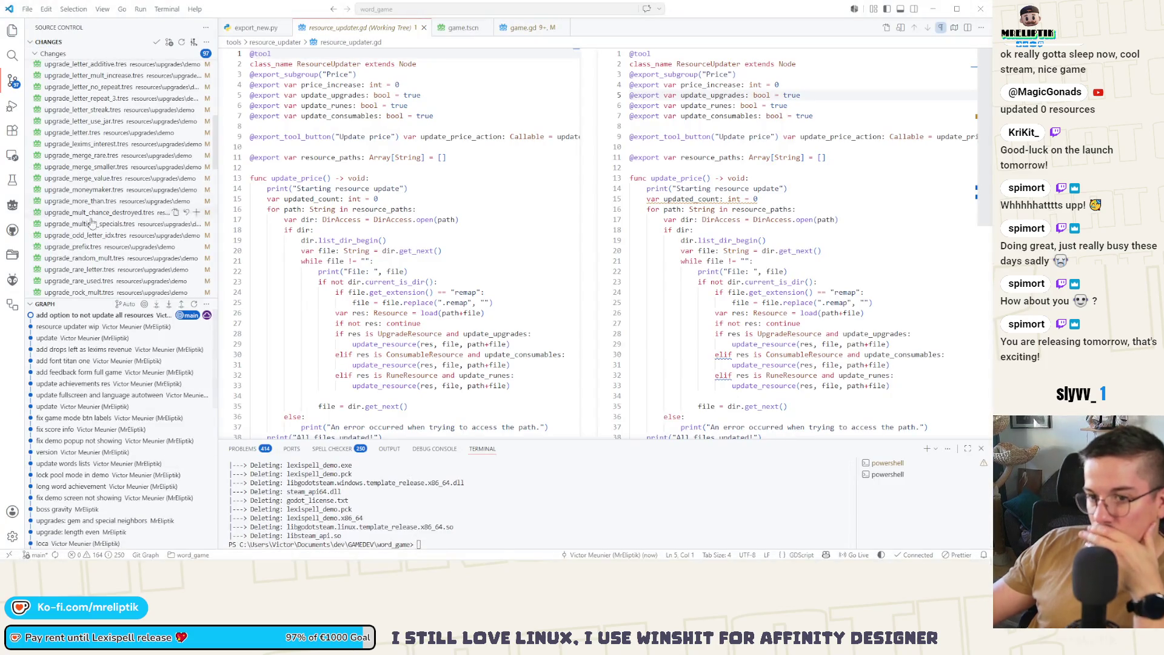
scroll(91, 223, up, 10)
click(67, 147)
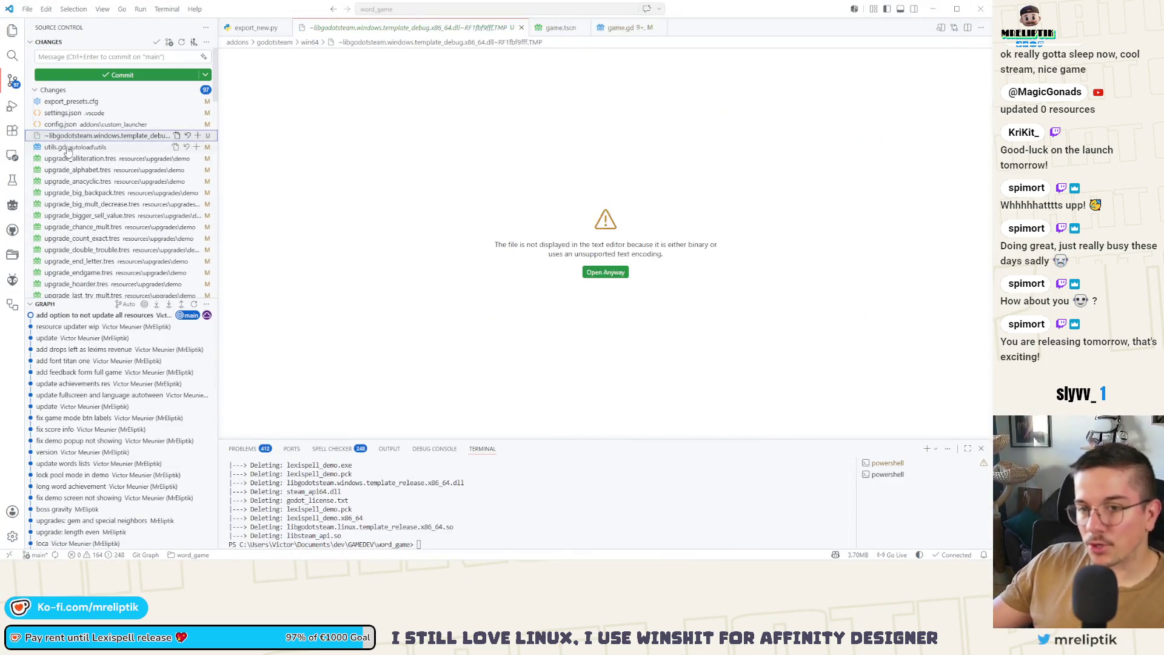
click(191, 147)
scroll(97, 213, down, 12)
click(88, 280)
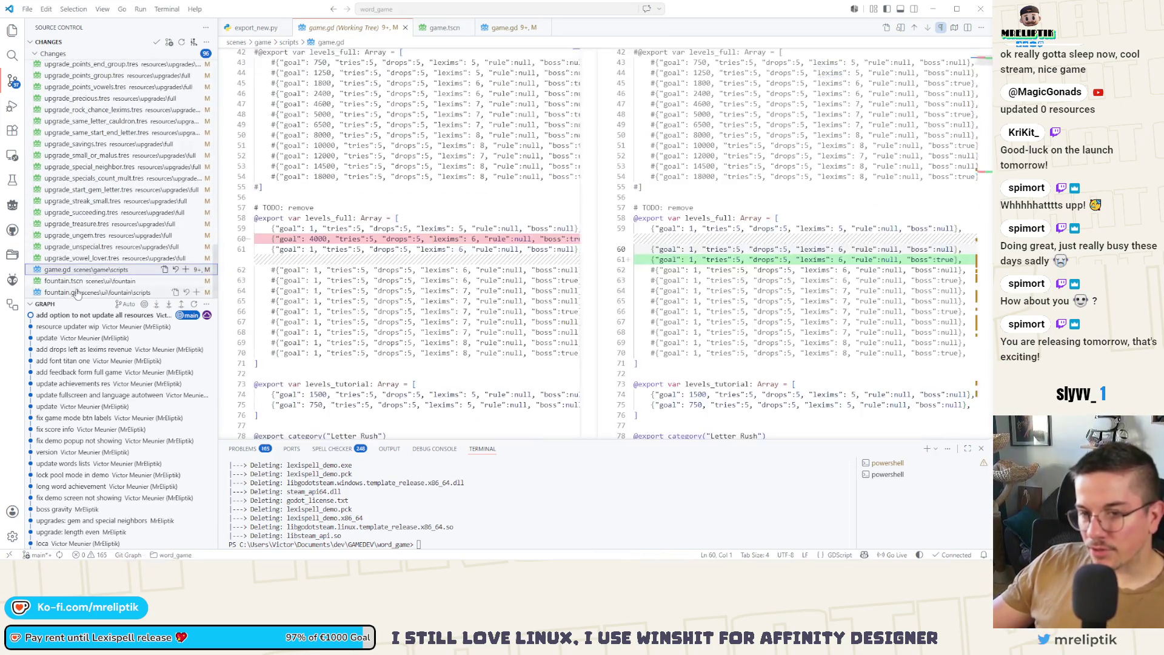
click(196, 281)
click(196, 280)
Commit as "don't give duplicated letters in fountain", sync with the remote, and return to Godot.
scroll(113, 222, up, 10)
scroll(113, 222, up, 10)
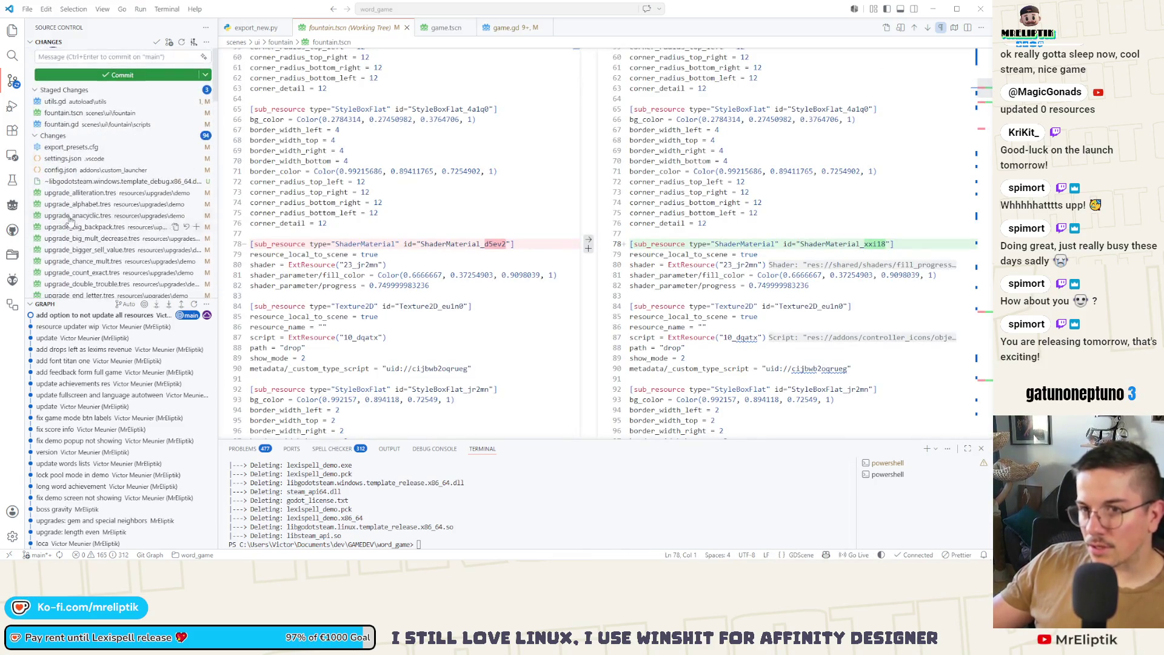
click(77, 59)
text(a)
key(BackSpace)
text(de)
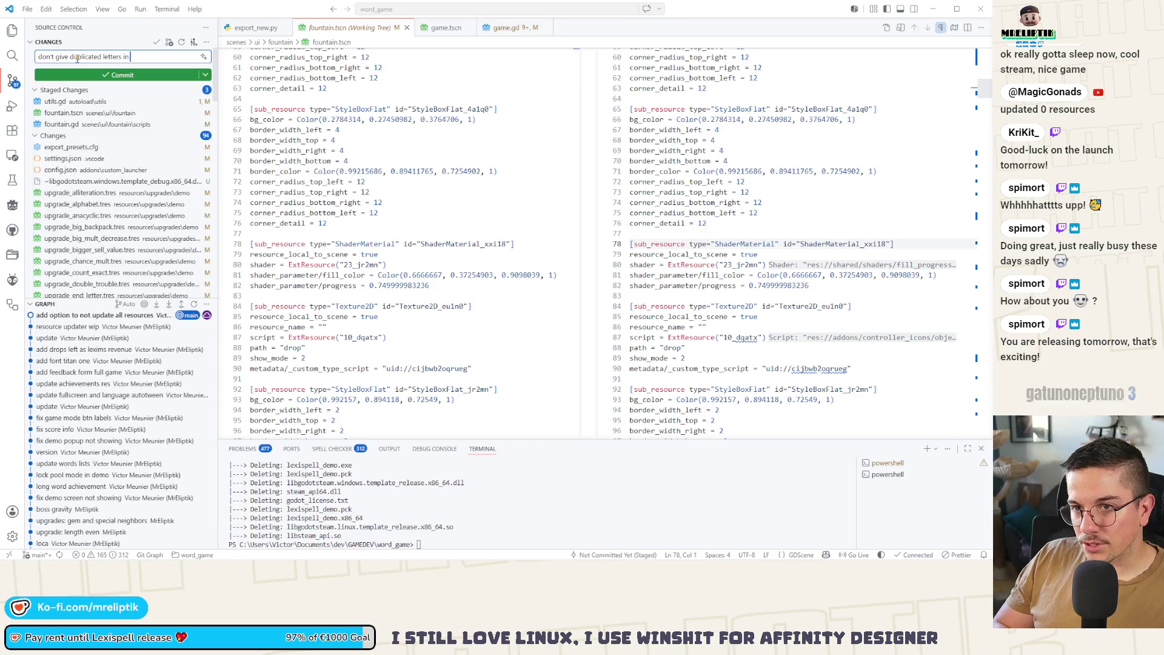
text(in)
key(ctrl+Return)
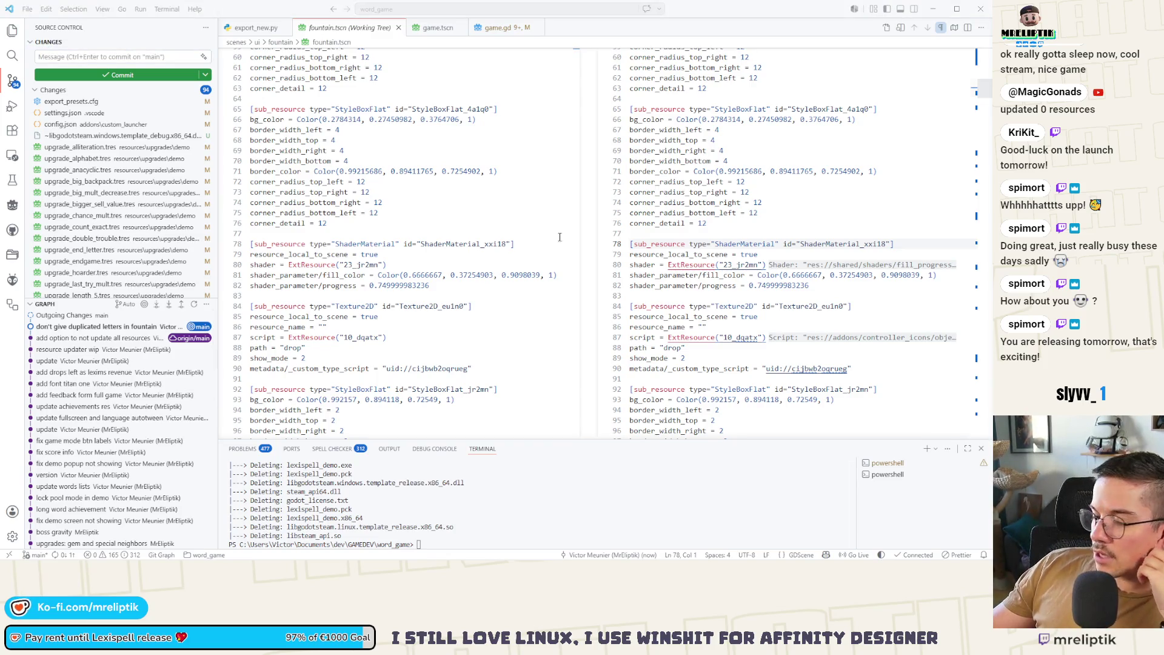
click(66, 556)
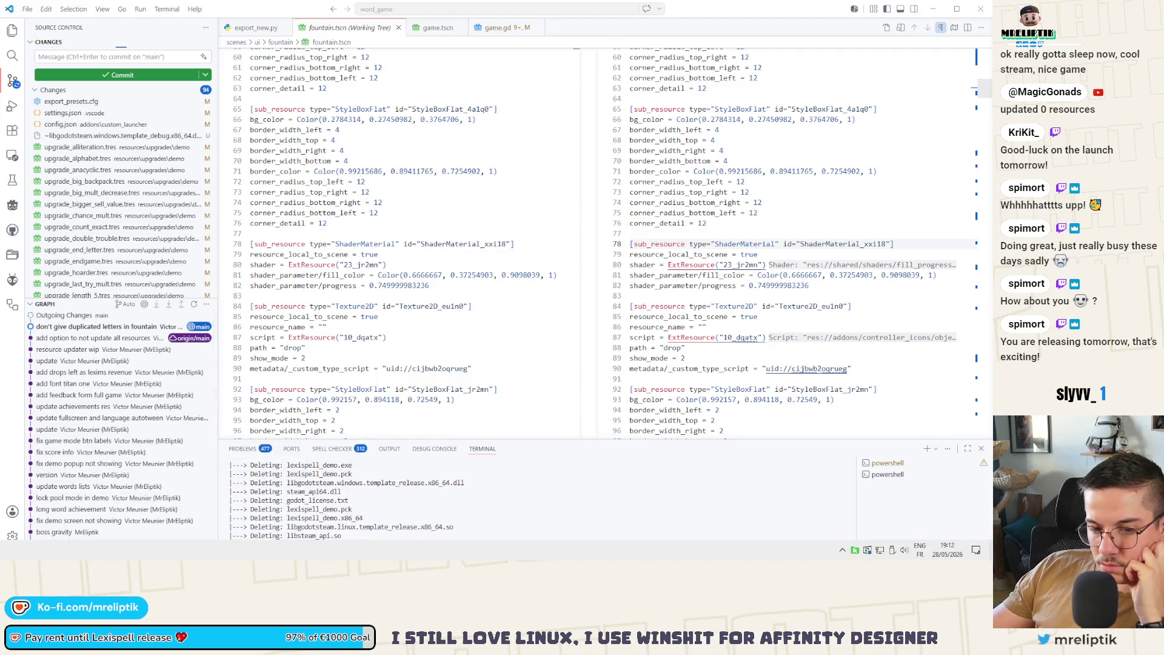
key(alt+Tab)
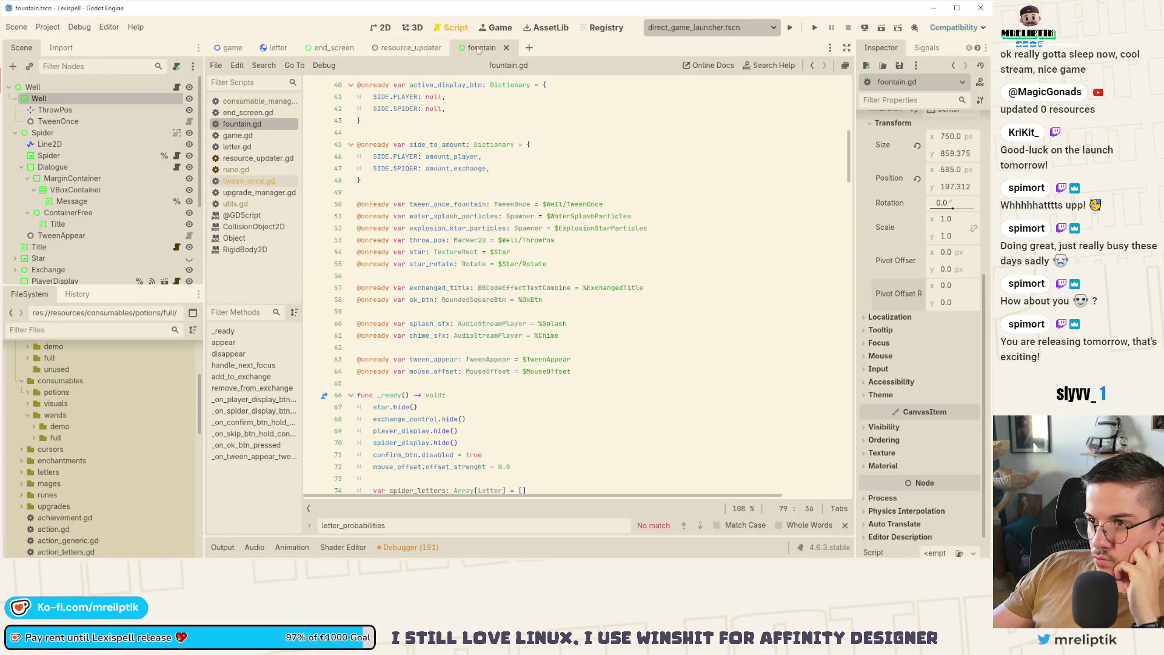
Close the fountain scene, open end_screen, then open the globals.tscn scene.
middle_click(478, 48)
click(382, 27)
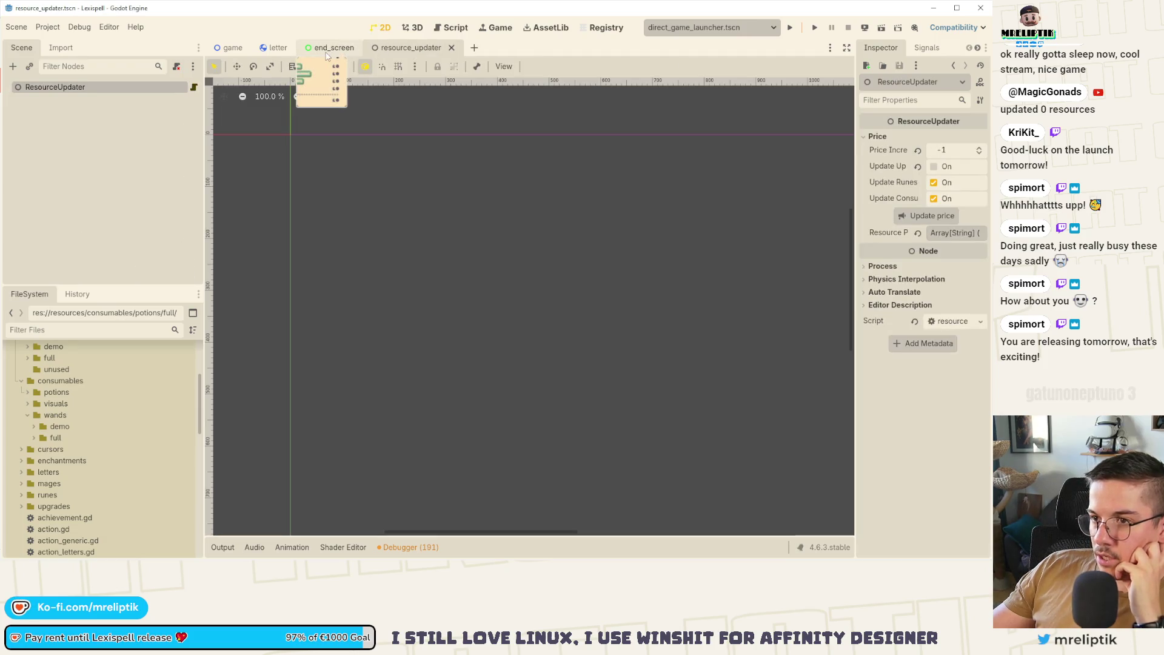
click(330, 48)
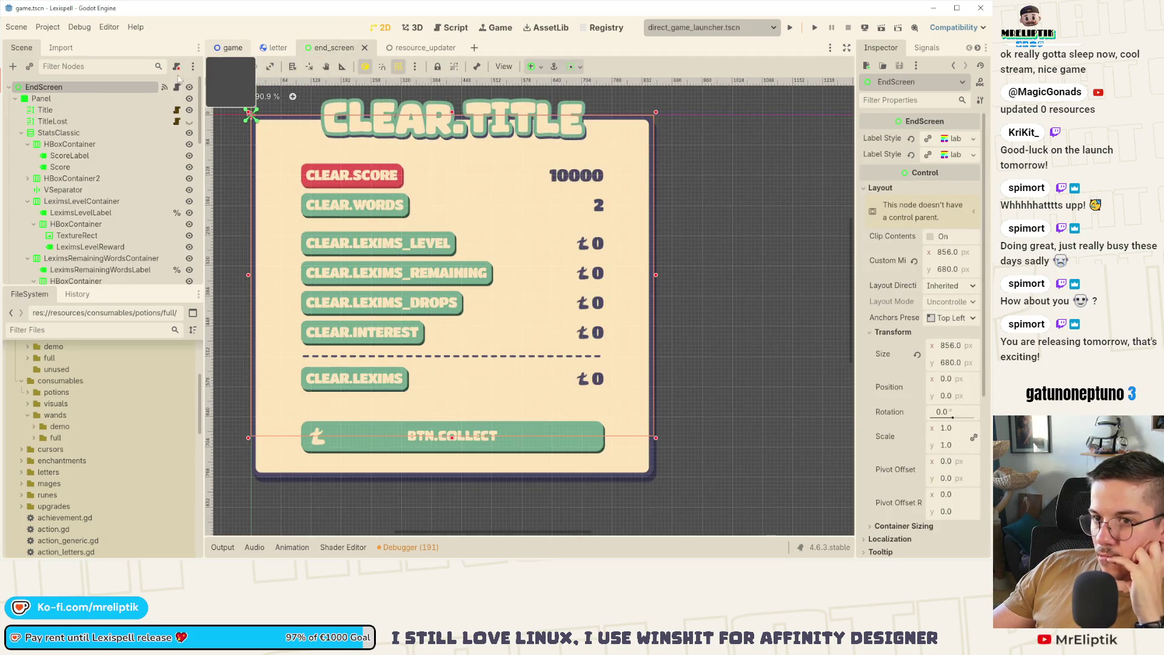
key(ctrl+shift+o)
text(globals)
key(Return)
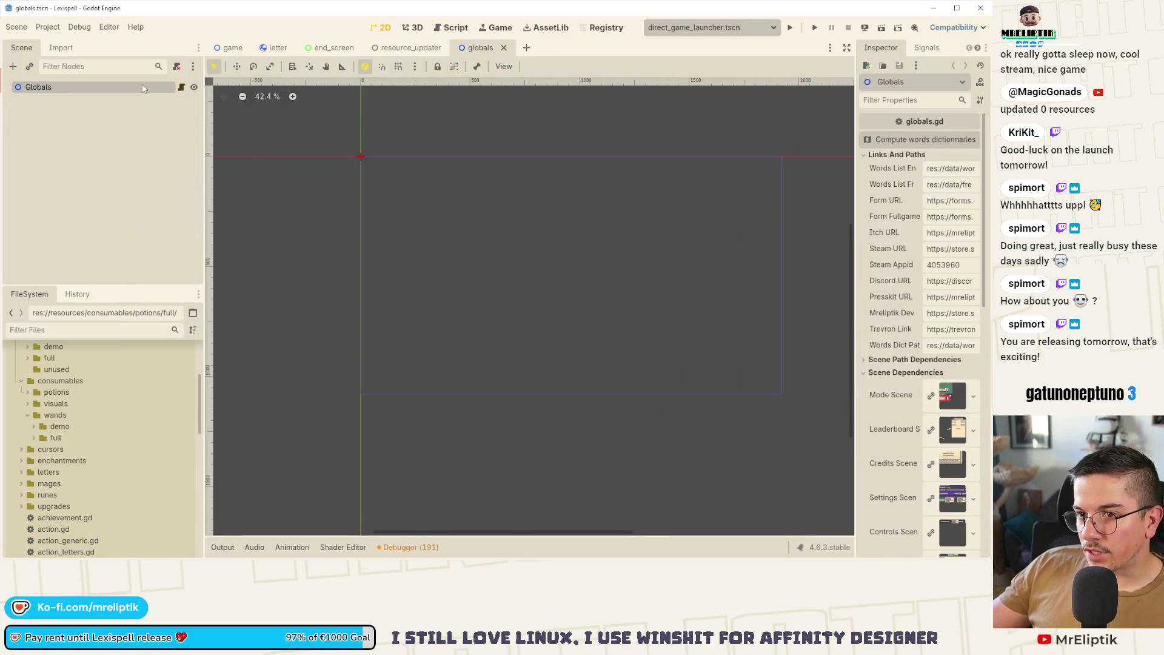
Toggle the comment on the is_demo override line in globals.gd and save.
click(180, 88)
scroll(514, 330, down, 20)
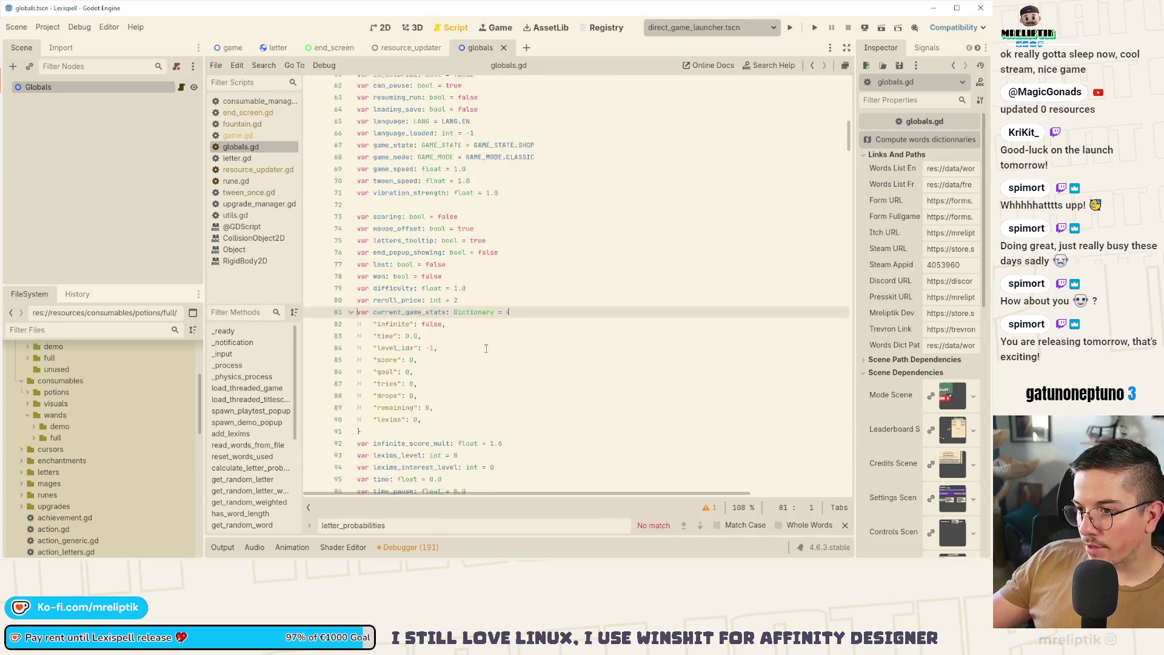
scroll(415, 426, down, 9)
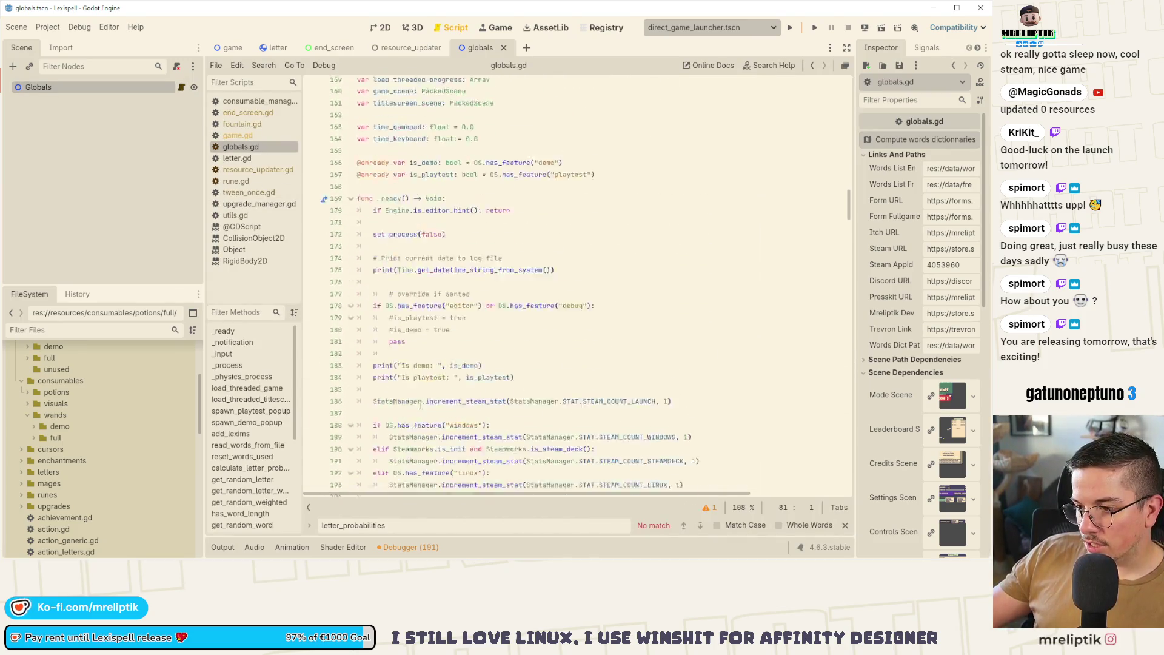
click(453, 268)
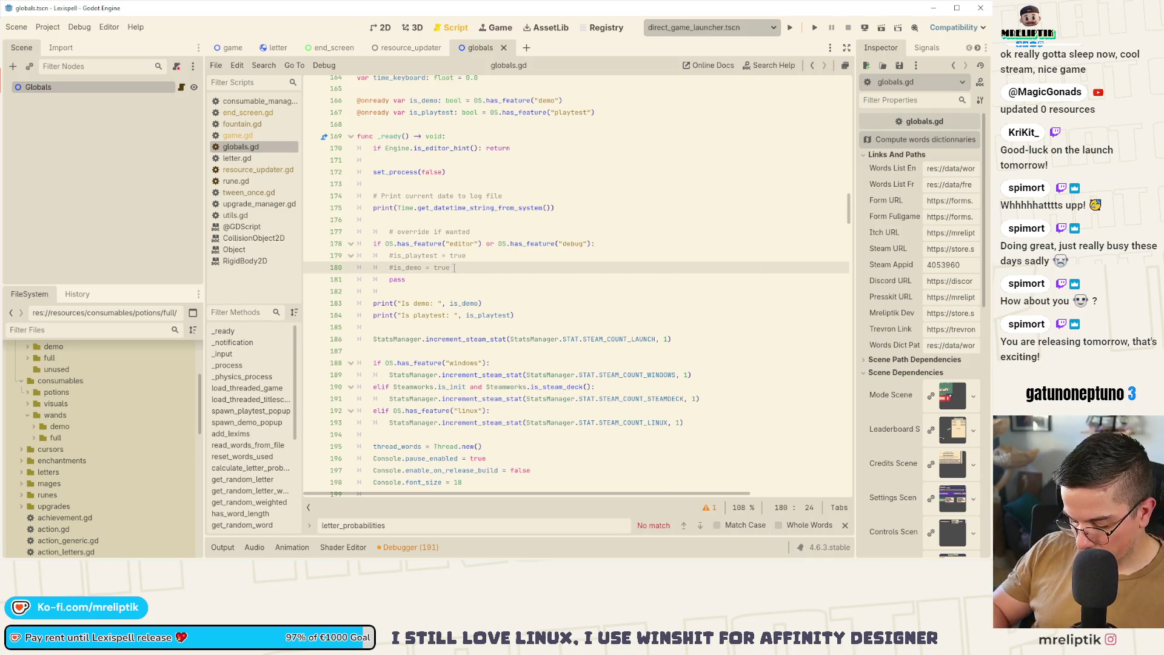
key(ctrl+k)
key(ctrl+s)
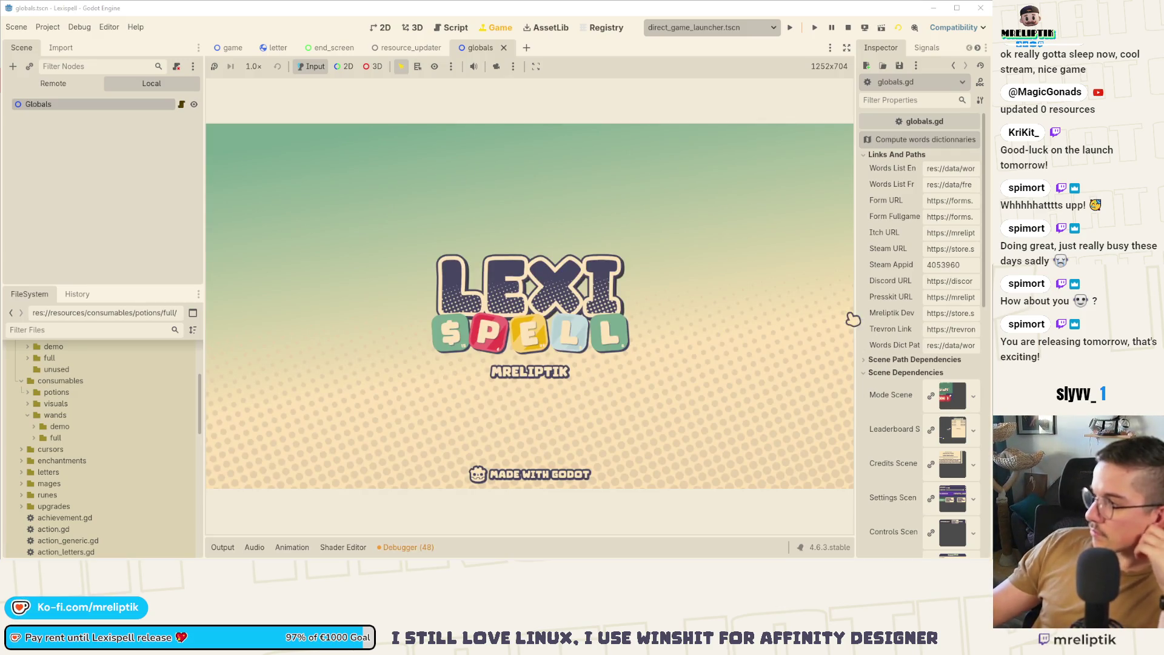
Open the hidden system tray icons panel, then dismiss it.
mouse_move(679, 559)
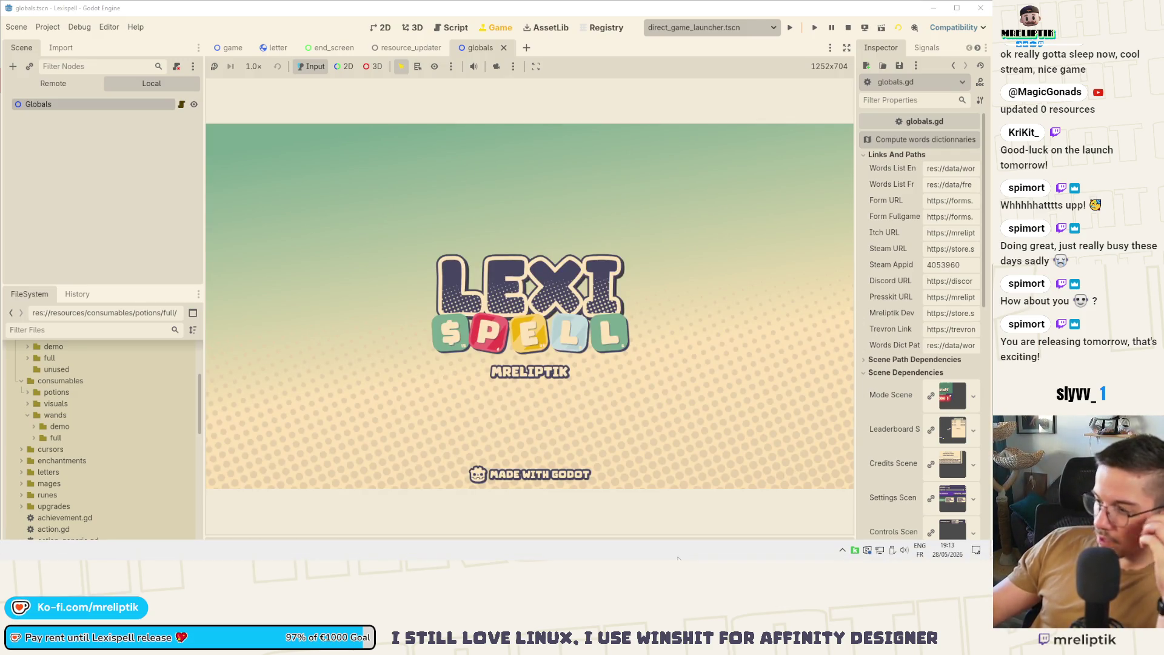
click(842, 551)
click(843, 551)
click(842, 551)
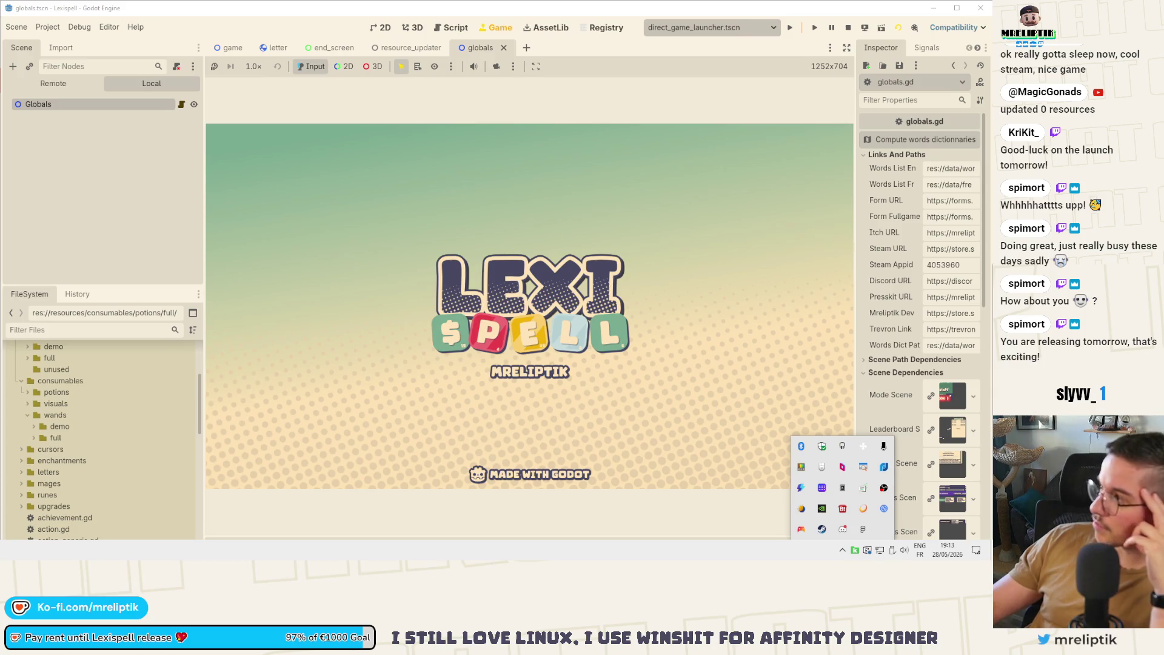
key(Escape)
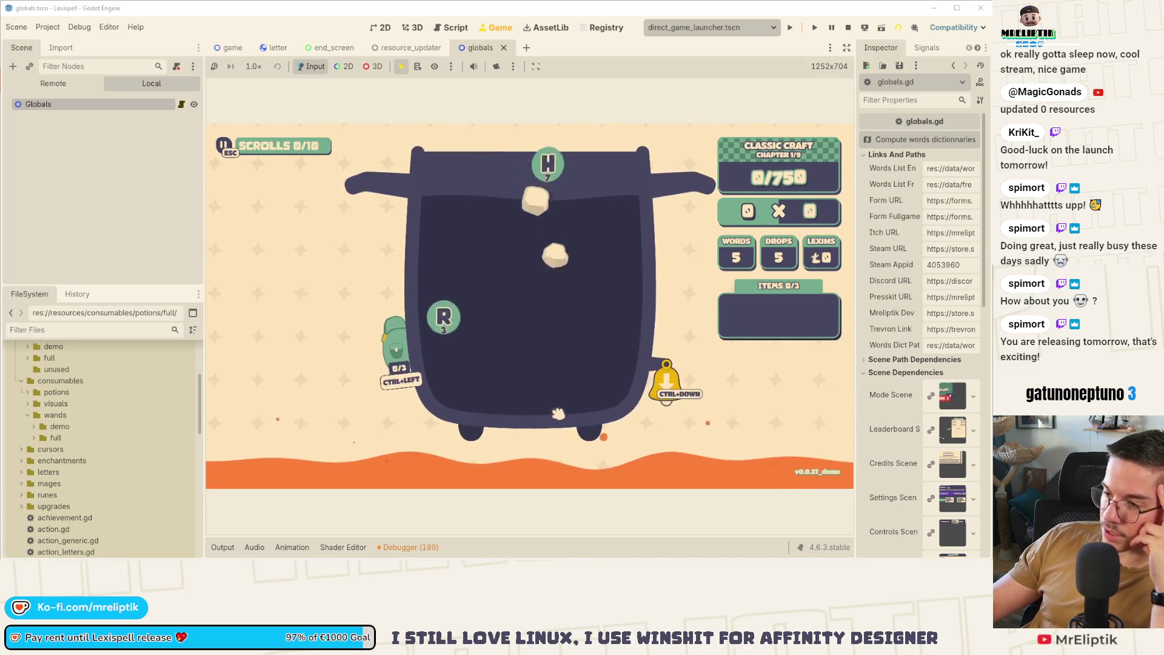
Drop a new batch of letters, stop the game, and switch to the game scene's game.gd.
click(656, 394)
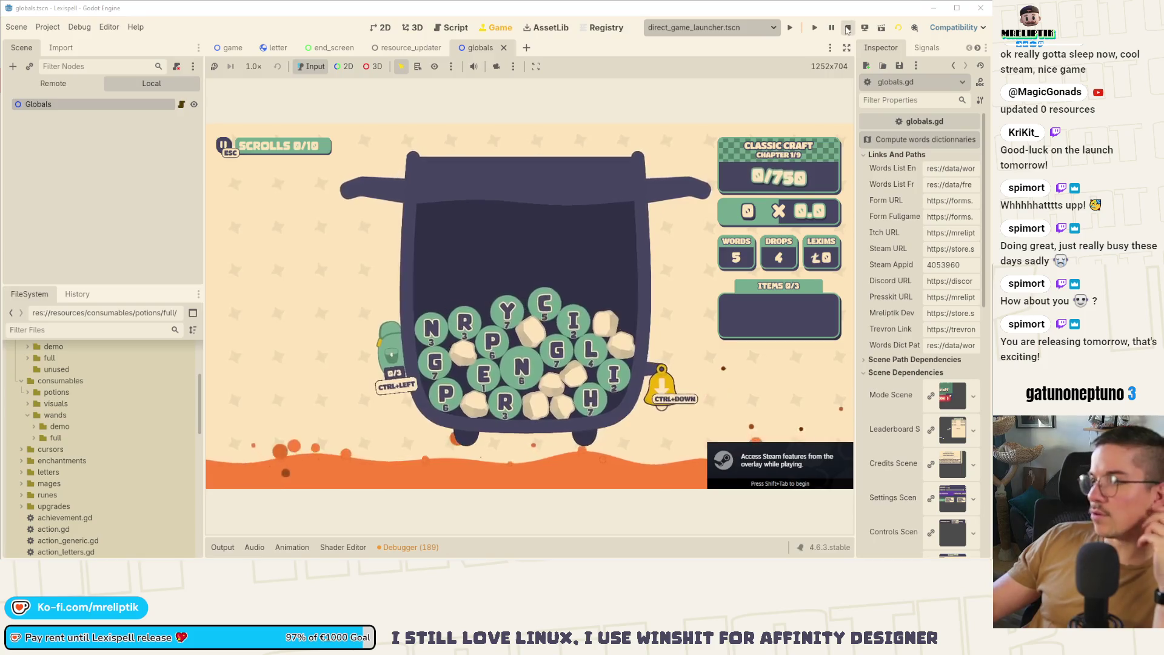
key(F8)
key(ctrl+Tab)
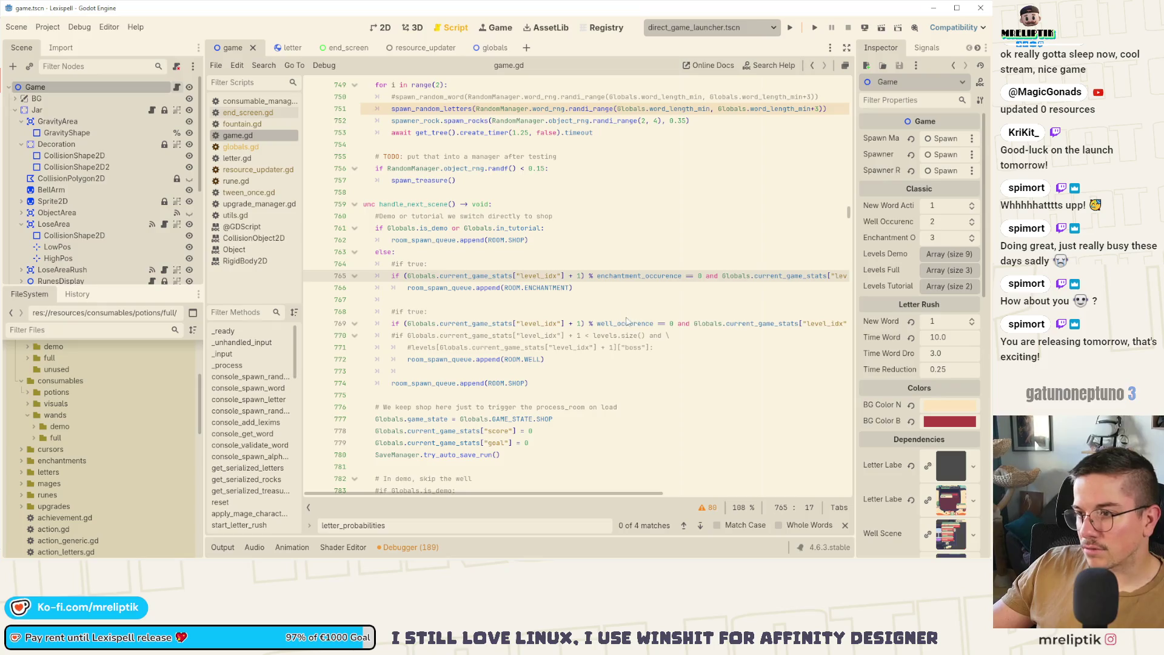
Uncomment the 3-level test list (lines 30–40), comment out lines 18–28, and save game.gd.
scroll(809, 381, up, 5)
drag(849, 208, 809, 92)
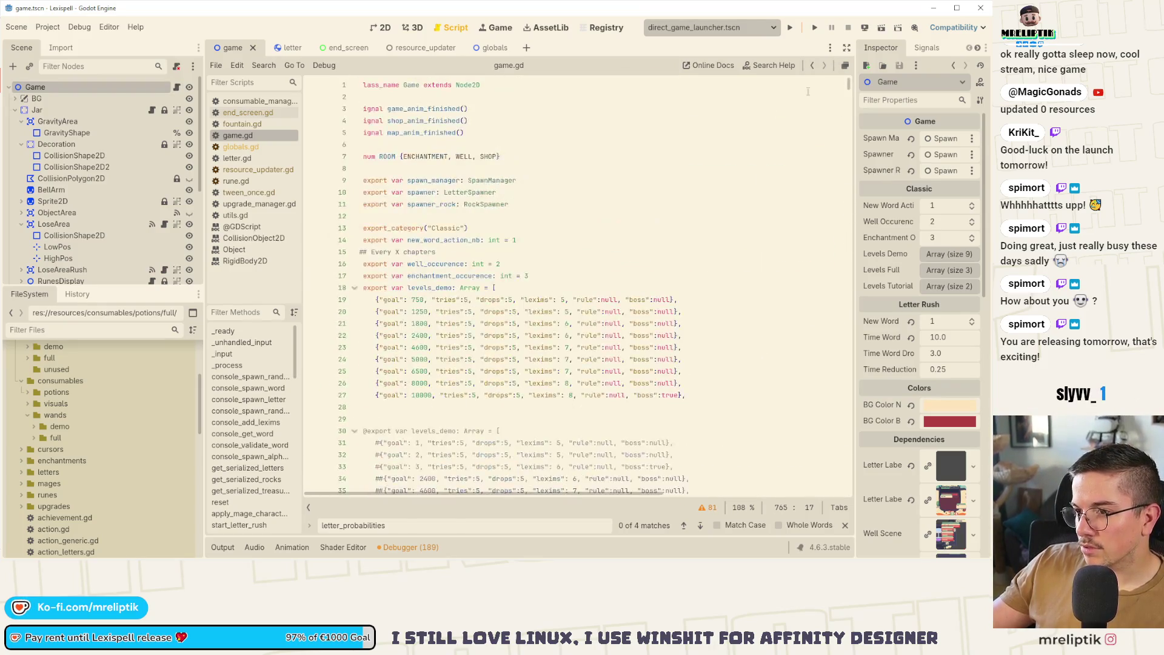
scroll(454, 348, down, 4)
drag(394, 407, 302, 288)
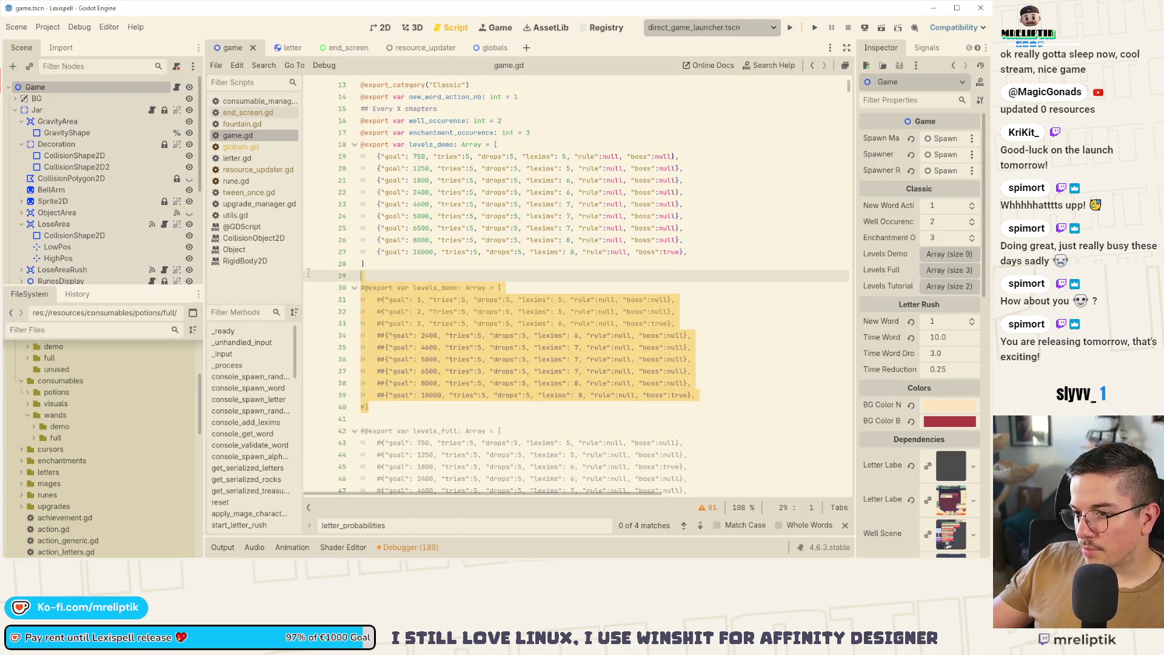
key(ctrl+k)
key(ctrl+k)
key(ctrl+s)
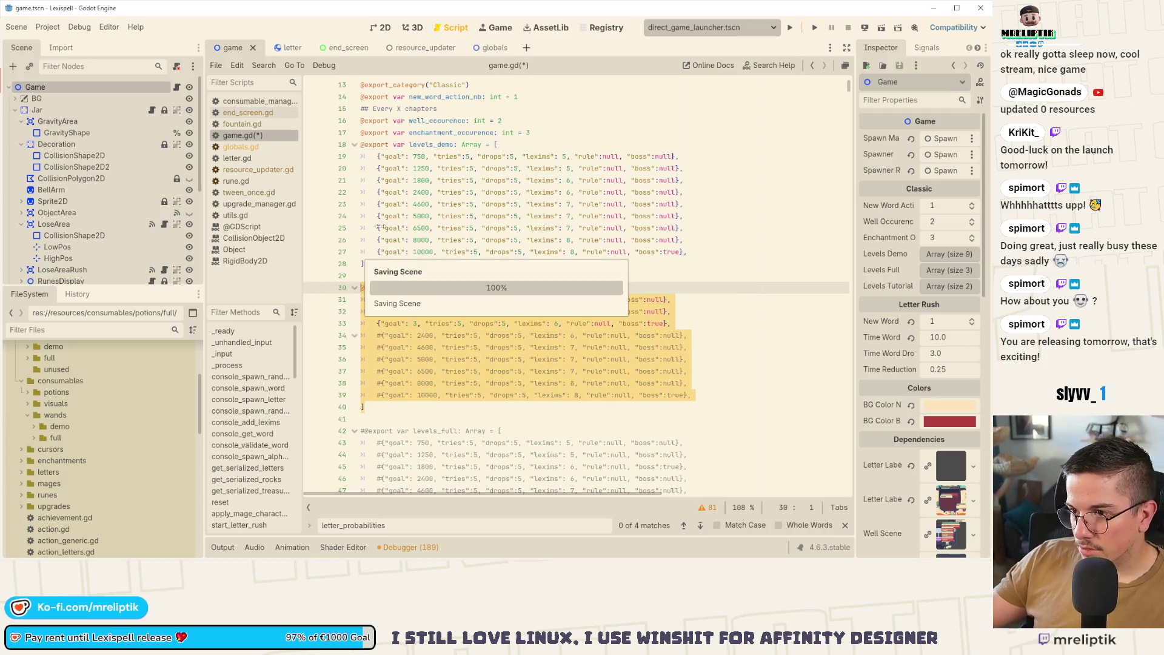
drag(369, 265, 349, 145)
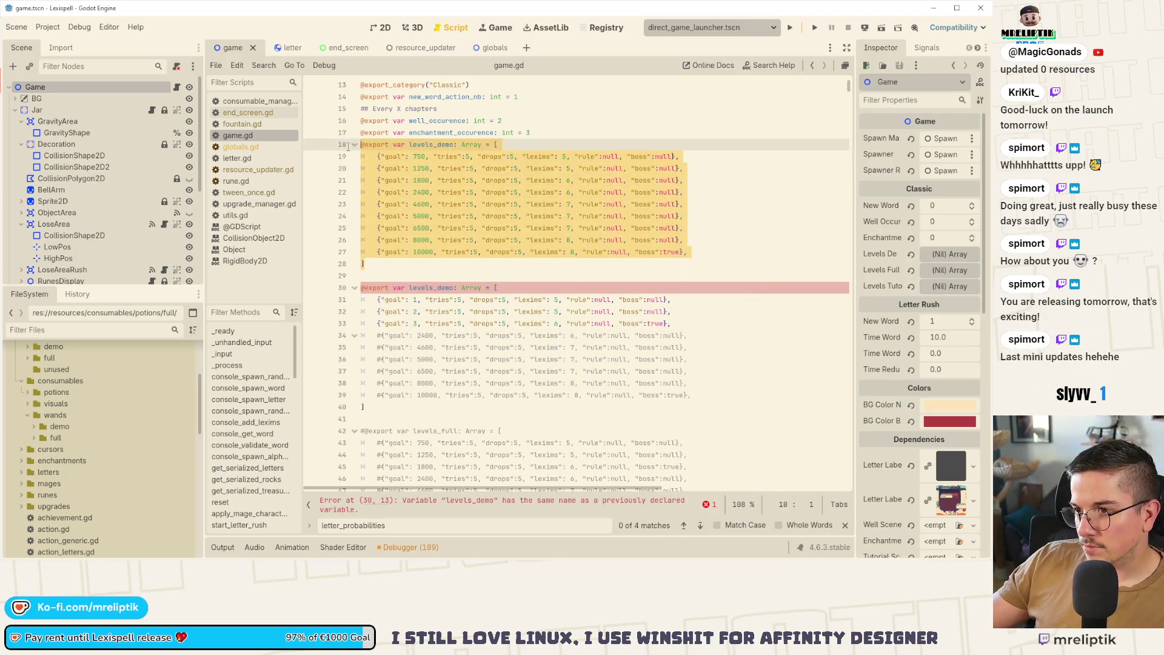
key(ctrl+k)
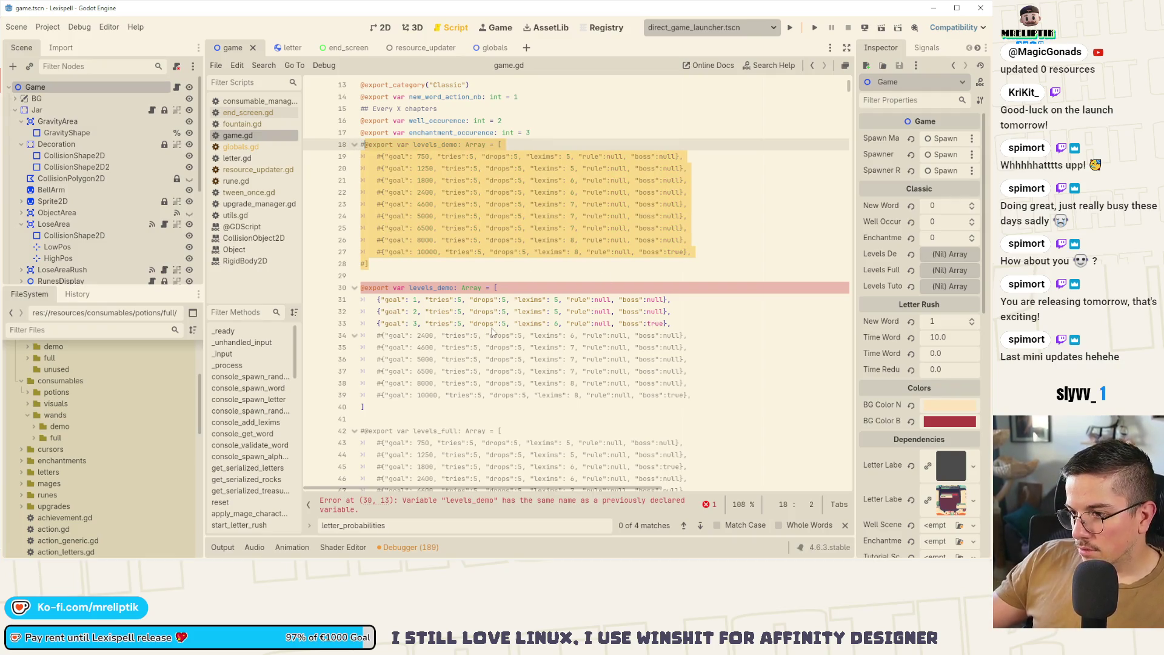
click(662, 323)
key(ctrl+s)
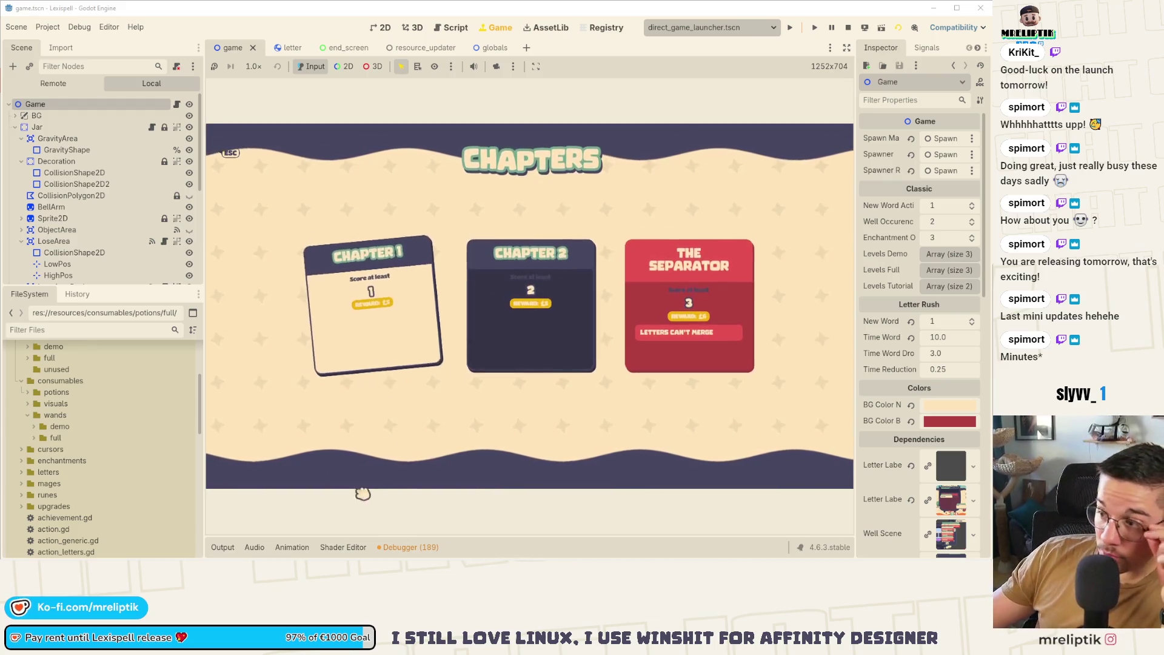
Start Chapter 1, score RUNE from the dropped letters, then buy the Starter scroll.
click(446, 311)
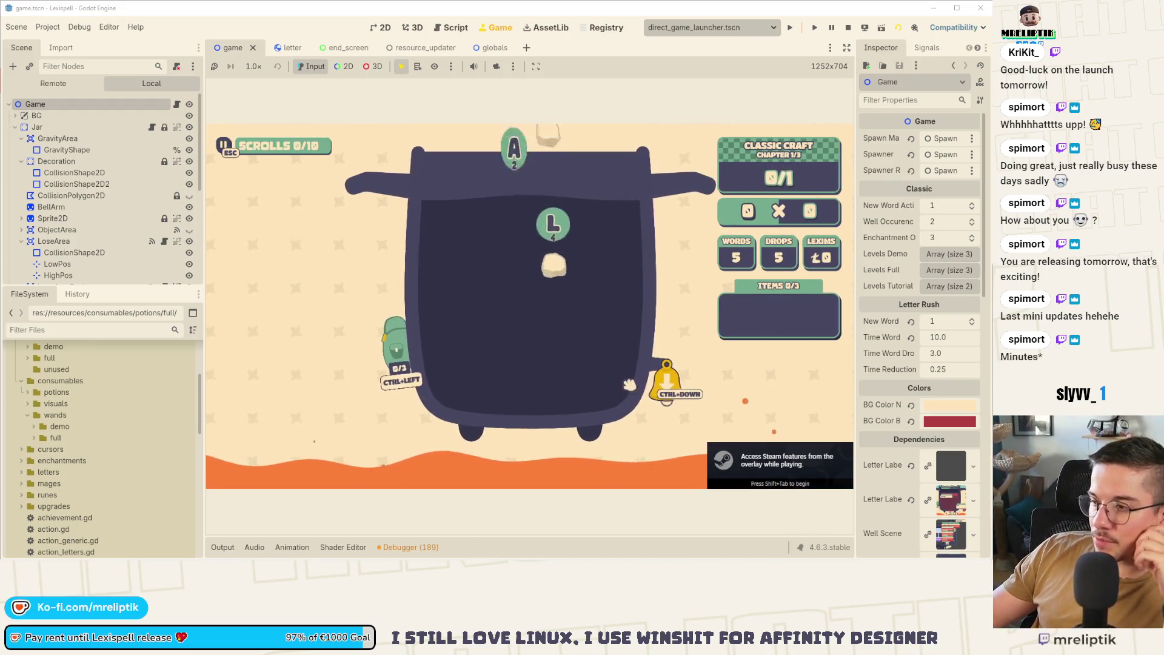
click(653, 389)
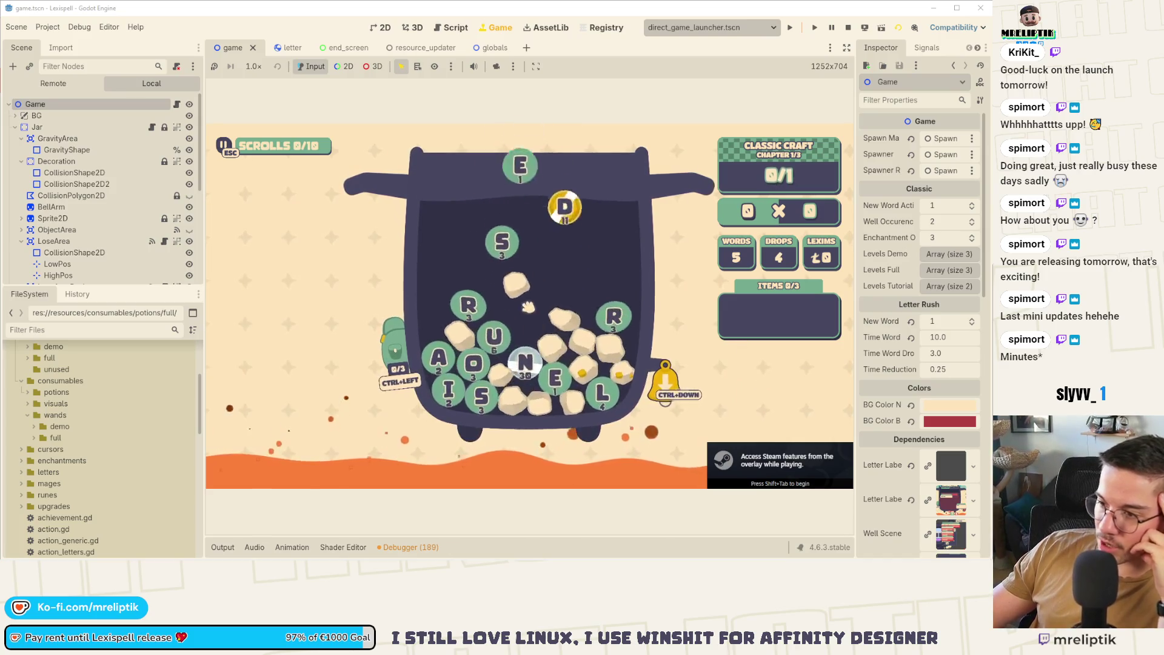
text(r)
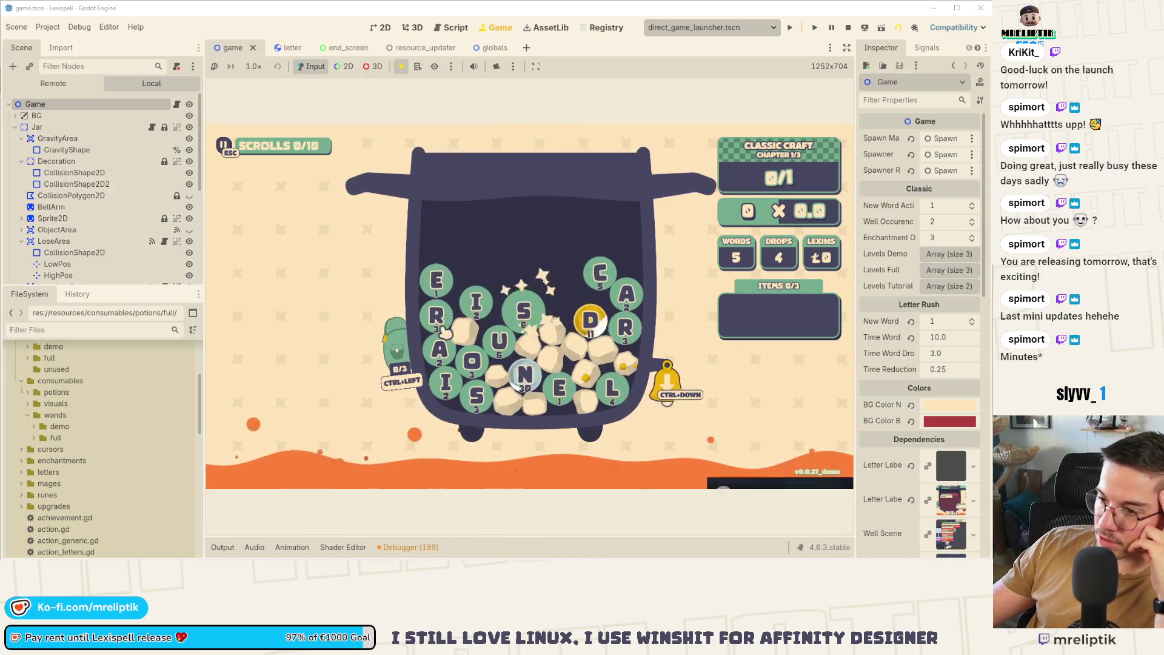
text(une)
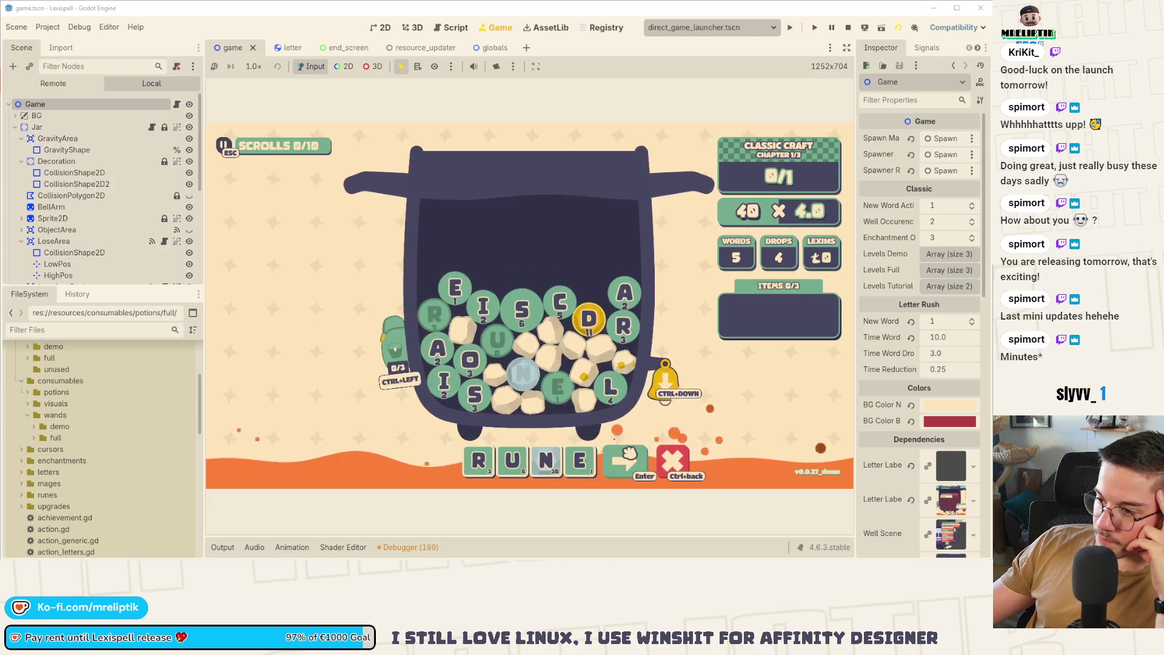
key(Return)
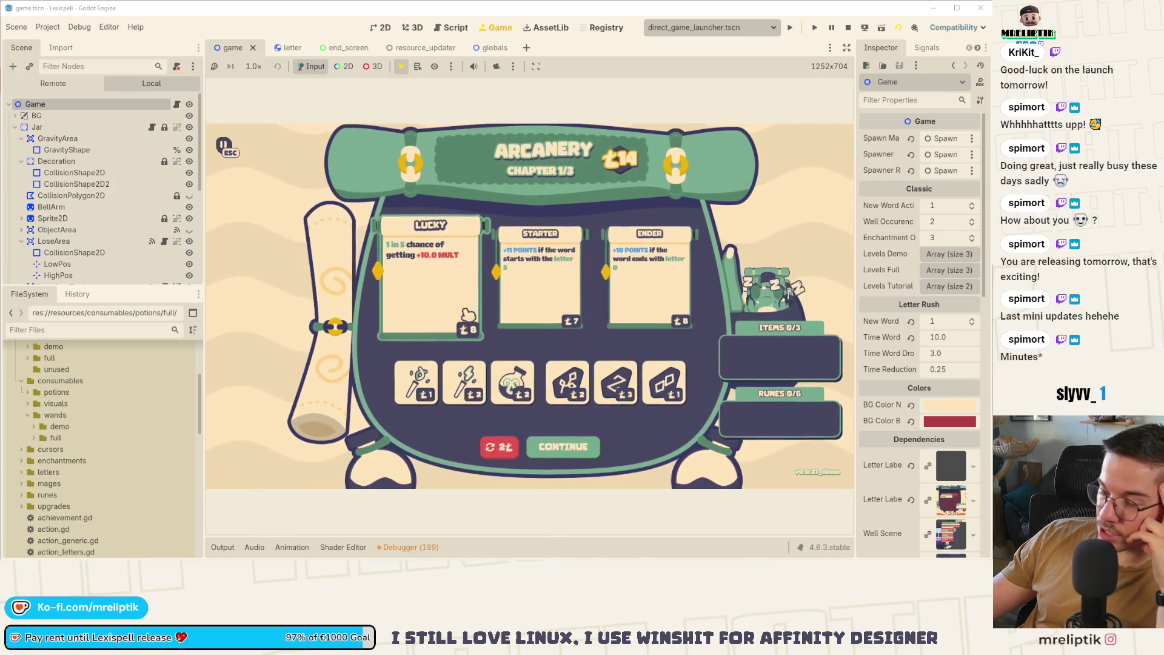
click(540, 279)
Continue into chapter 2 and submit the word SURE, clearing it at 132 points.
key(Return)
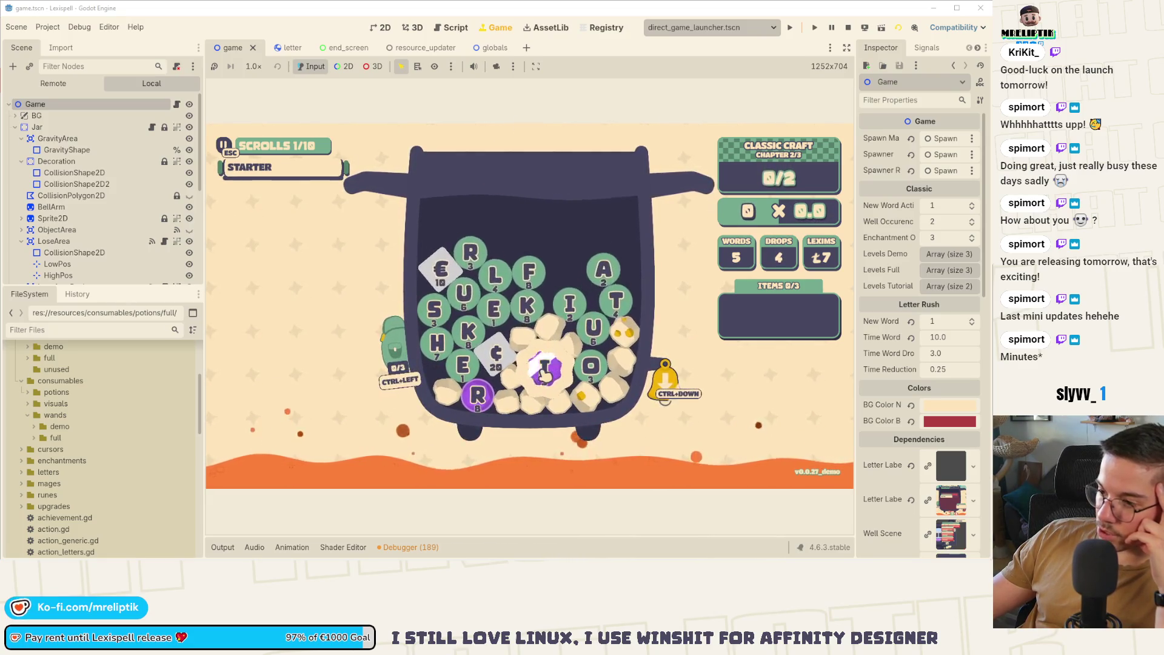
text(sure)
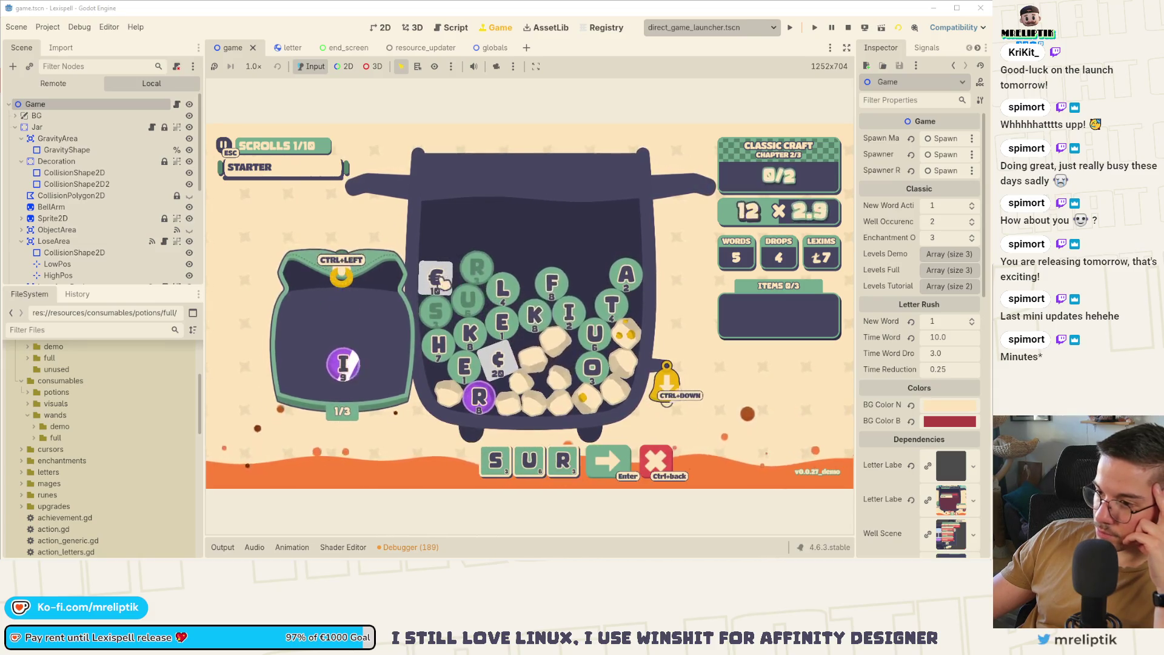
click(629, 470)
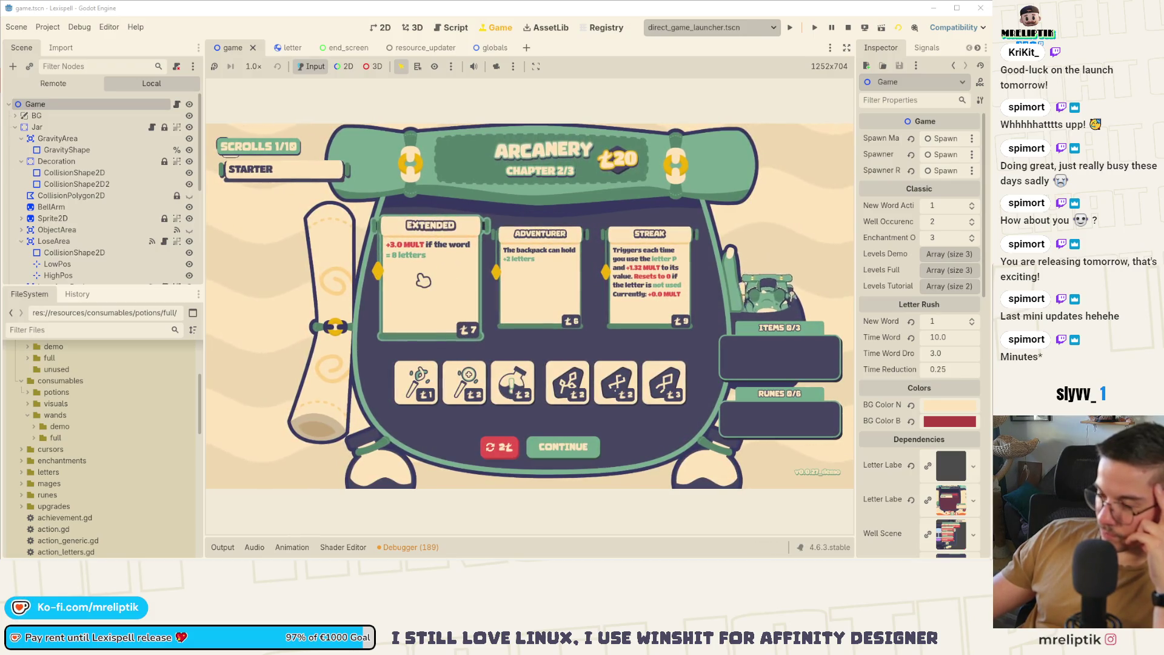
Reroll the shop's offers and buy the GEMOSIS and COPIRE runes.
click(499, 447)
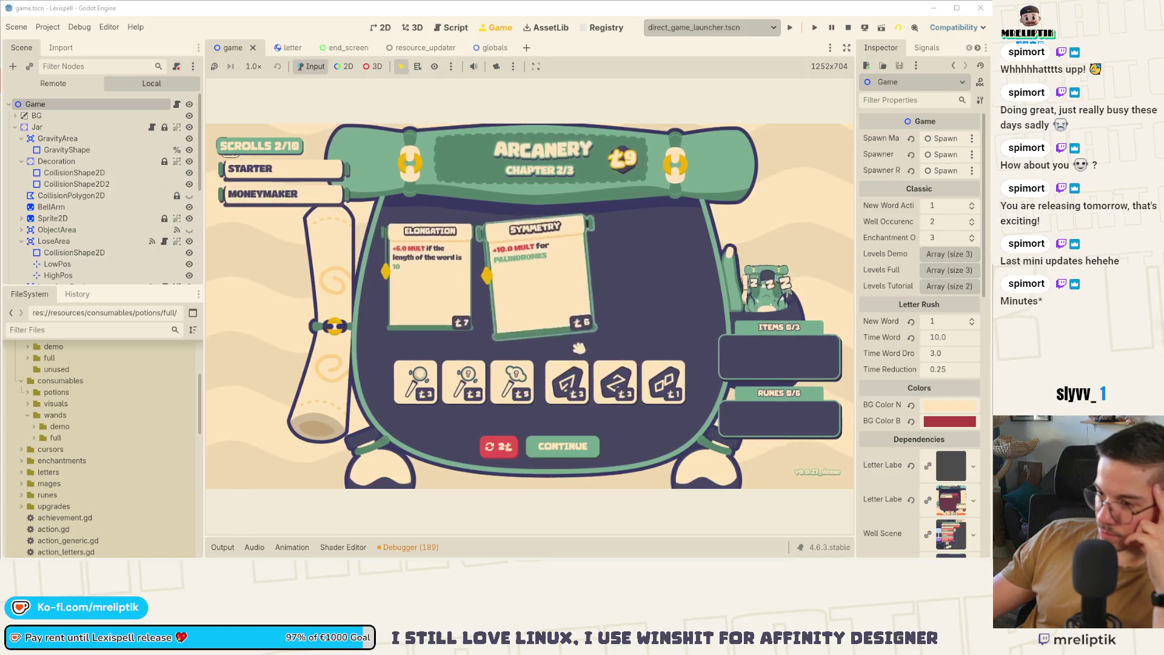
click(578, 390)
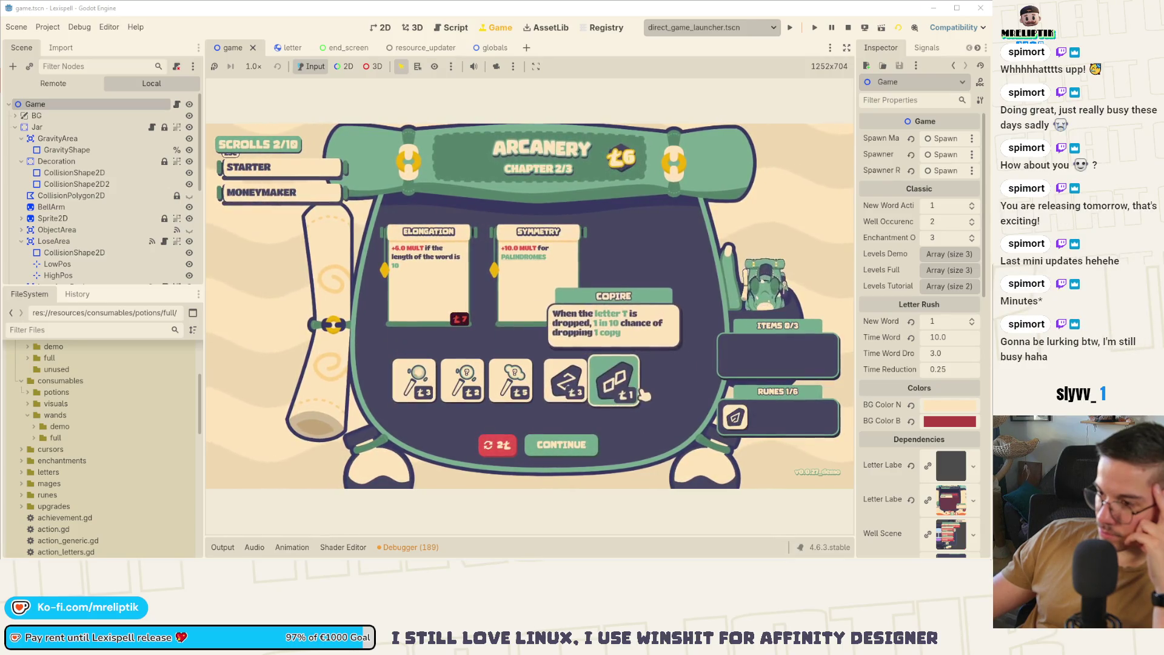
click(609, 382)
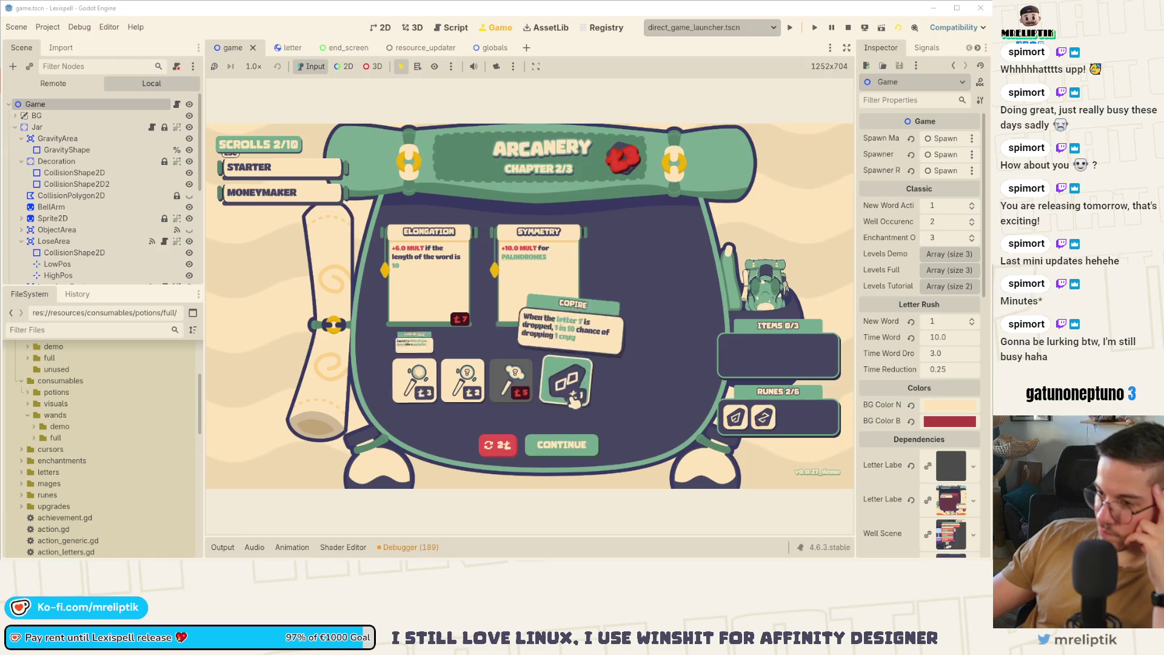
Clear The Separator chapter with TABLE and collect the Lexims reward, triggering the crash.
key(Escape)
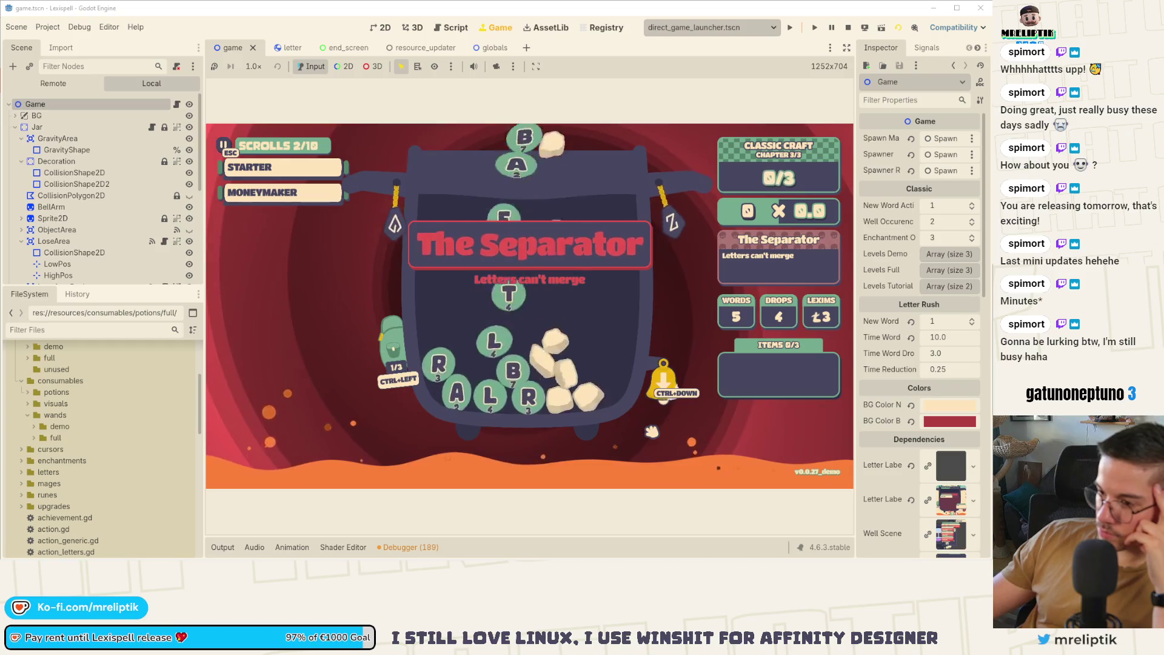
click(520, 365)
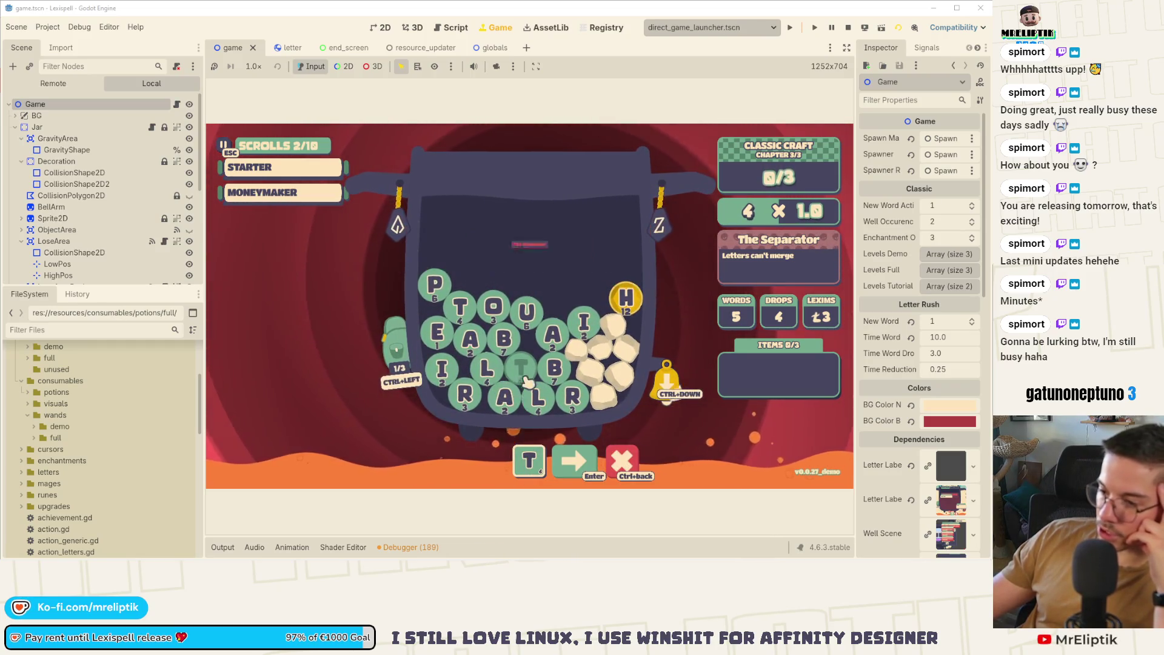
text(able)
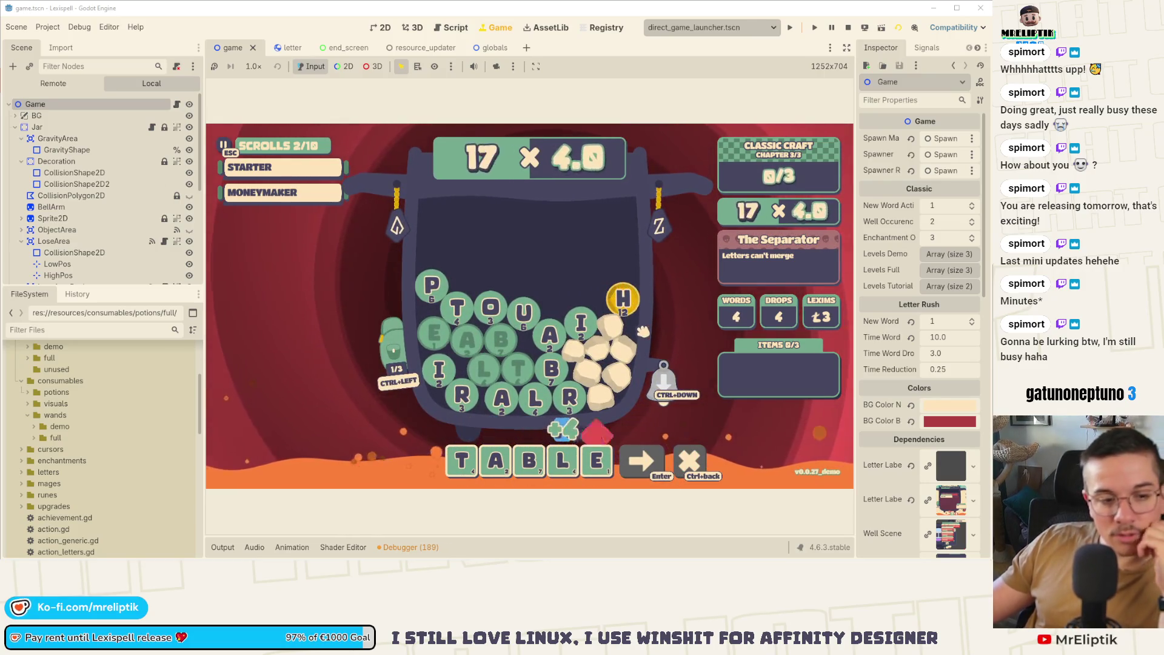
key(Return)
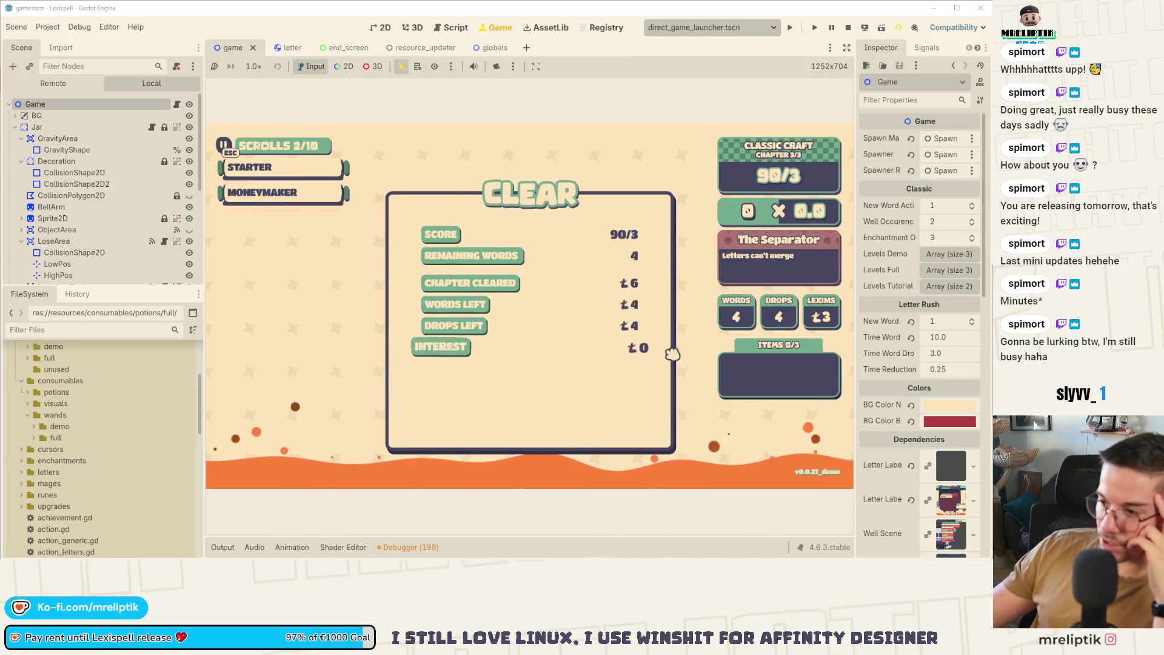
click(585, 423)
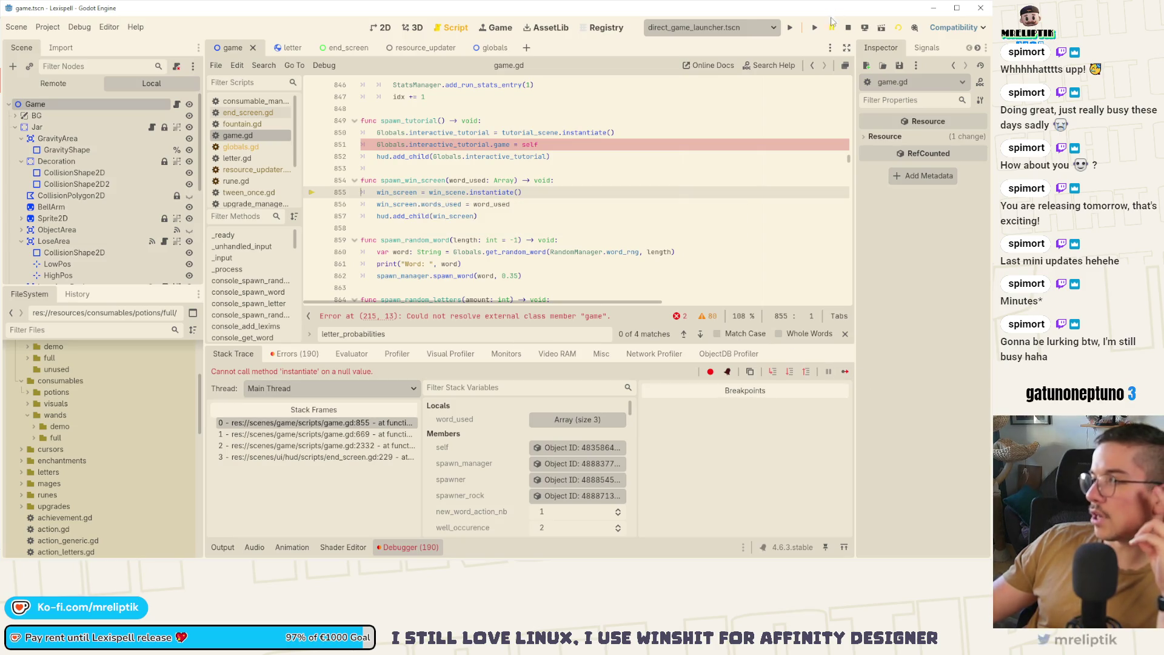
Stop the crashed session and inspect the Game node's properties and failing line 851.
click(848, 27)
click(432, 168)
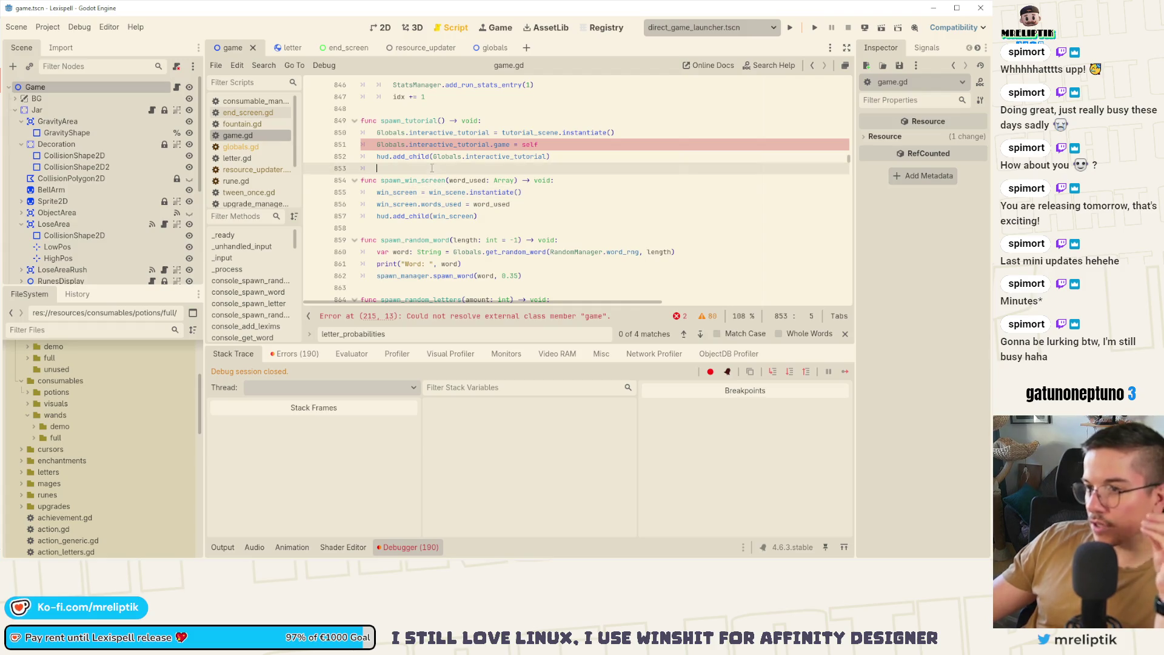
click(65, 88)
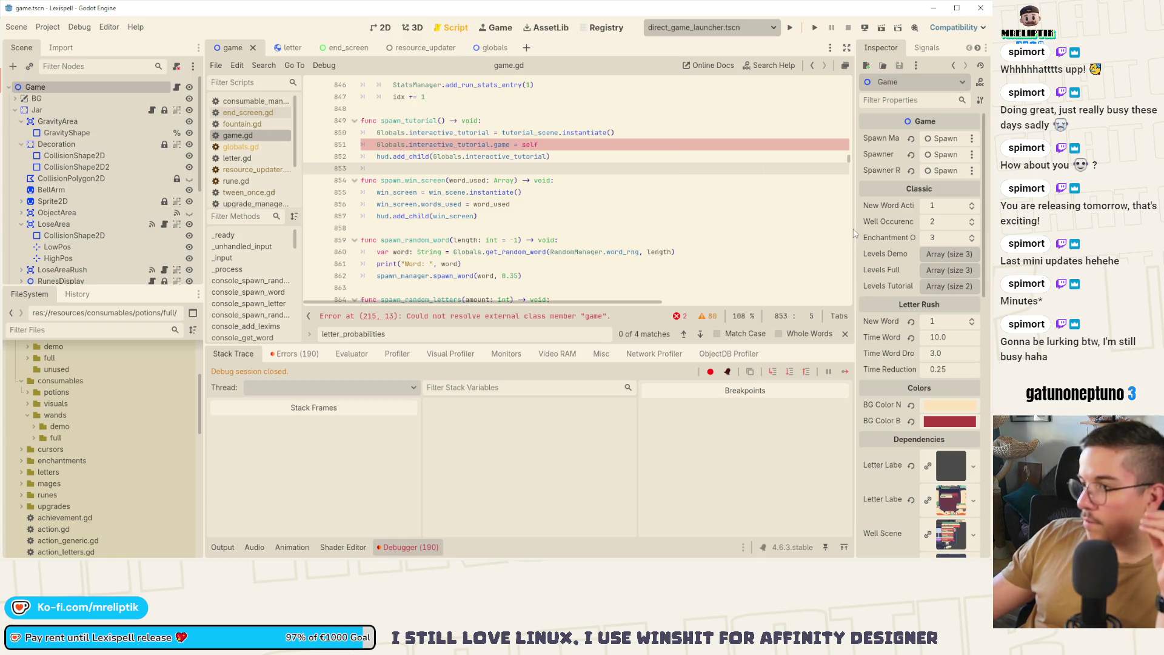
drag(856, 229, 724, 238)
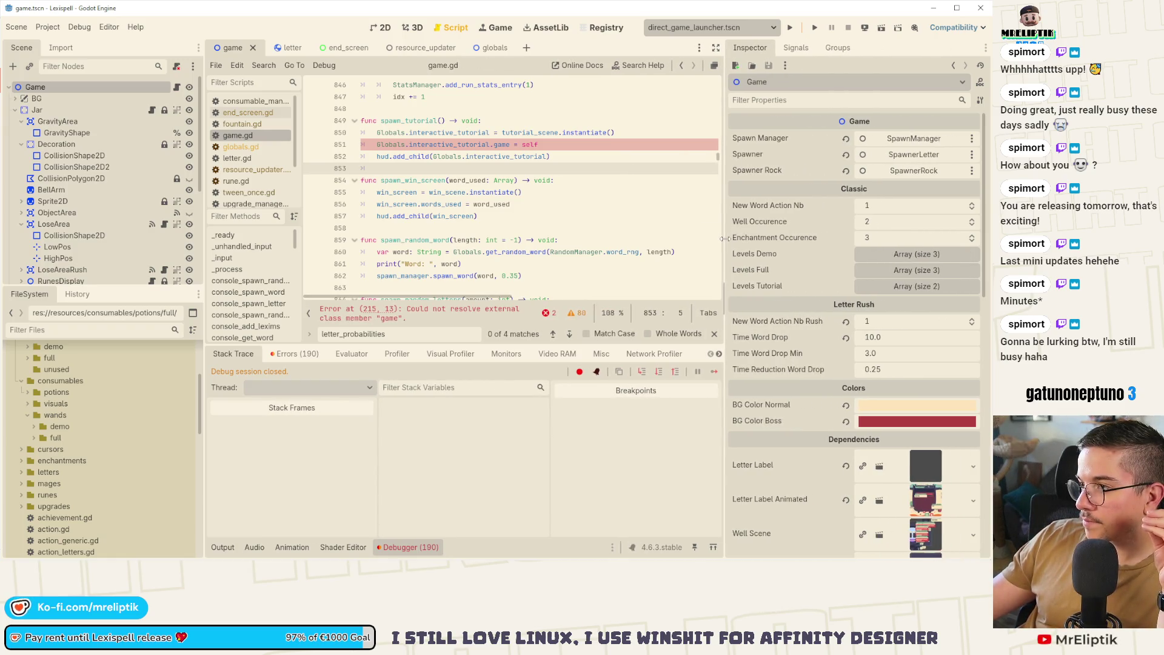
click(487, 145)
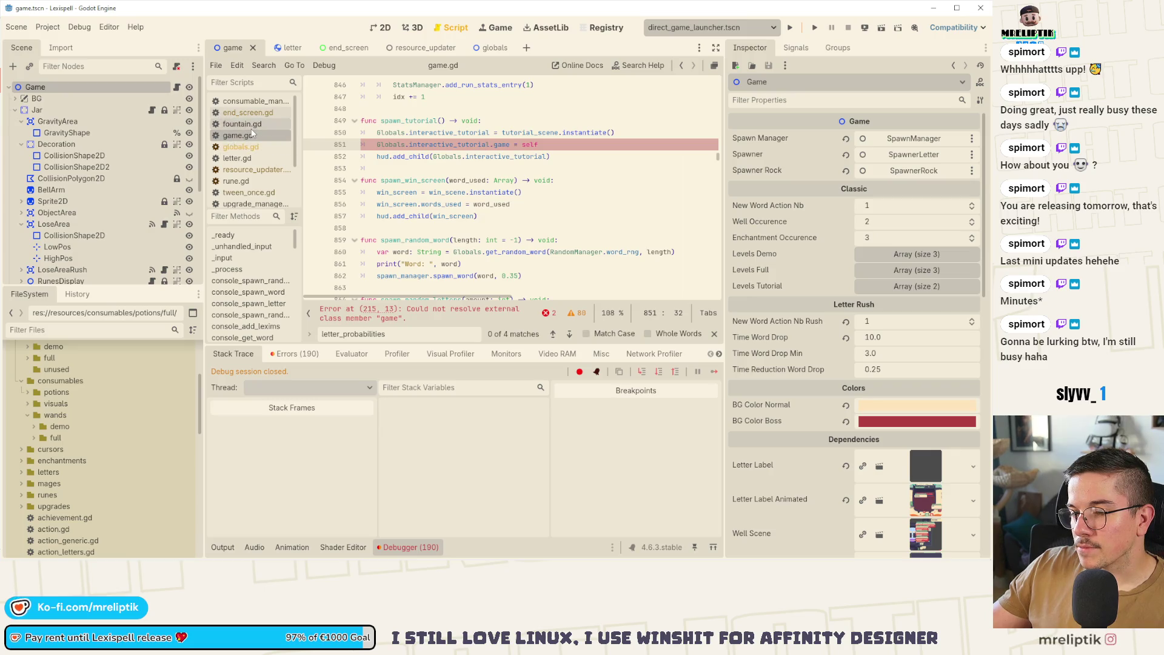
Open the globals.tscn scene through Quick Open Scene.
click(285, 47)
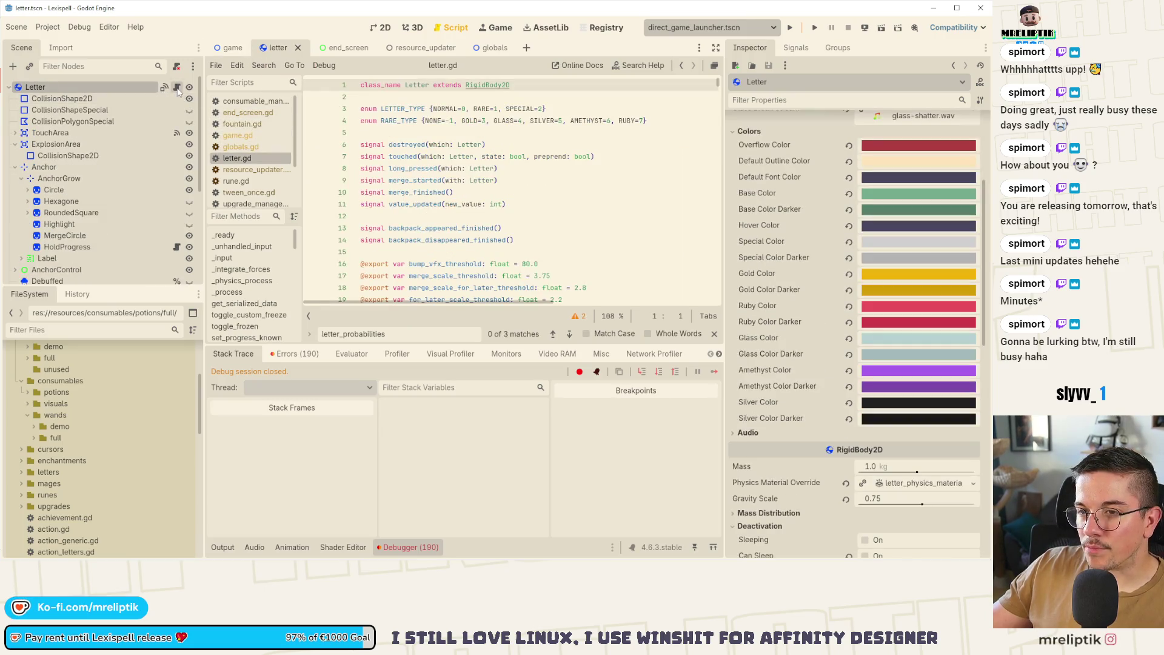
click(232, 47)
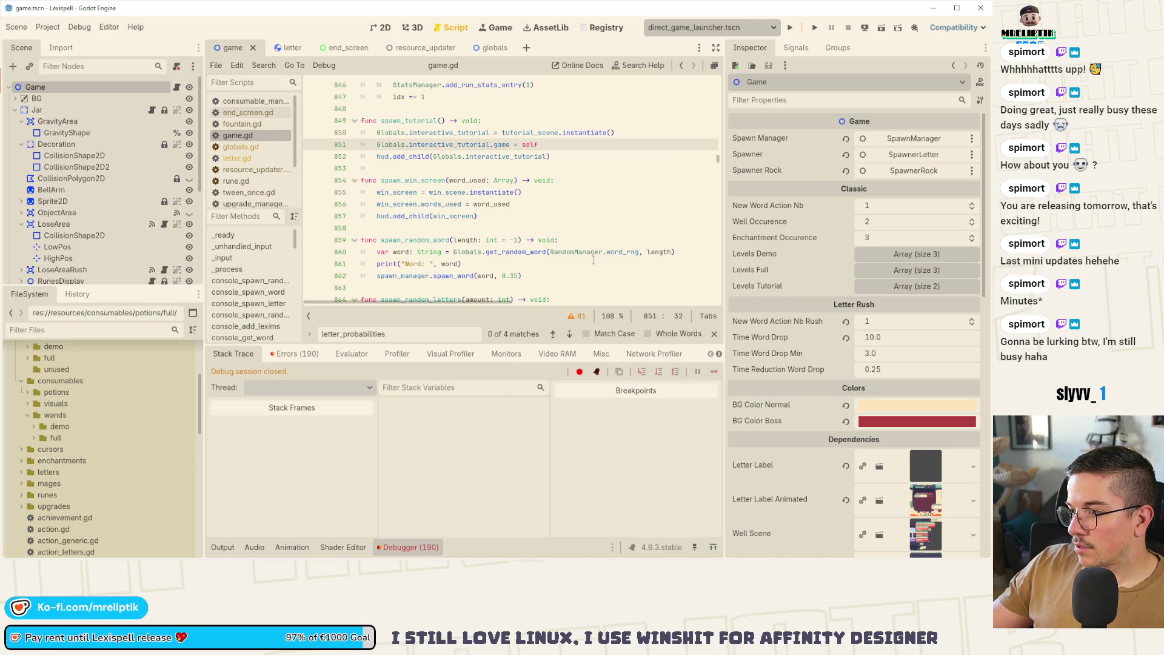
key(ctrl+shift+o)
text(global)
key(Return)
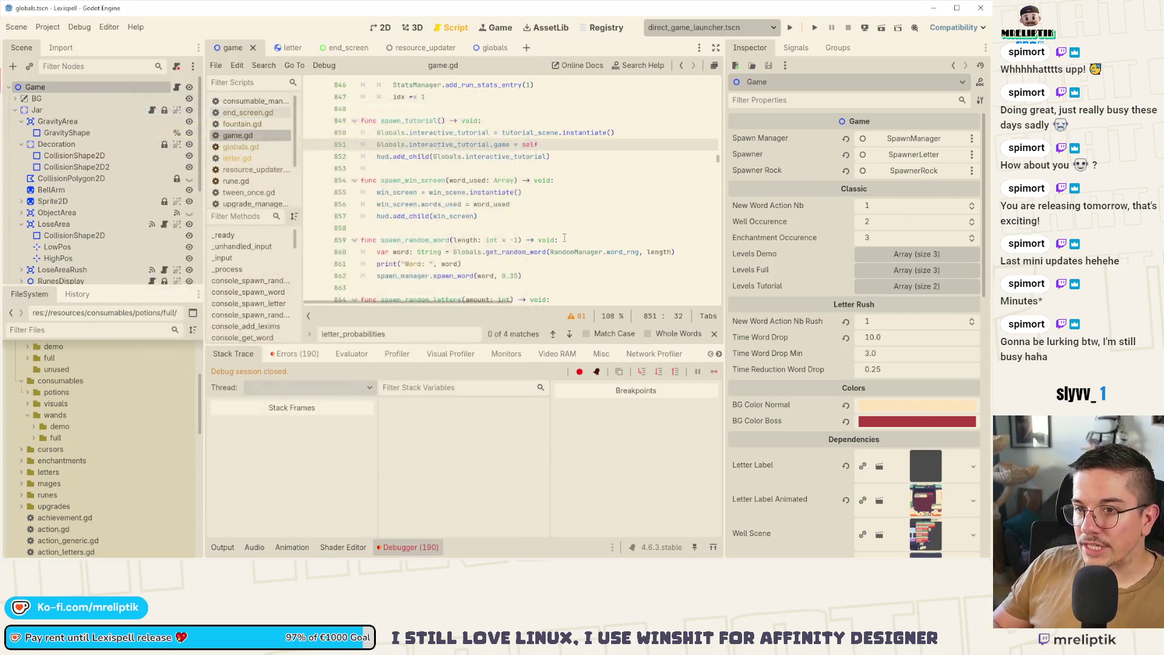
Collapse the Scene Path Dependencies and Scene Dependencies sections, then run the project.
scroll(795, 316, down, 10)
scroll(802, 337, up, 8)
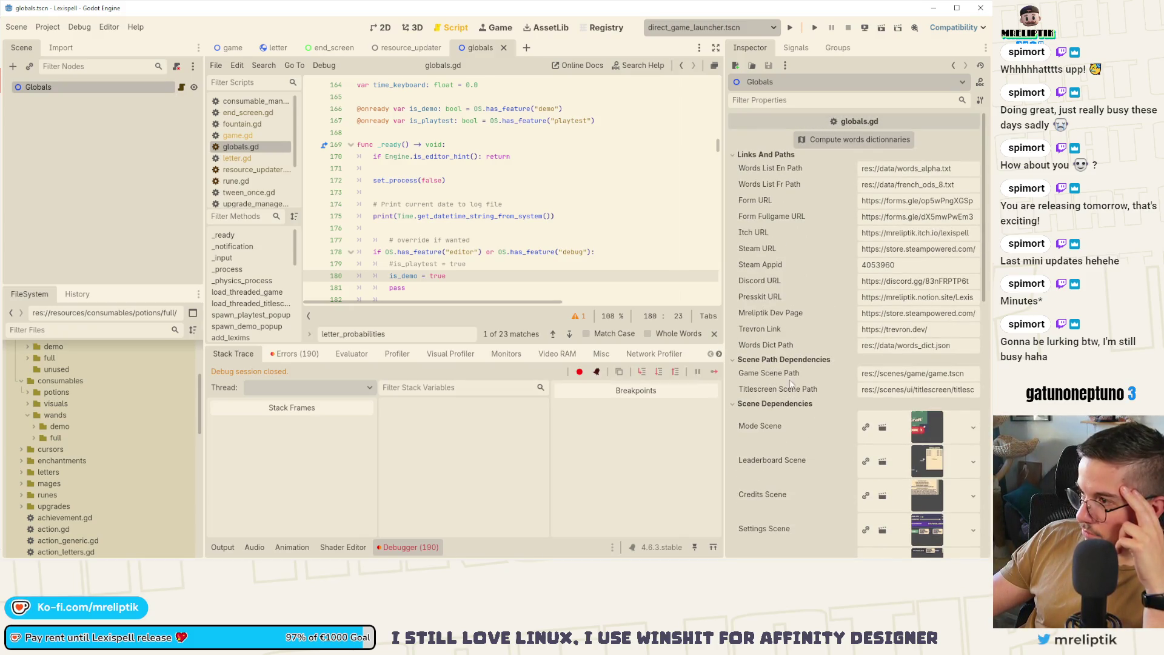
click(781, 359)
scroll(774, 373, down, 5)
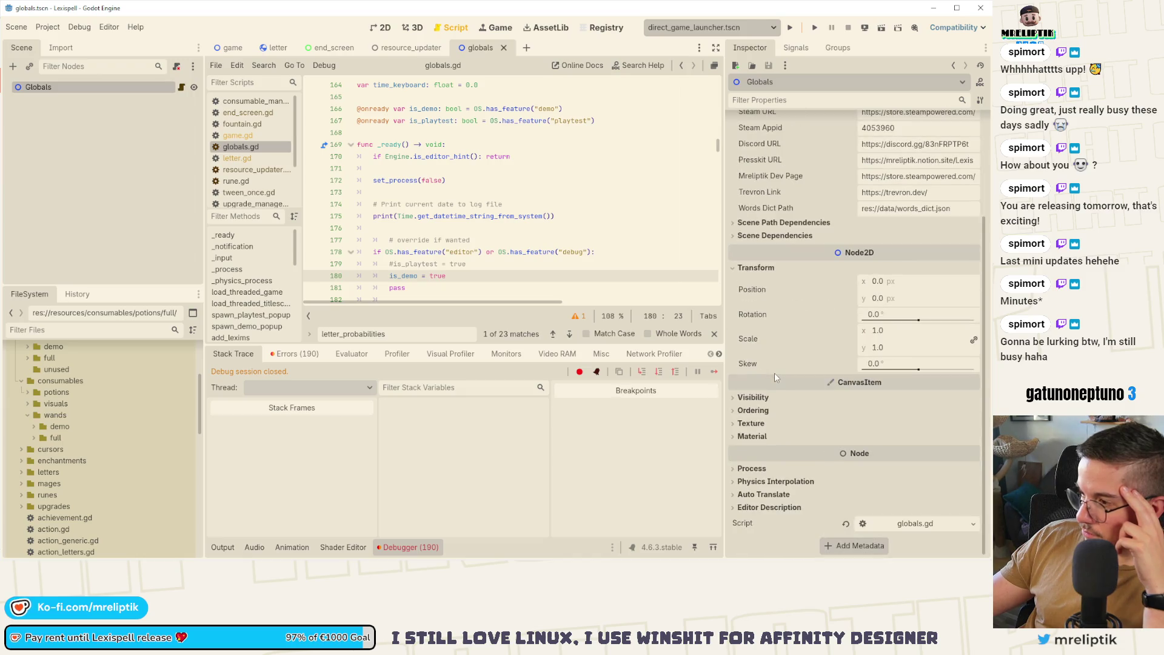
scroll(769, 247, up, 3)
click(766, 238)
scroll(778, 356, up, 3)
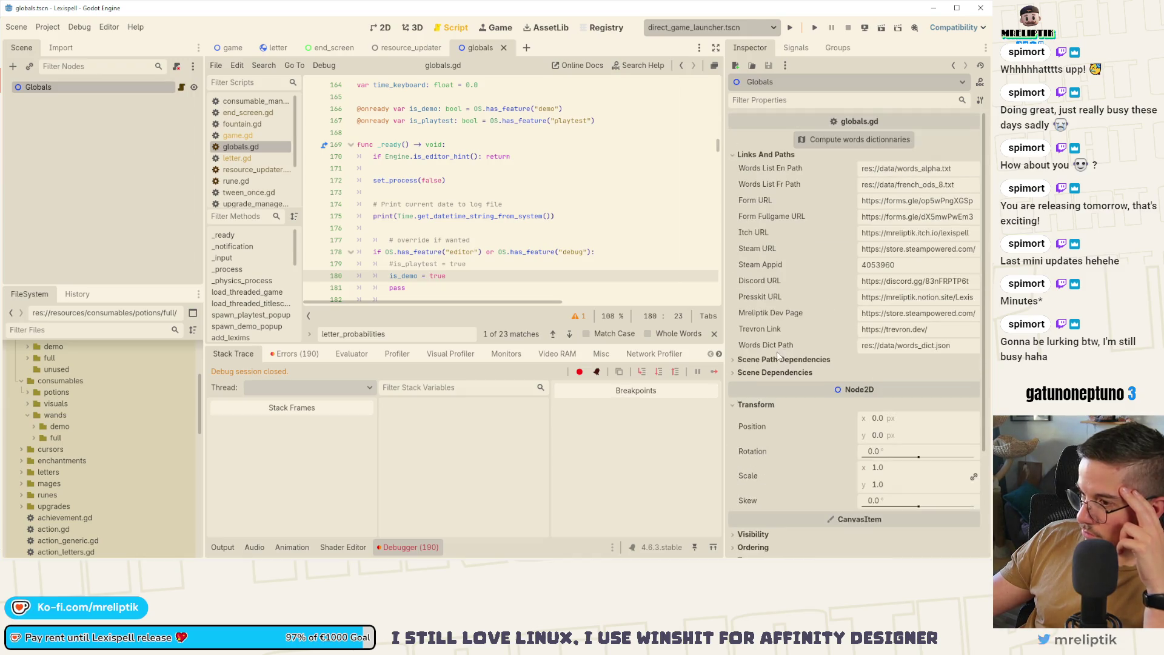
click(800, 28)
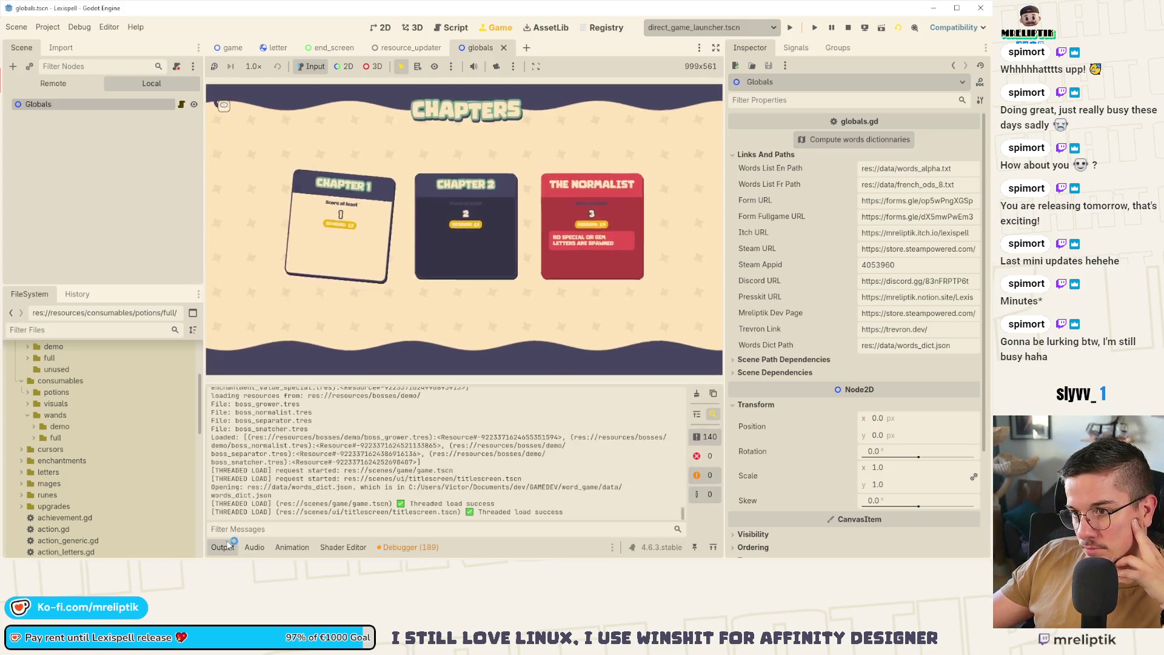
Open game.gd and select the spawn_win_screen function near line 855.
click(231, 50)
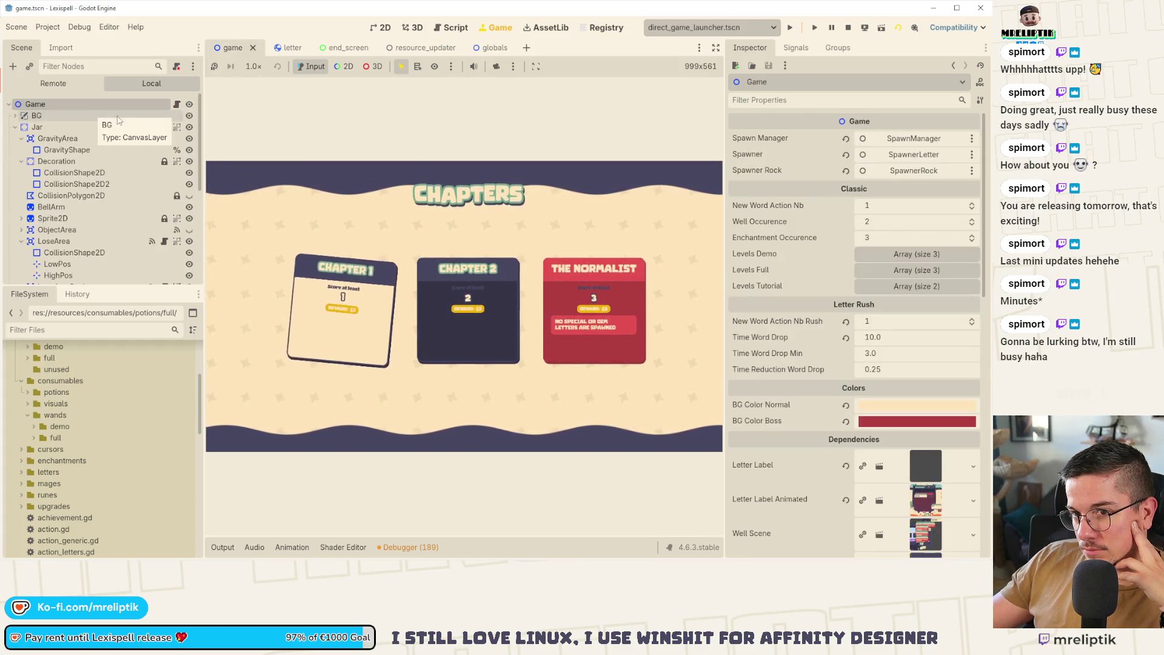
click(177, 105)
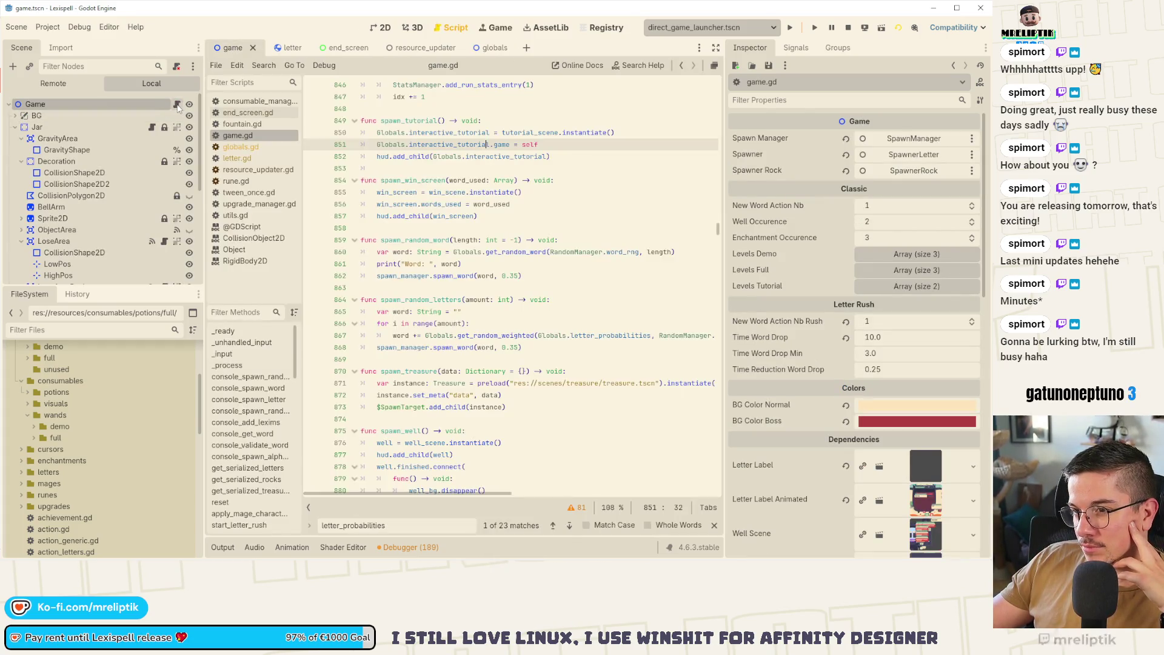
click(426, 180)
click(443, 193)
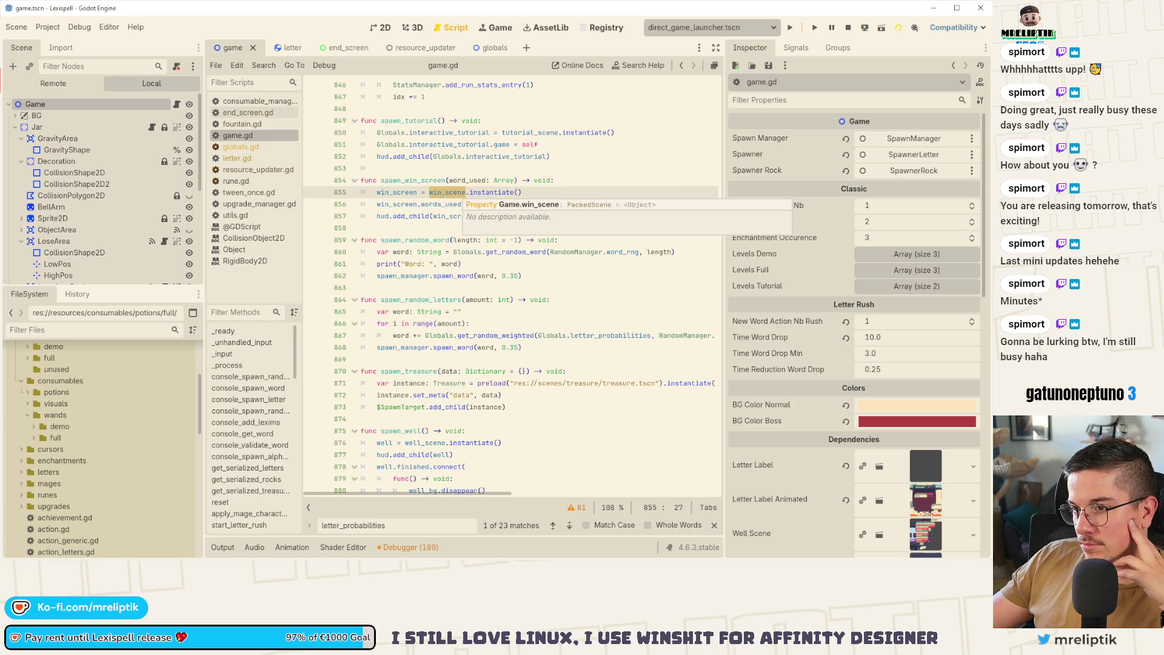
double_click(445, 180)
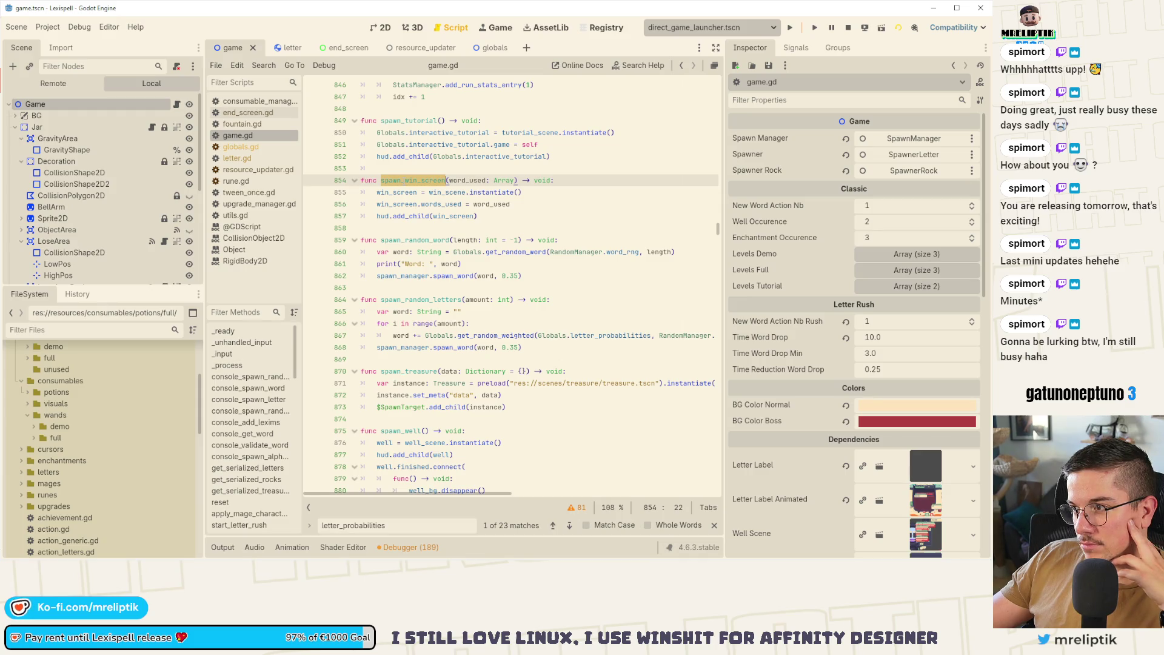
Search for win_scene to find its declaration on line 94, then return to the game.
scroll(459, 240, up, 1)
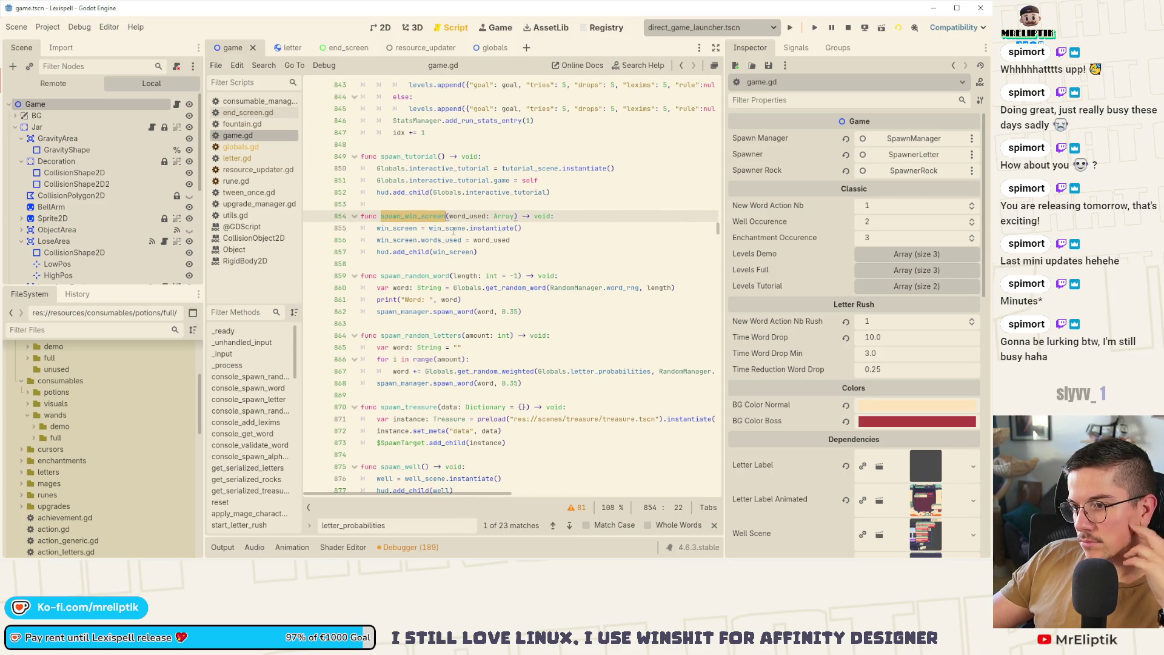
double_click(453, 229)
key(ctrl+f)
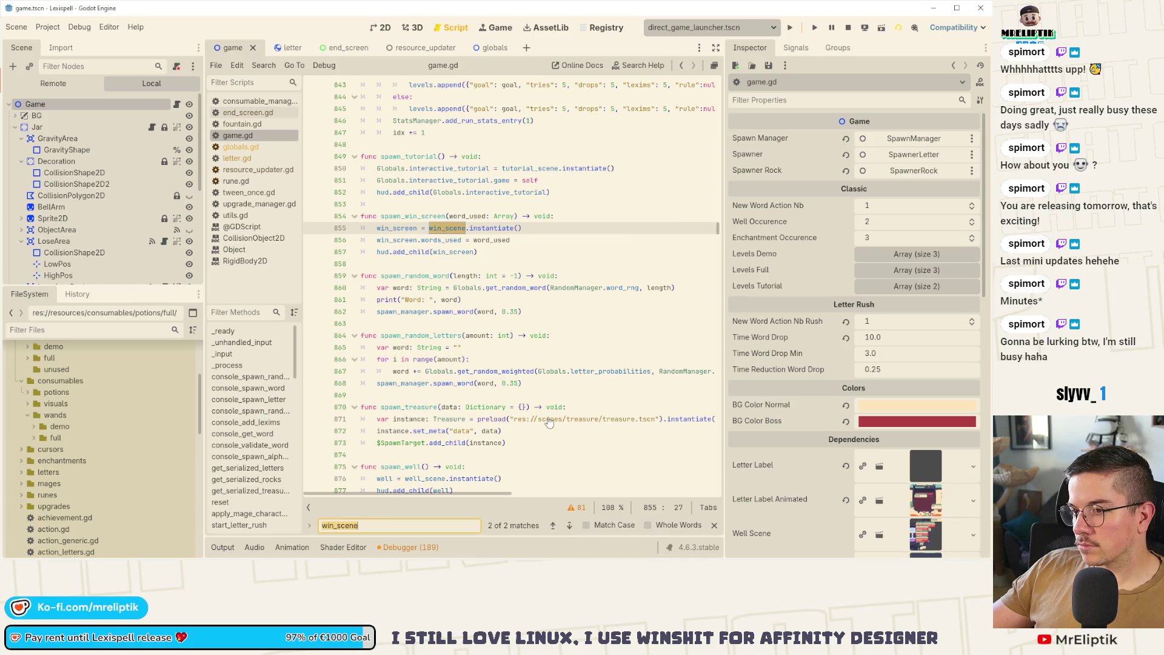
click(553, 526)
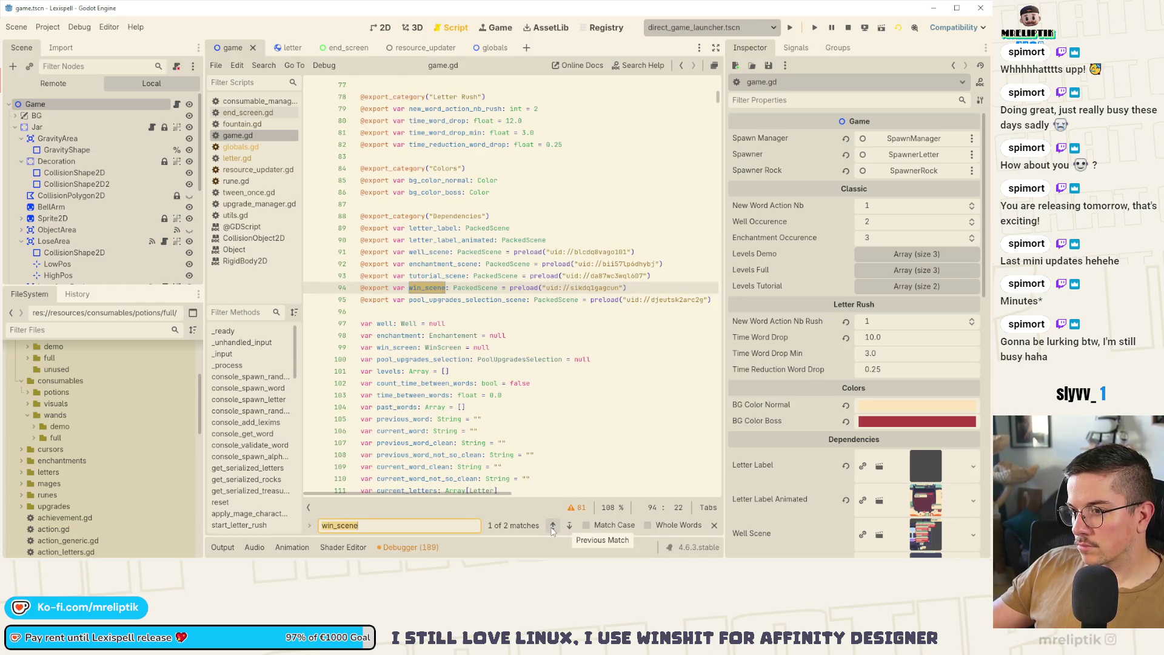
scroll(752, 408, down, 5)
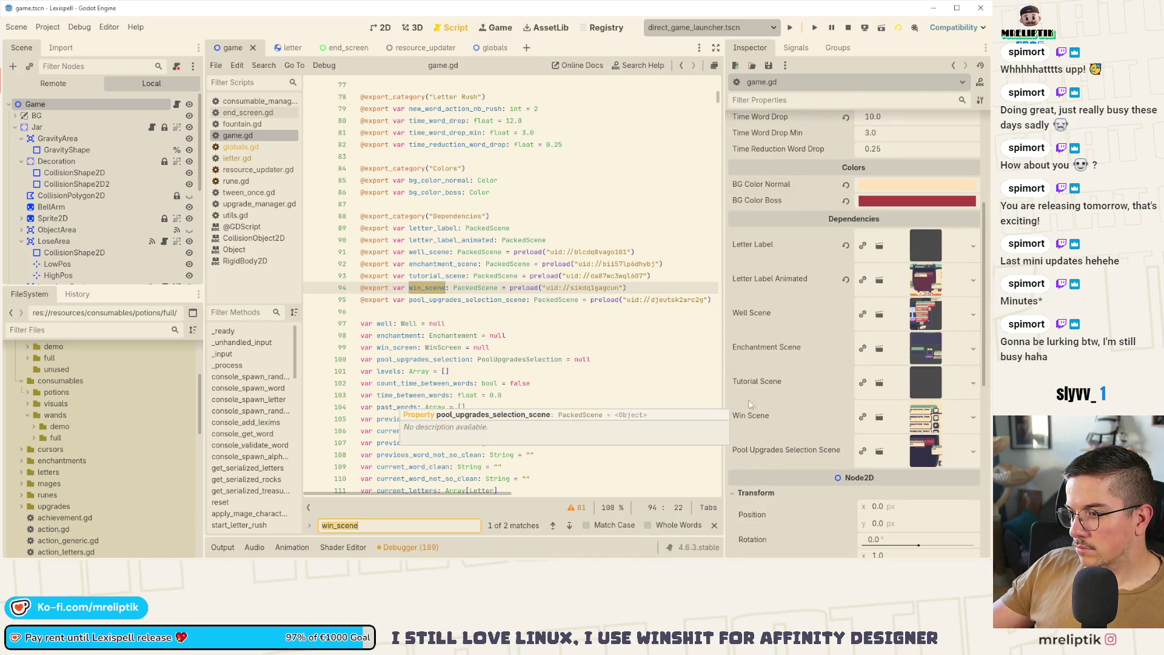
scroll(515, 364, down, 5)
scroll(820, 406, down, 5)
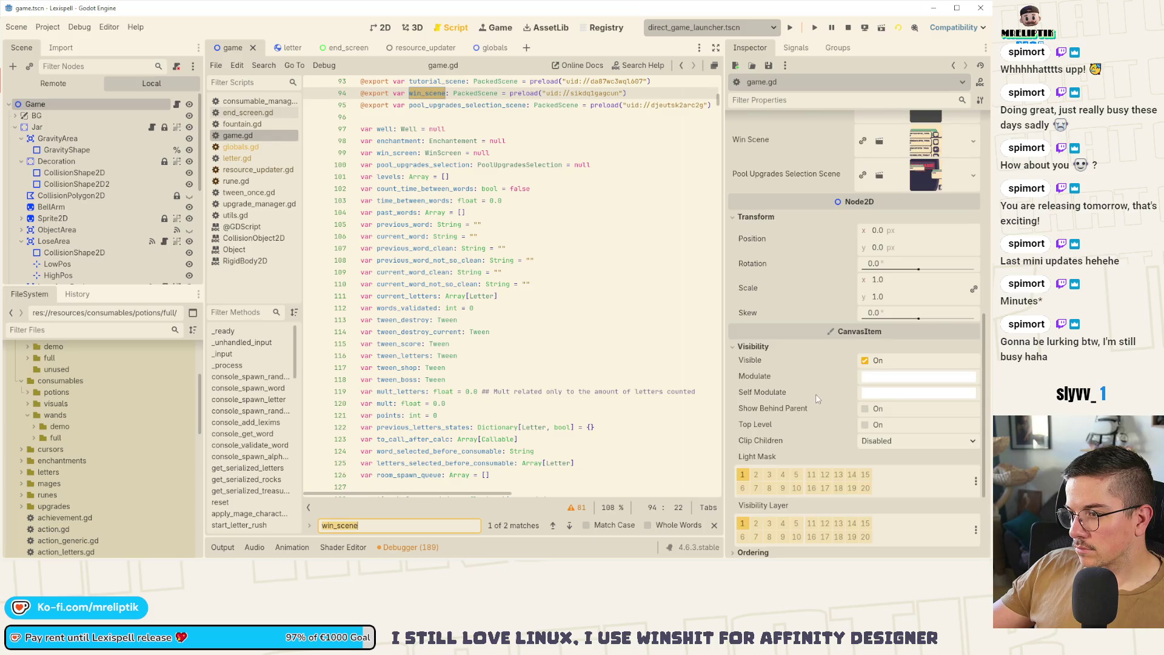
scroll(817, 398, up, 8)
click(490, 28)
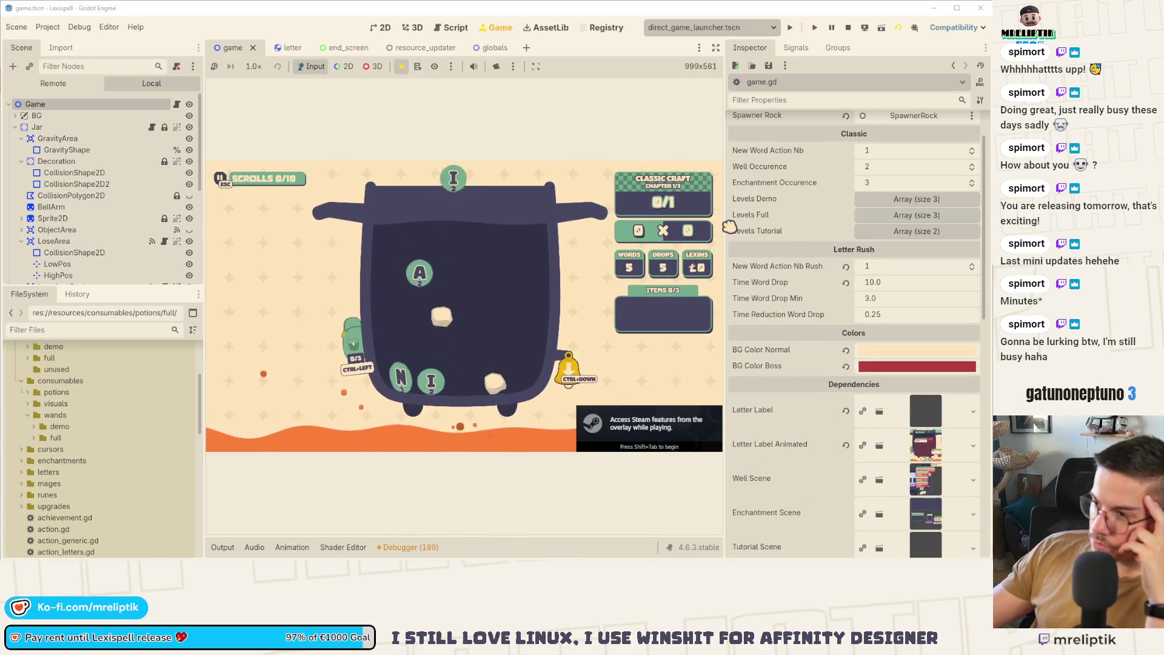
Enlarge the game view, submit PAN and collect the 14 lexims reward.
drag(727, 224, 864, 251)
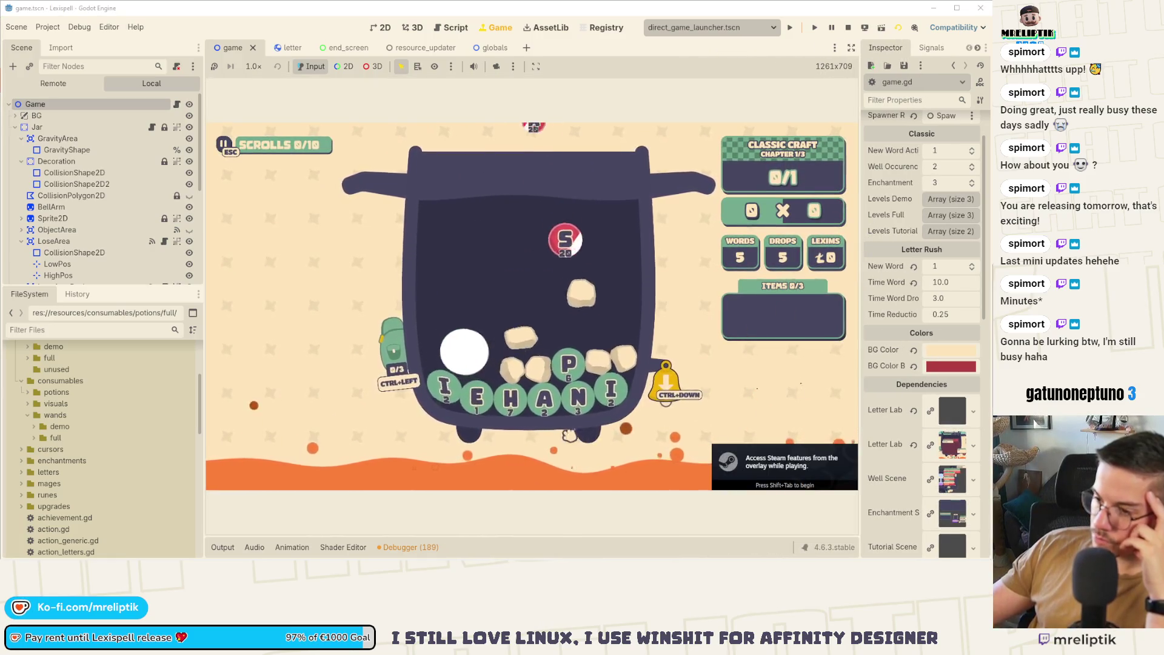
text(pan)
click(603, 461)
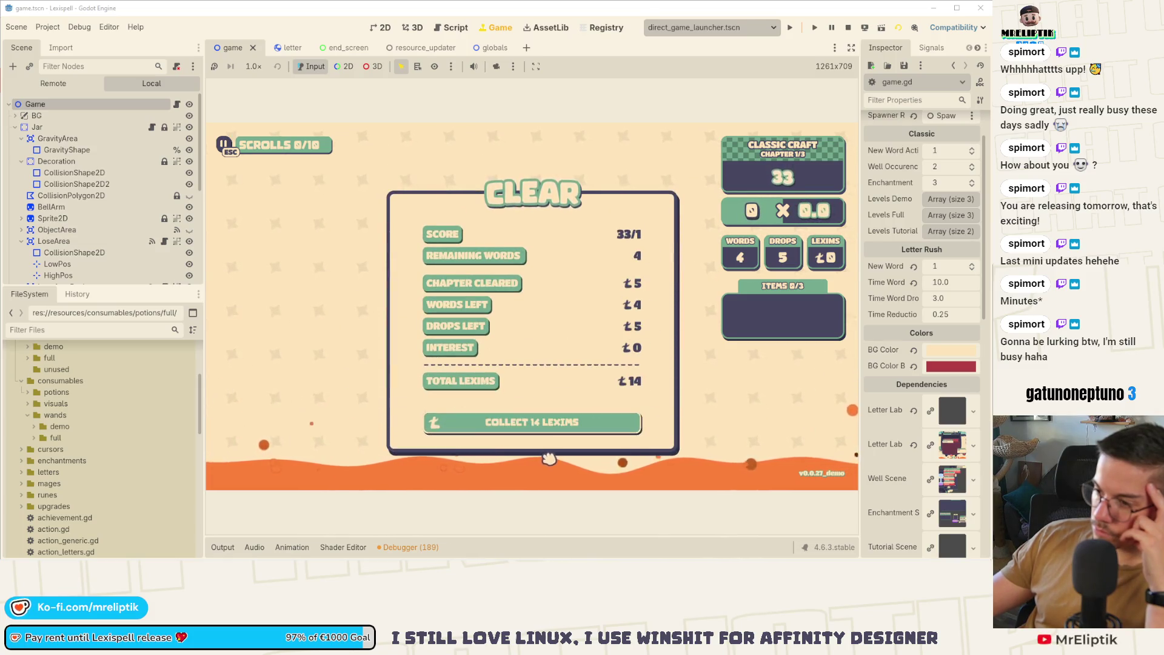
click(548, 427)
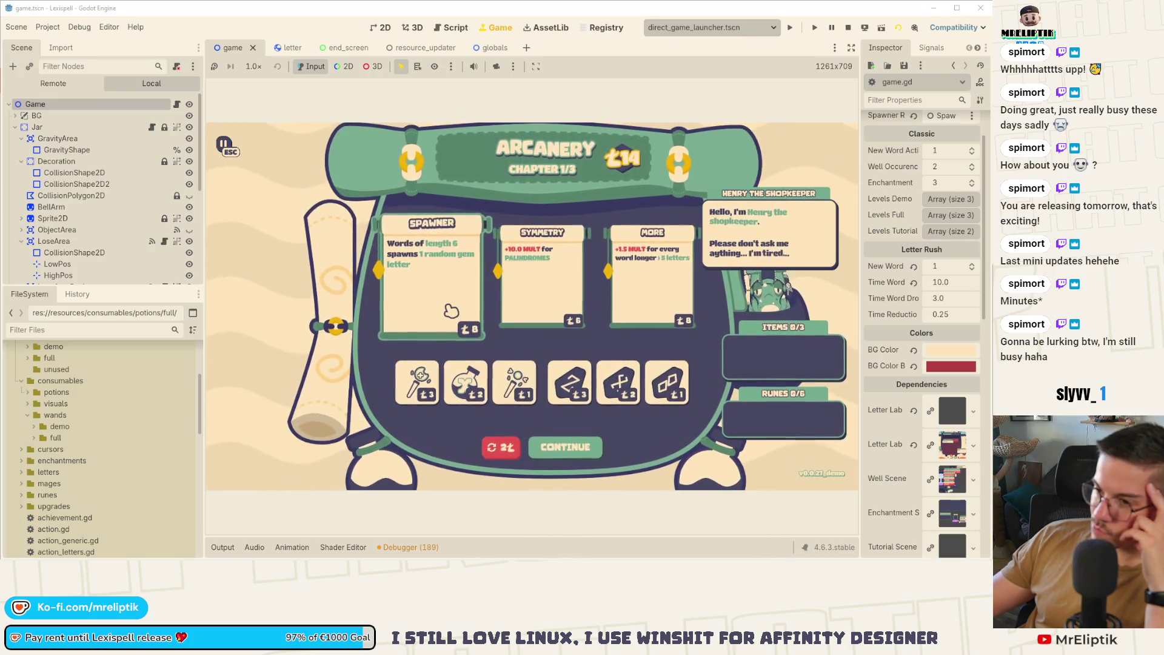
Buy the Spawner scroll and continue to the next chapter.
click(451, 311)
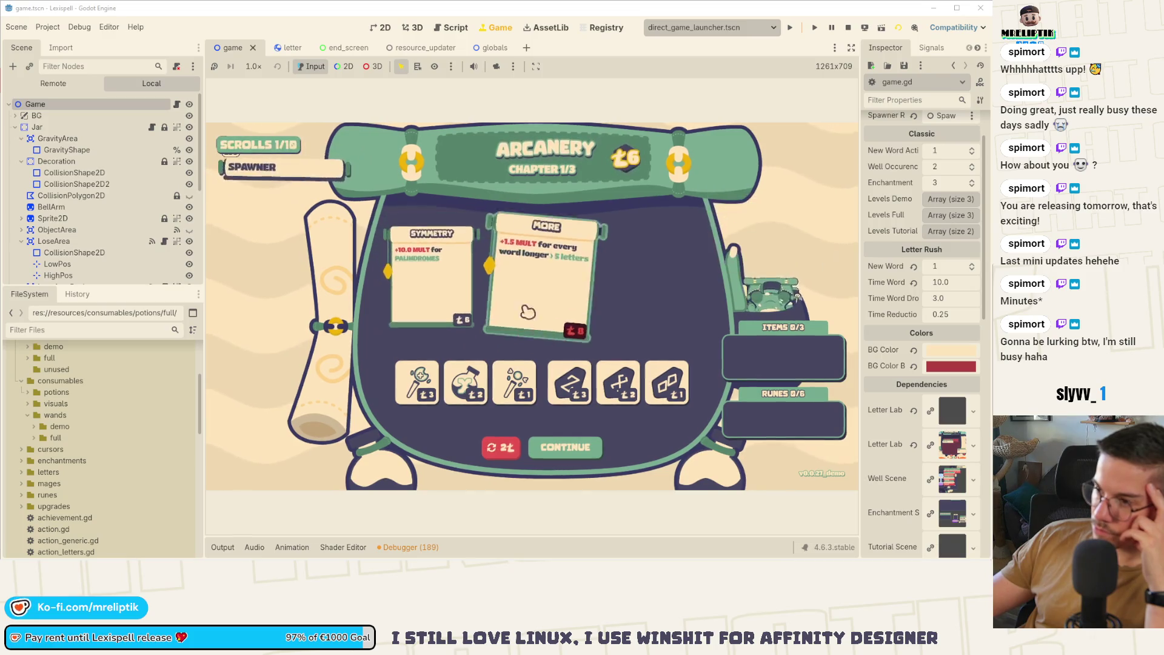
mouse_move(631, 391)
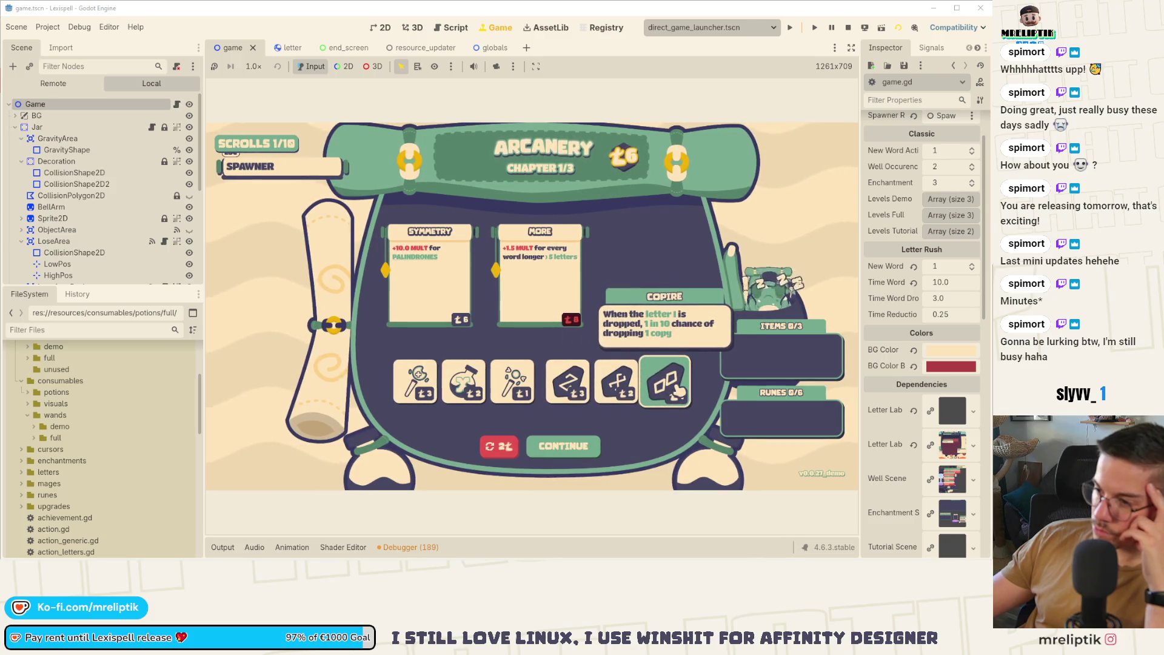
click(588, 443)
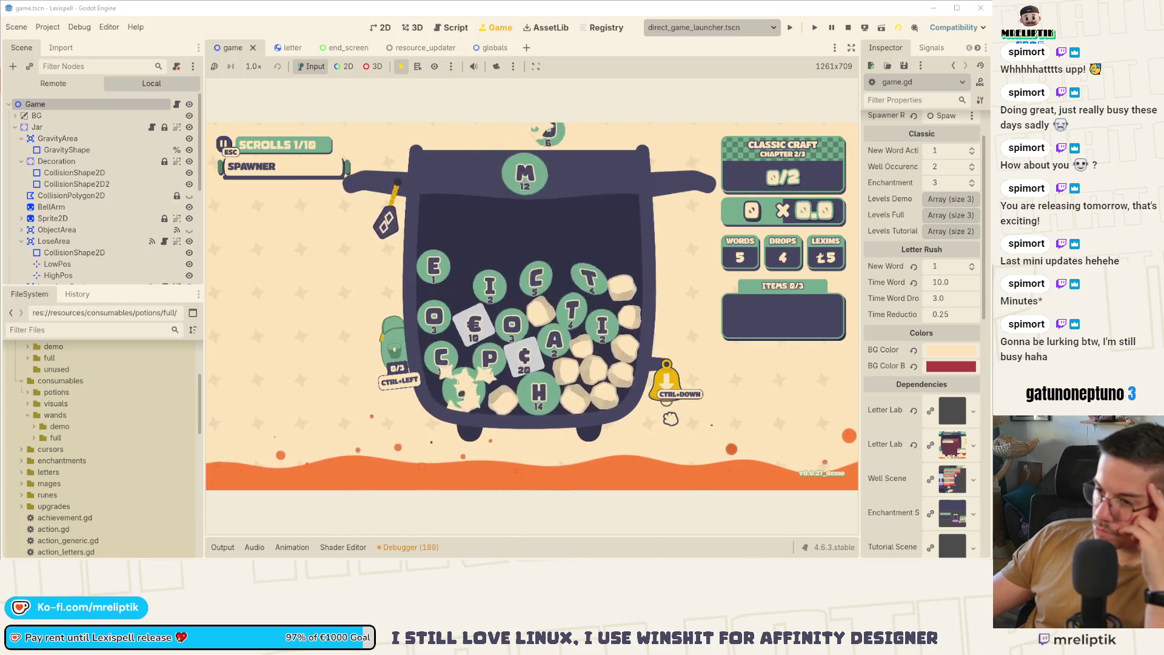
Spell and submit COSMIC, clearing the level at 210 points.
click(482, 302)
click(467, 267)
click(503, 284)
click(437, 281)
click(441, 349)
click(662, 462)
mouse_move(313, 175)
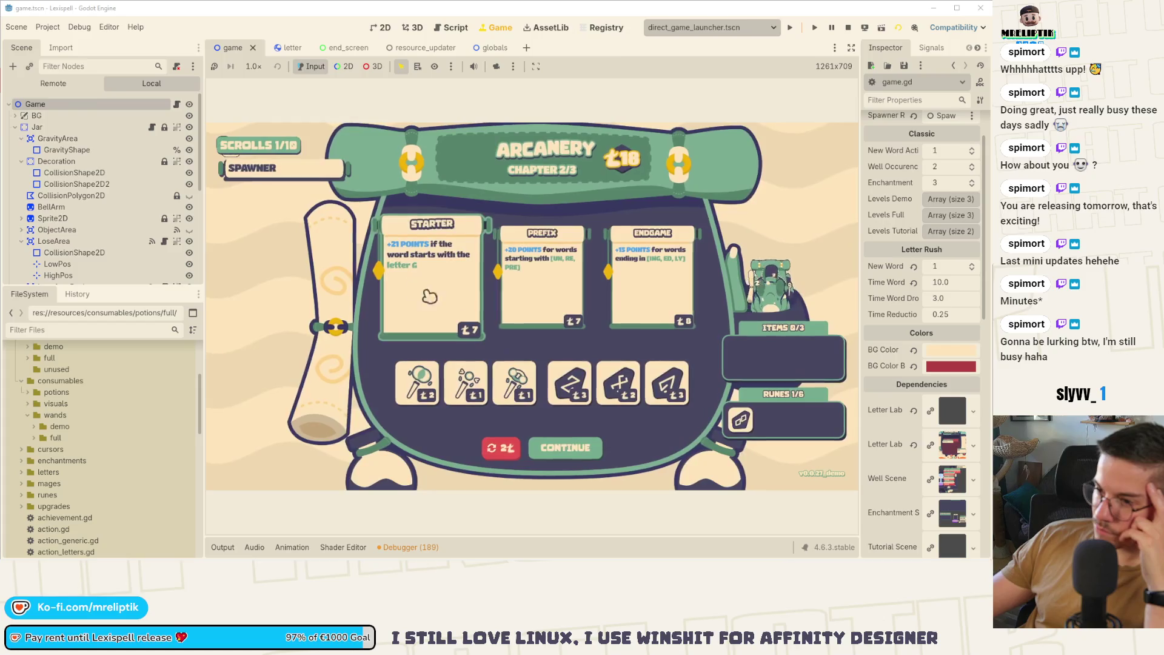
Buy Starter, clear The Normalist with MAN and open the chest, hitting the line 855 crash.
click(431, 279)
click(598, 448)
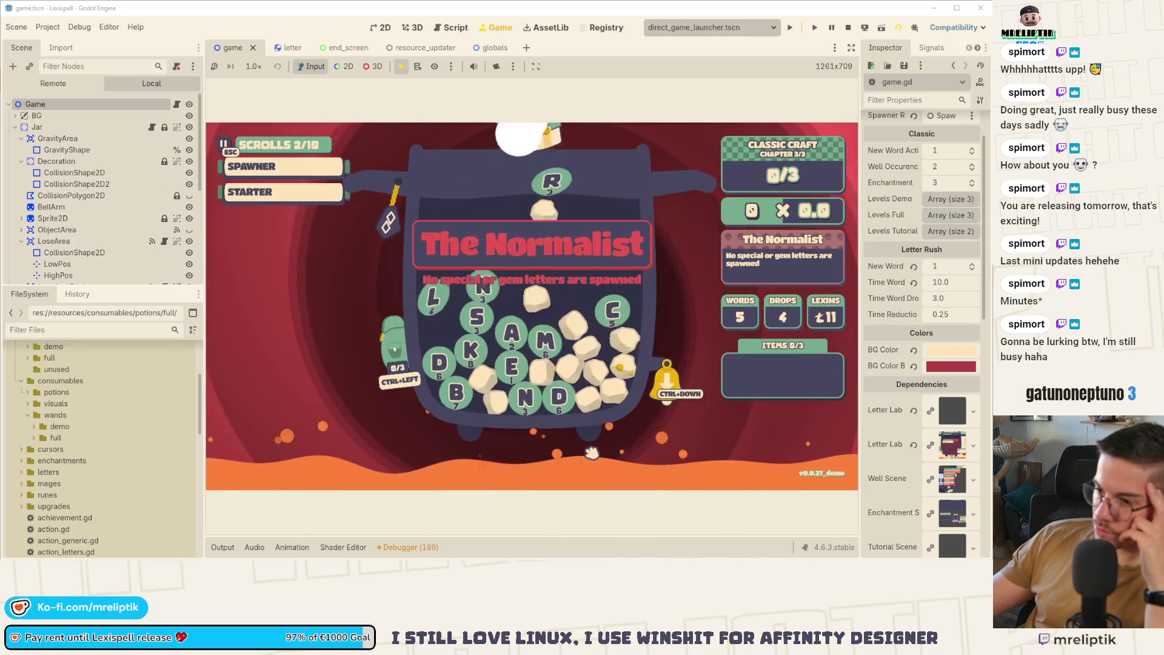
click(544, 343)
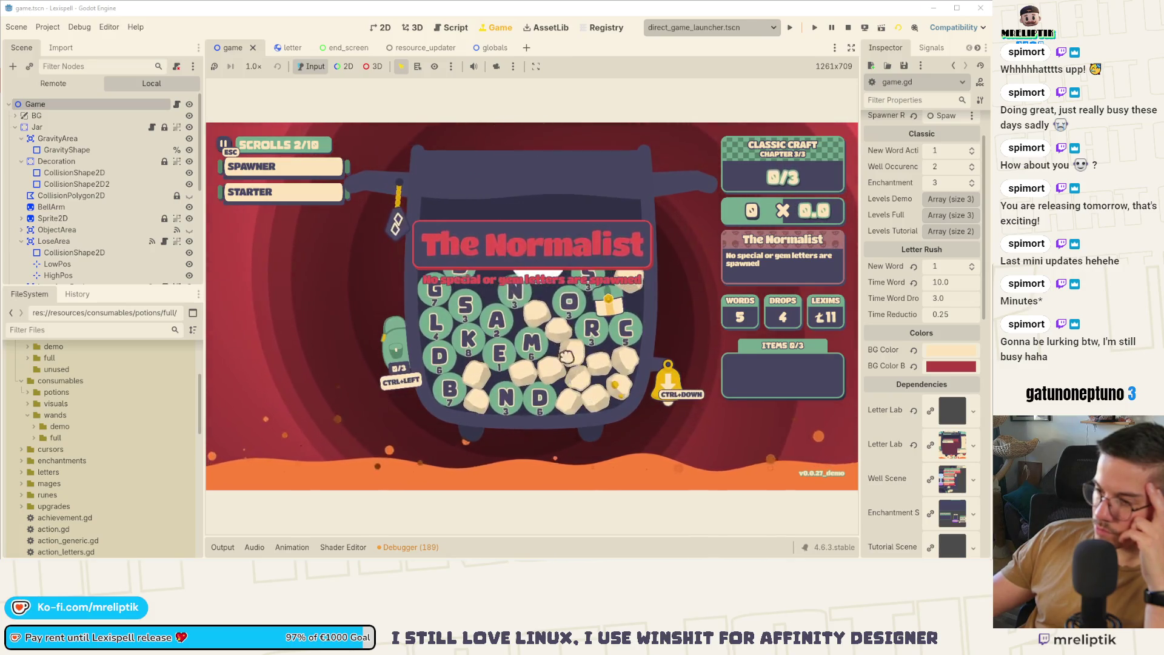
text(an)
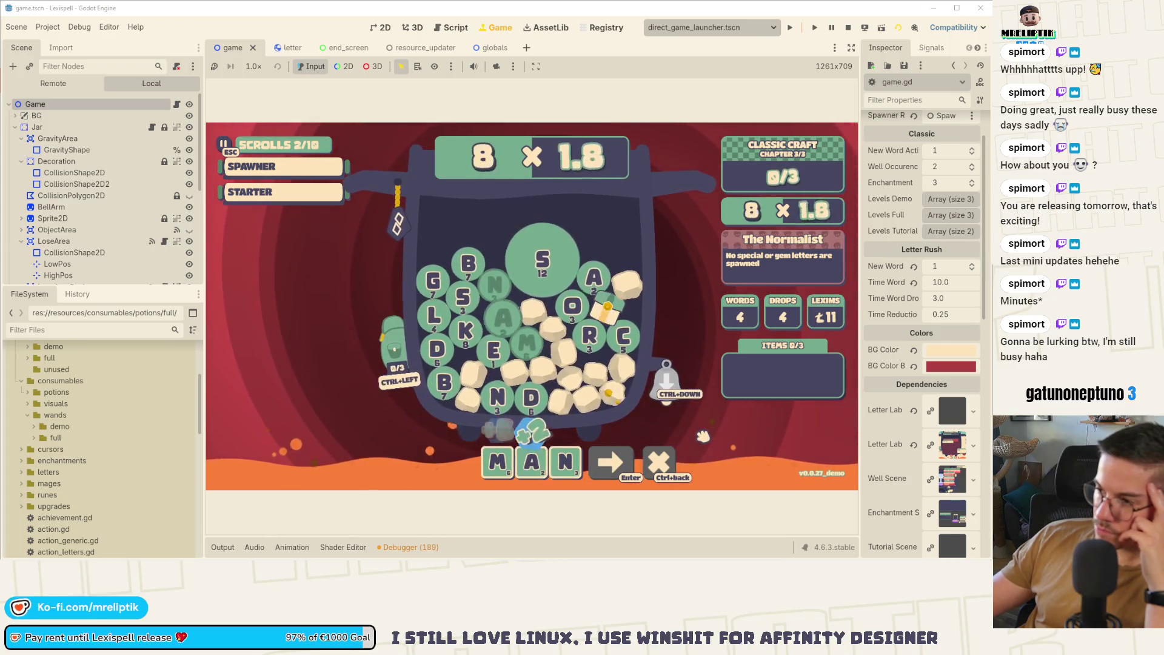
key(Return)
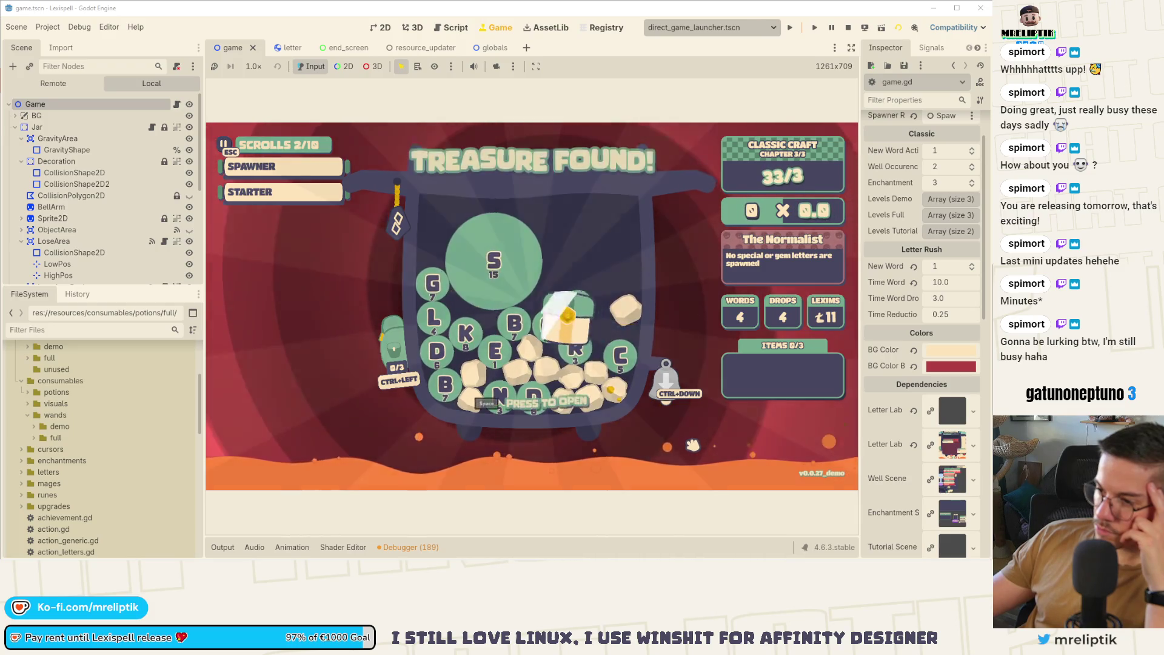
click(549, 328)
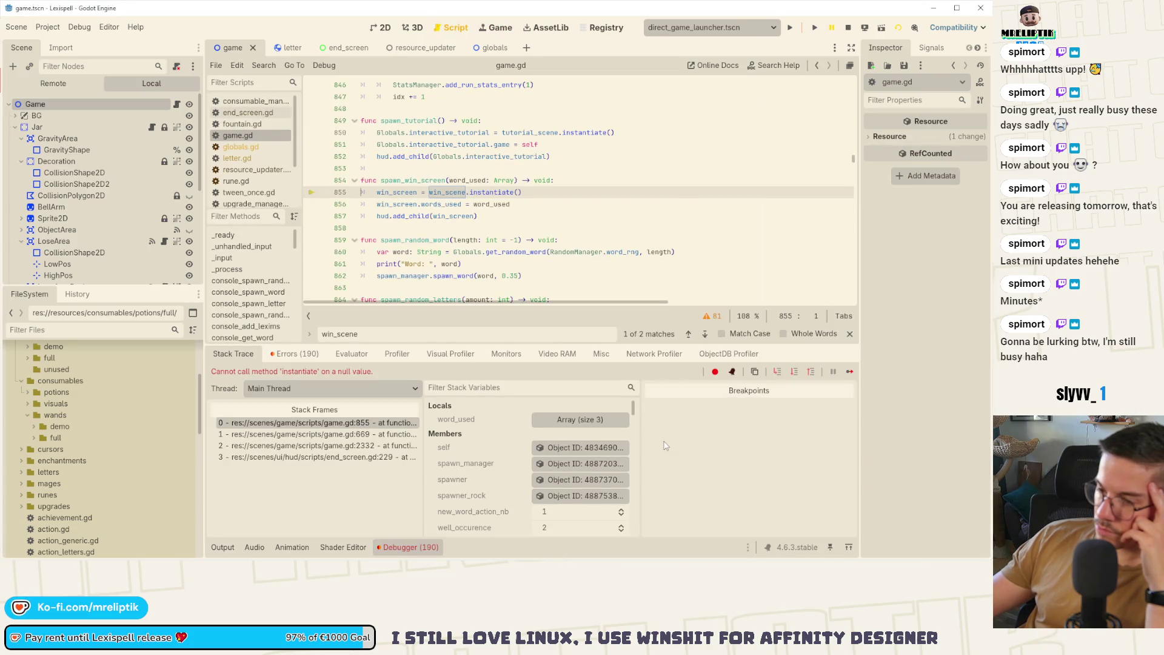
Stop the debugger and reopen game.tscn as the first scene tab.
click(848, 27)
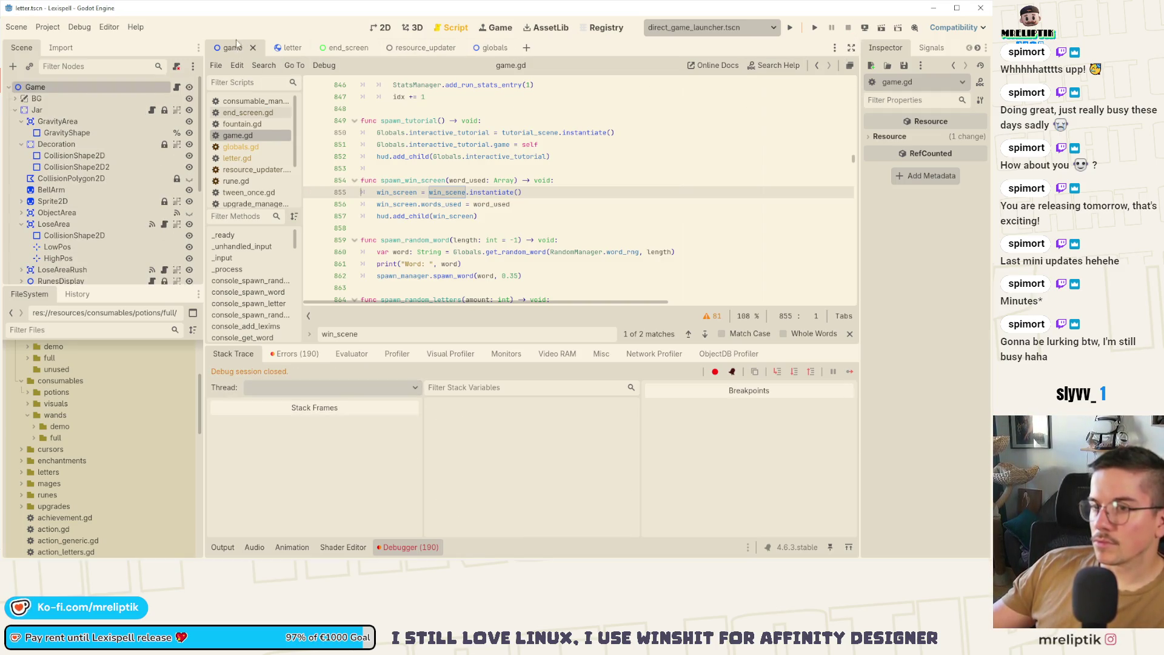
middle_click(236, 45)
key(ctrl+shift+o)
text(game)
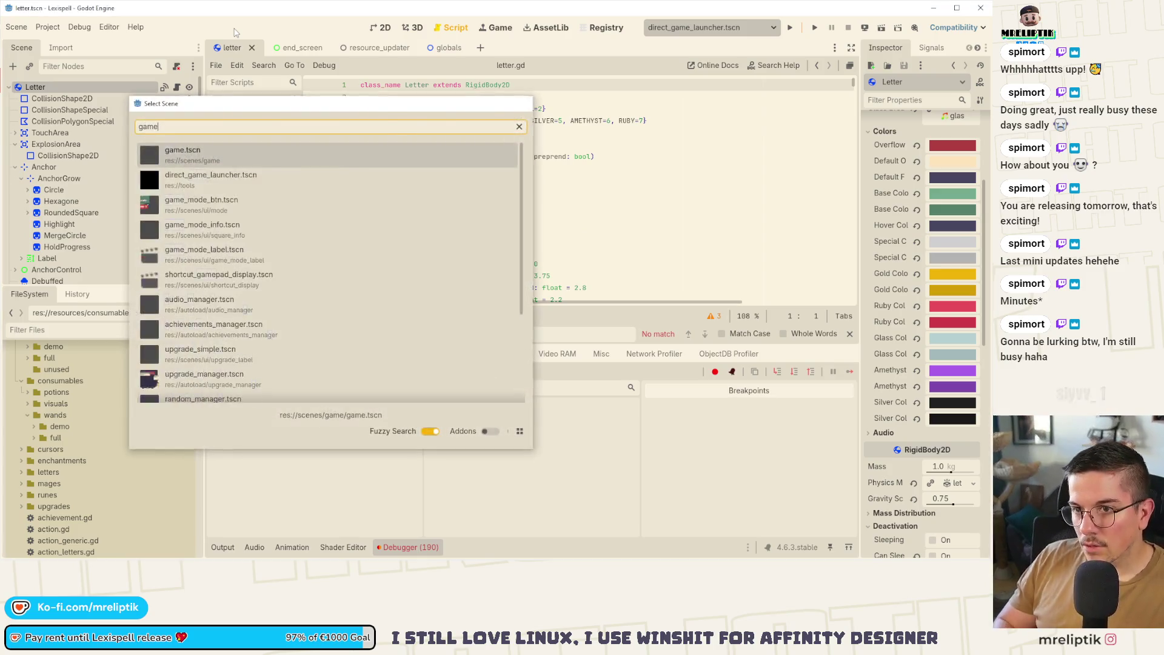
key(Return)
drag(496, 51, 221, 49)
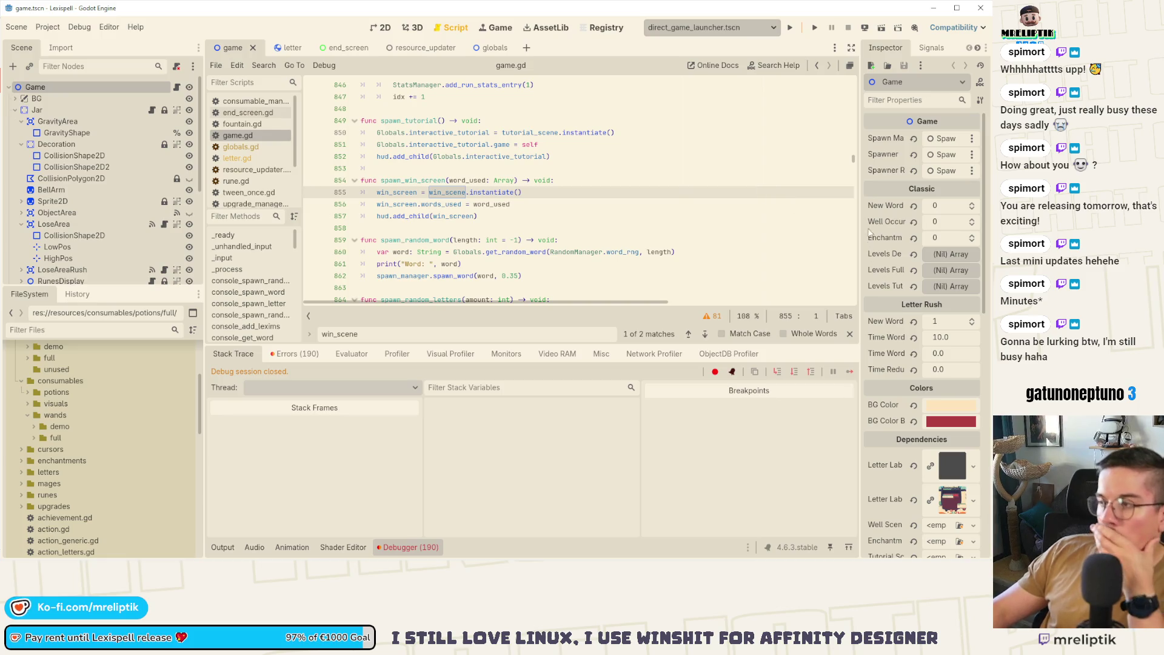
Revert New Word Action Nb to 1, Well Occurence 2, Enchantment Occurence 3, and the Levels arrays.
drag(861, 212, 631, 225)
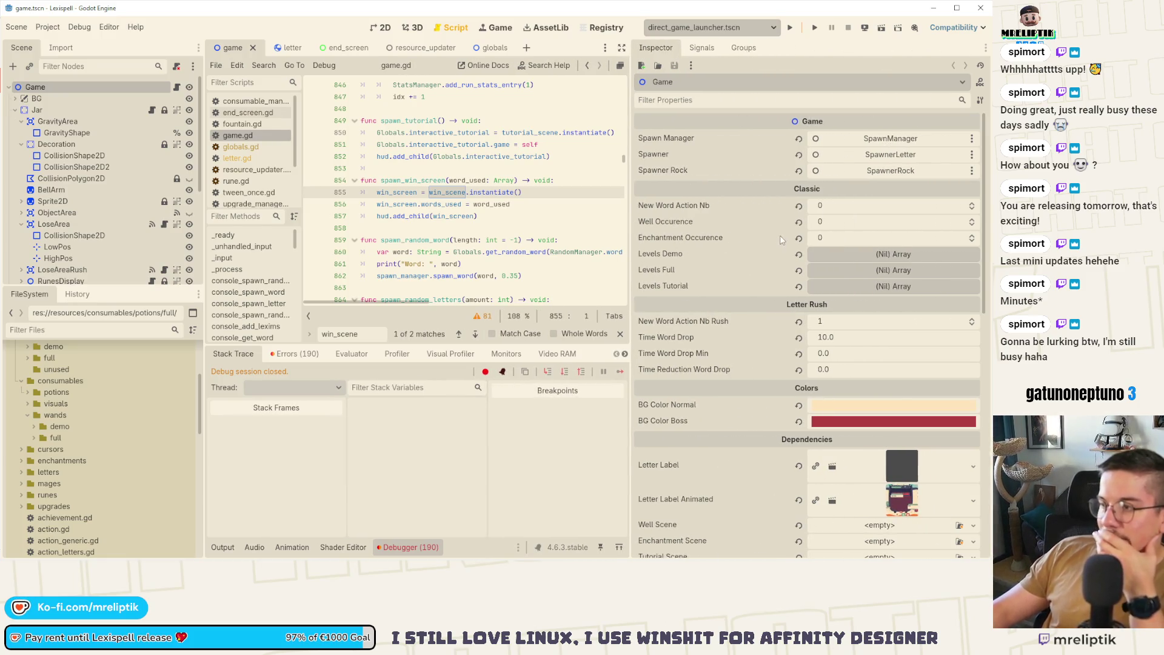
click(799, 206)
click(798, 223)
click(798, 238)
click(799, 255)
click(799, 271)
click(799, 286)
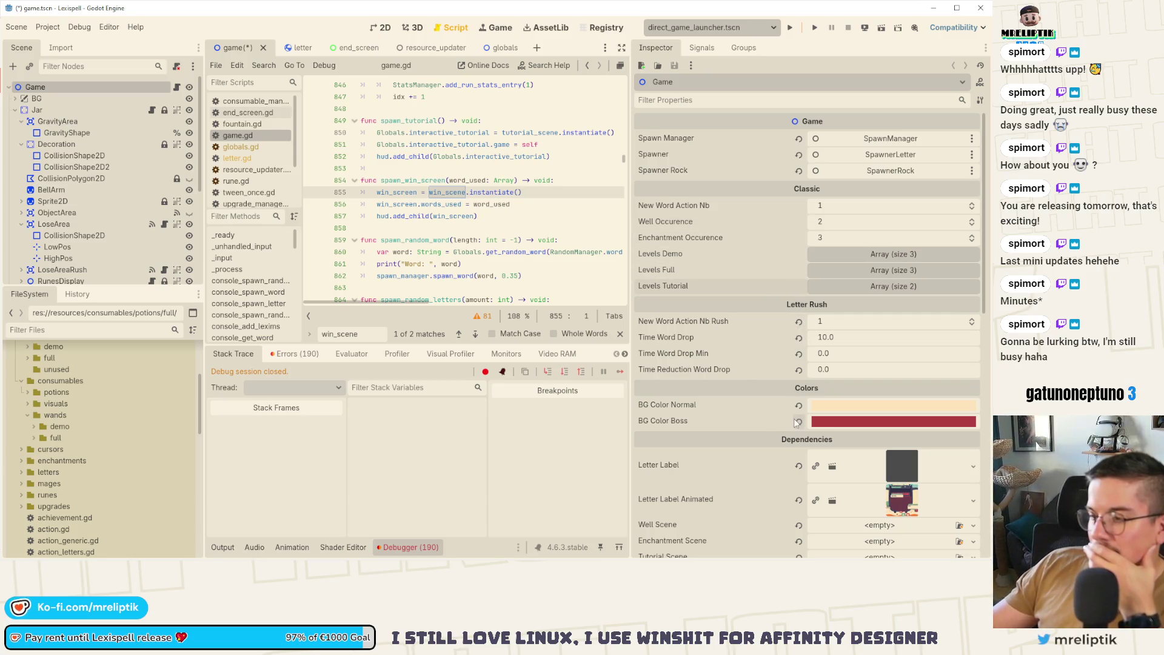
Revert the Well, Enchantment, Tutorial, Win and Pool Upgrades Selection scene dependencies.
scroll(748, 424, down, 3)
click(799, 360)
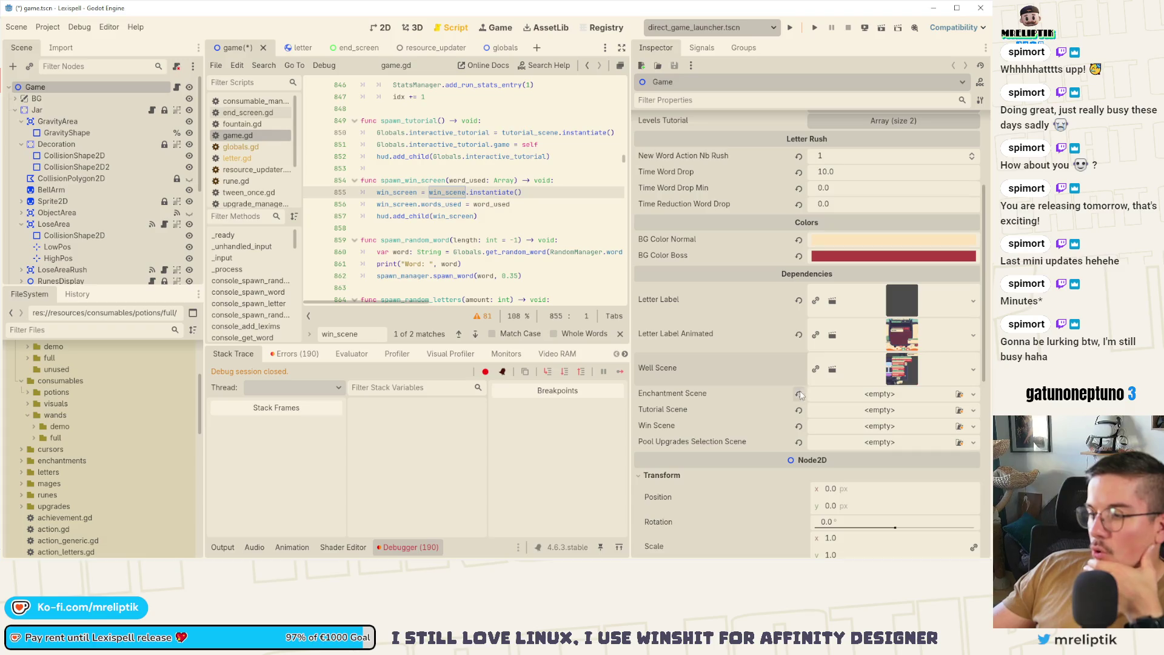
click(798, 393)
click(799, 428)
click(799, 463)
click(799, 494)
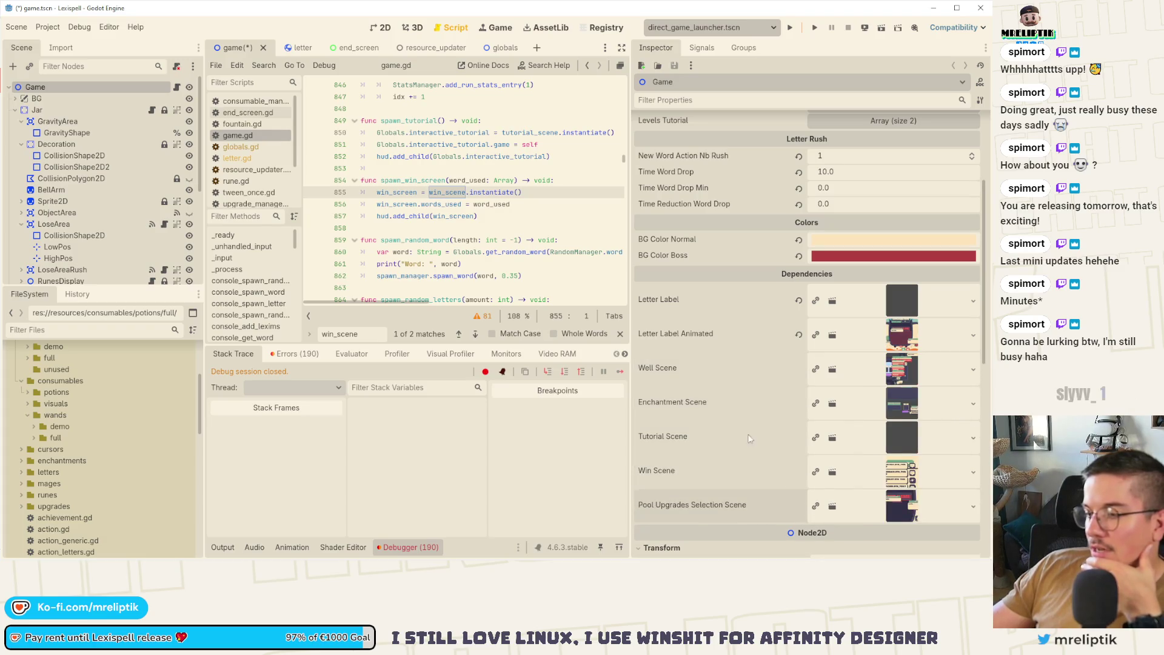
scroll(744, 347, up, 3)
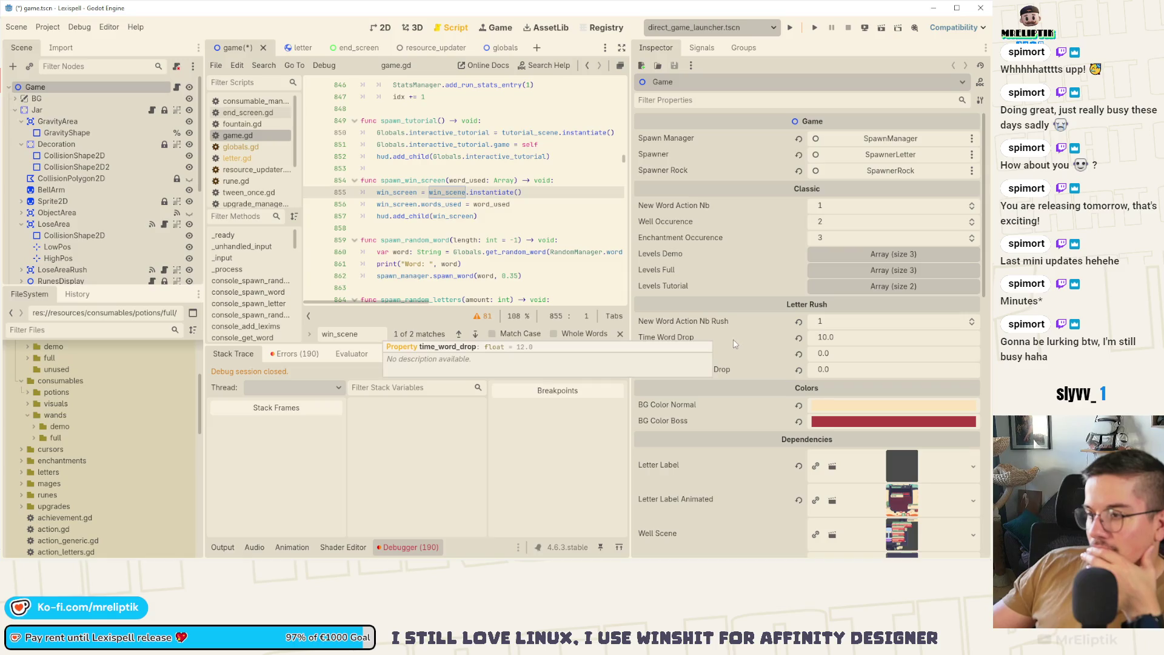
drag(629, 347, 707, 347)
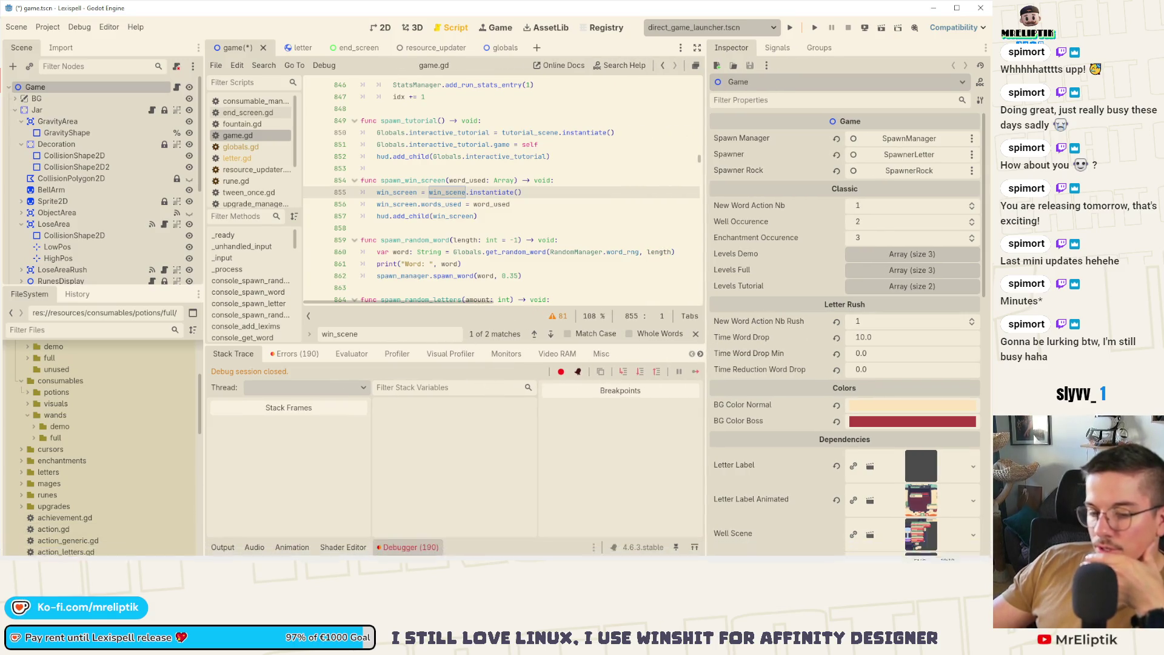
key(alt+Tab)
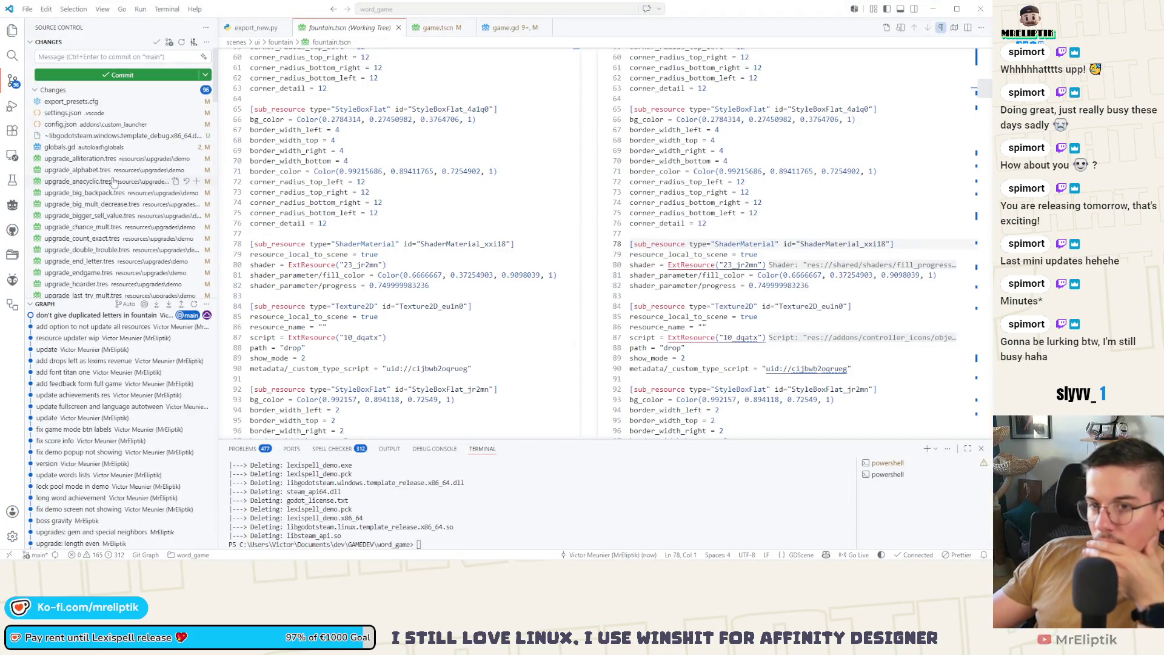
Review the globals.gd and game.tscn diffs in Source Control.
click(98, 147)
scroll(139, 205, down, 10)
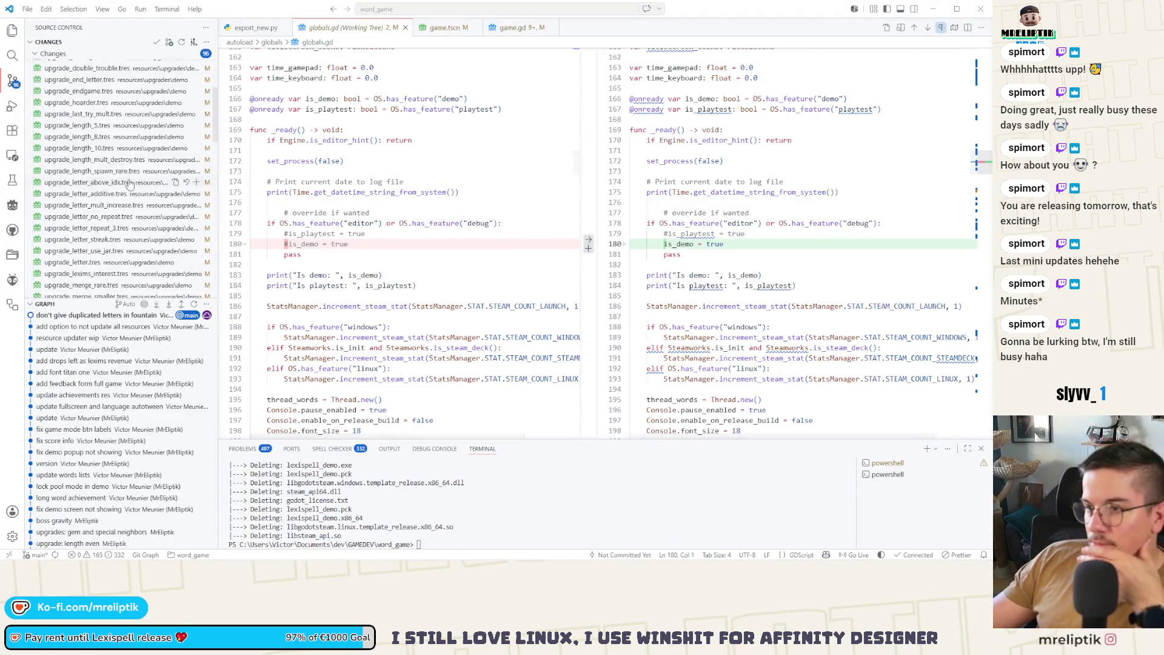
scroll(139, 205, down, 5)
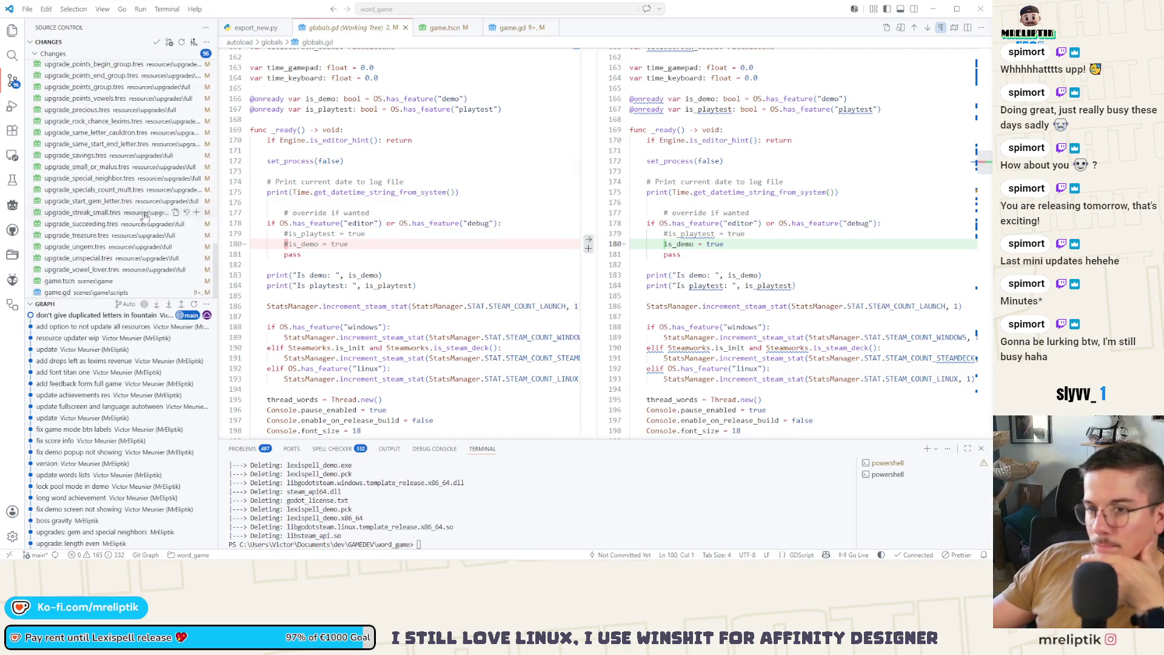
click(91, 282)
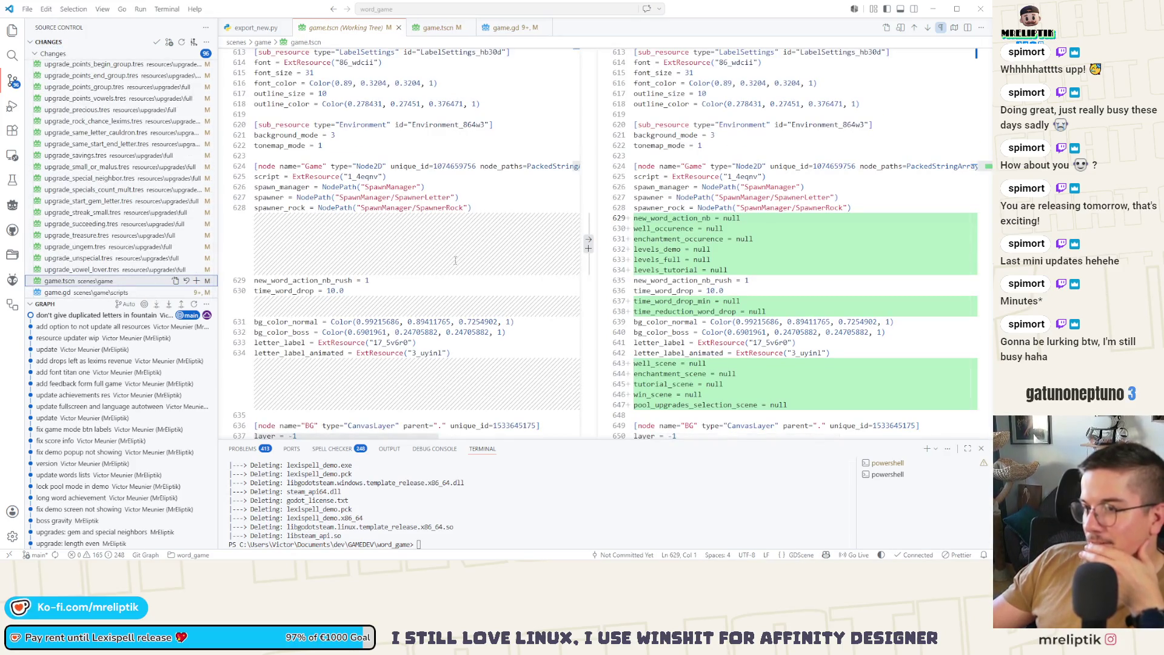
scroll(456, 261, down, 3)
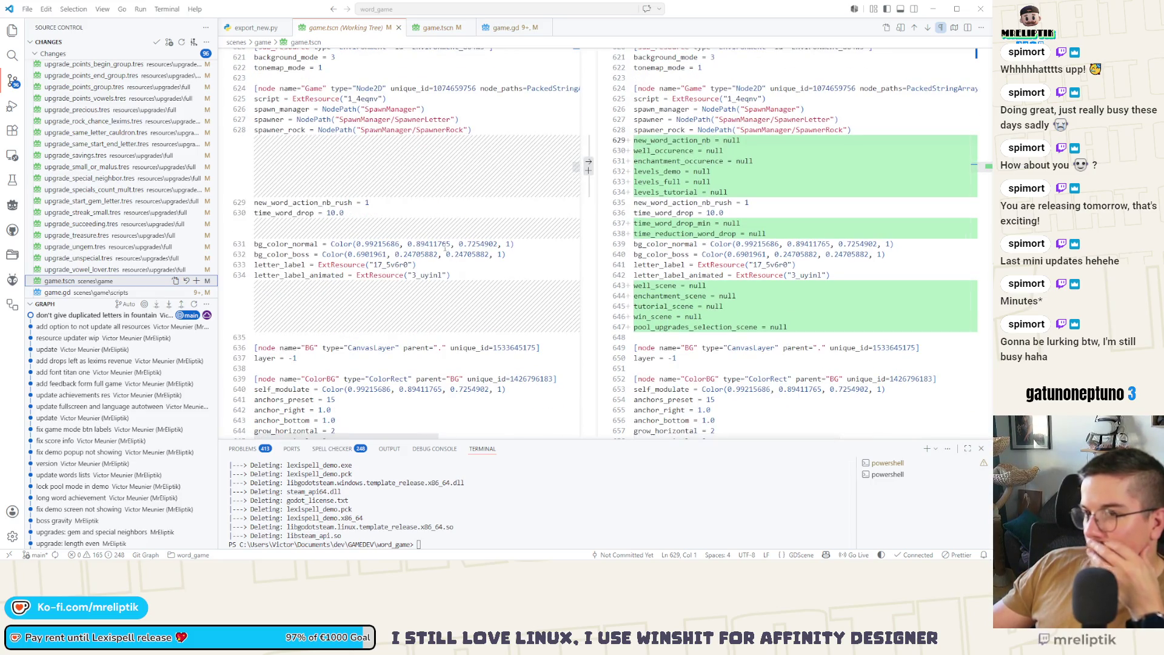
Save game.tscn in Godot and recheck its diff, now only two time settings differ.
key(alt+Tab)
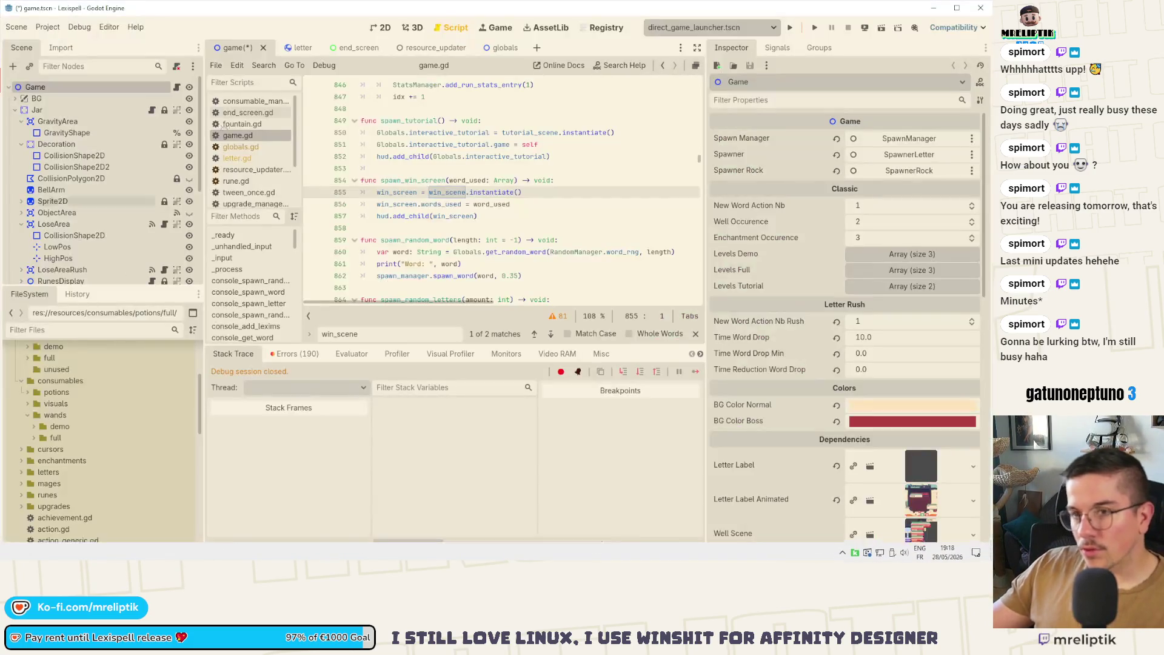
key(ctrl+s)
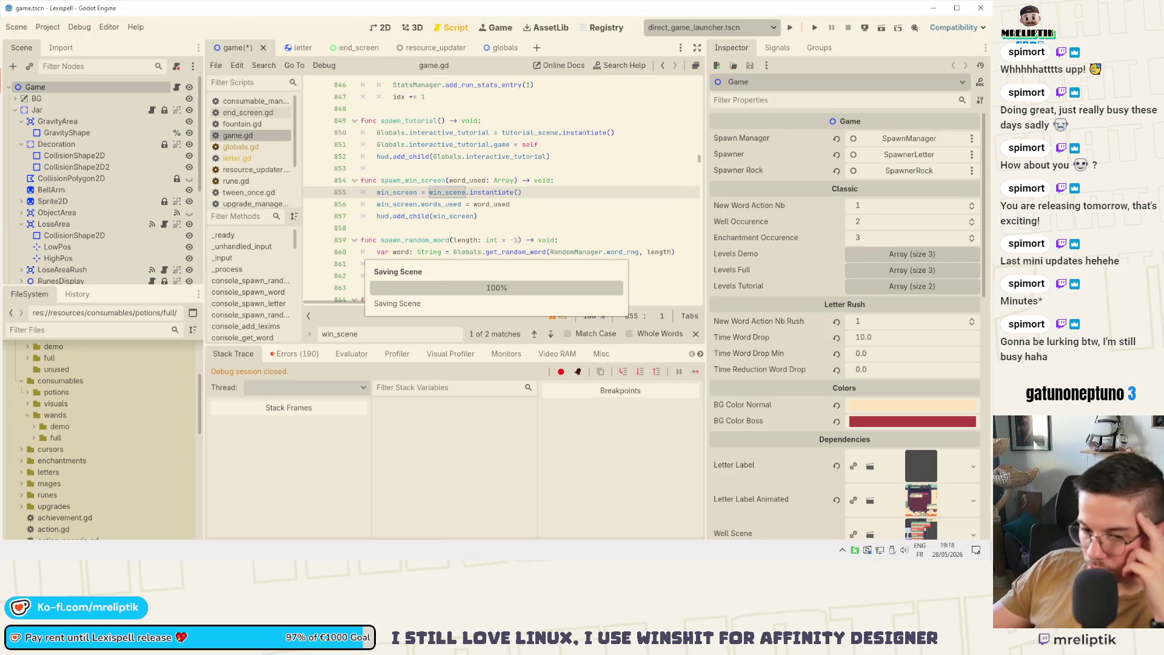
key(alt+Tab)
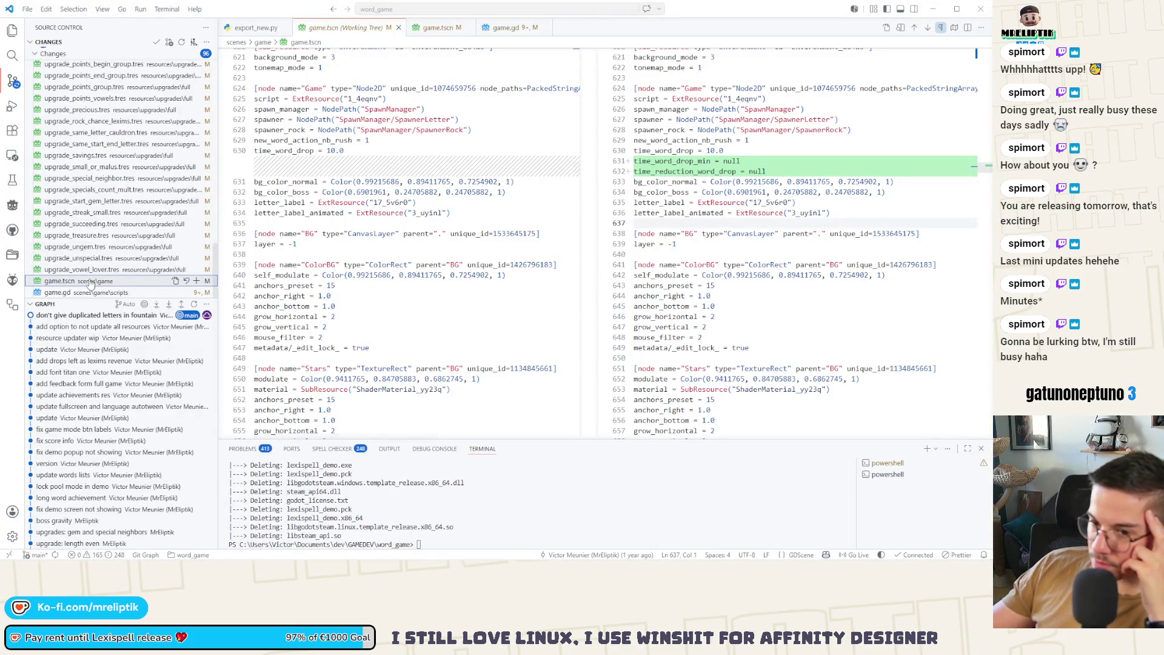
click(90, 282)
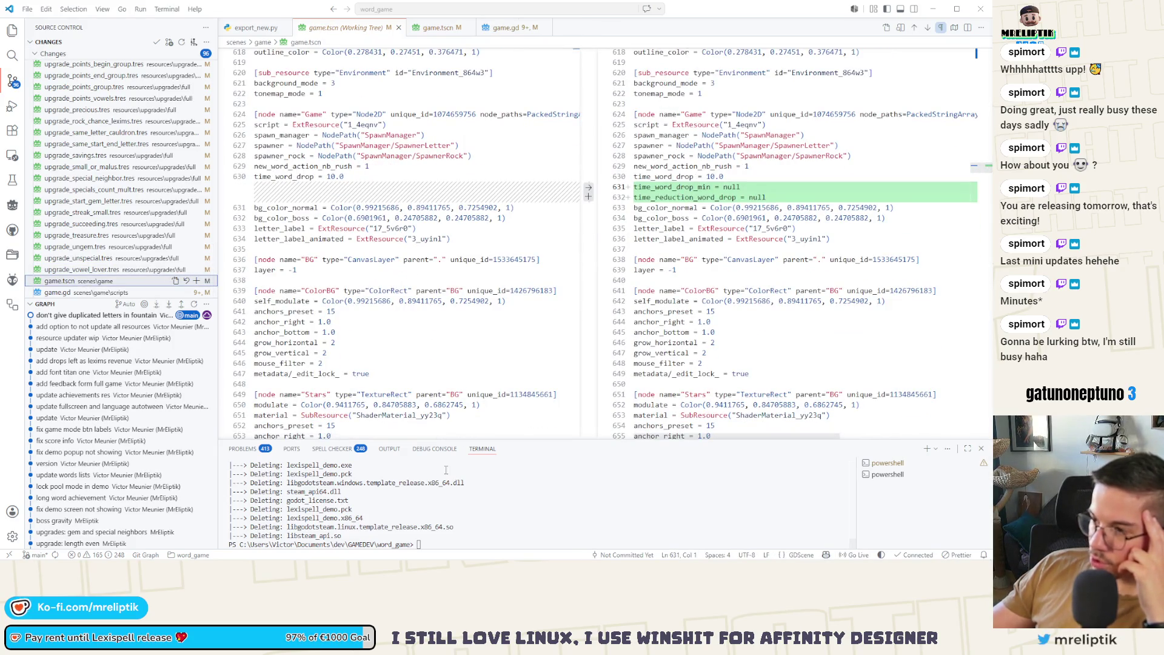
mouse_move(485, 558)
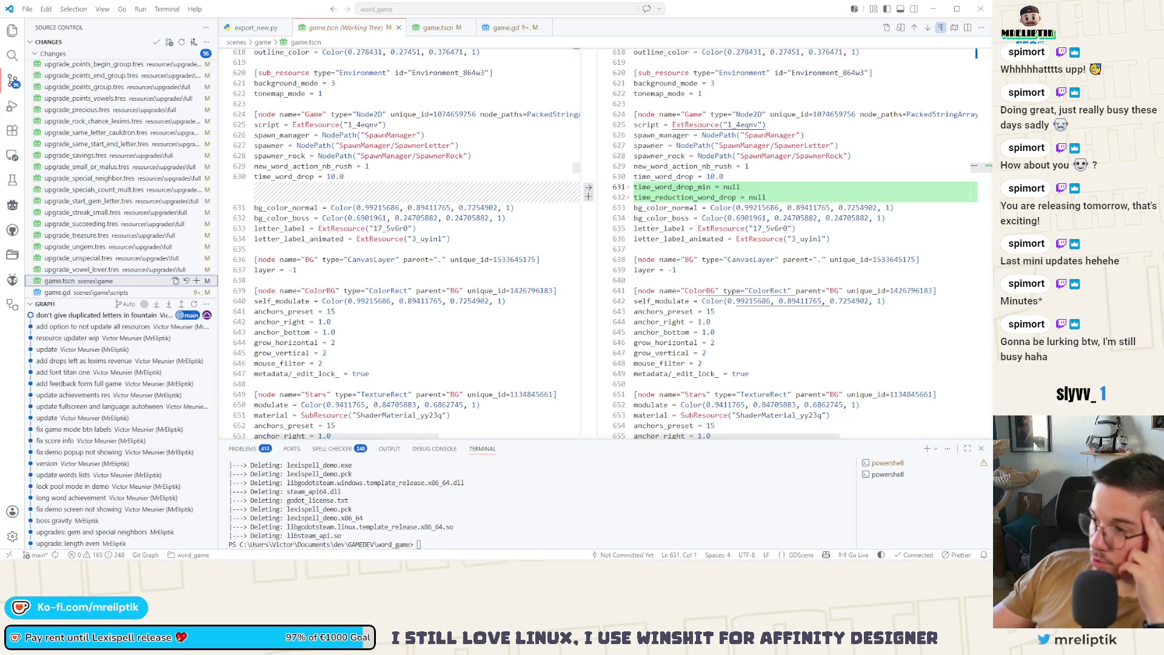
key(alt+Tab)
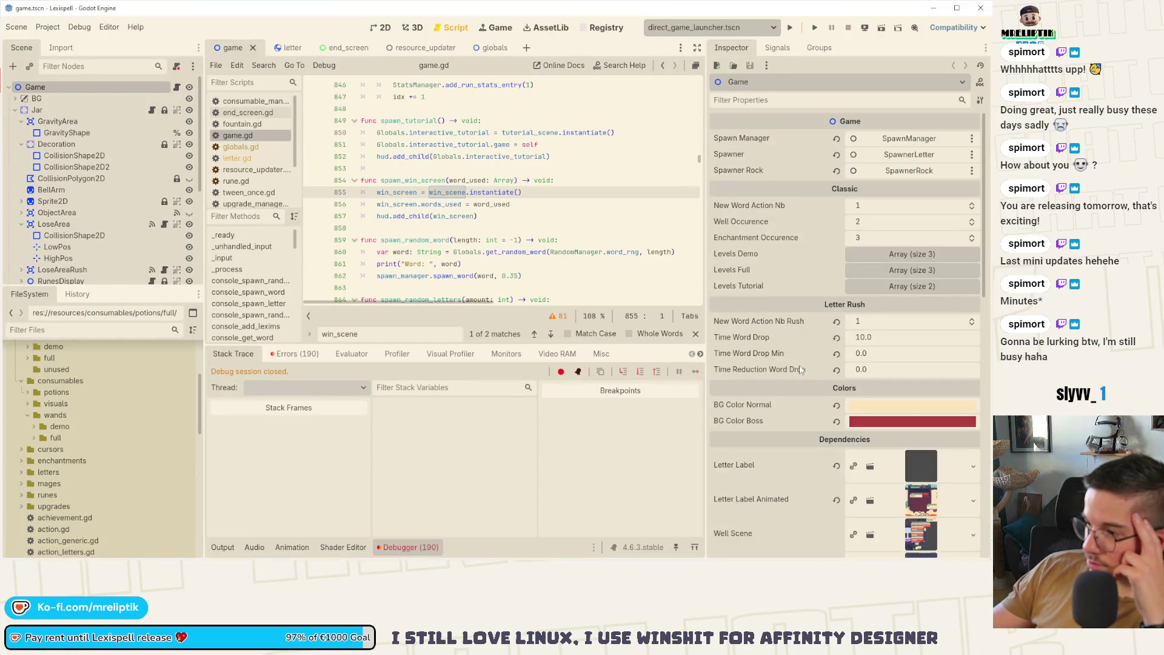
Reset Time Word Drop Min to 3.0 and Time Reduction Word Drop to 0.25, then save.
click(837, 354)
click(836, 370)
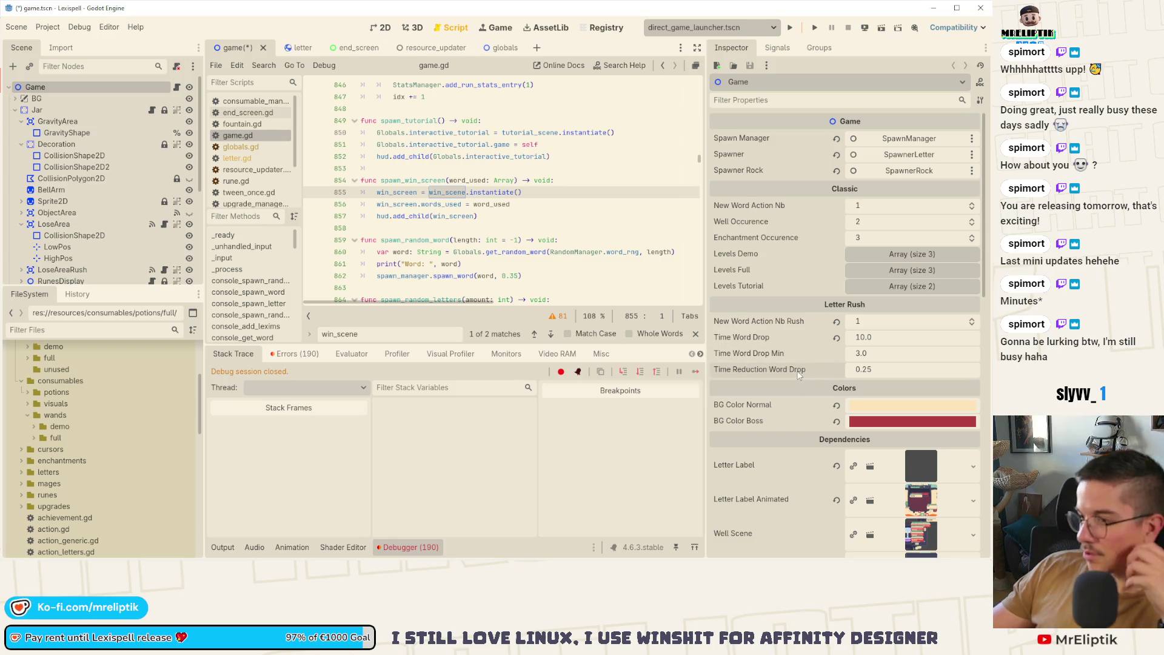
key(ctrl+s)
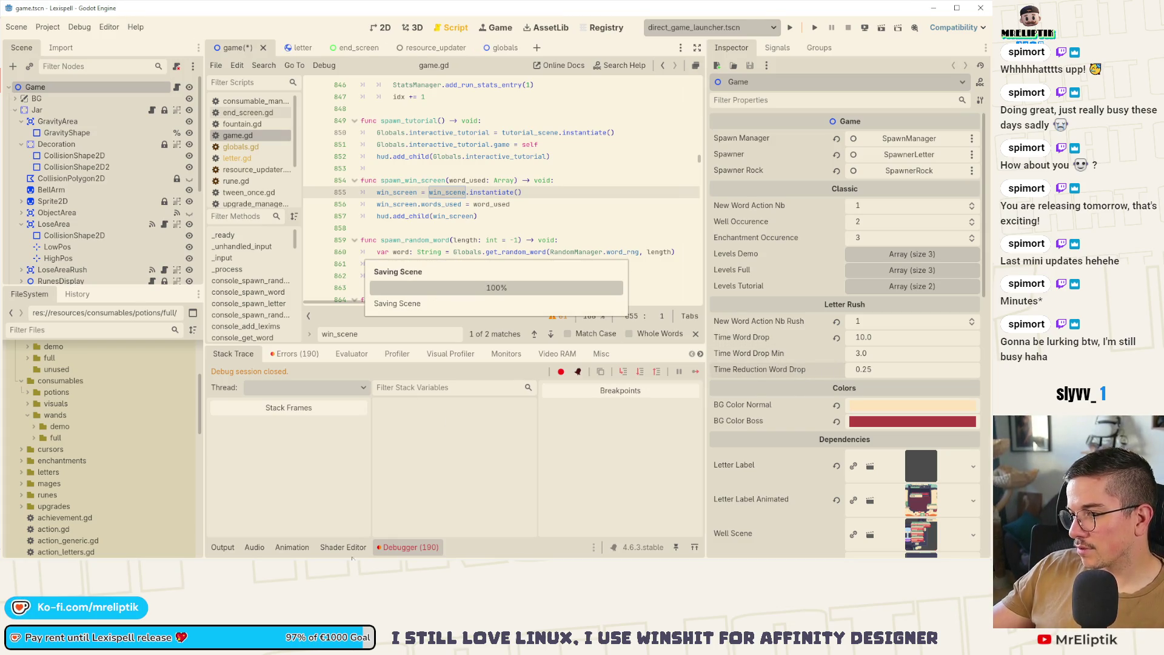
Review the game.gd changes in VS Code, then run the project with F5.
key(alt+Tab)
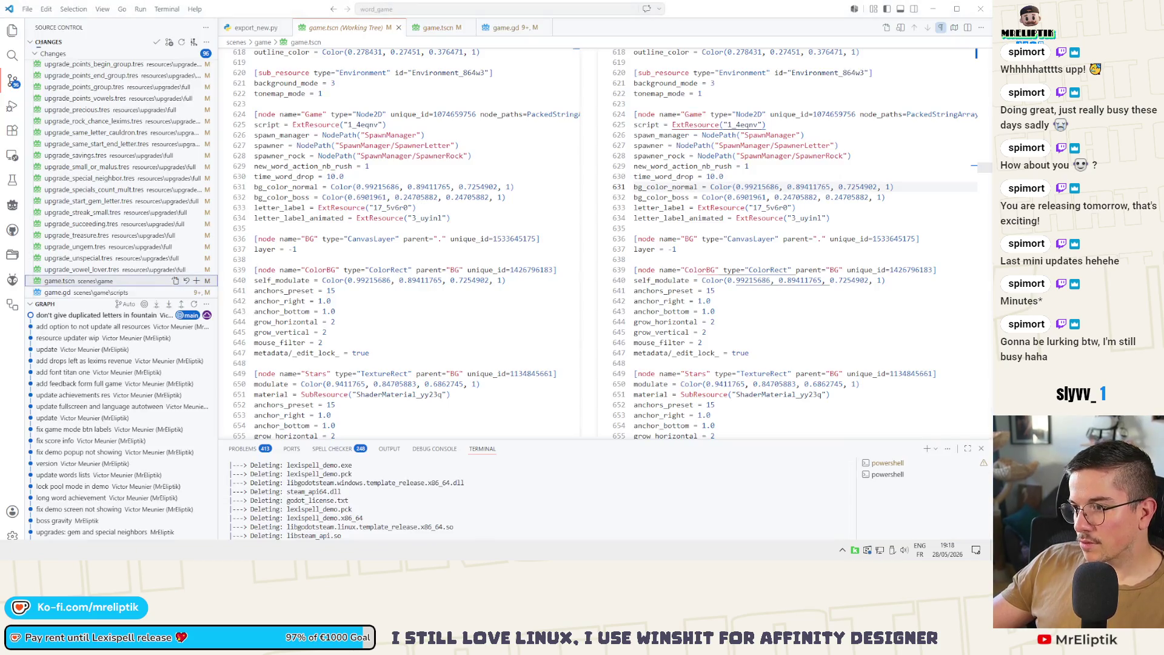
click(75, 293)
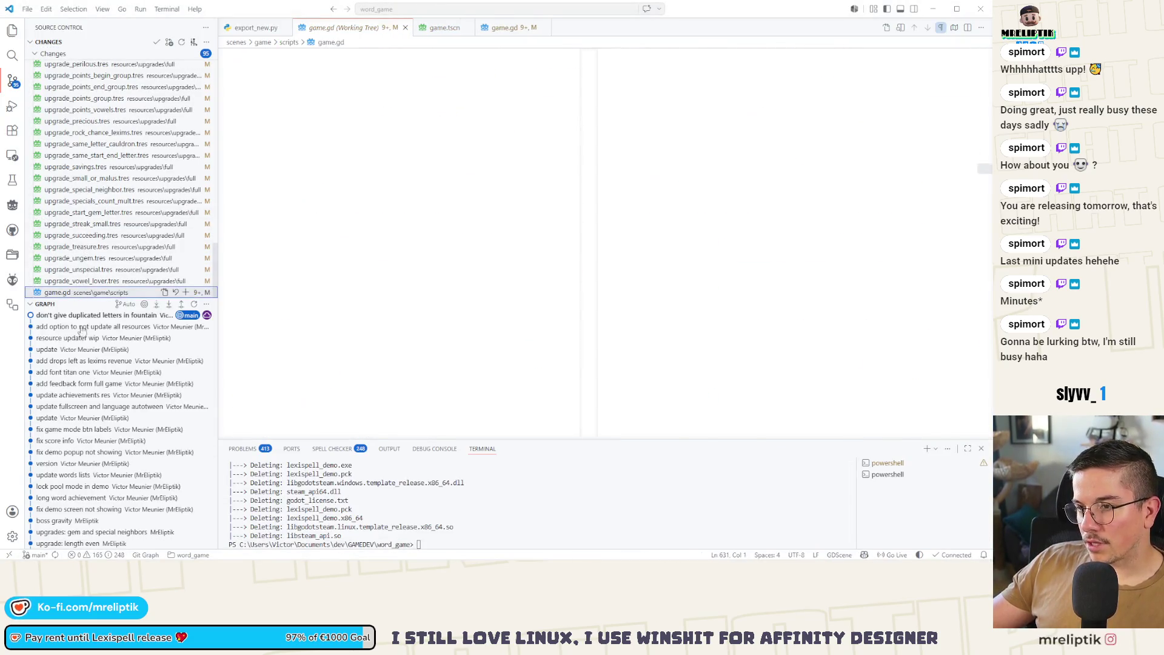
key(alt+Tab)
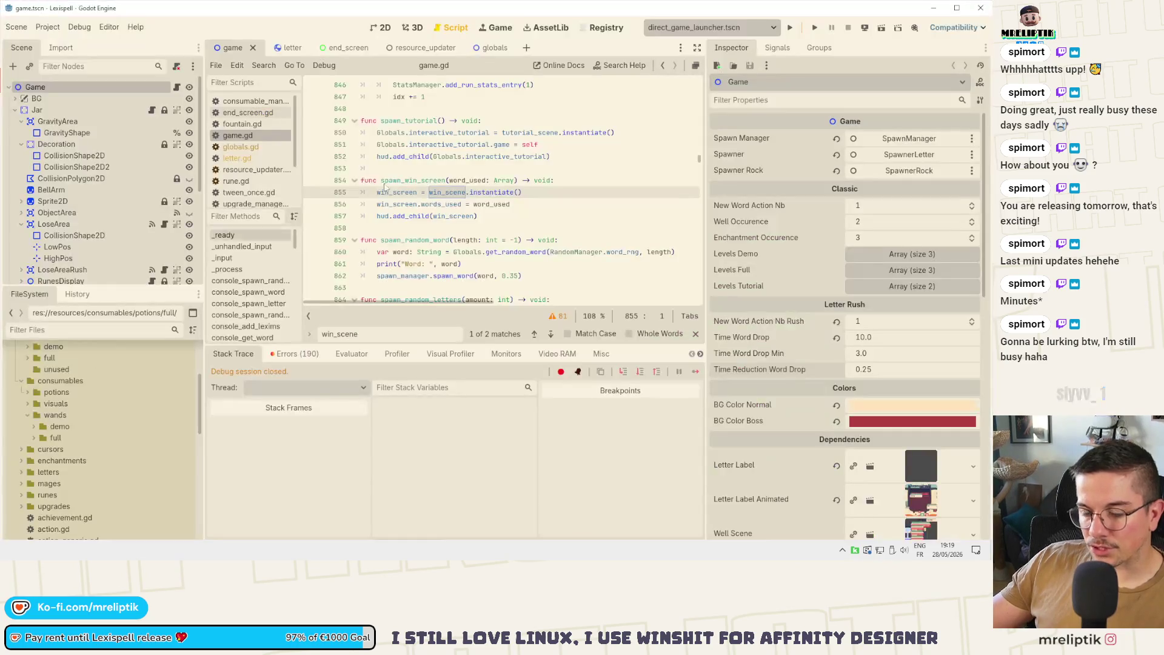
key(F5)
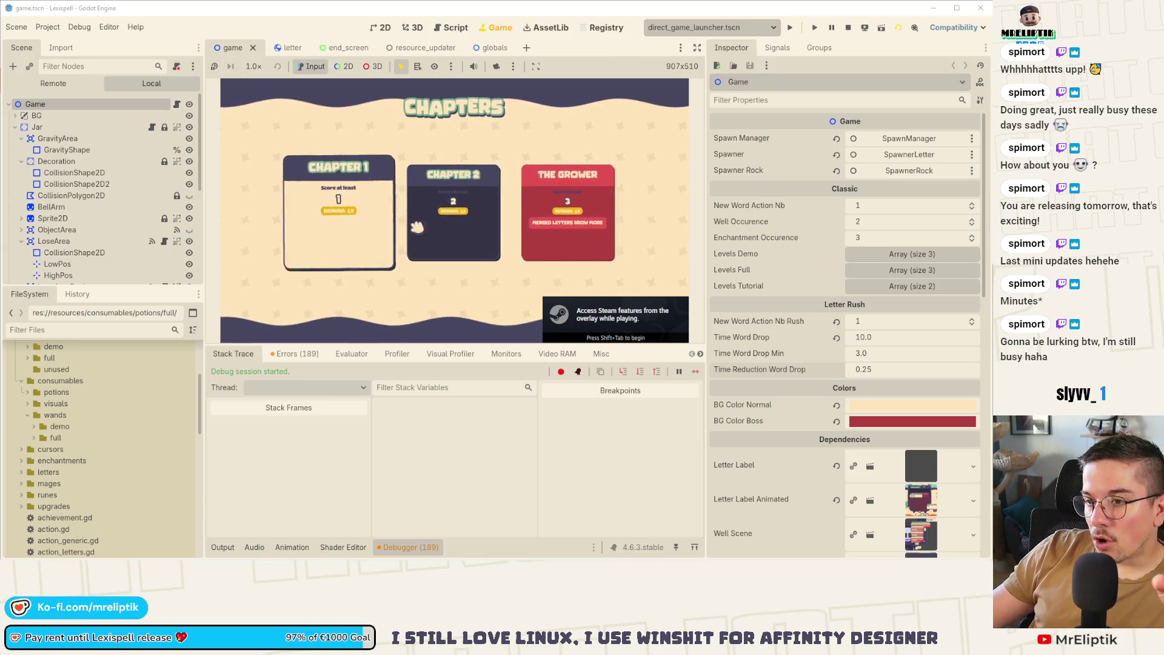
Start Chapter 1 with a larger game view, clear it with PURE at 76 points, then pick a scroll.
click(338, 230)
click(223, 546)
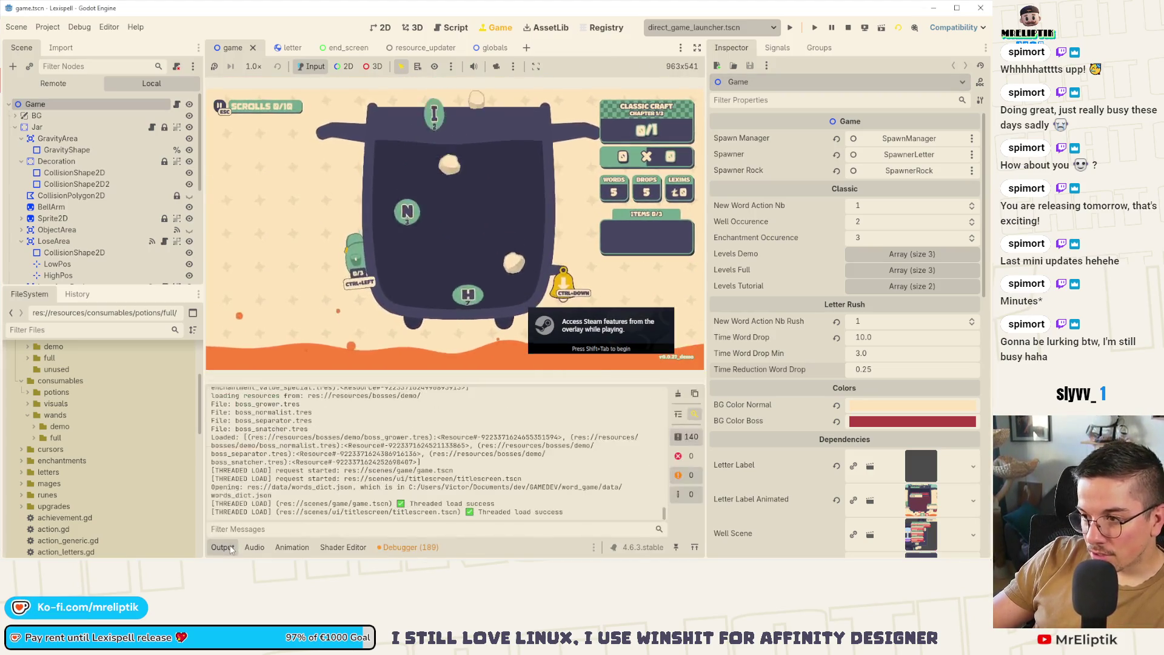
click(223, 547)
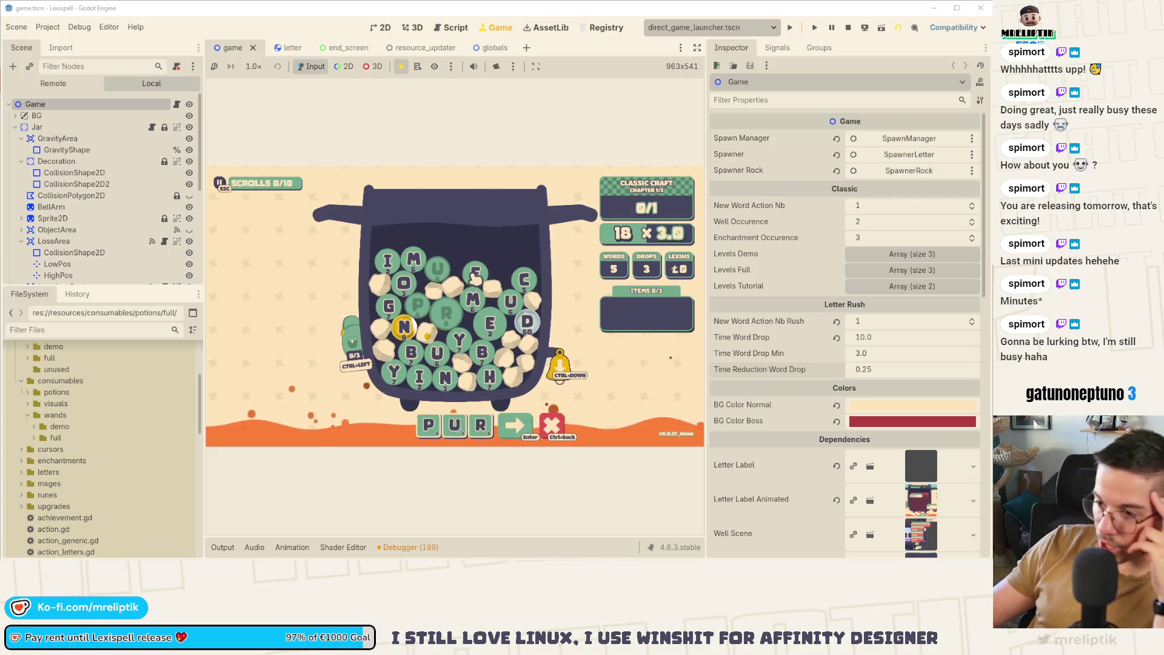
drag(706, 245, 792, 245)
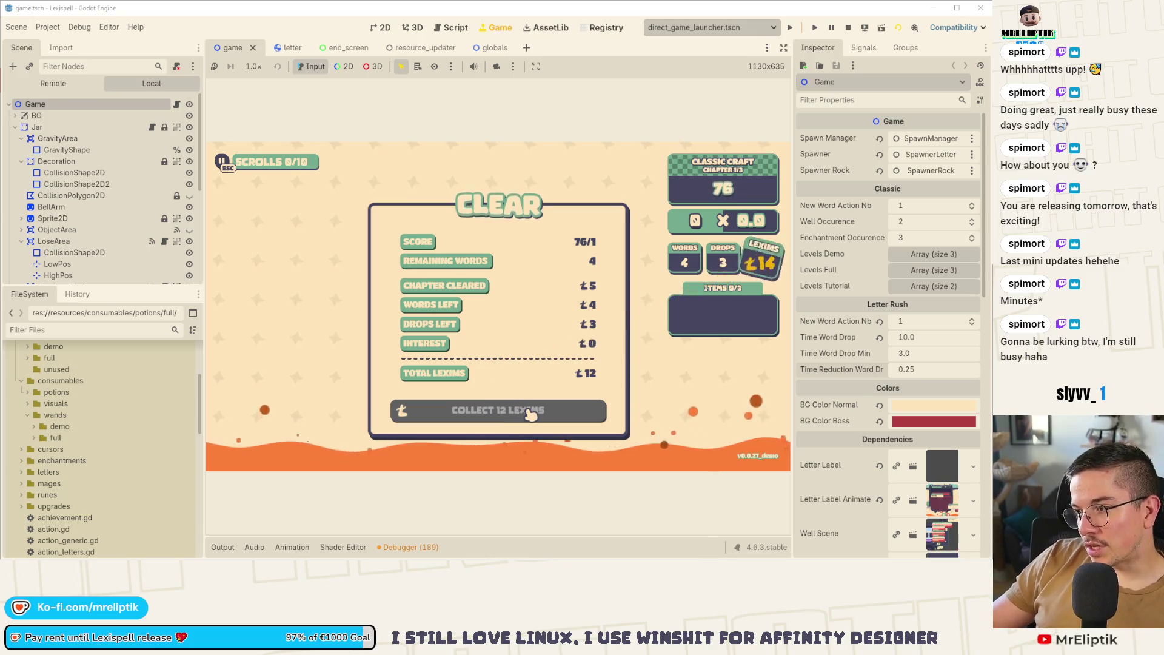
click(408, 279)
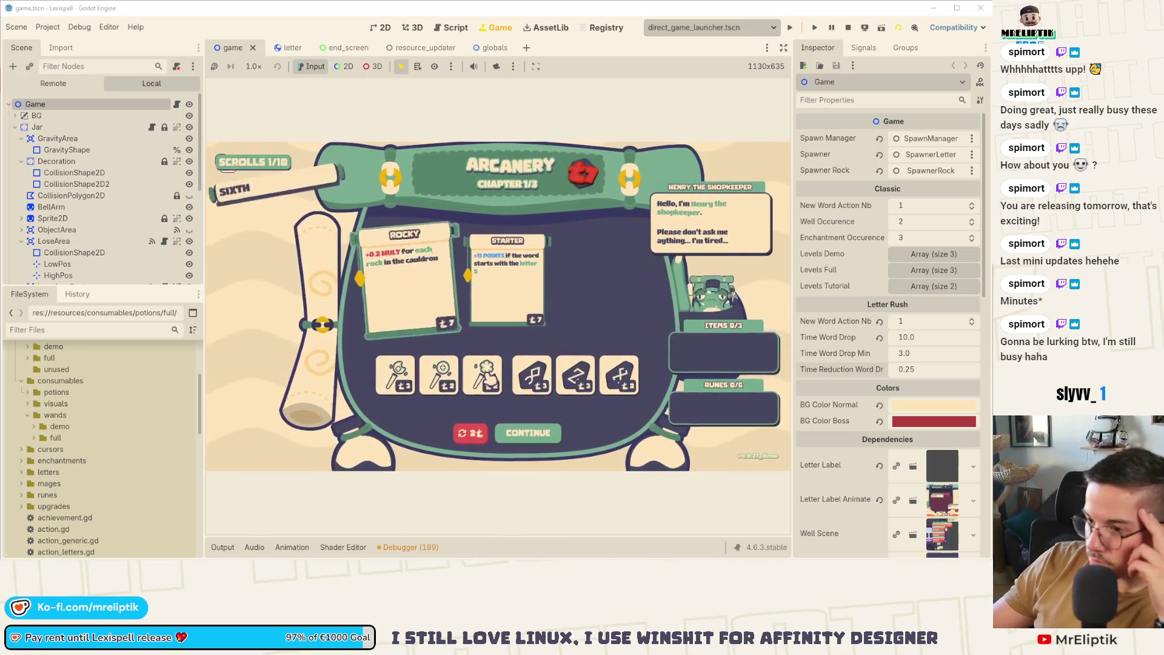
Start the chapter 2 round, then spell a word from the letter tiles and submit it.
click(527, 432)
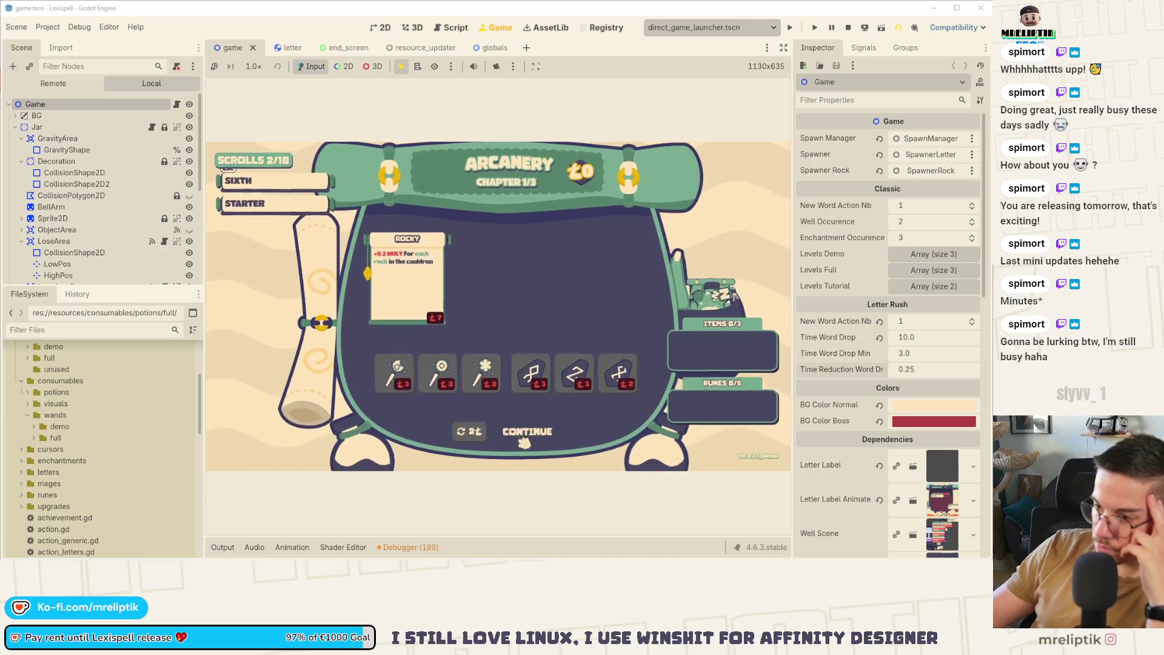
click(525, 355)
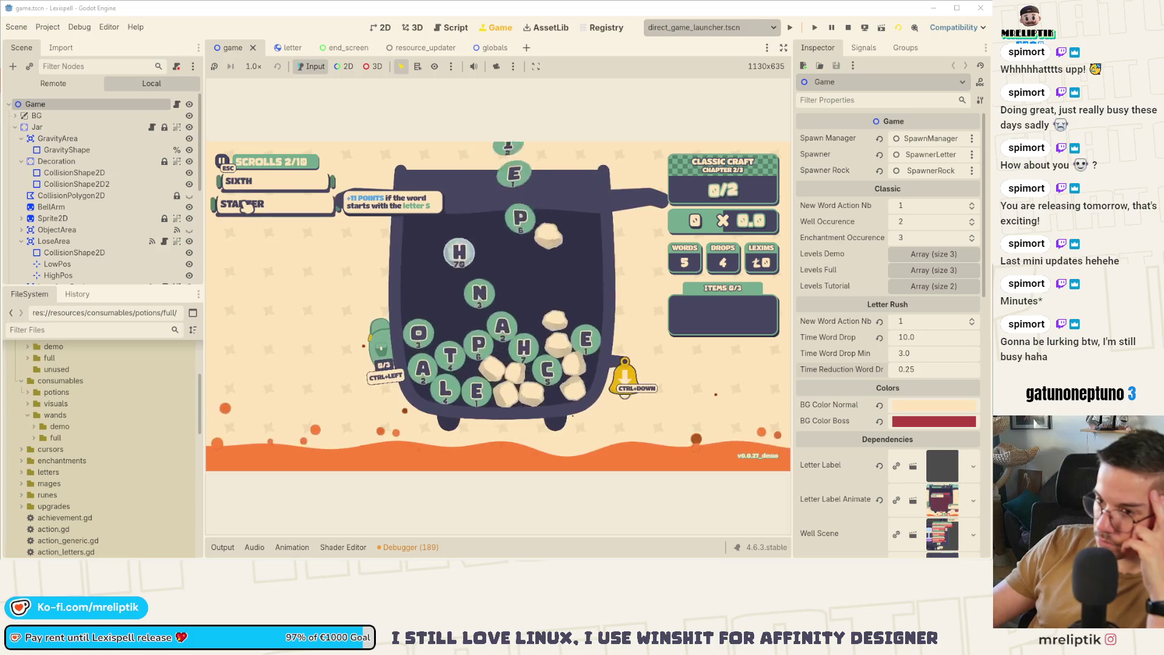
click(450, 363)
key(BackSpace)
click(454, 389)
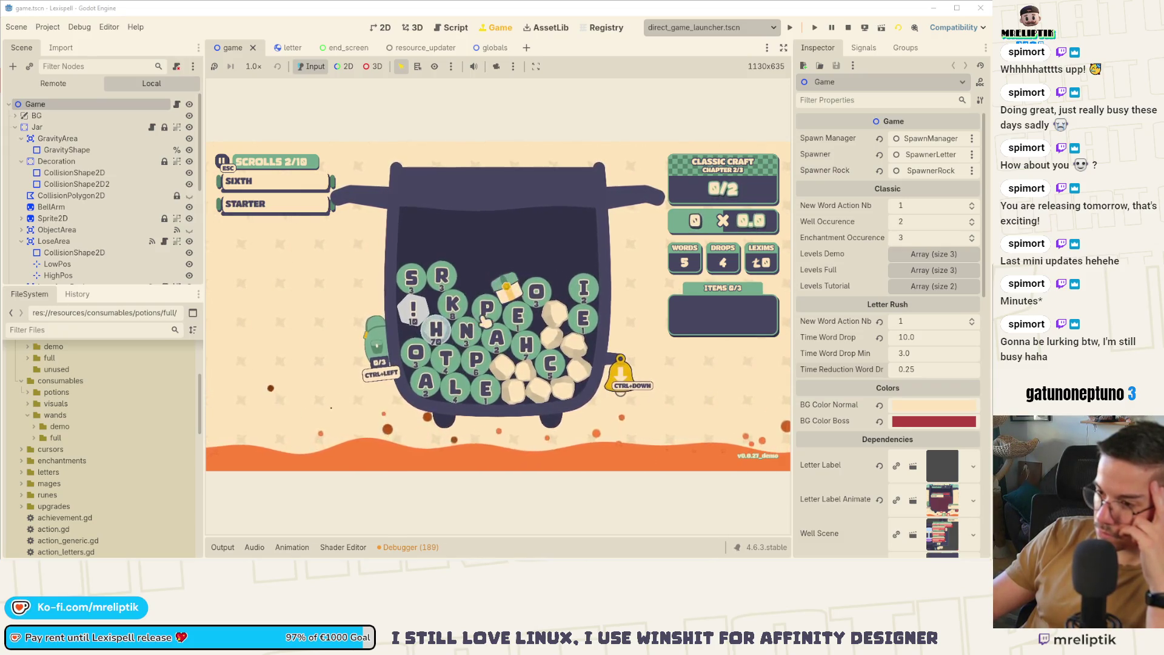
click(498, 339)
key(BackSpace)
key(BackSpace)
click(468, 334)
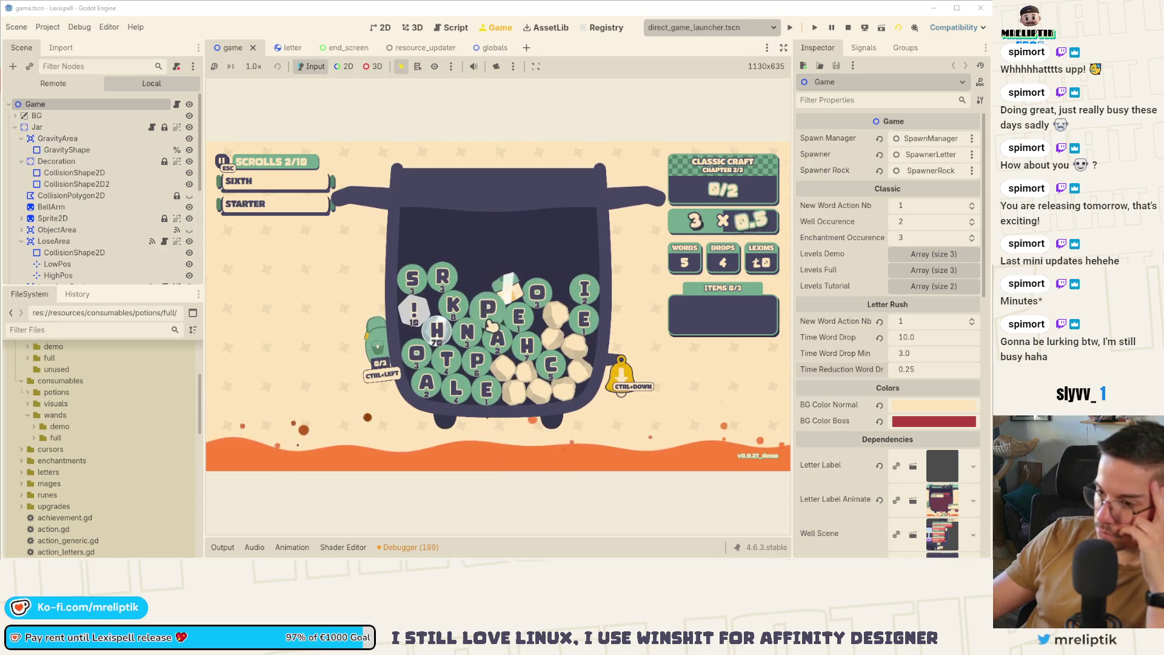
text(NAT)
key(Return)
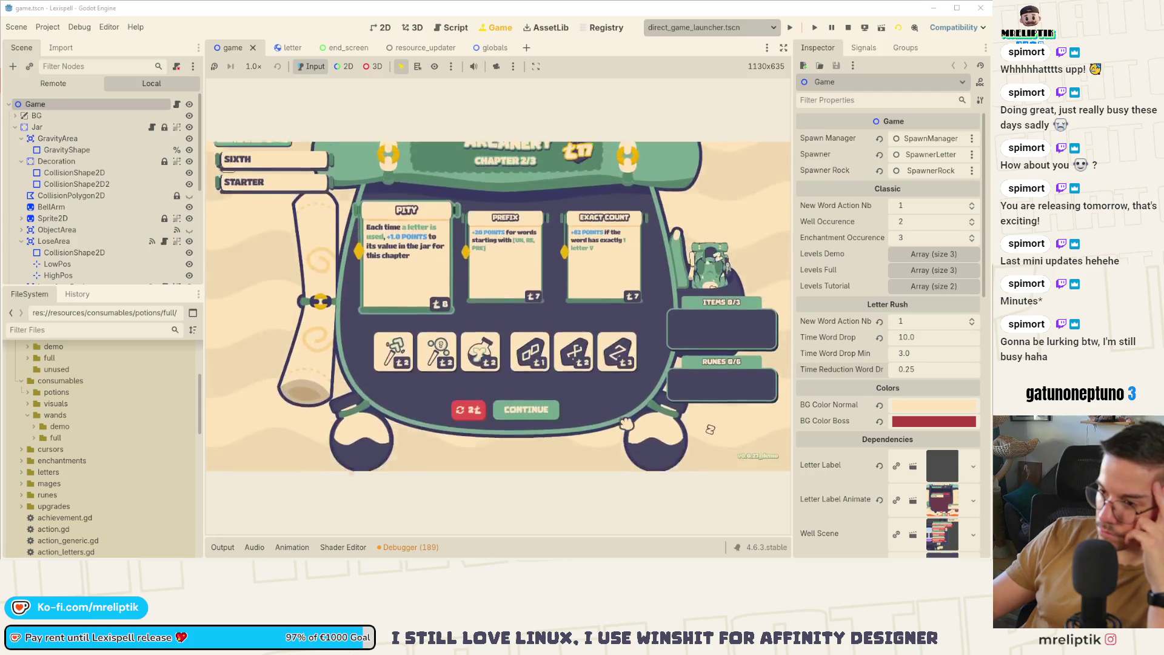
Buy the Exact Count and Pity scrolls in the Arcanery and continue to chapter selection.
click(602, 311)
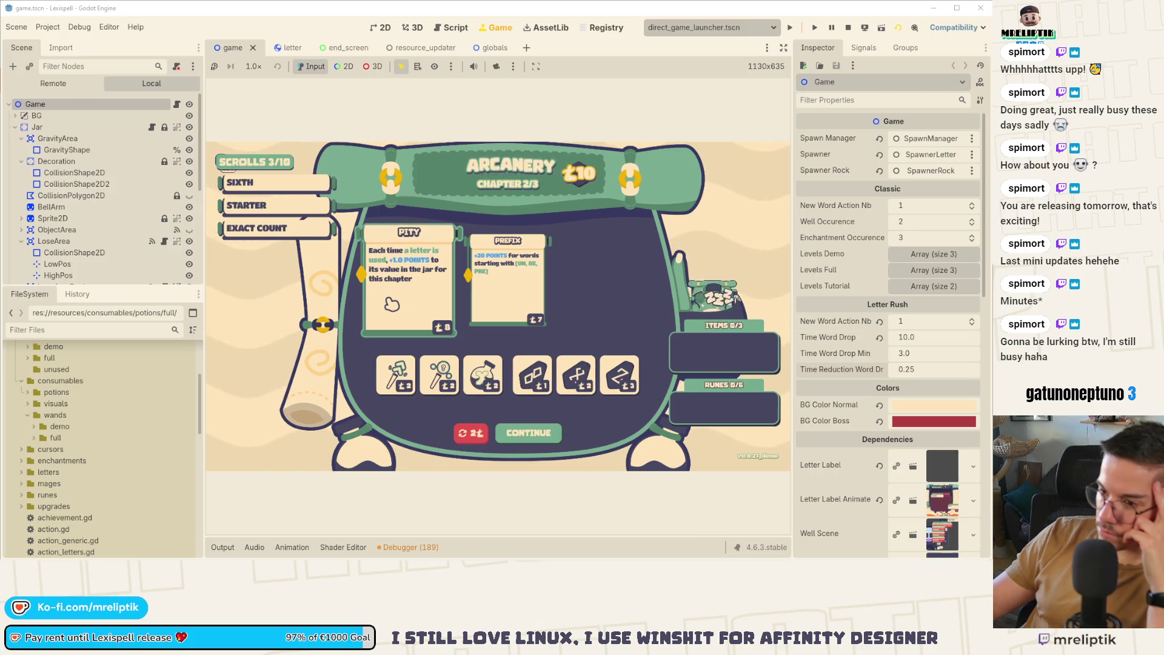
click(391, 305)
click(533, 433)
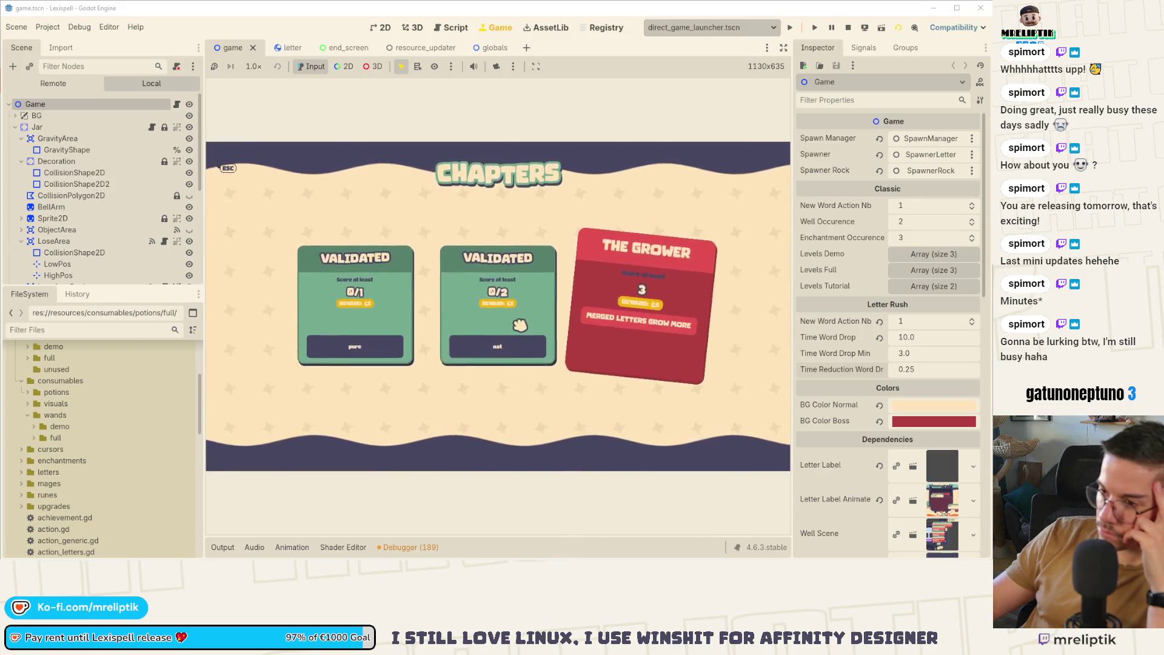
Start The Grower chapter, try a word from # with G, L, A, N, then drop fresh letters.
click(644, 414)
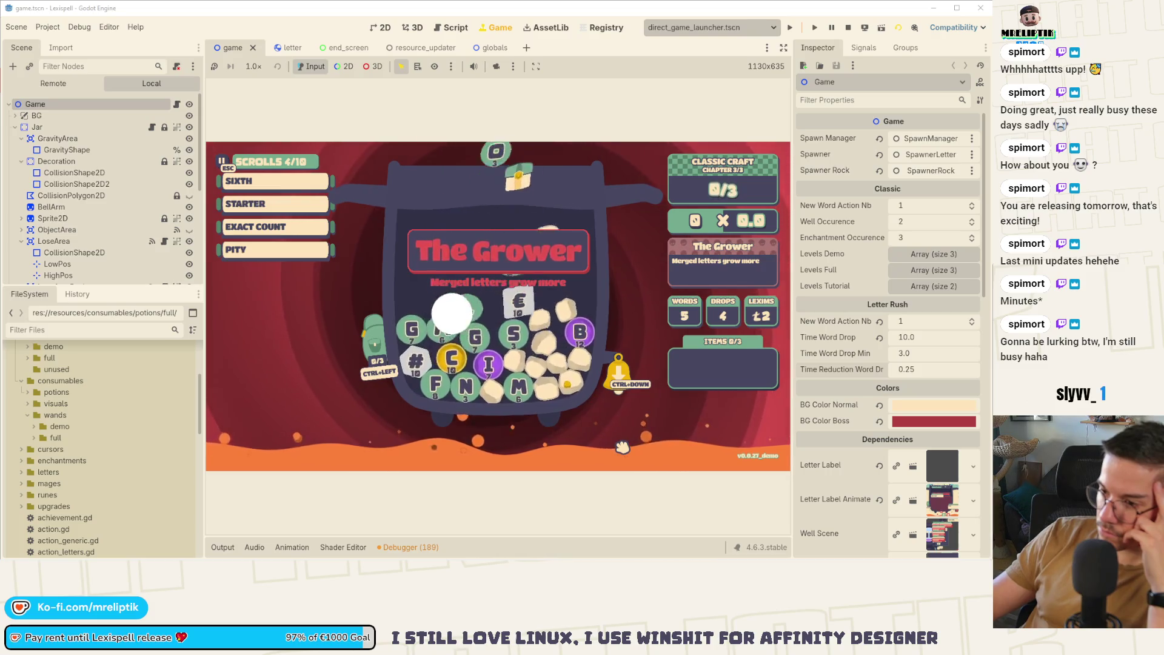
mouse_move(464, 364)
click(418, 348)
click(447, 358)
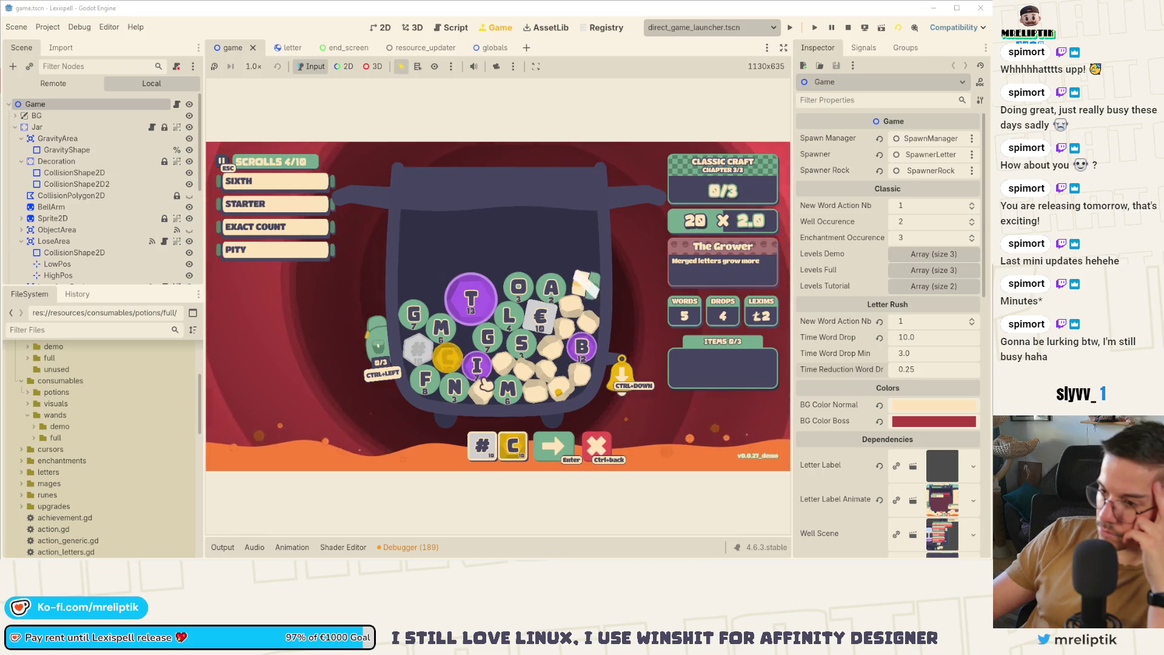
key(BackSpace)
click(486, 338)
click(508, 315)
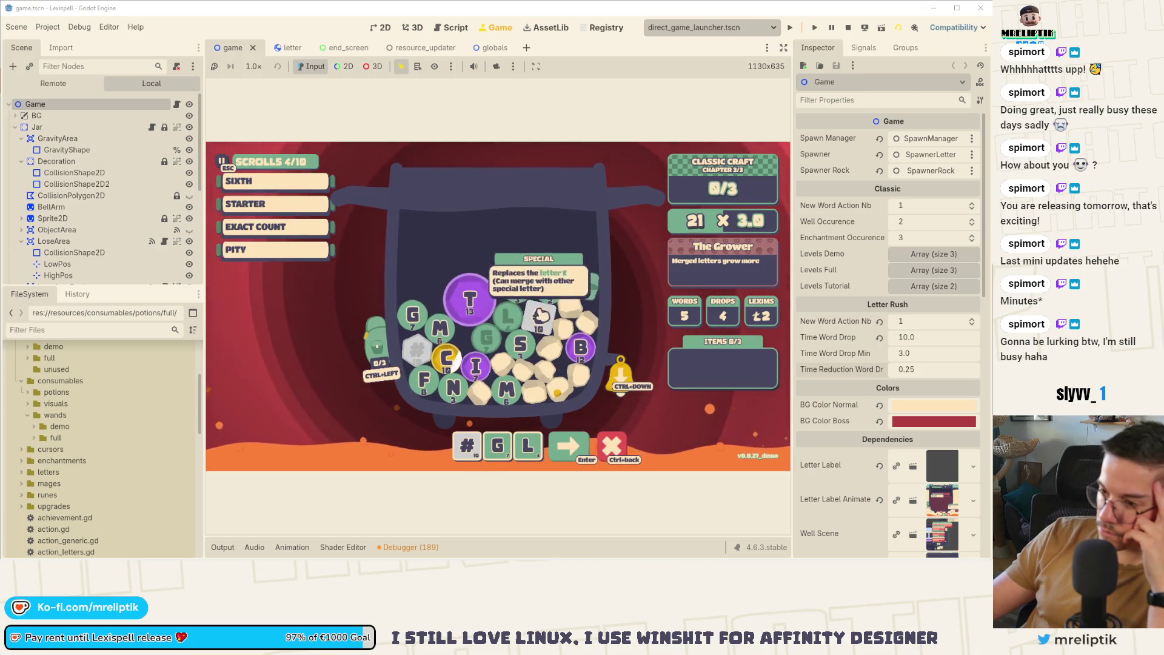
click(549, 290)
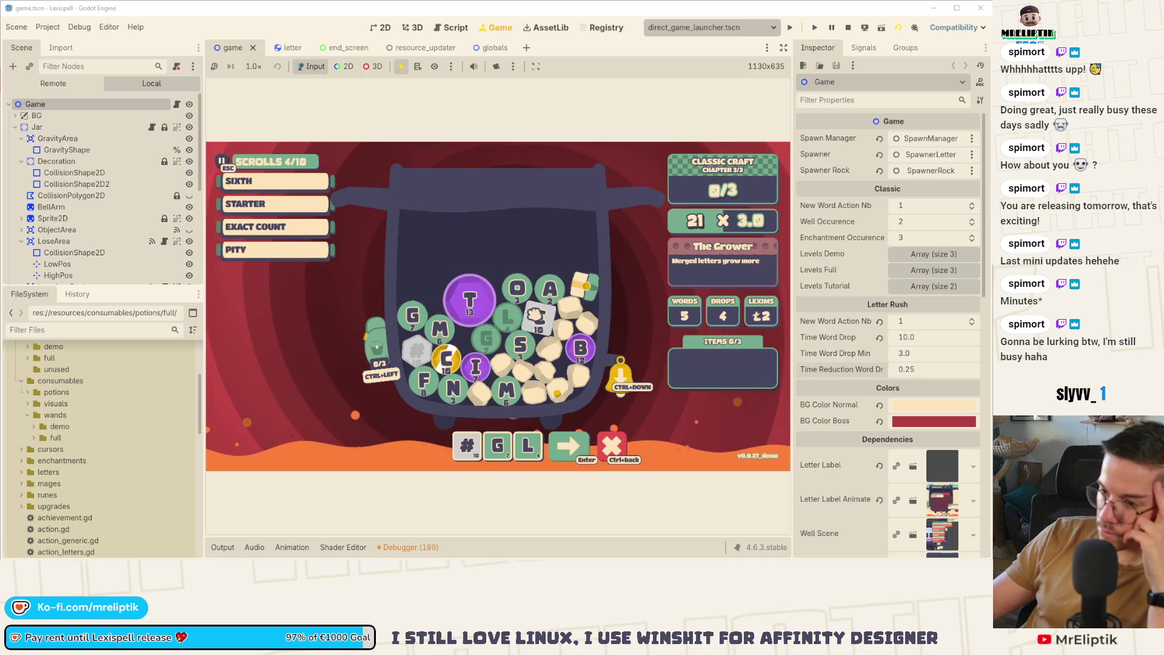
click(453, 387)
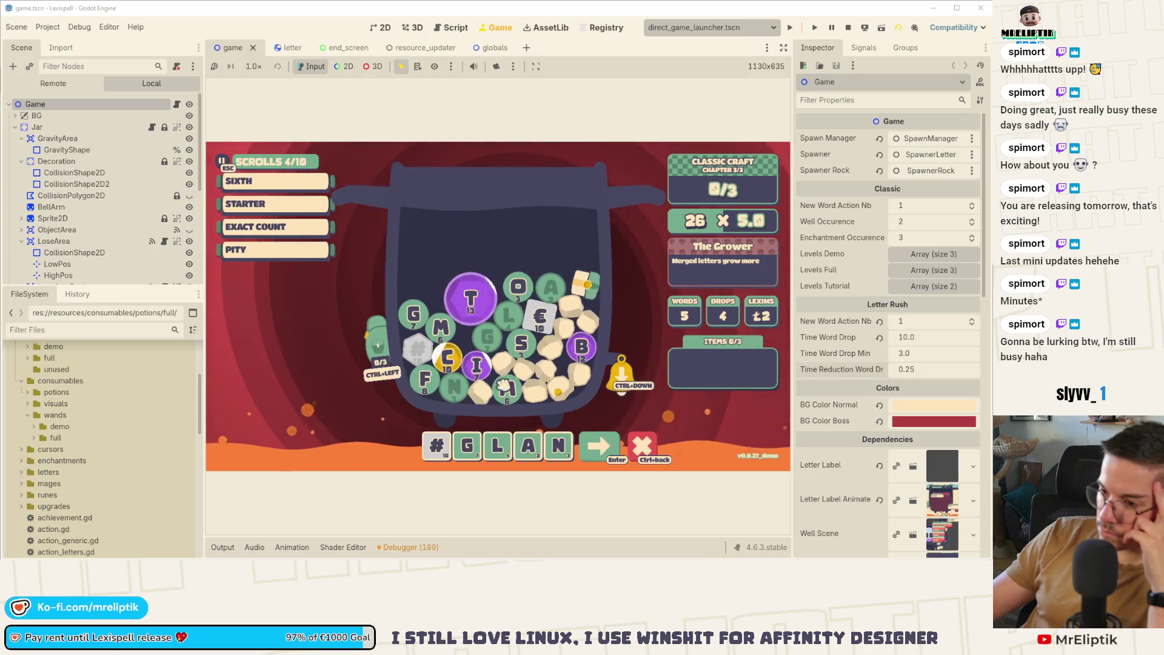
click(618, 390)
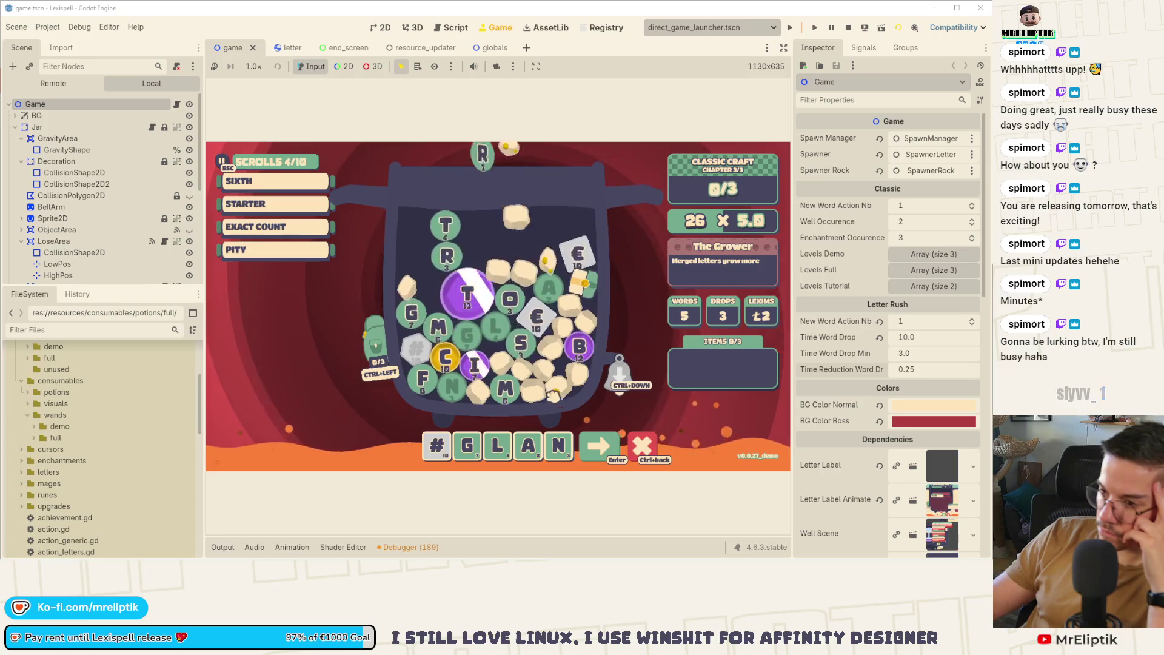
Spell #MOR€ from the new tiles and submit it to meet the chapter goal.
click(566, 452)
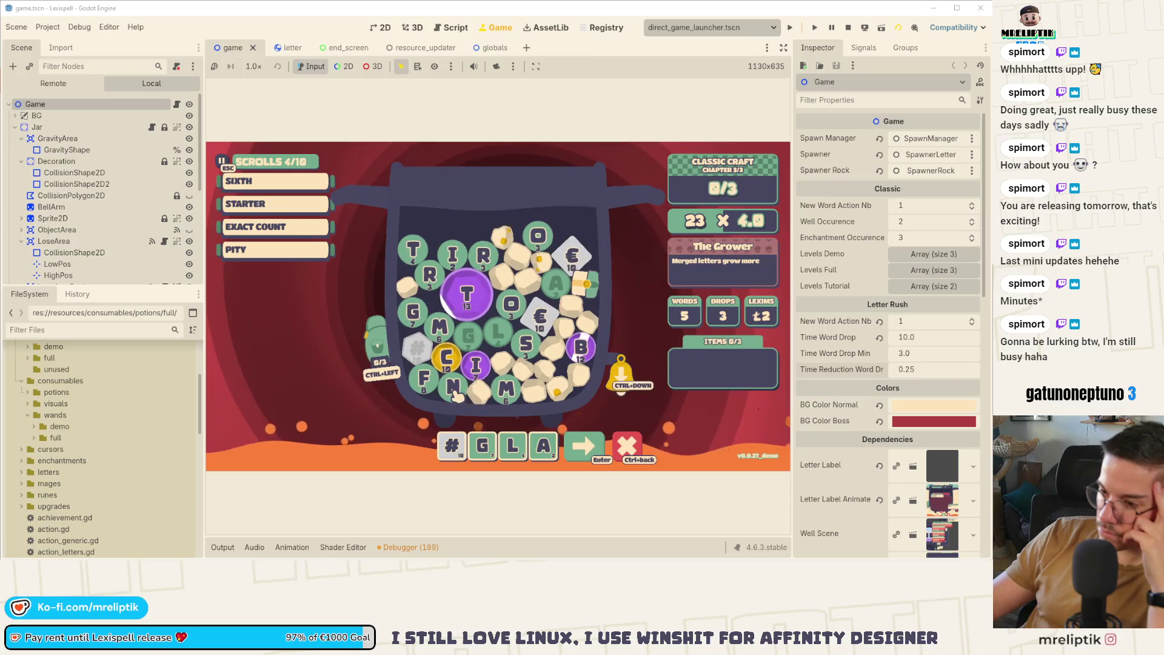
click(541, 324)
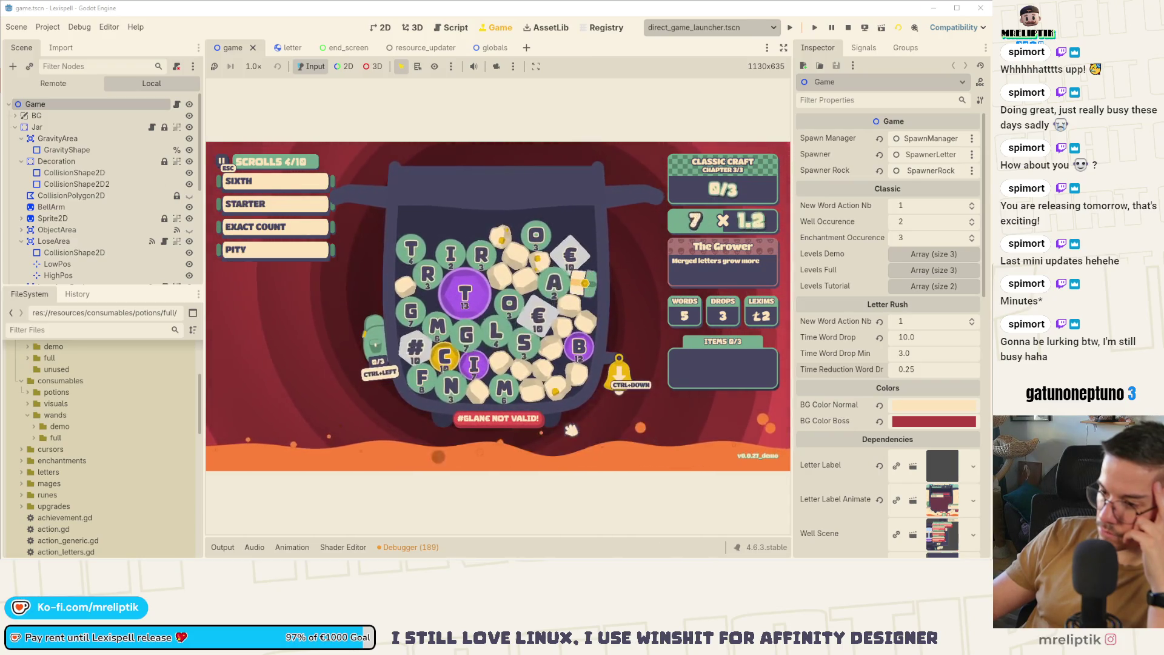
click(511, 305)
click(482, 258)
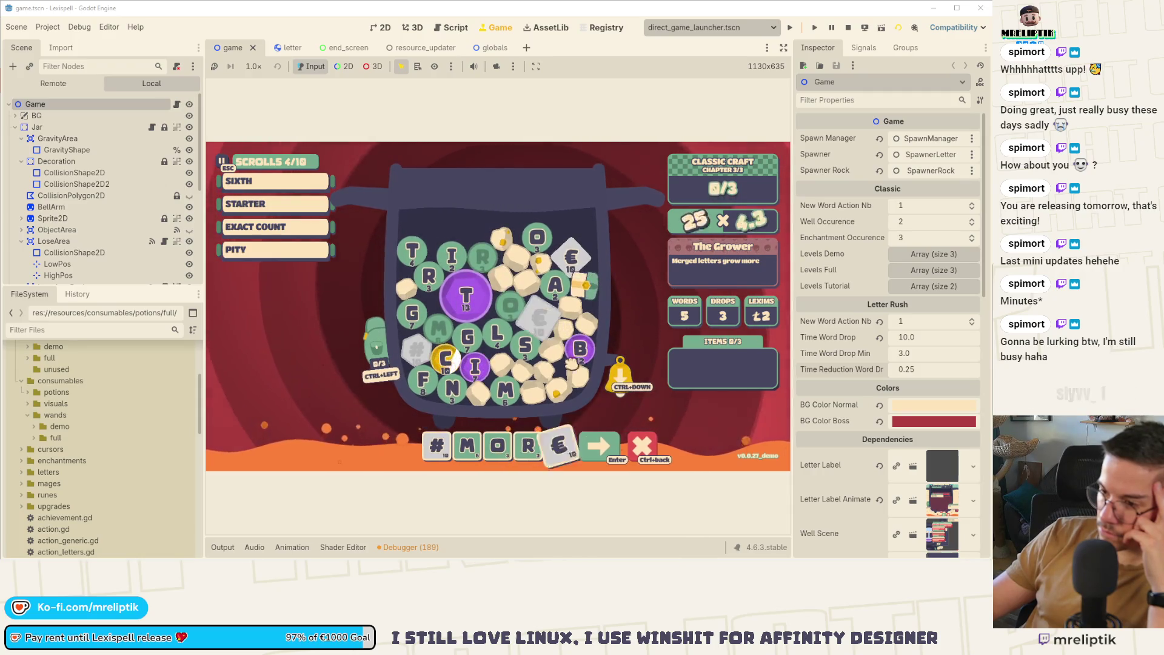
click(539, 316)
key(Return)
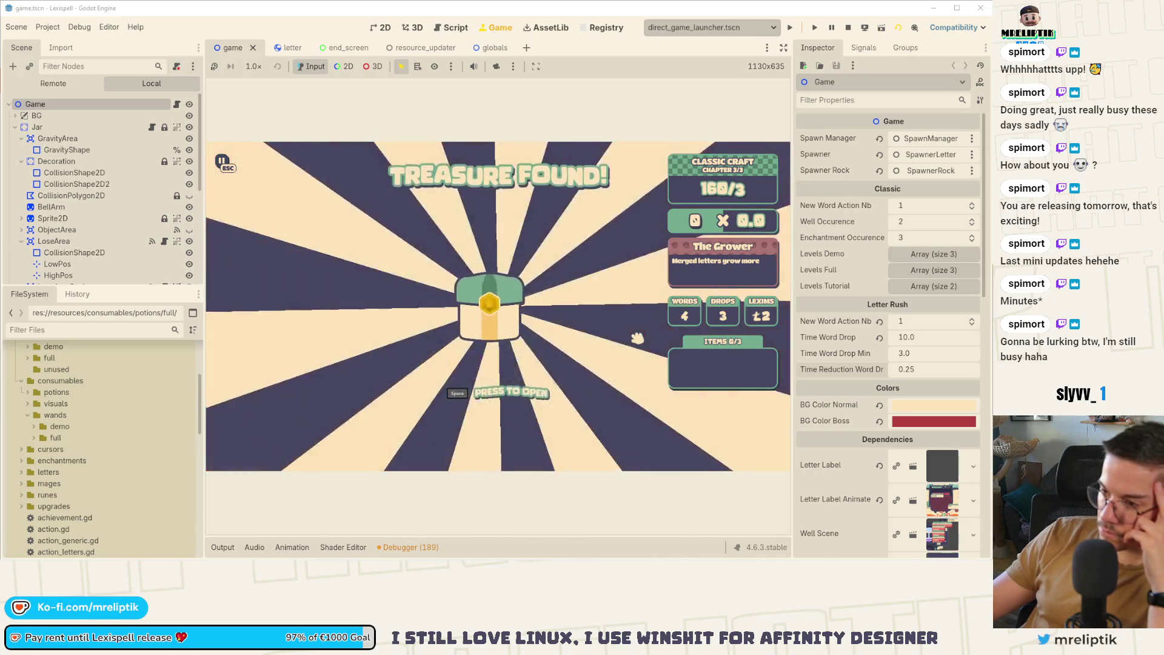
Open the treasure chest, choose Go Endless, and begin a word with S in Endless Chapter 4.
click(501, 322)
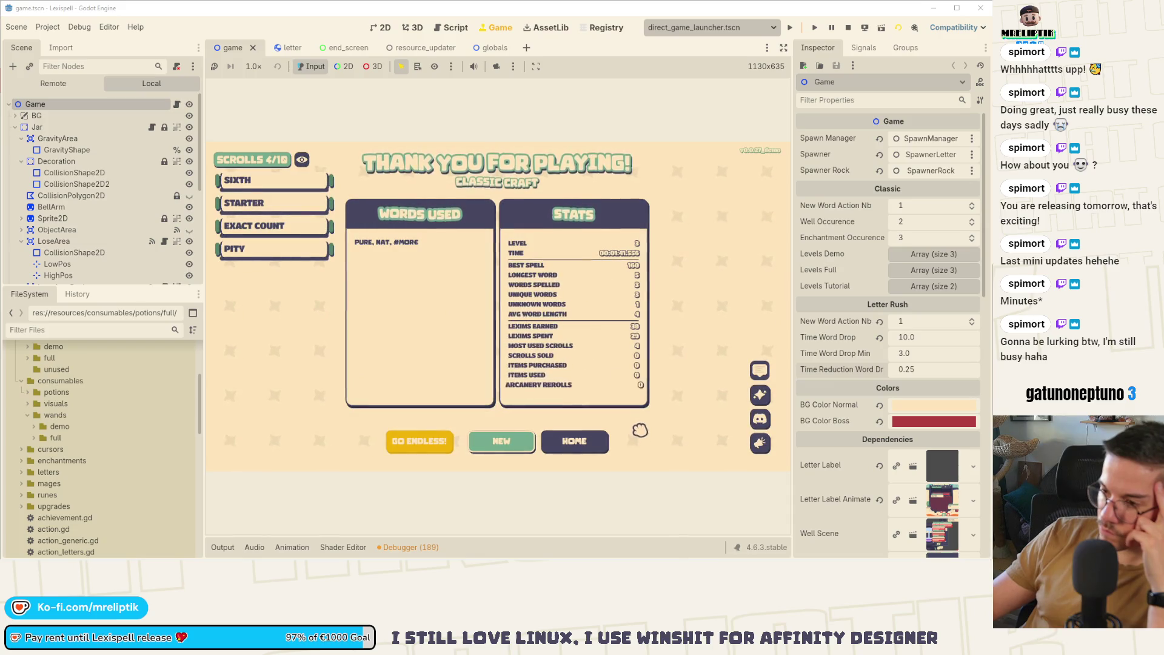
click(419, 441)
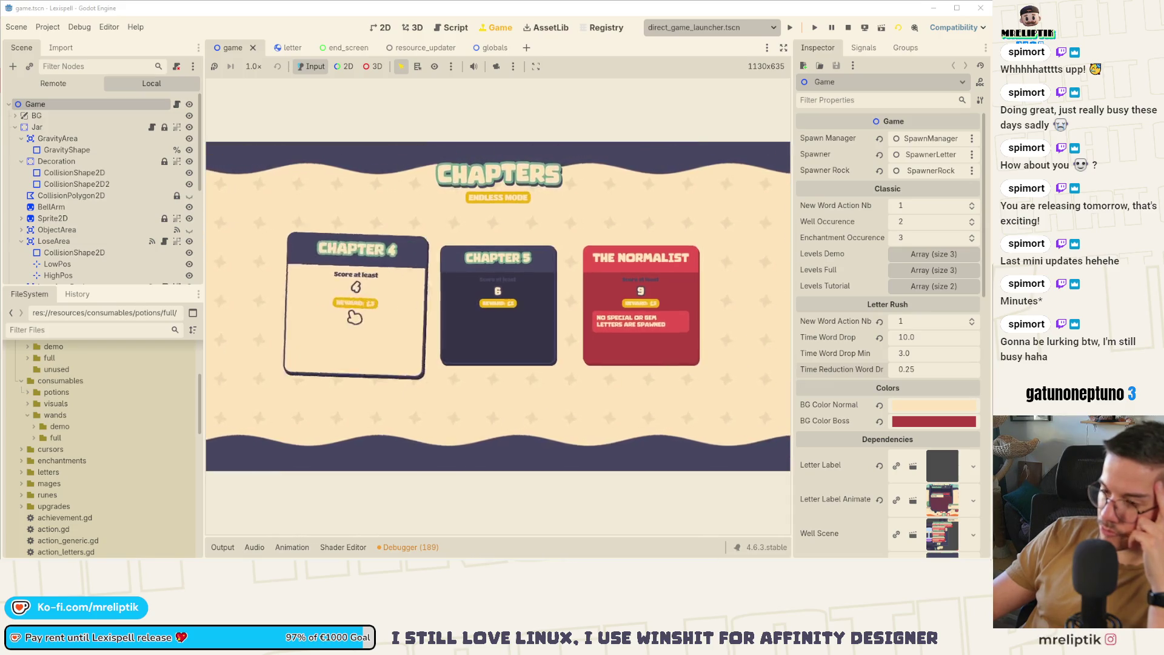
click(355, 316)
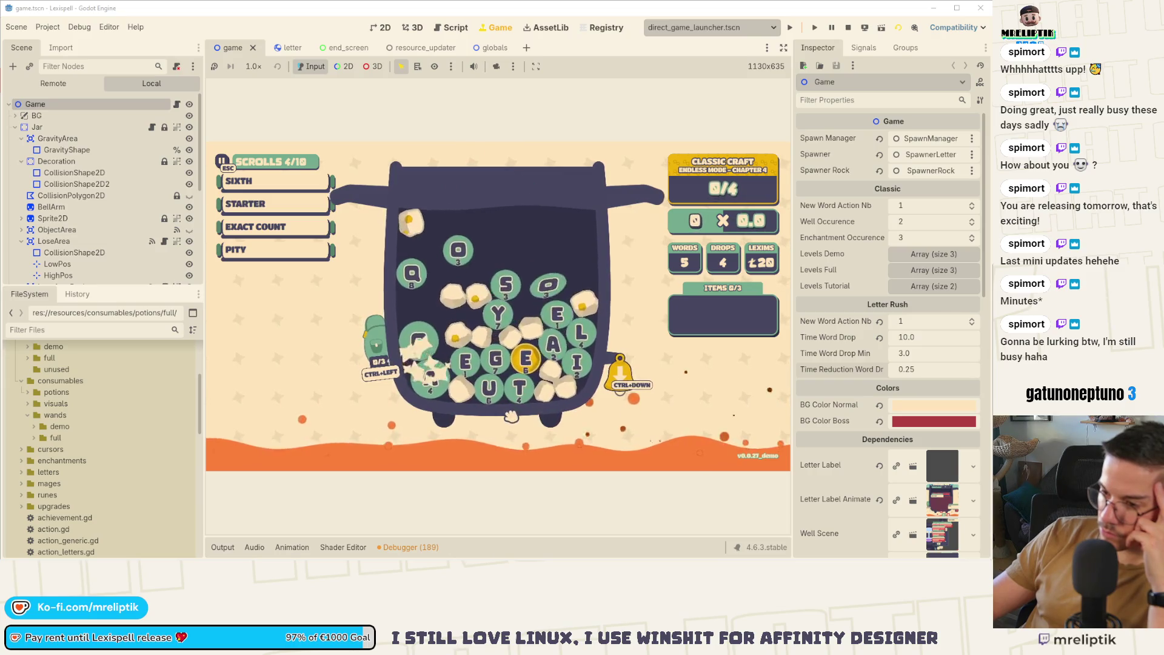
click(519, 310)
click(478, 290)
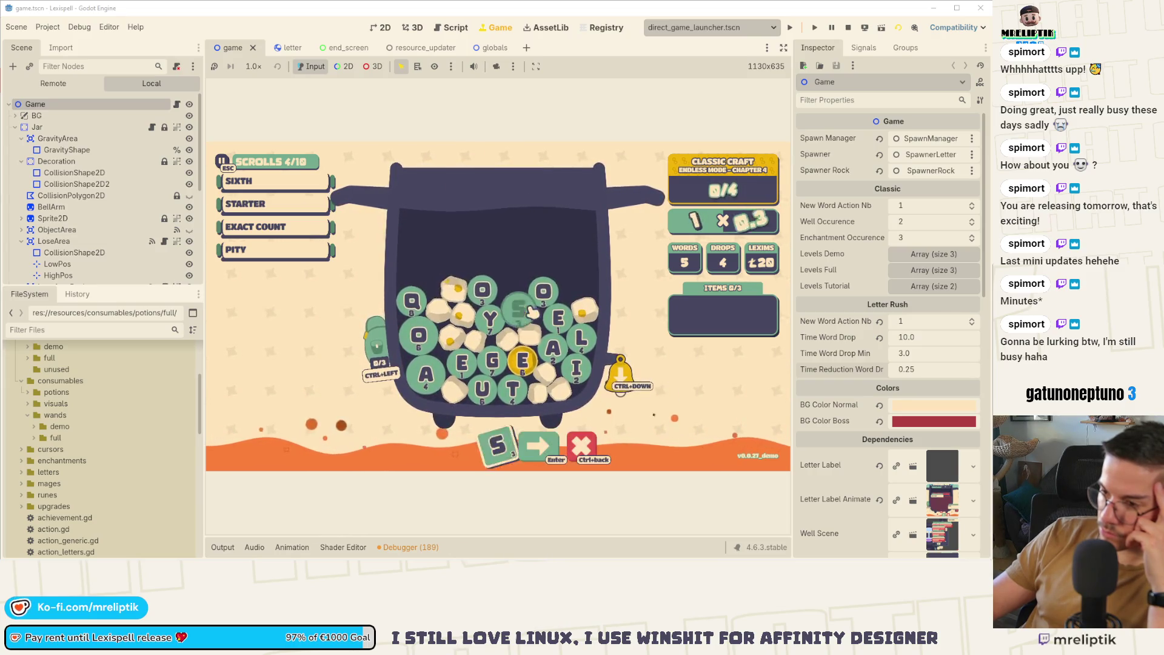